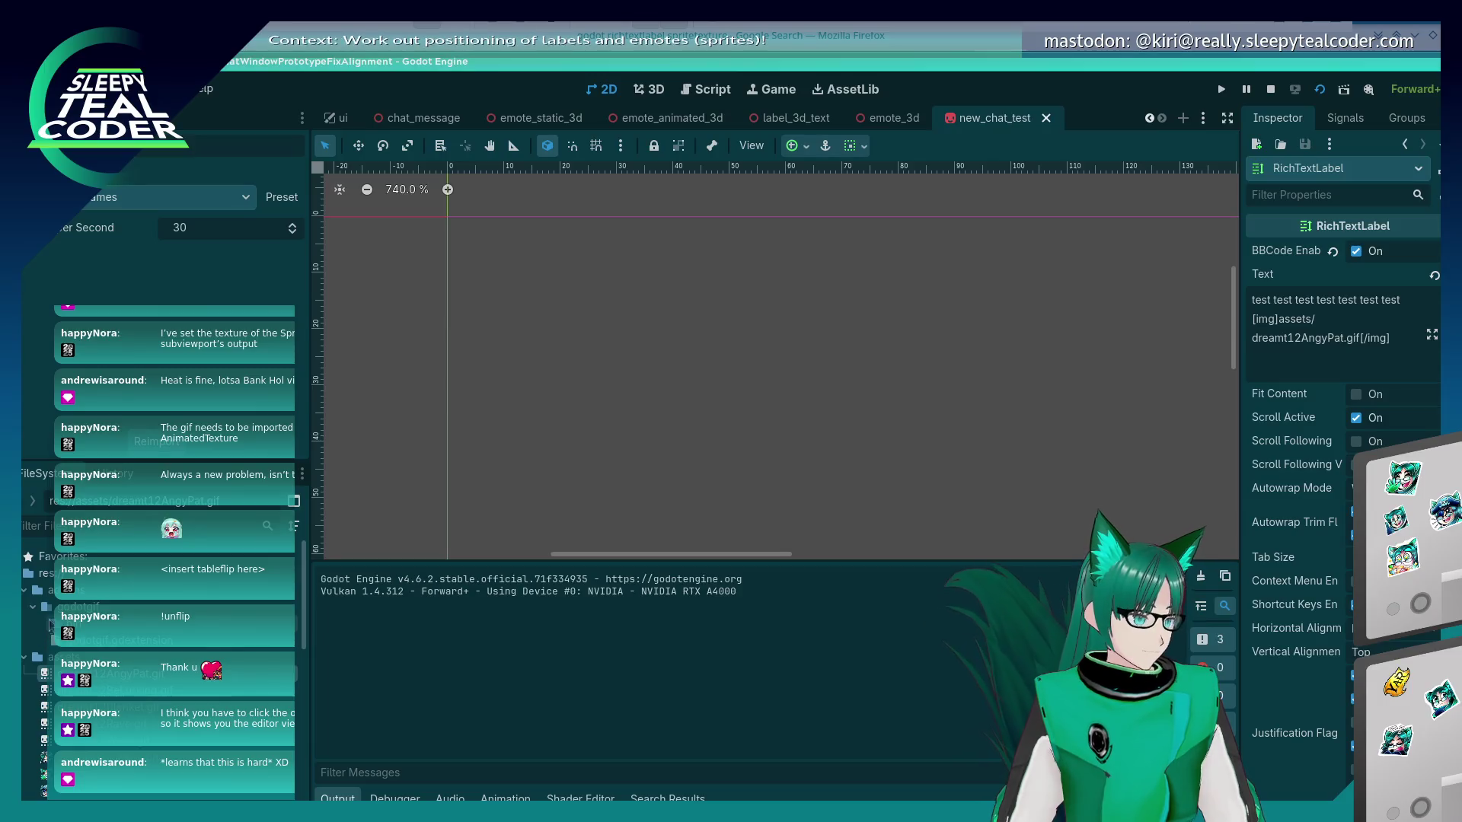
# Browse the FileSystem from the godotgif addon back to the root and select dreamt12AngyPat.gif.
pyautogui.click(40, 607)
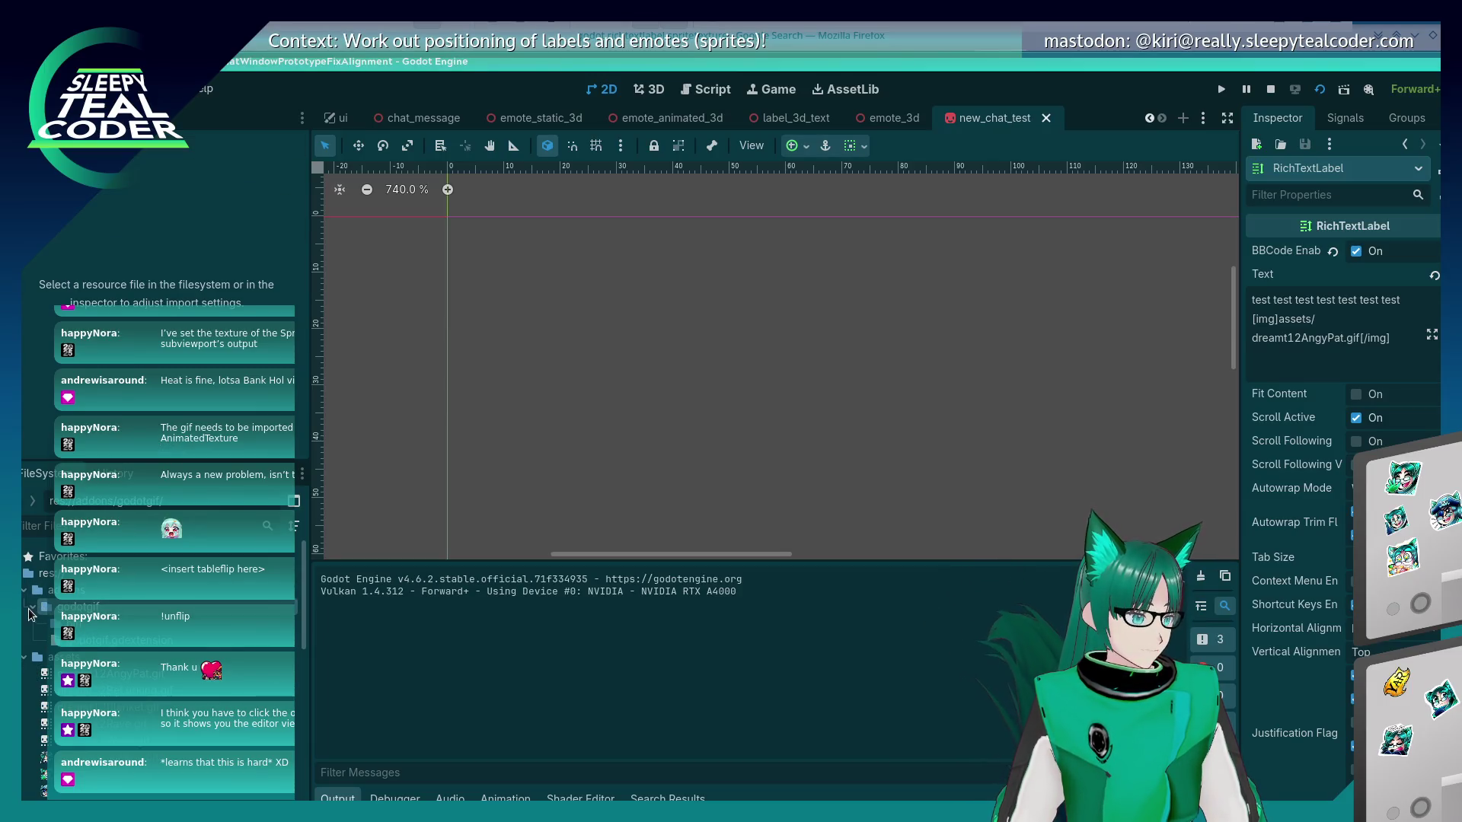
pyautogui.click(35, 575)
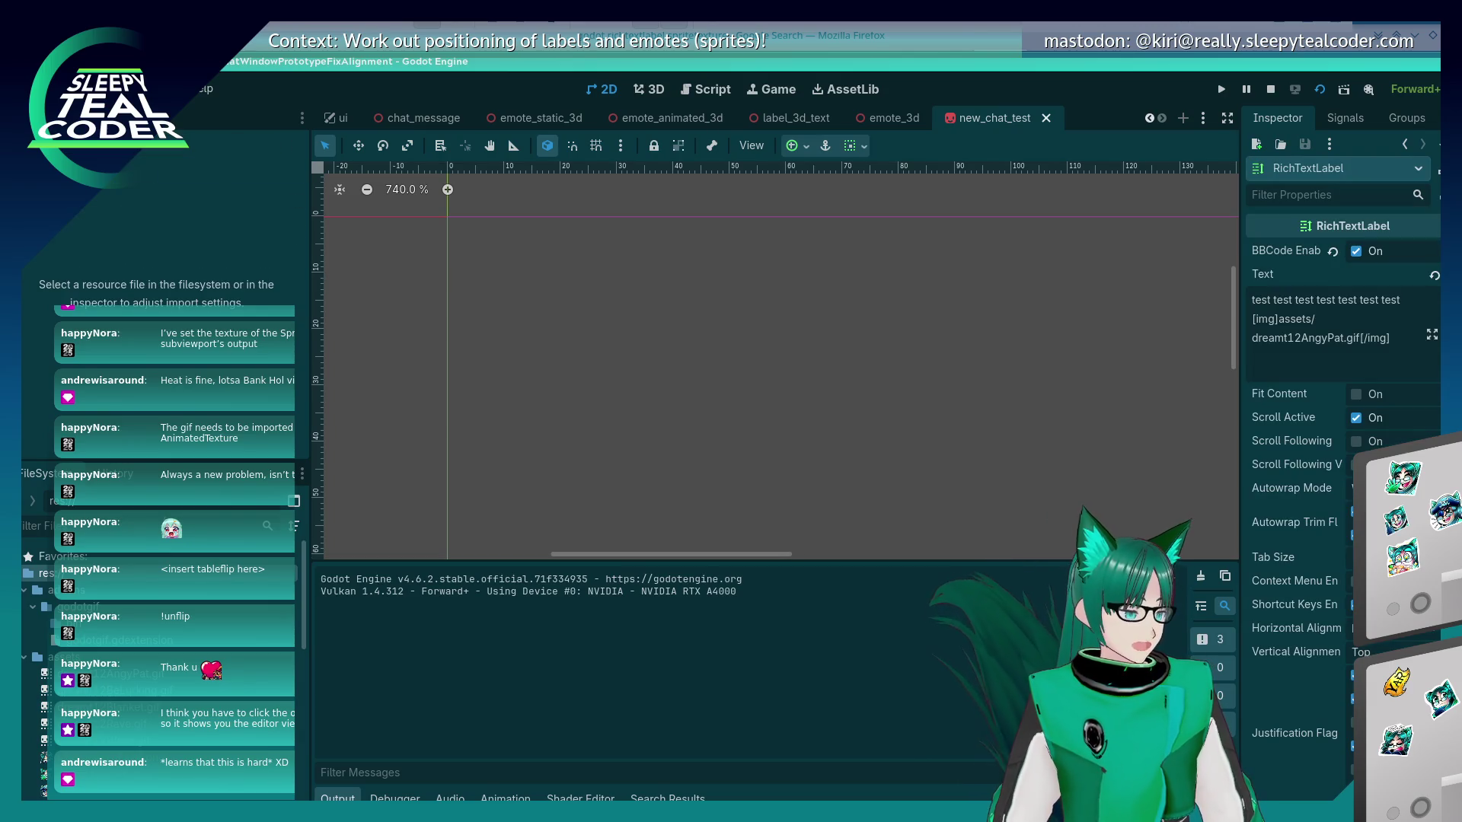
pyautogui.click(54, 117)
pyautogui.scroll(-1, 128, 647)
pyautogui.click(114, 642)
# Review the GIF's Import As choices without changing them, deselect the node, and switch to Firefox.
pyautogui.click(91, 117)
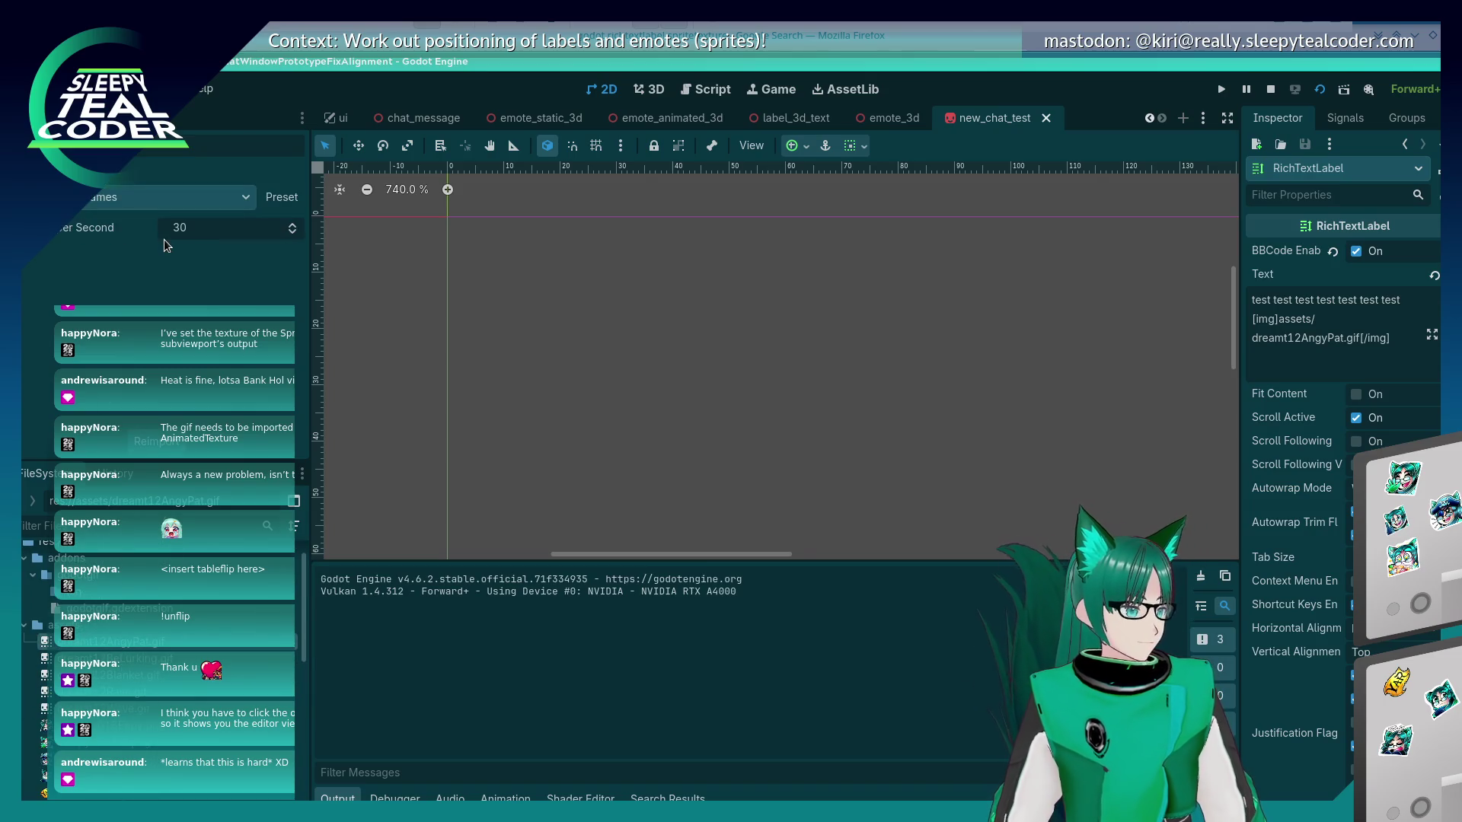
pyautogui.click(152, 197)
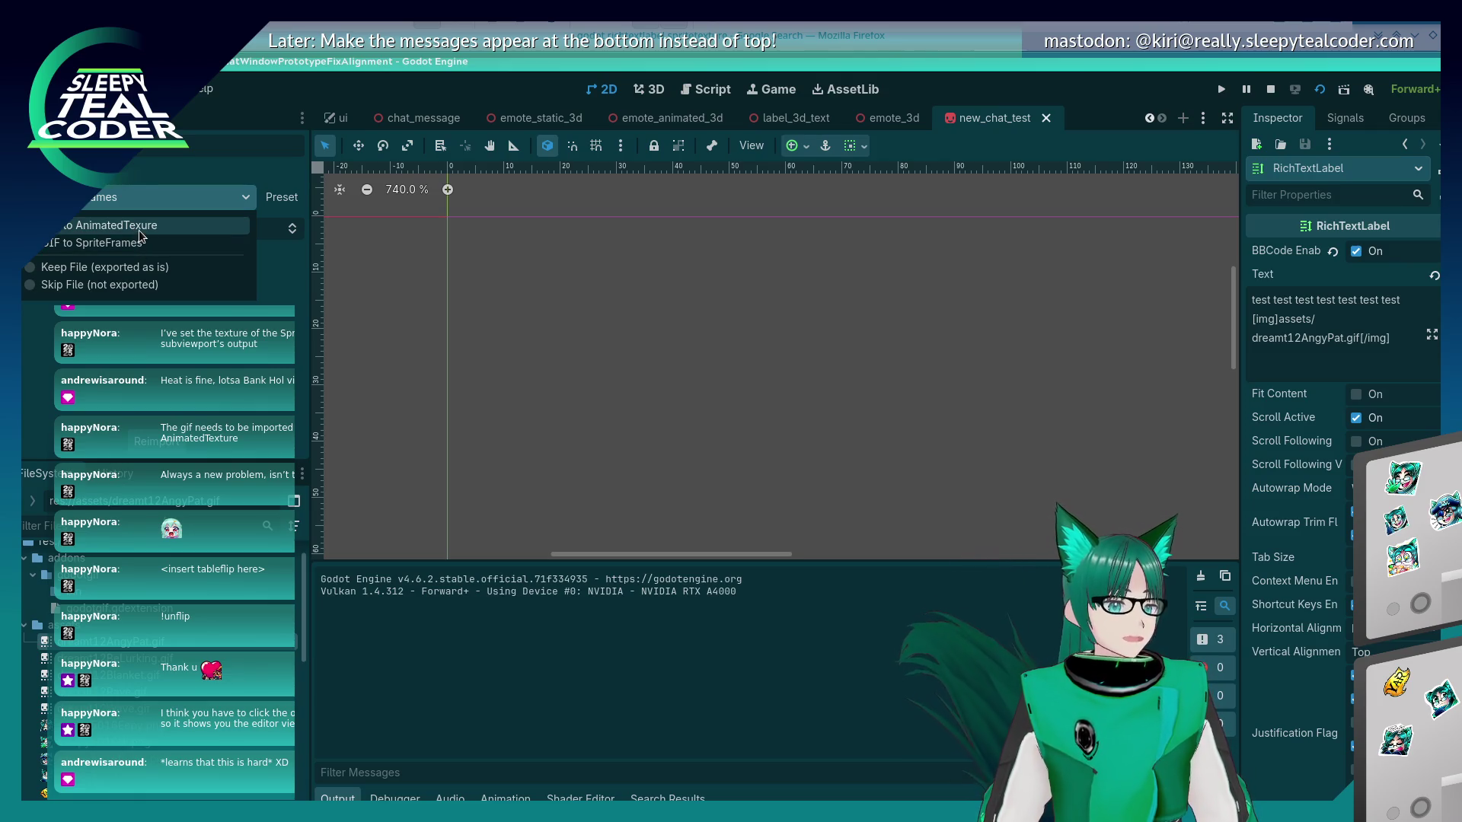
pyautogui.press('Escape')
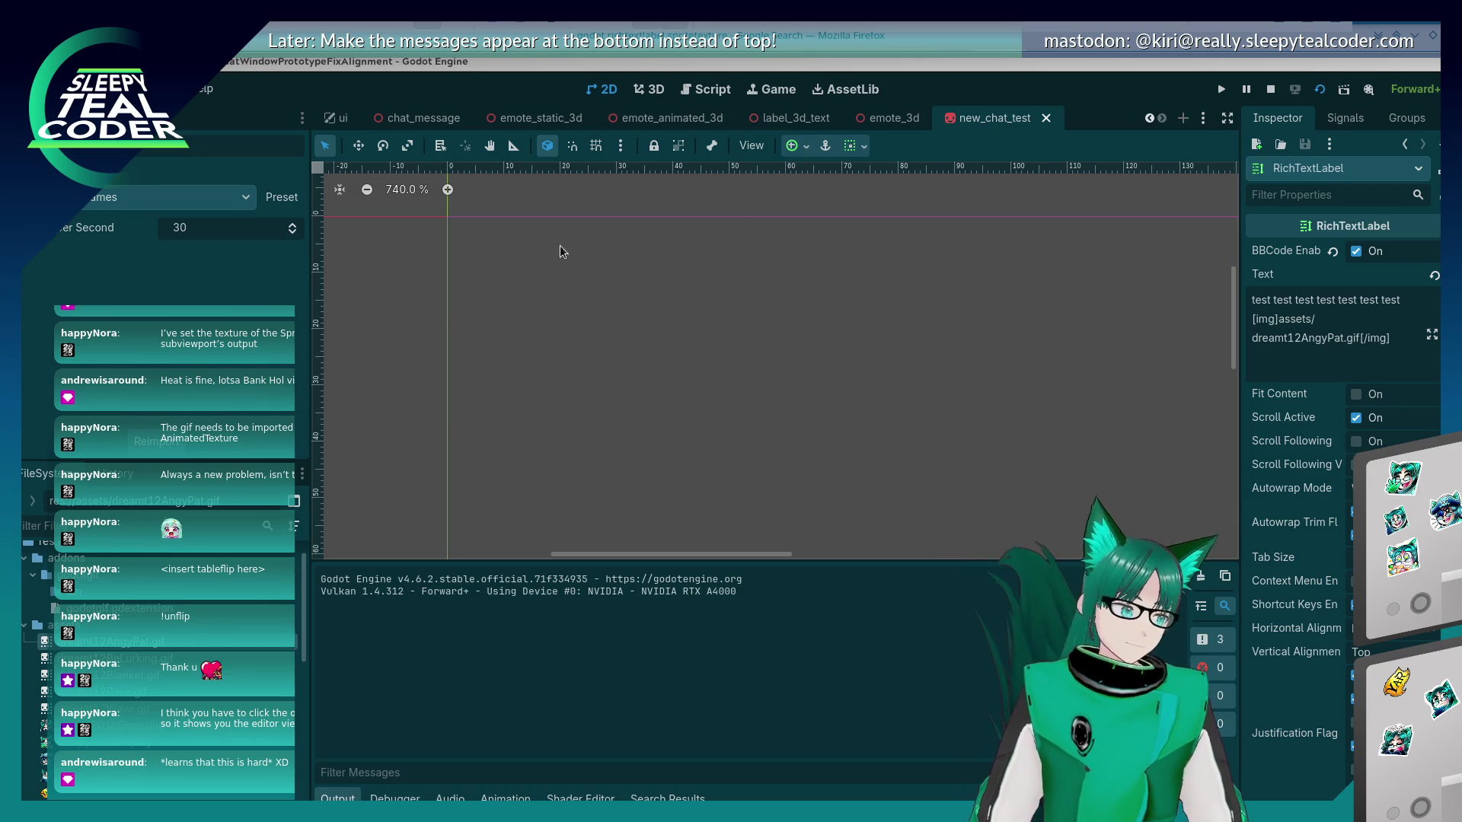
pyautogui.click(723, 378)
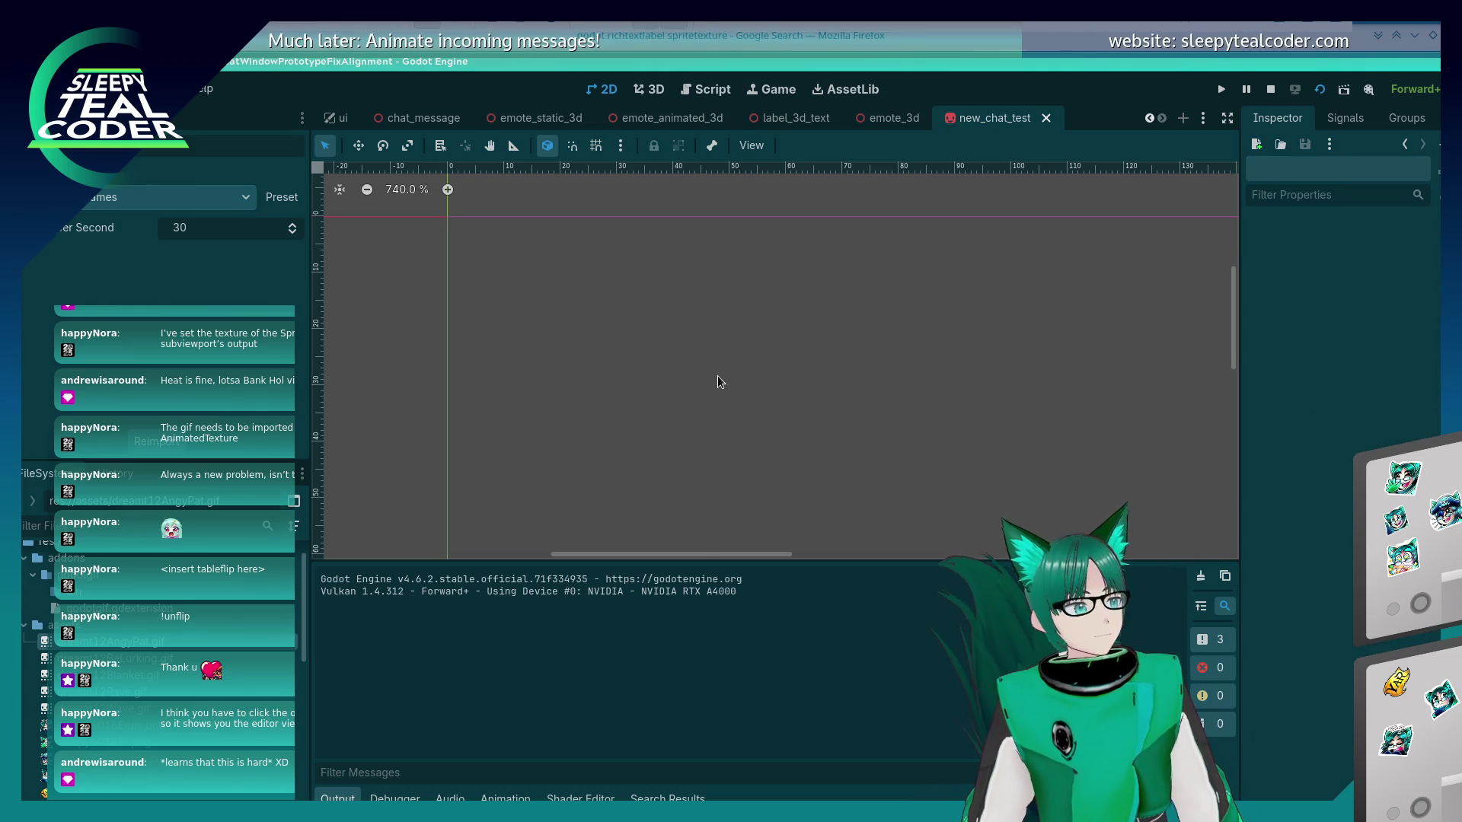
pyautogui.hotkey('alt', 'Tab')
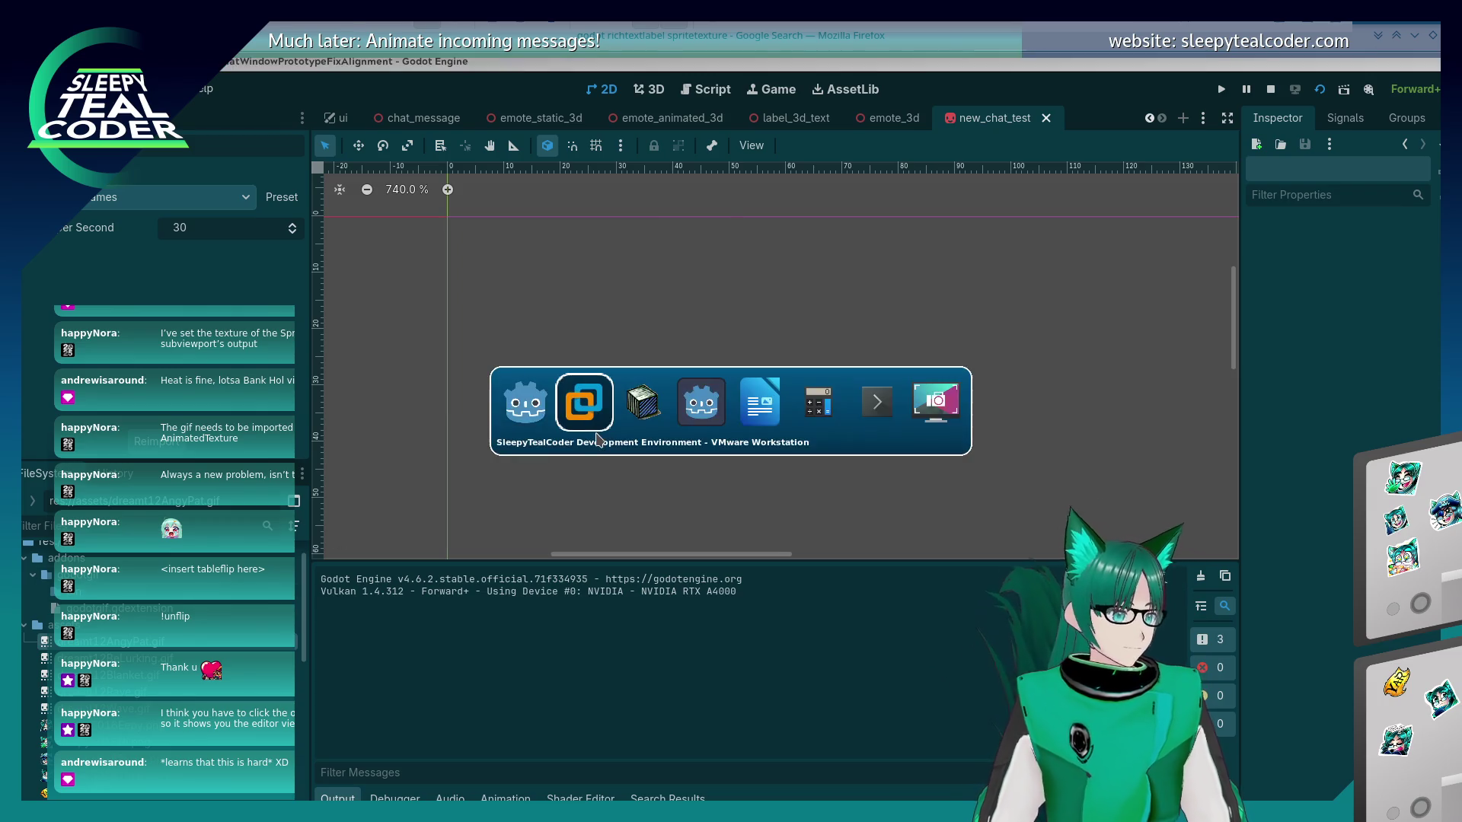
# Scroll the Google results and open proposal #6759 on animated sprites in rich text bbcode.
pyautogui.scroll(-2, 591, 465)
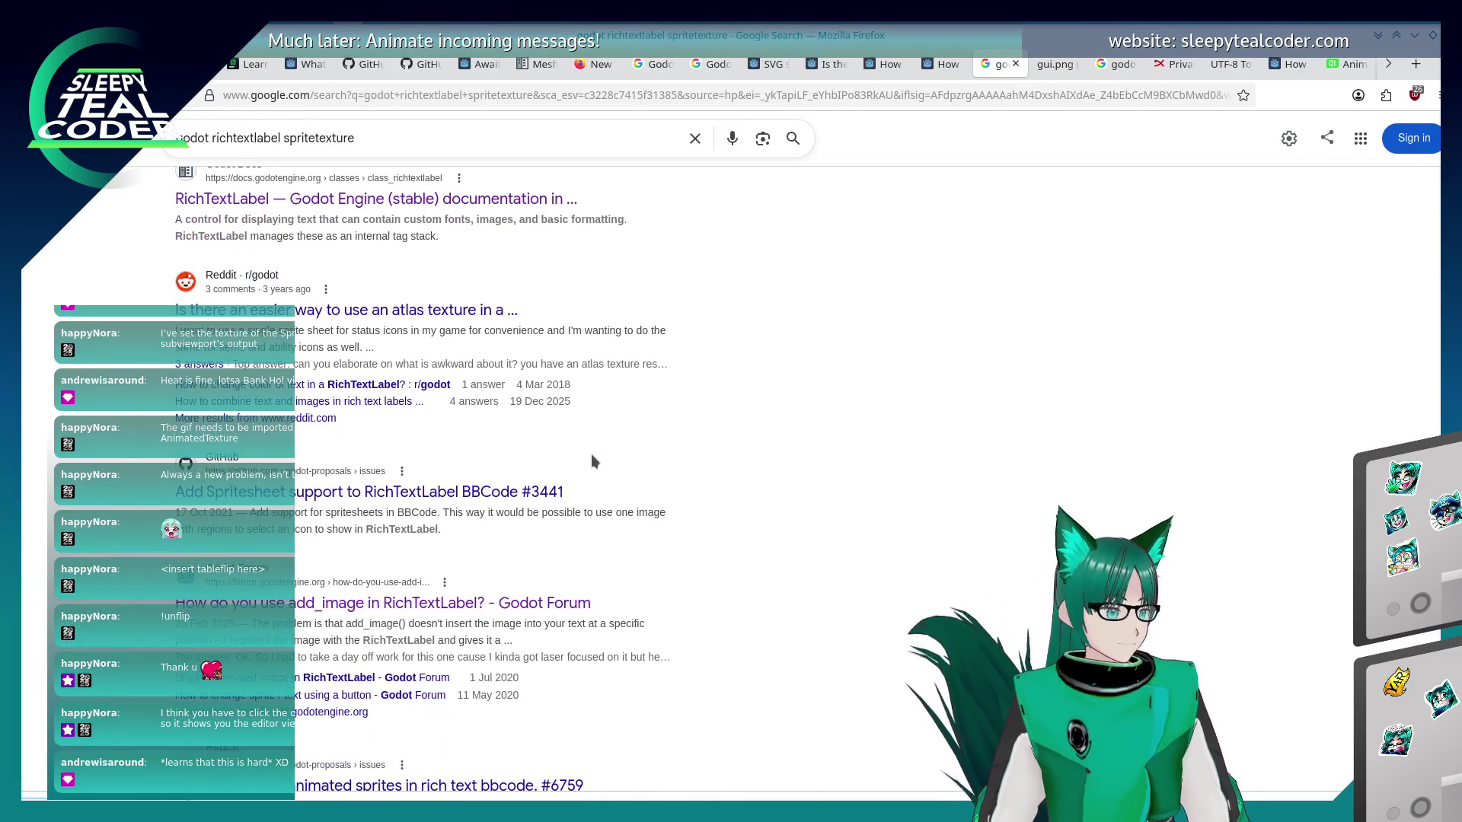
pyautogui.scroll(-2, 559, 494)
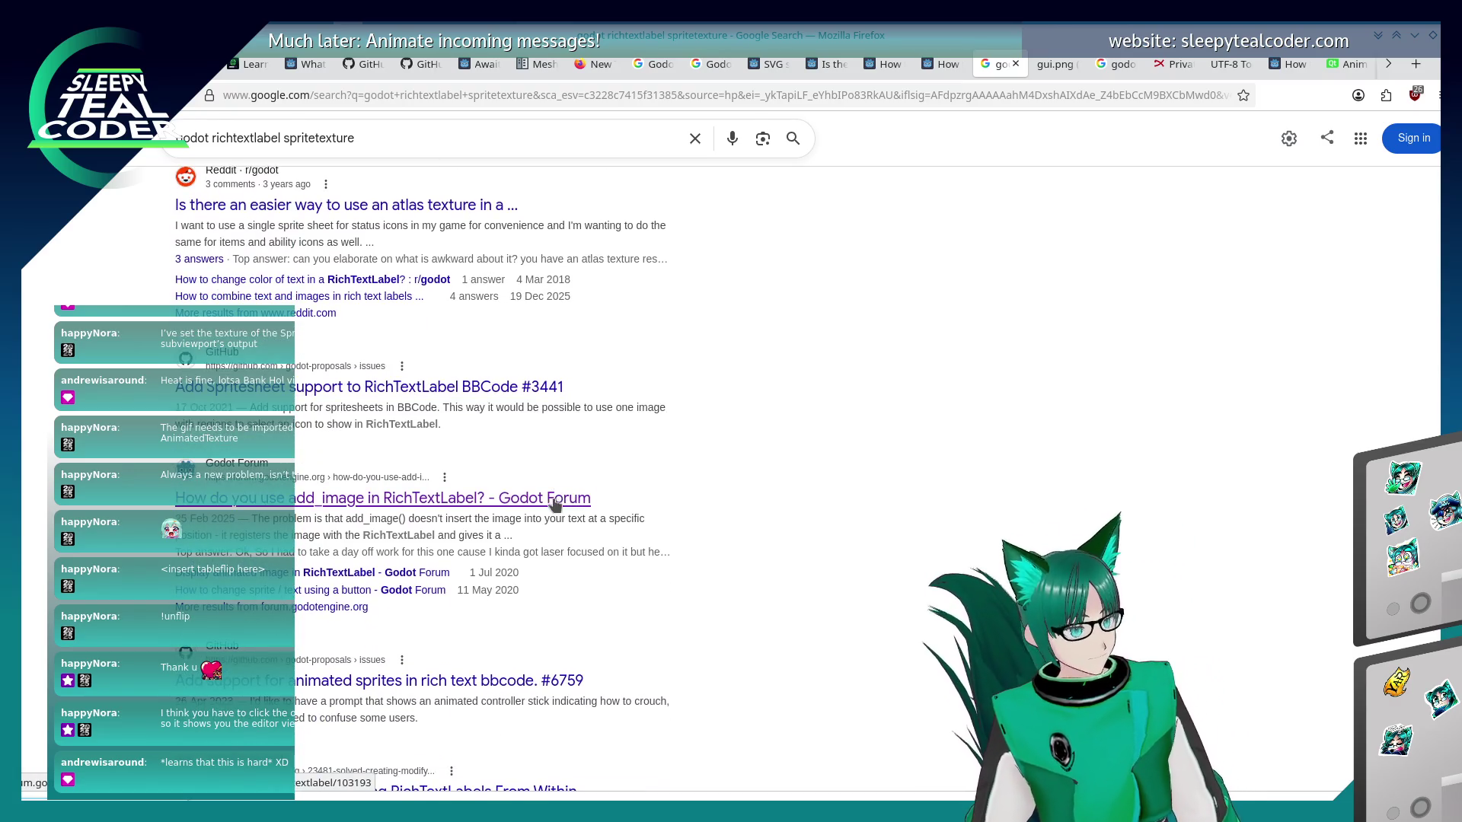
pyautogui.scroll(-2, 554, 505)
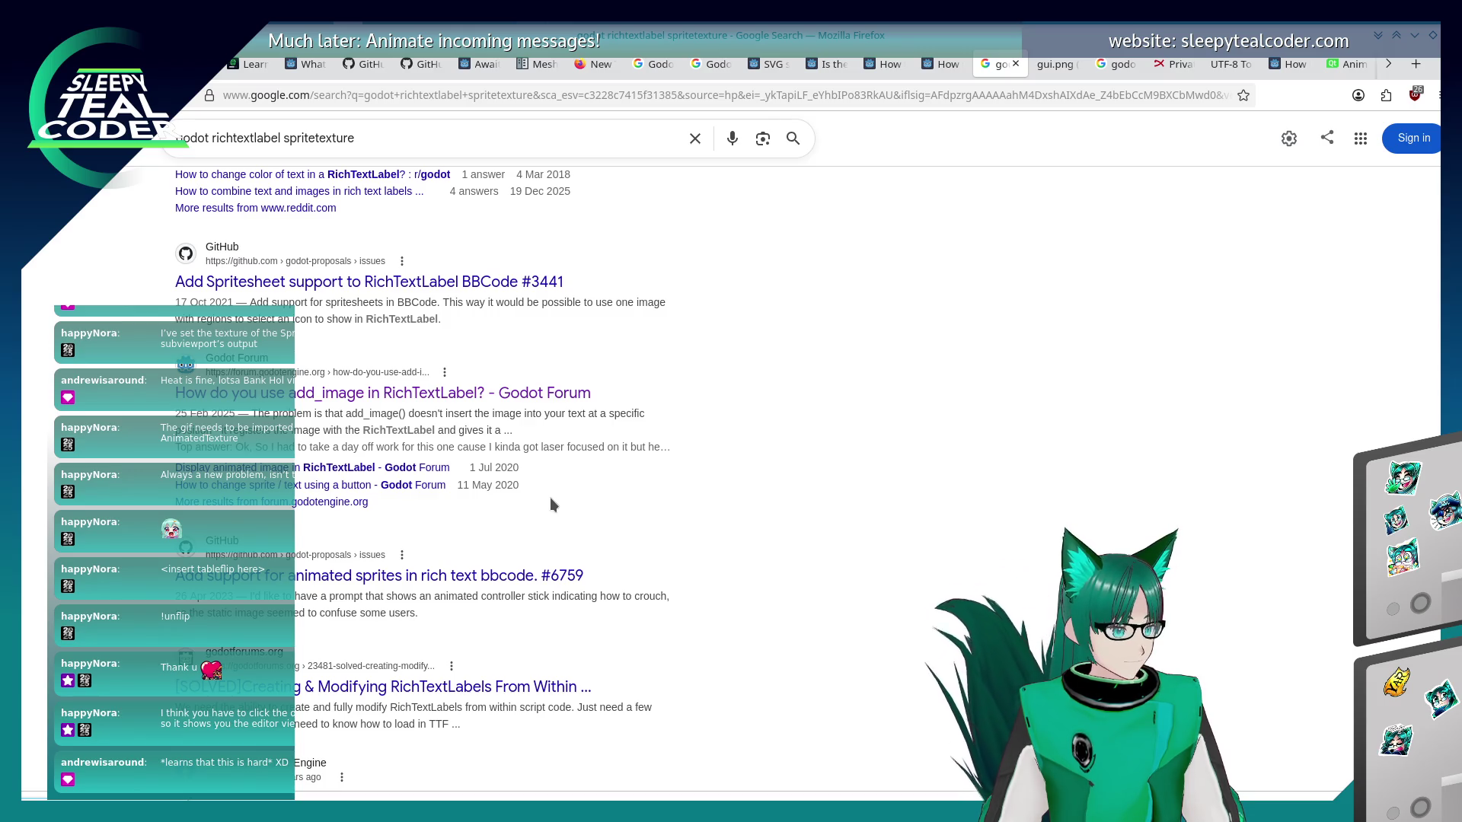
pyautogui.click(505, 579)
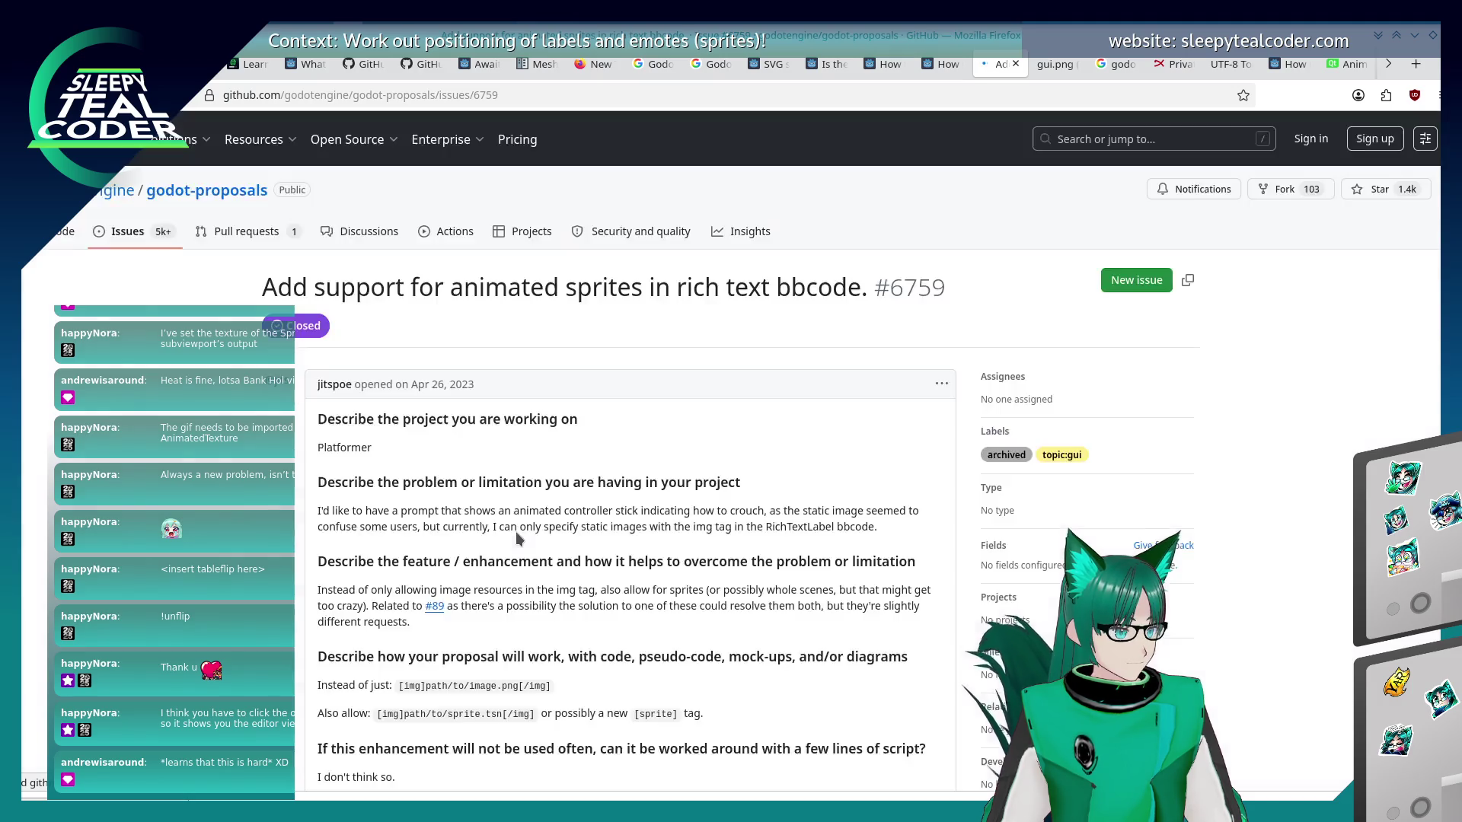
# Scroll down proposal #6759's timeline and follow the mention of issue #11732.
pyautogui.scroll(-10, 516, 541)
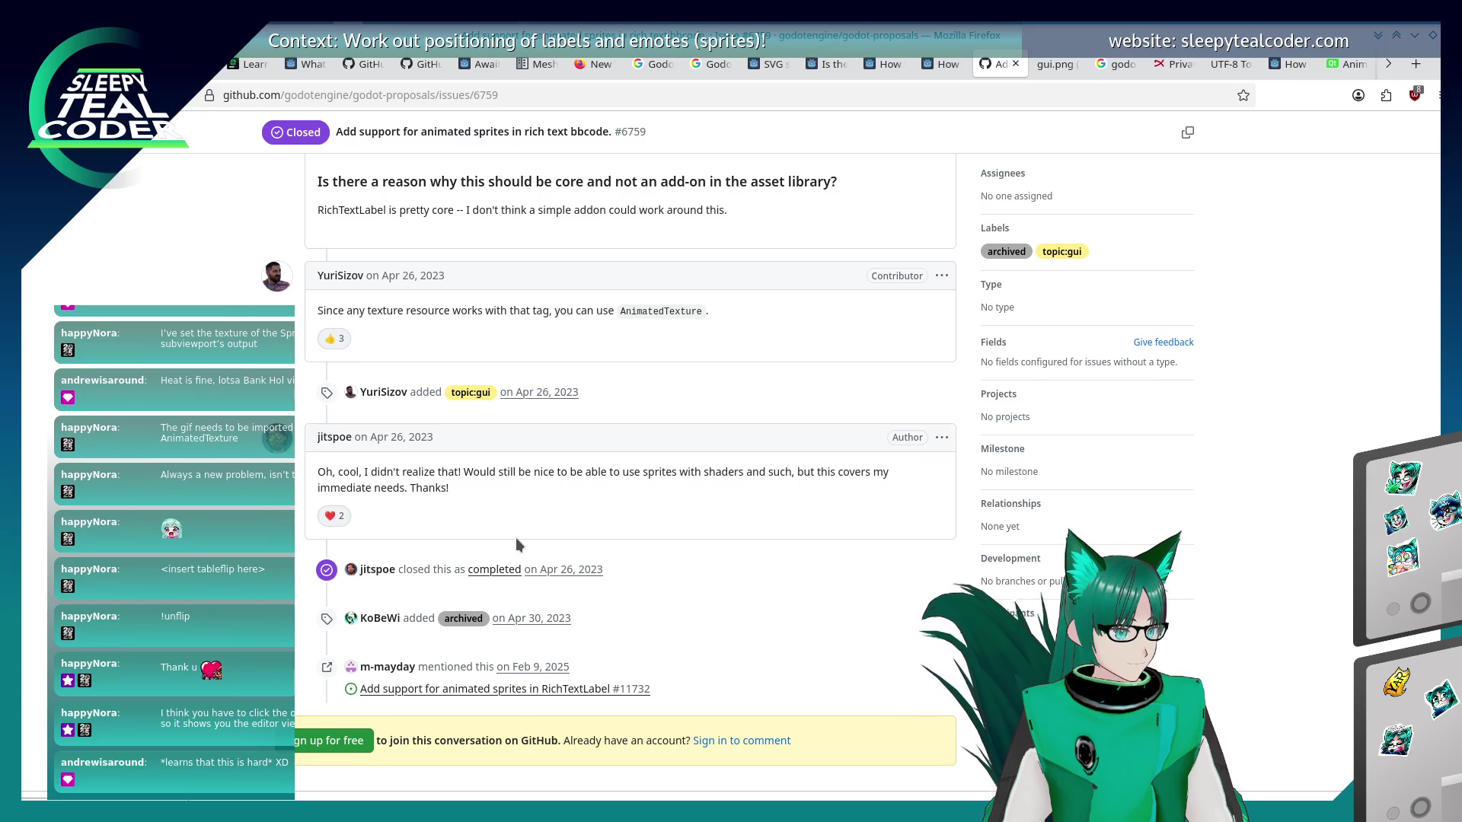
pyautogui.click(436, 689)
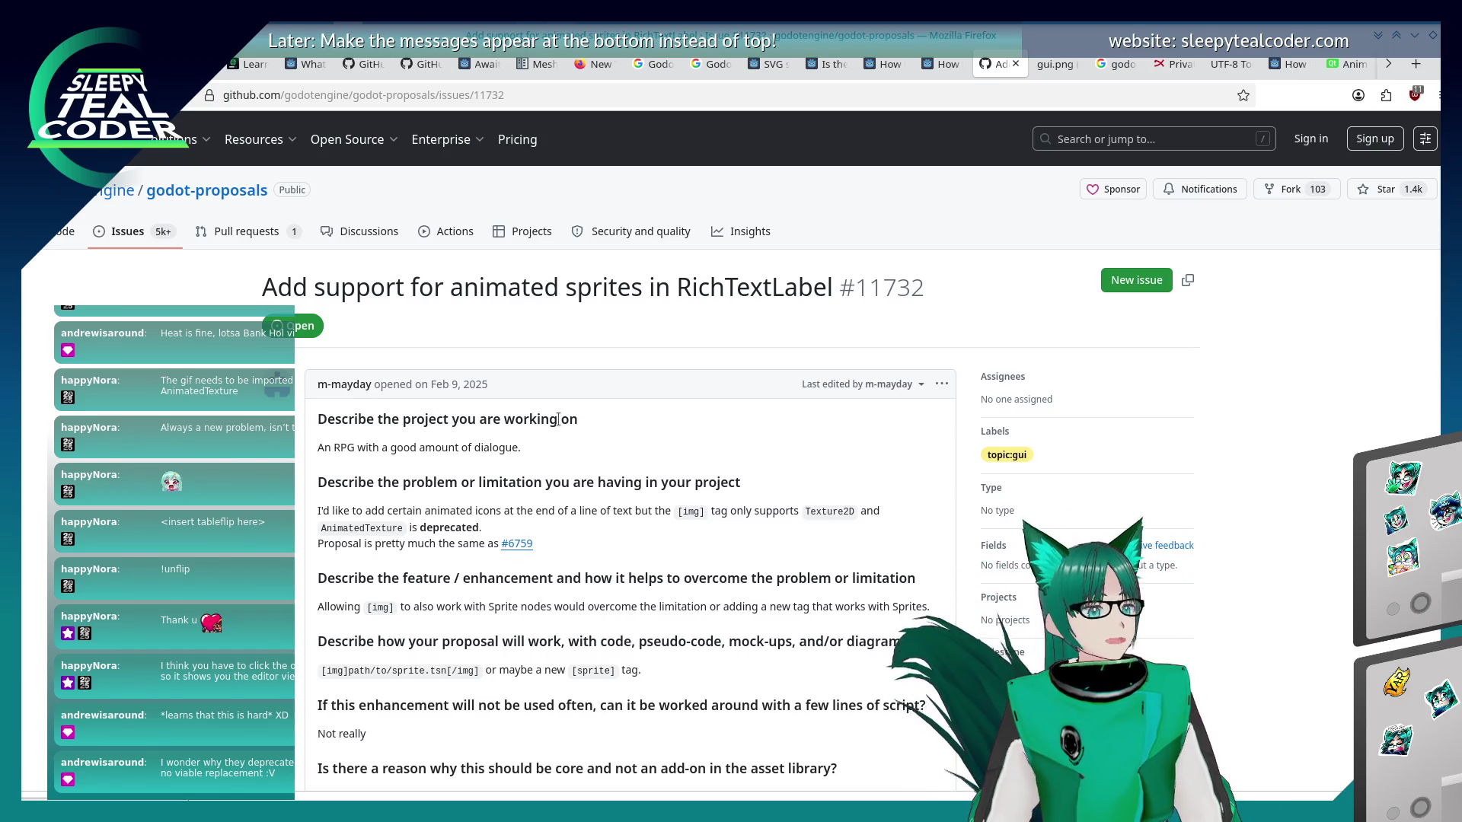
# Scroll through issue #11732's comments down to the RichTextLabel.update_image workaround suggestion.
pyautogui.scroll(-7, 535, 499)
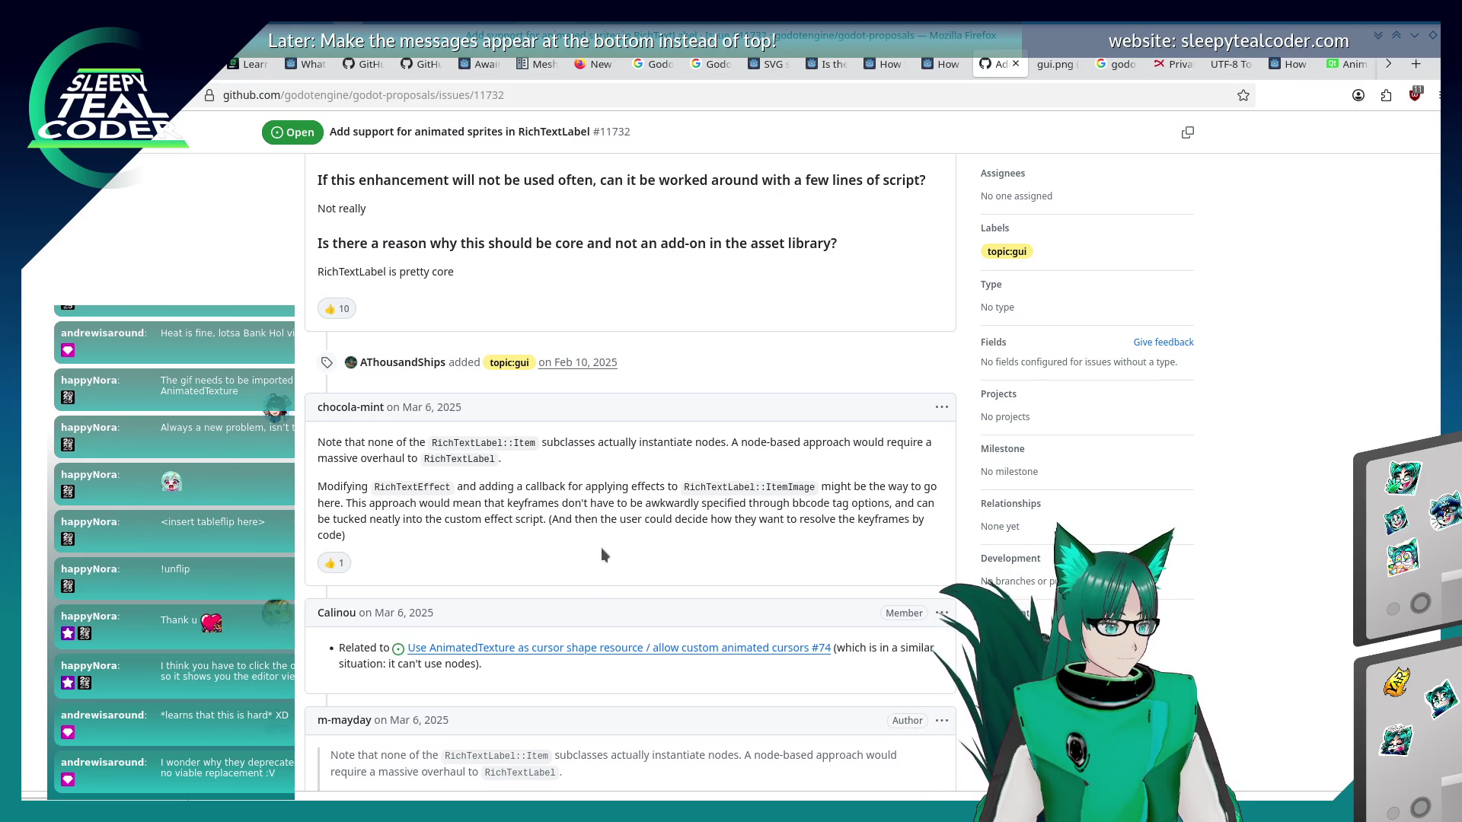
pyautogui.scroll(-3, 601, 546)
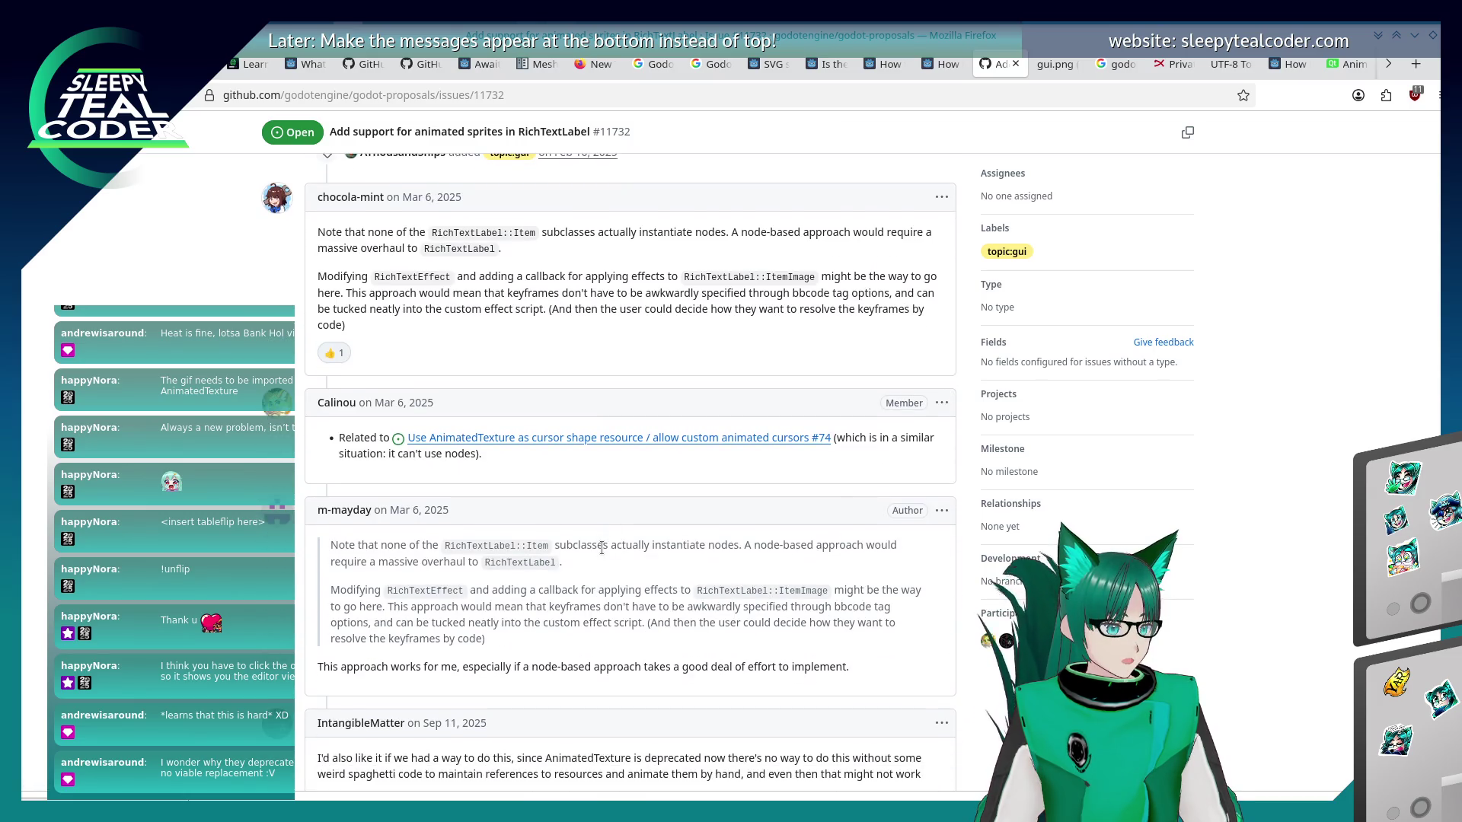
pyautogui.scroll(-2, 601, 547)
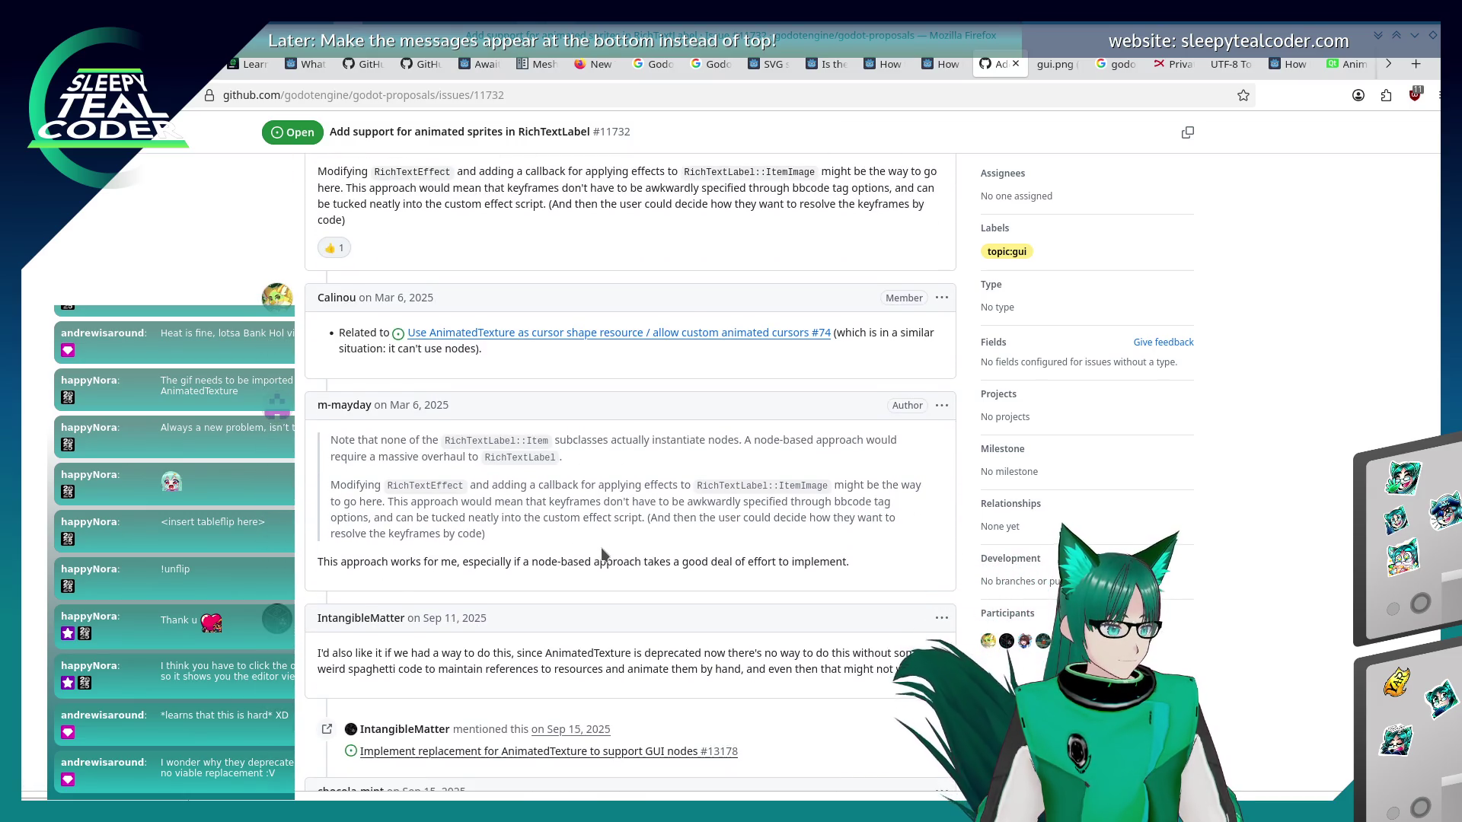
pyautogui.scroll(-3, 601, 546)
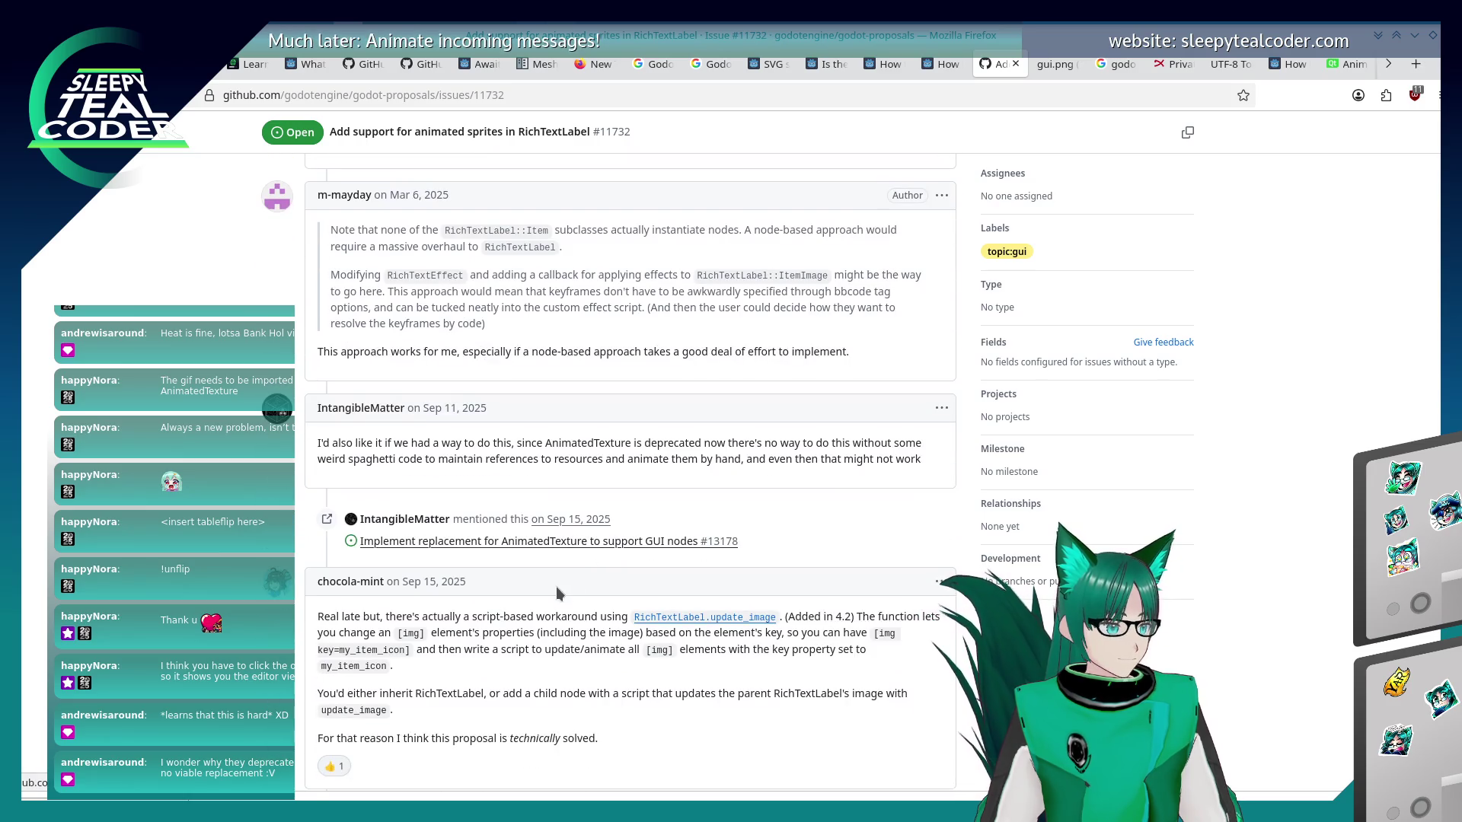
pyautogui.scroll(-2, 557, 587)
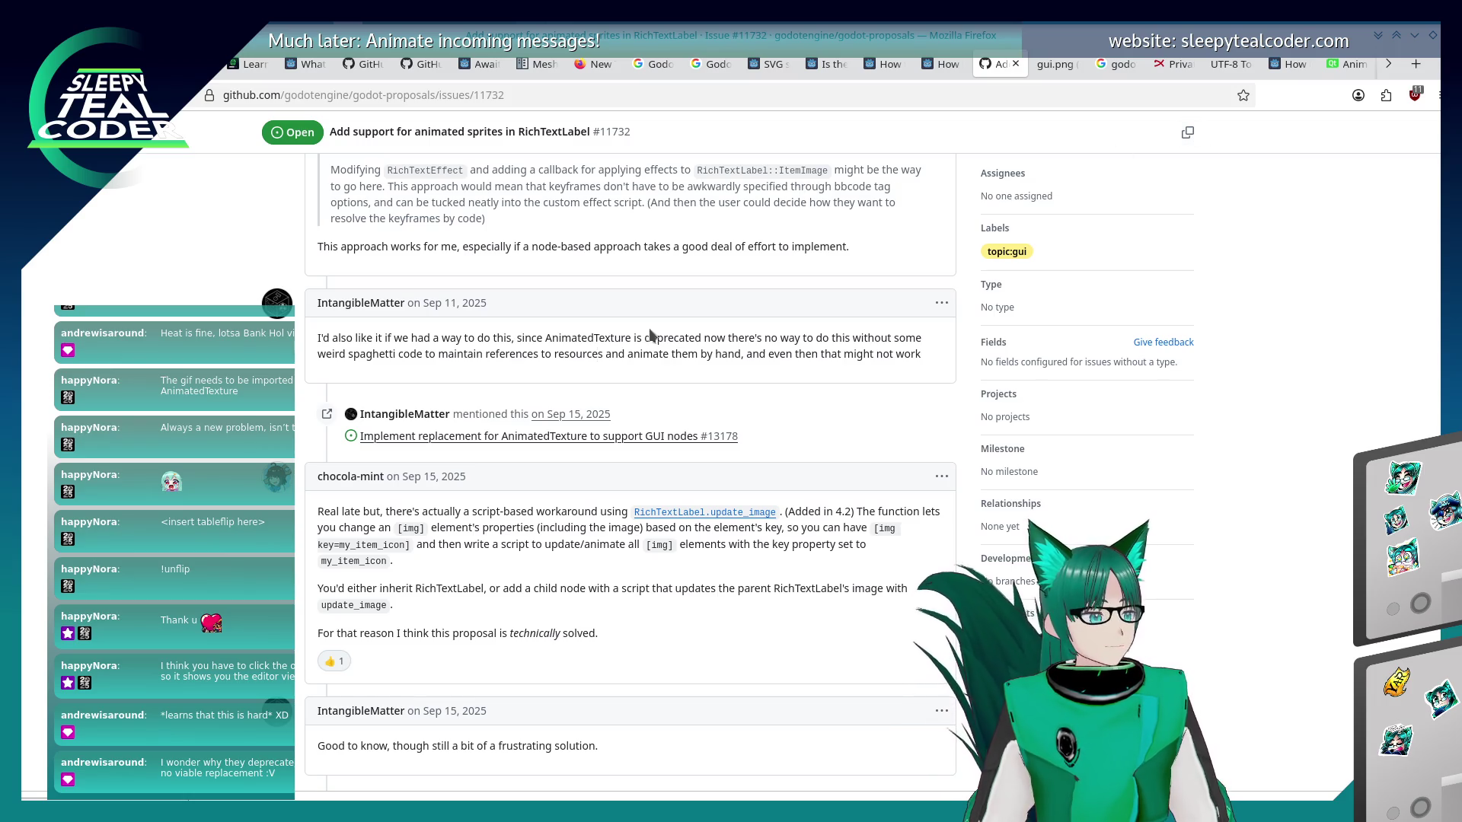
pyautogui.scroll(-3, 647, 331)
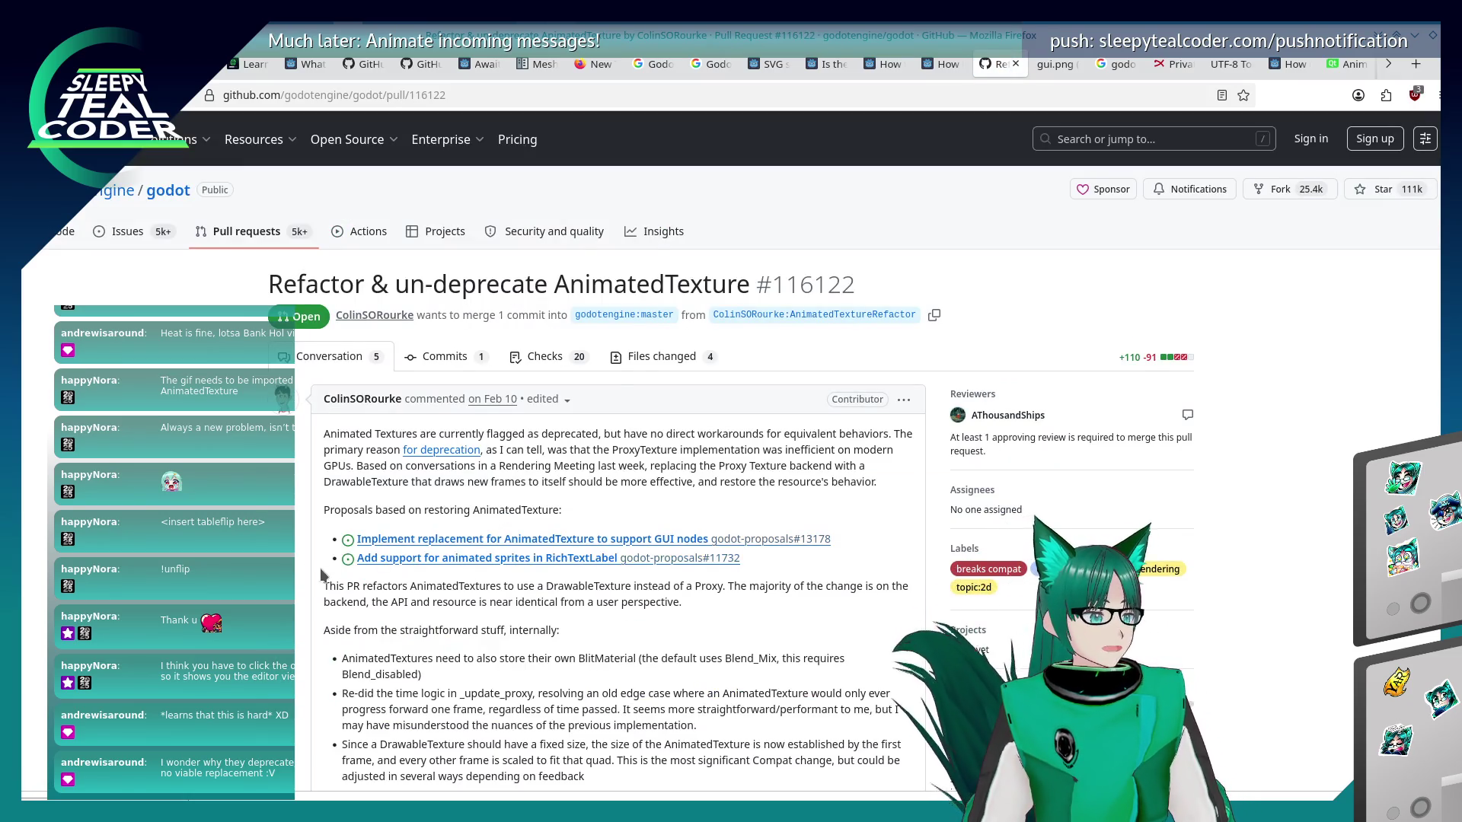
# Scroll down through PR #116122's conversation and partway back up again.
pyautogui.scroll(-2, 324, 577)
pyautogui.scroll(-1, 324, 576)
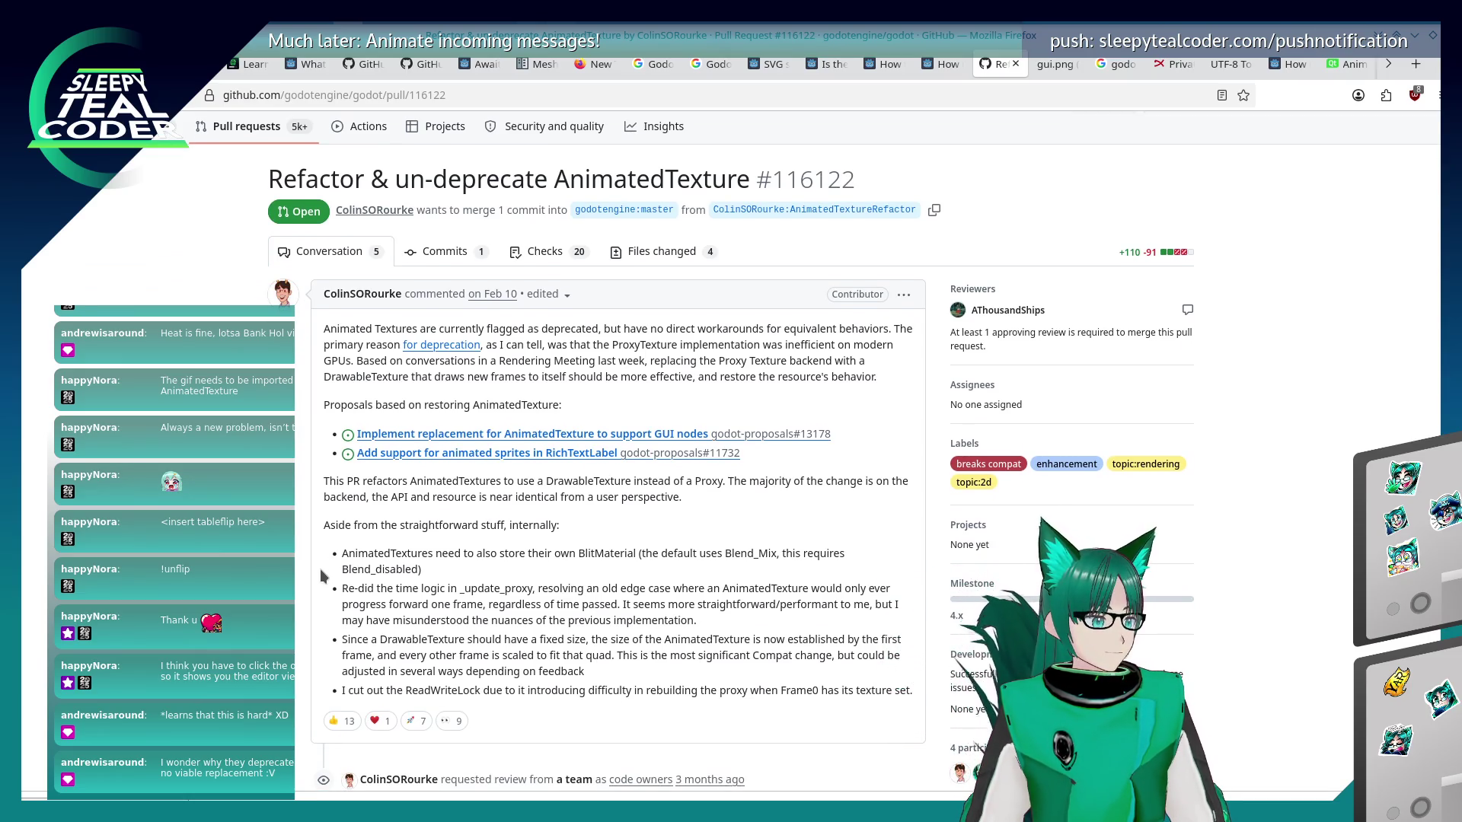
pyautogui.scroll(-6, 324, 576)
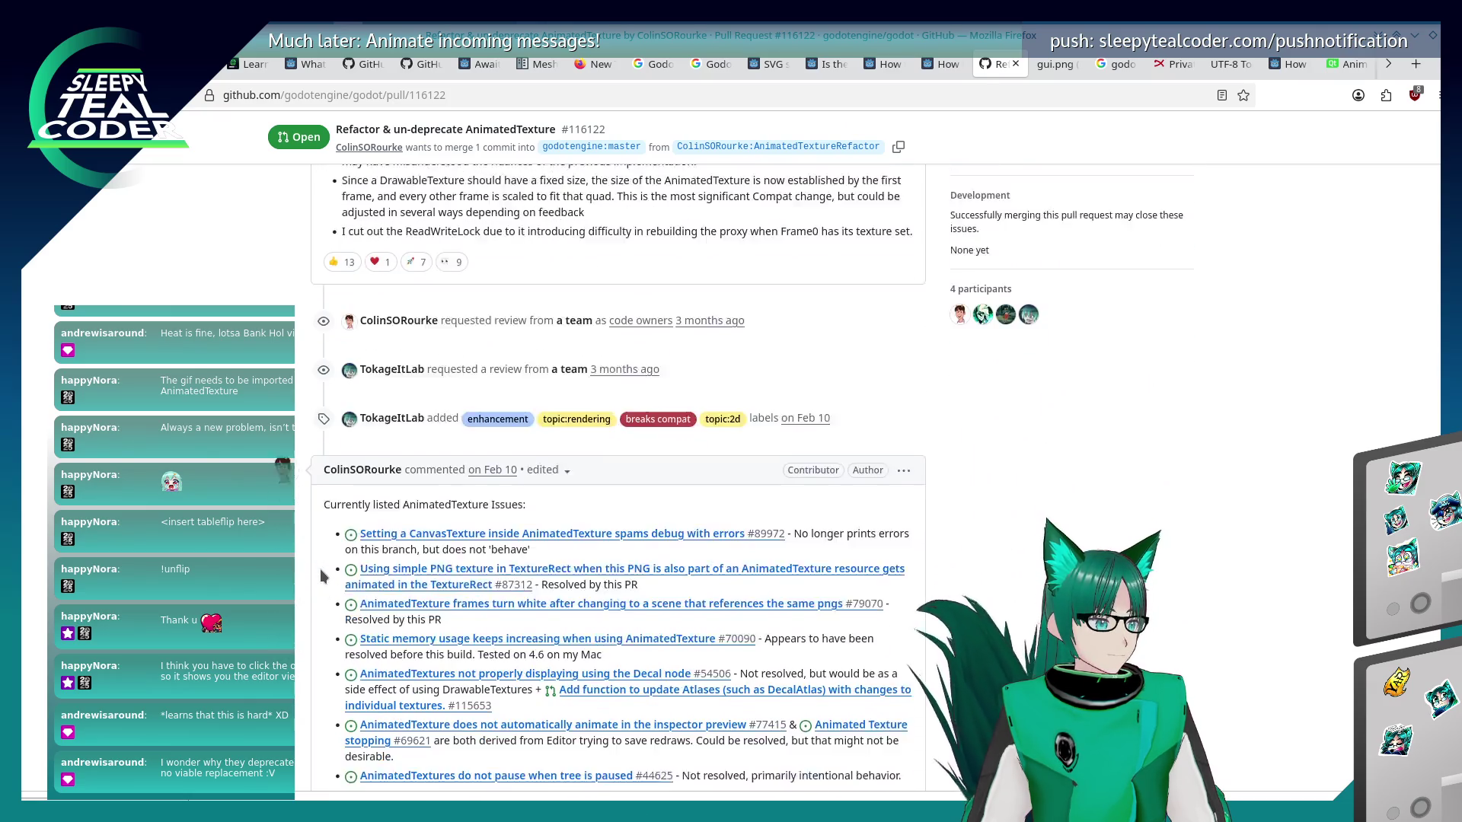
pyautogui.scroll(-1, 324, 577)
pyautogui.scroll(-8, 323, 576)
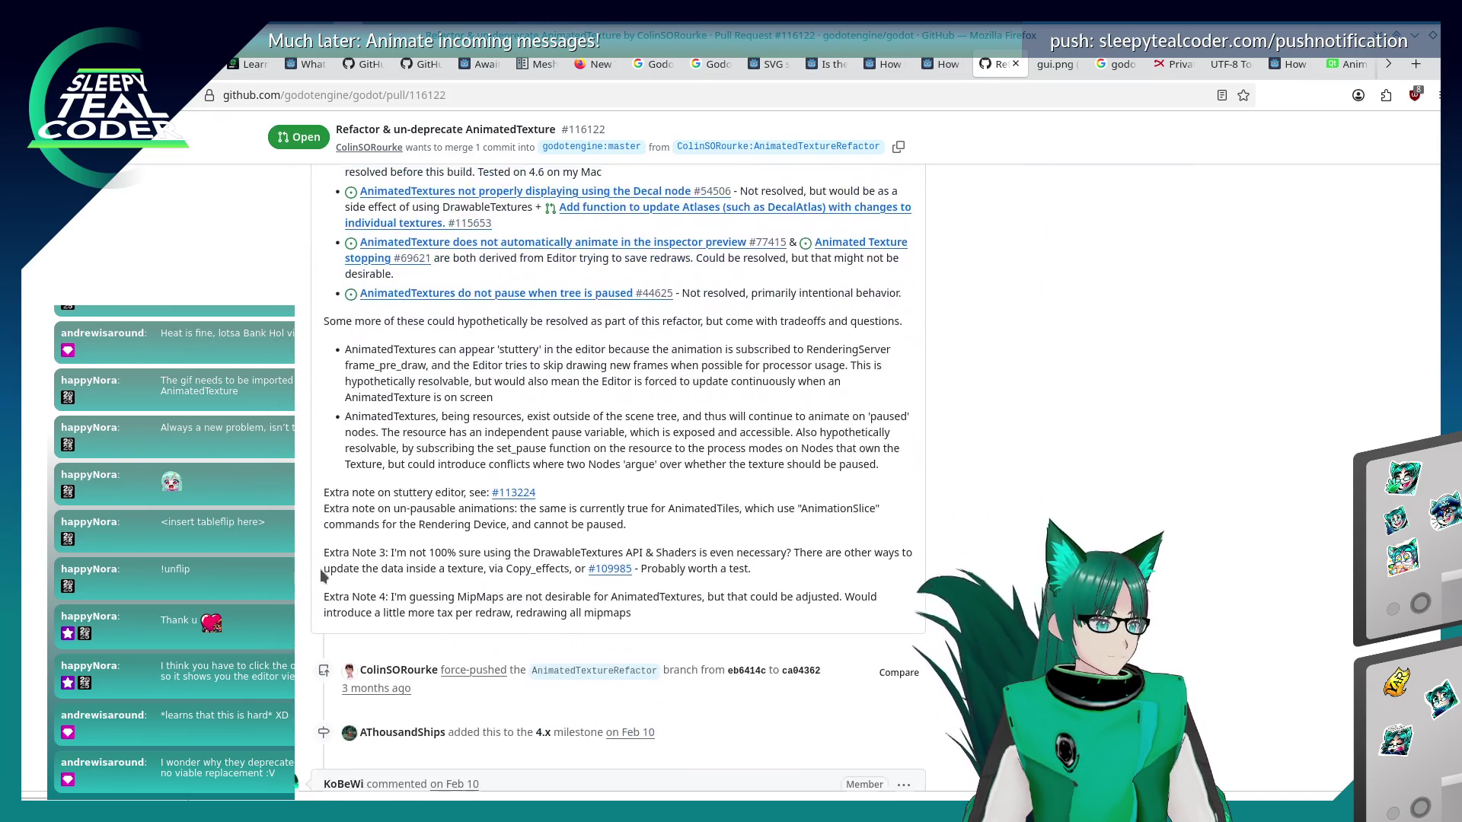
pyautogui.scroll(-6, 311, 669)
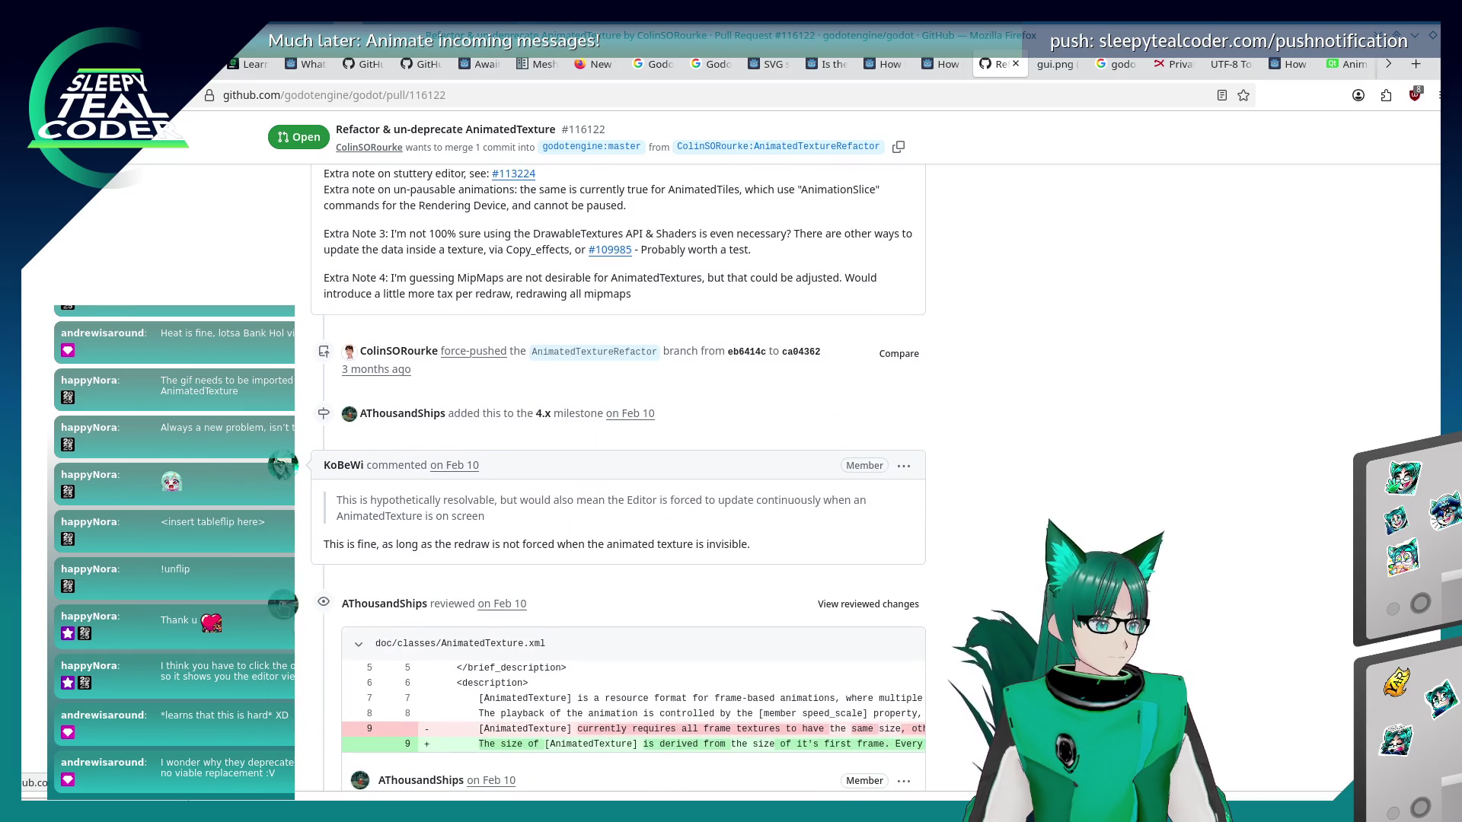
pyautogui.scroll(-2, 311, 668)
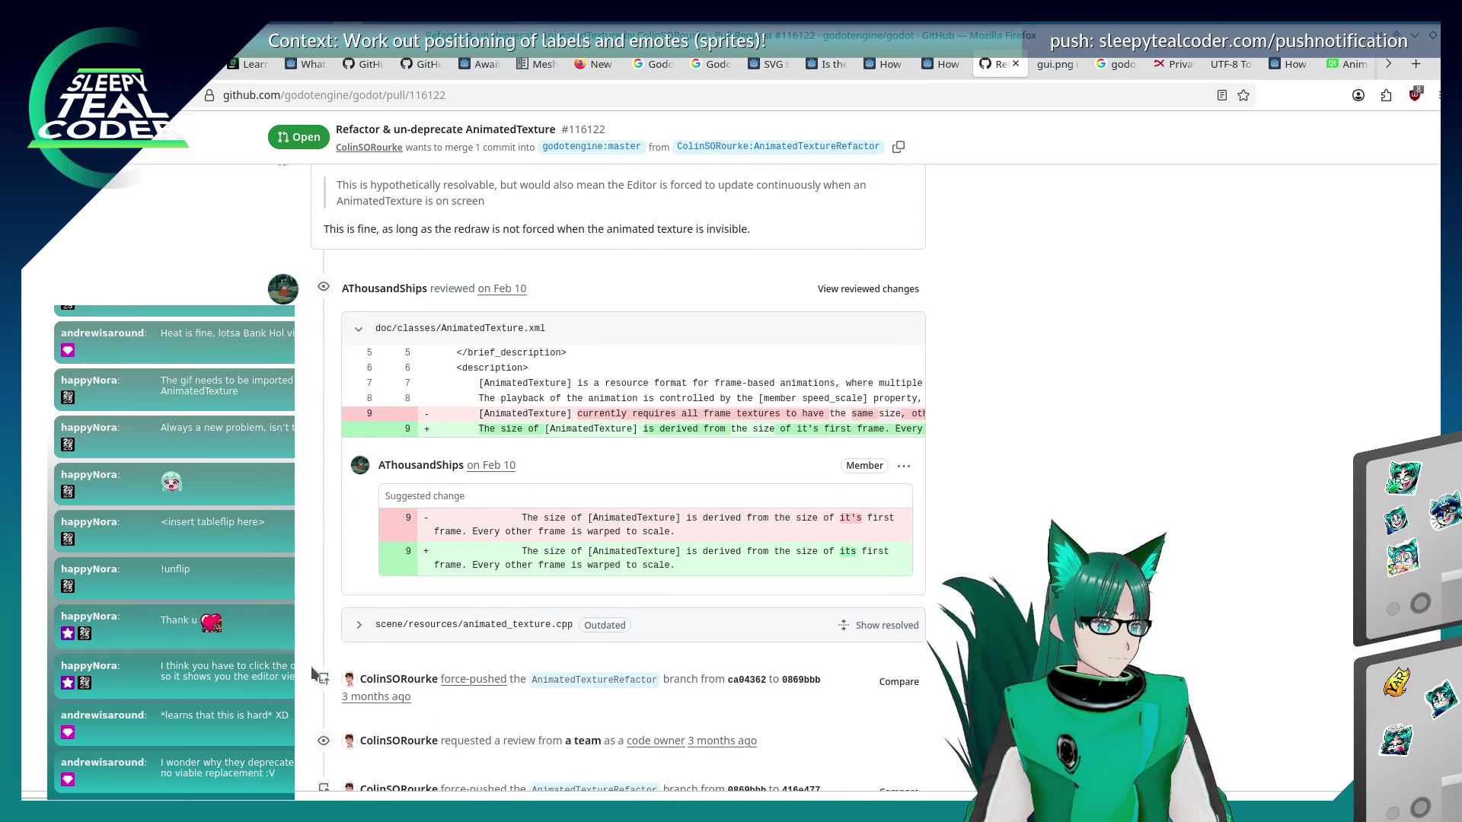
pyautogui.scroll(-5, 312, 670)
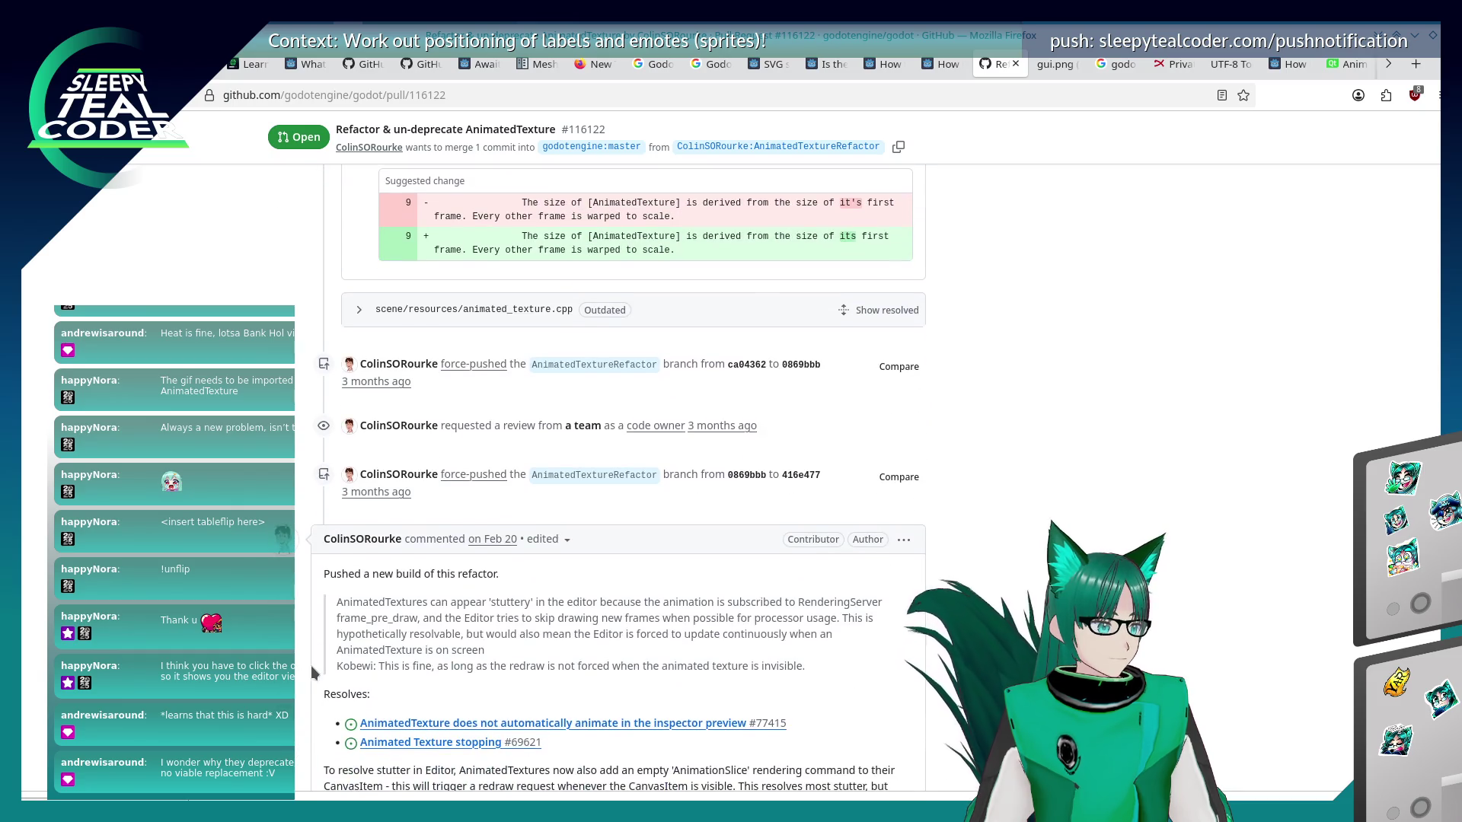
pyautogui.scroll(-2, 310, 665)
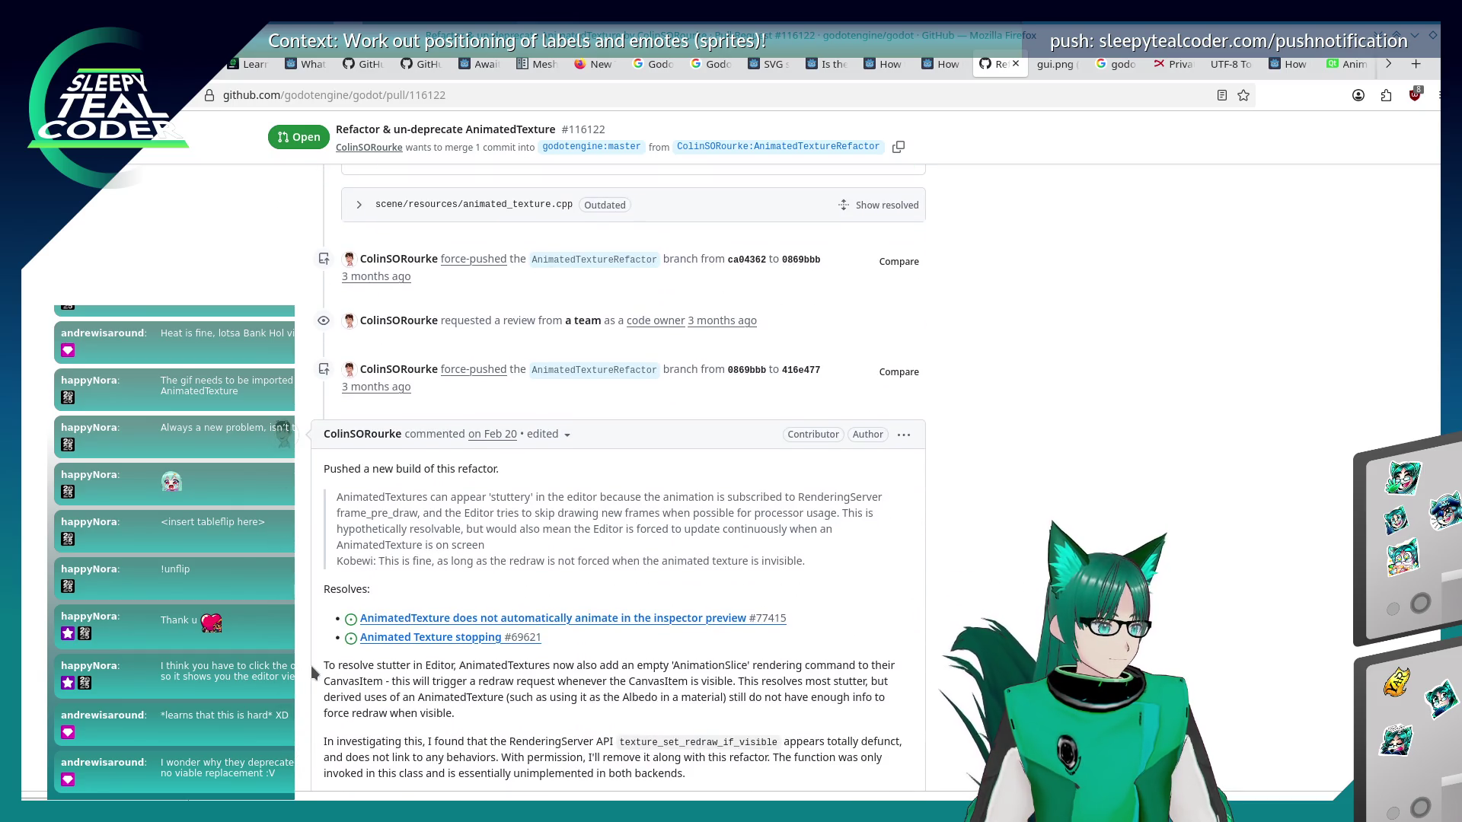
pyautogui.scroll(-2, 311, 666)
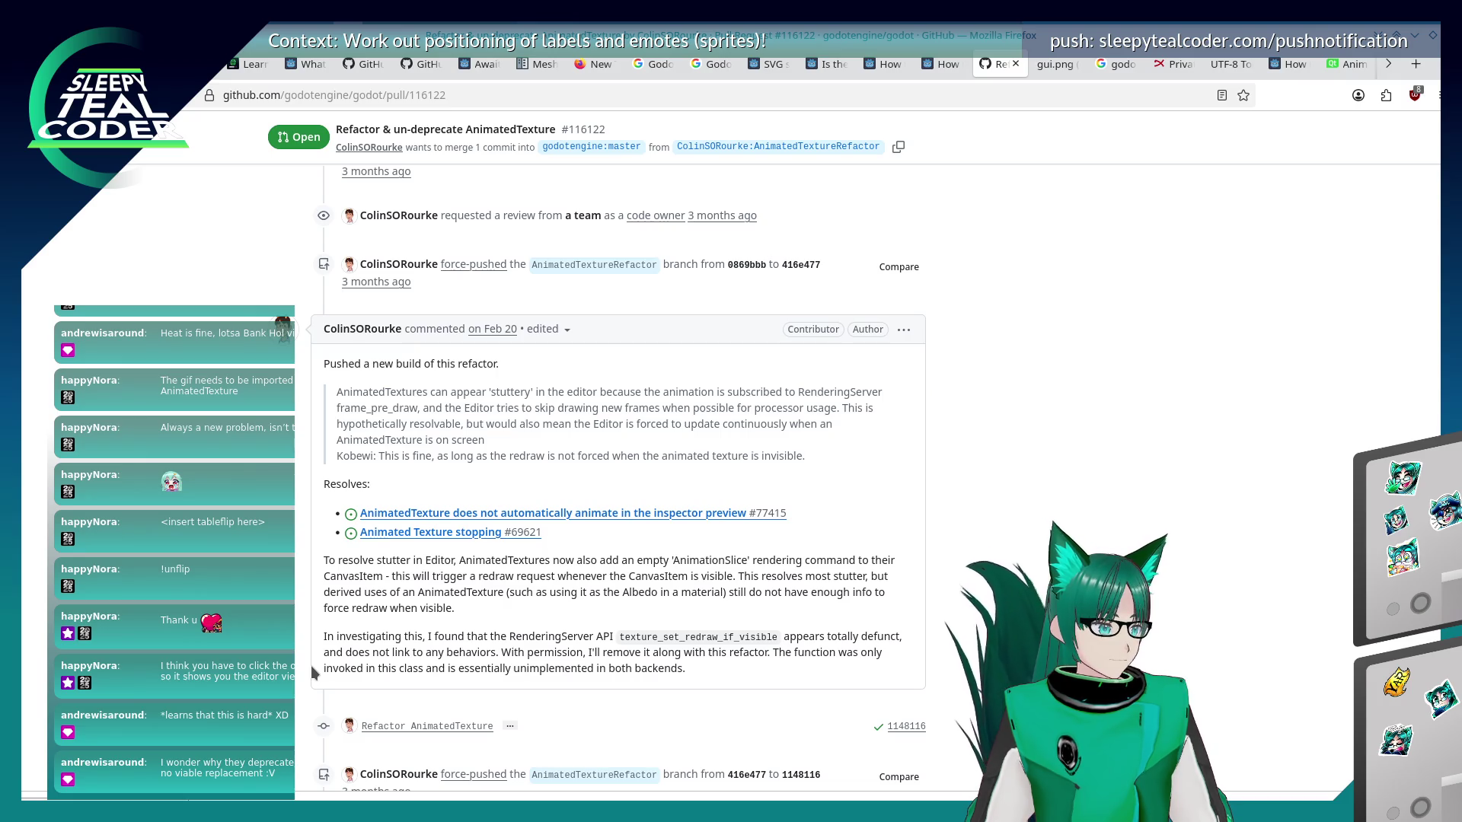
pyautogui.scroll(-2, 311, 665)
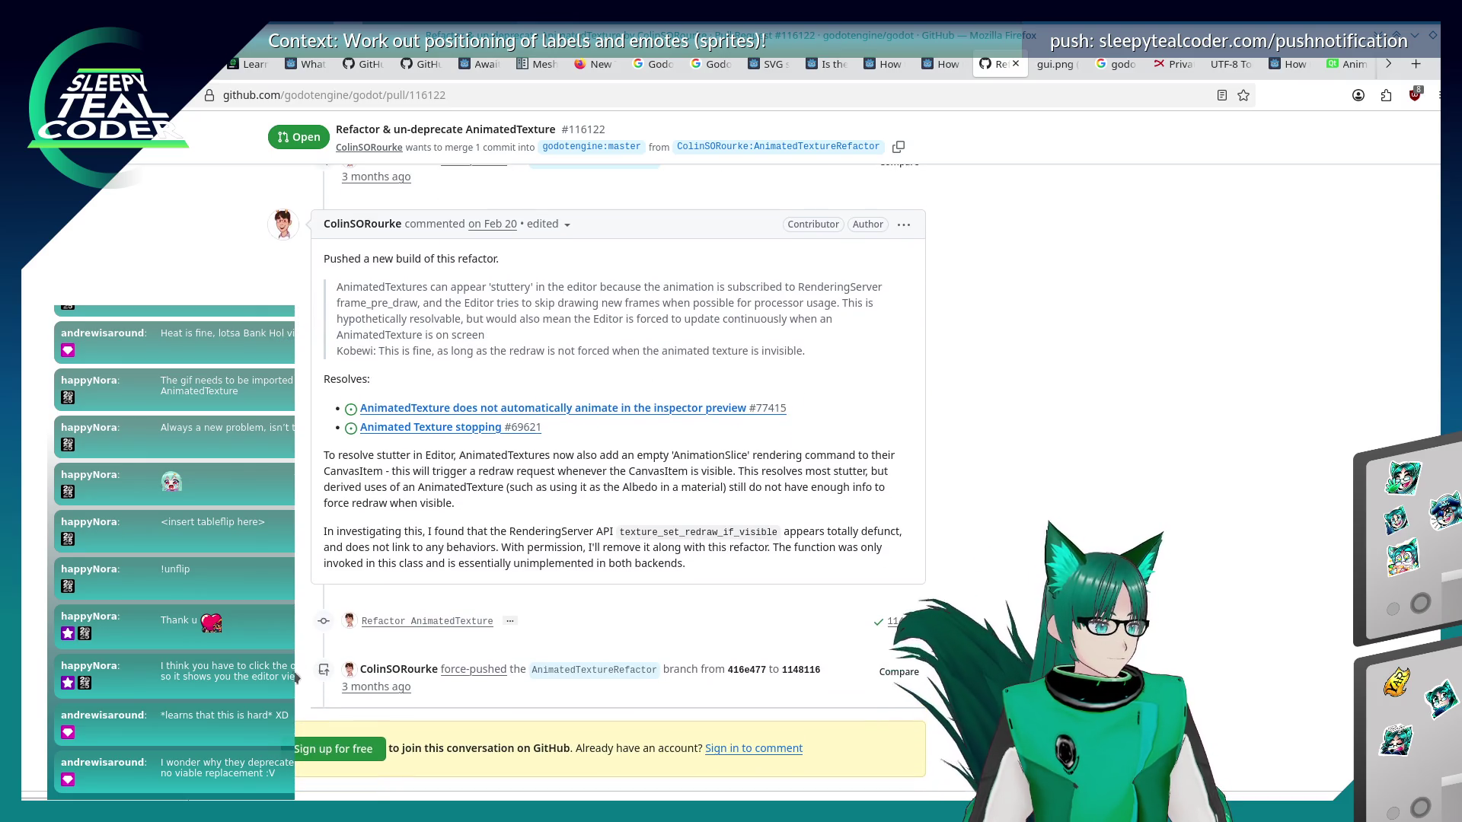
pyautogui.scroll(-2, 599, 472)
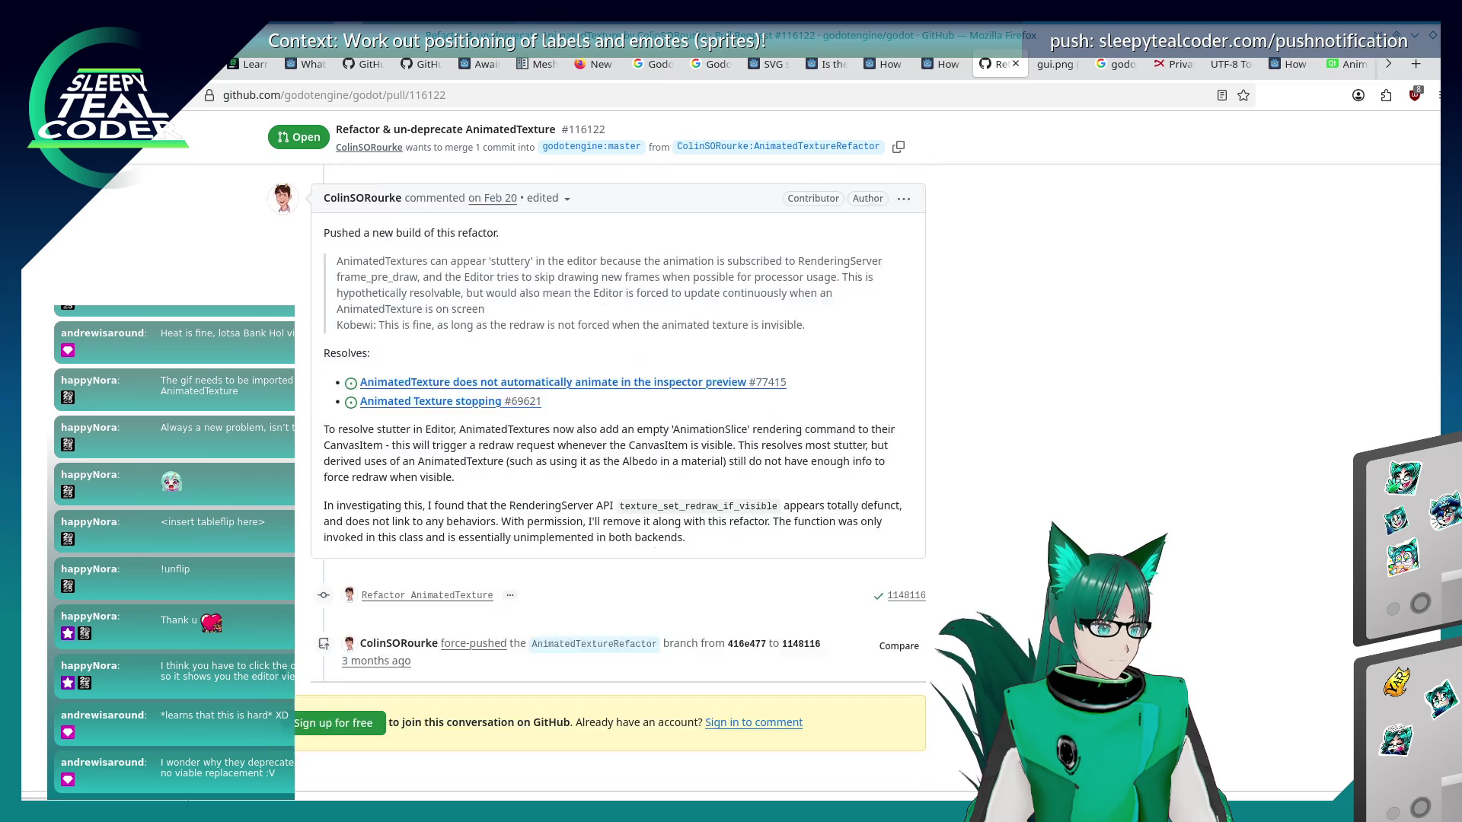
pyautogui.scroll(3, 599, 472)
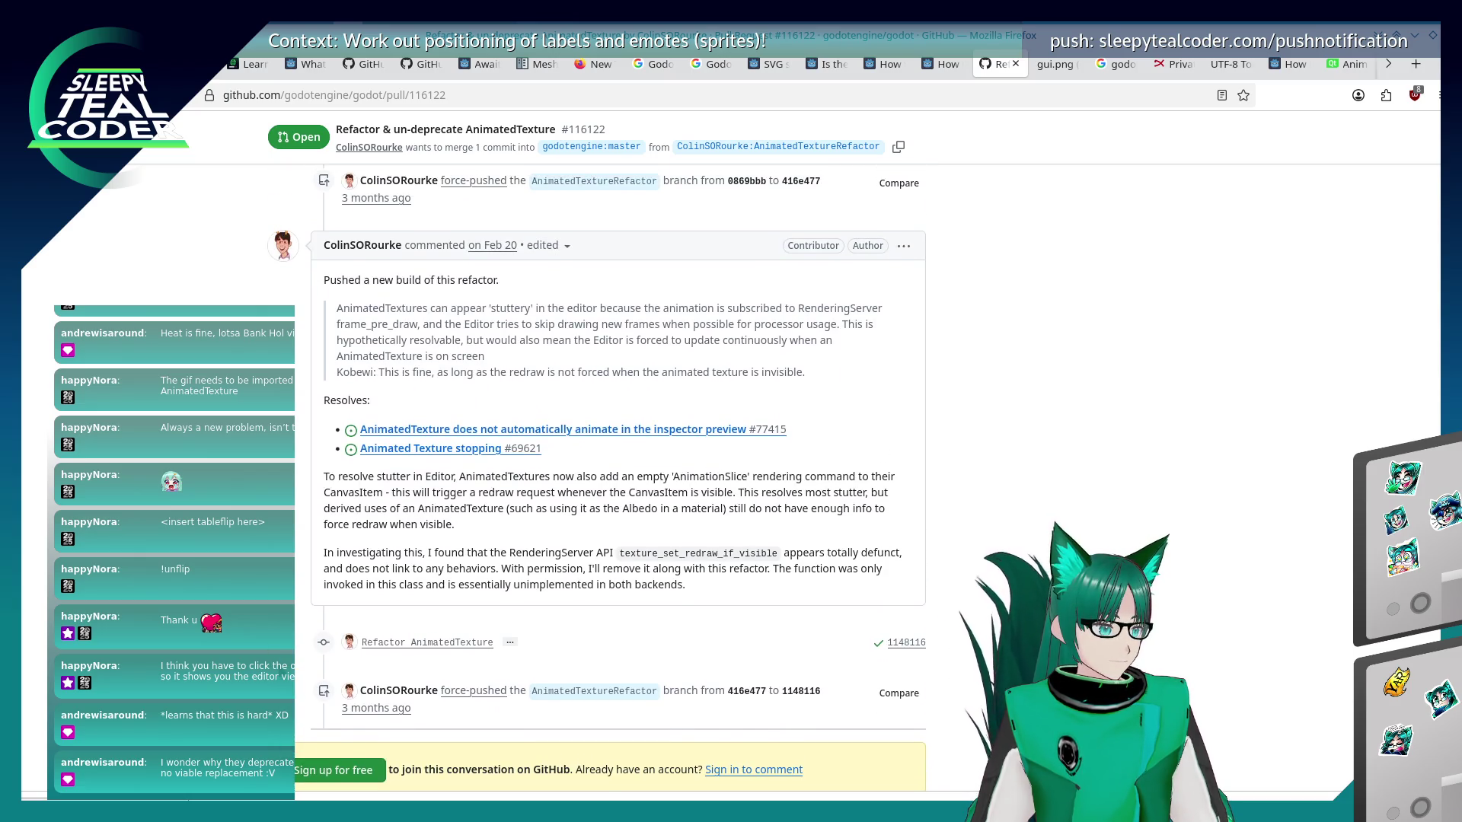
pyautogui.scroll(4, 599, 472)
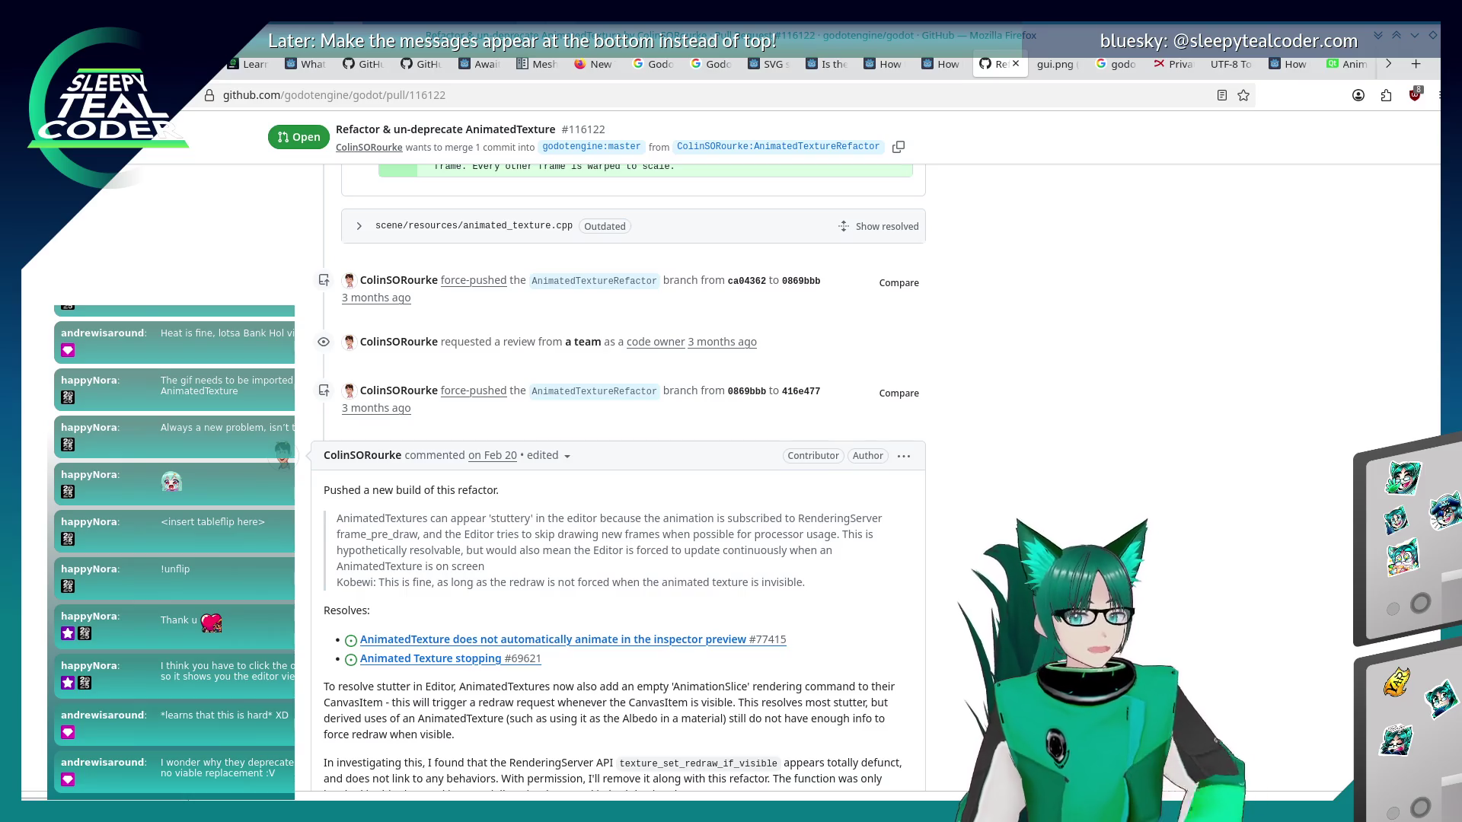
pyautogui.scroll(5, 616, 533)
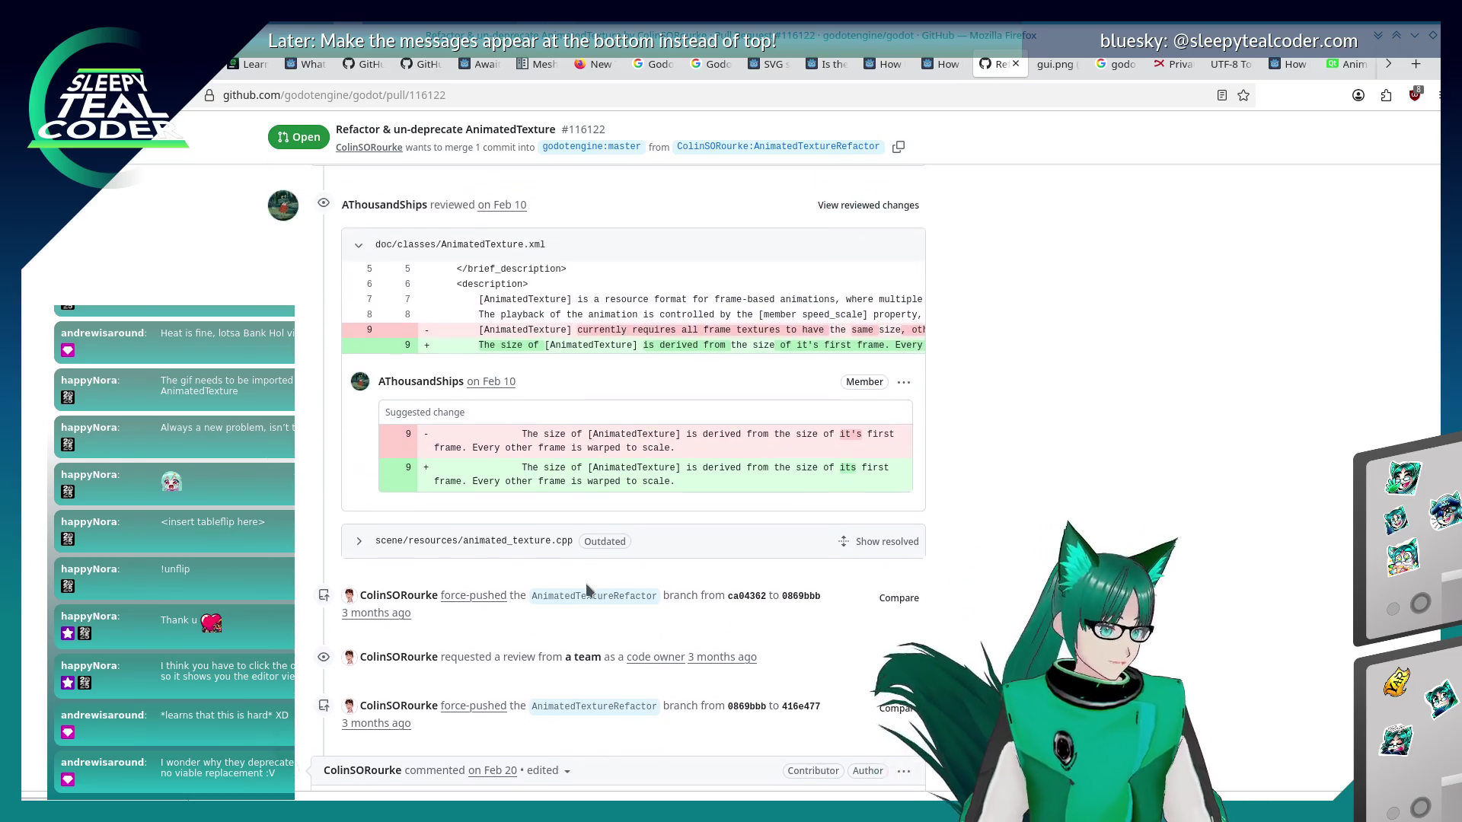
pyautogui.scroll(15, 586, 590)
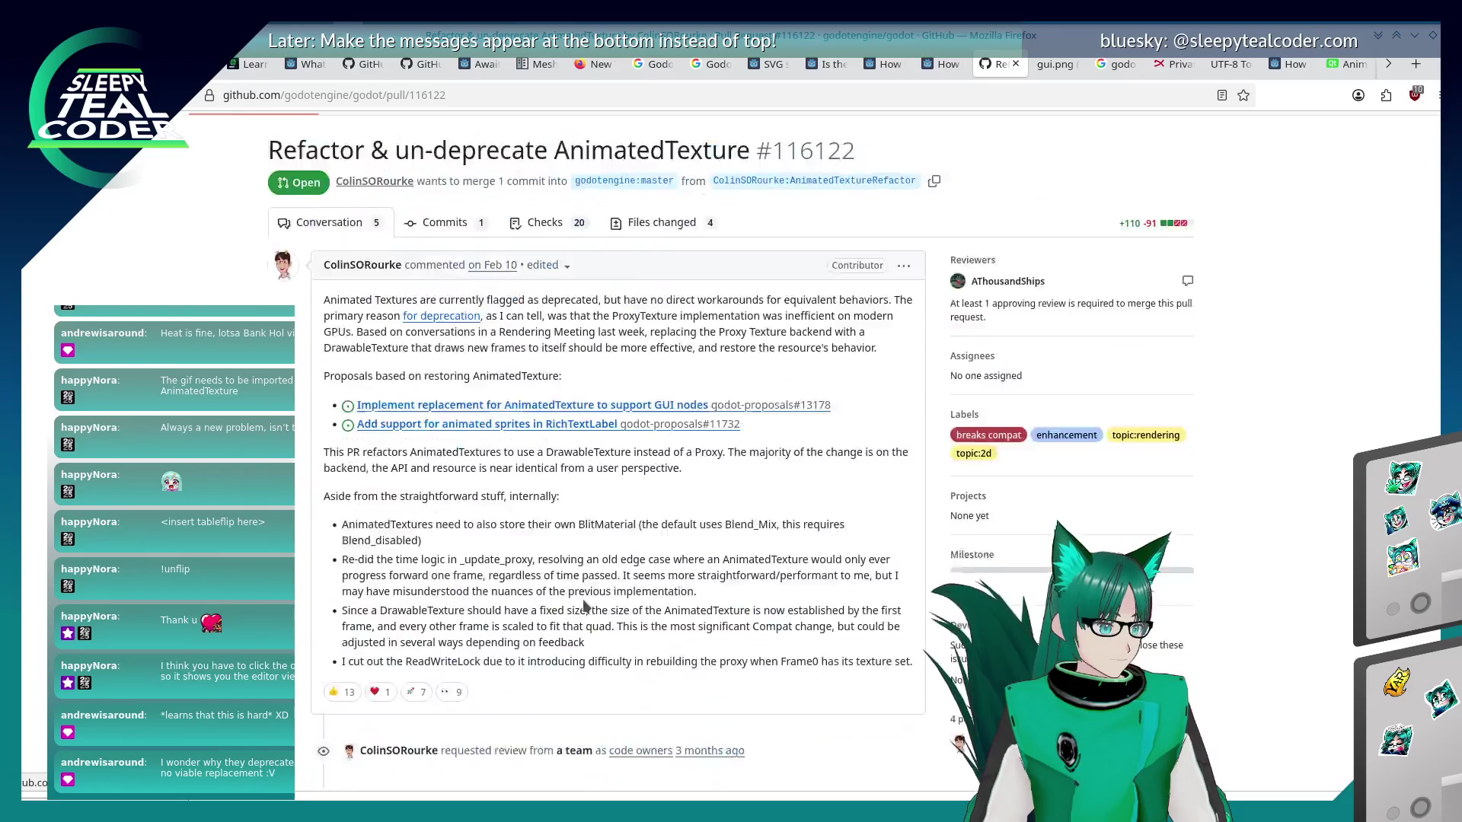
pyautogui.scroll(1, 585, 605)
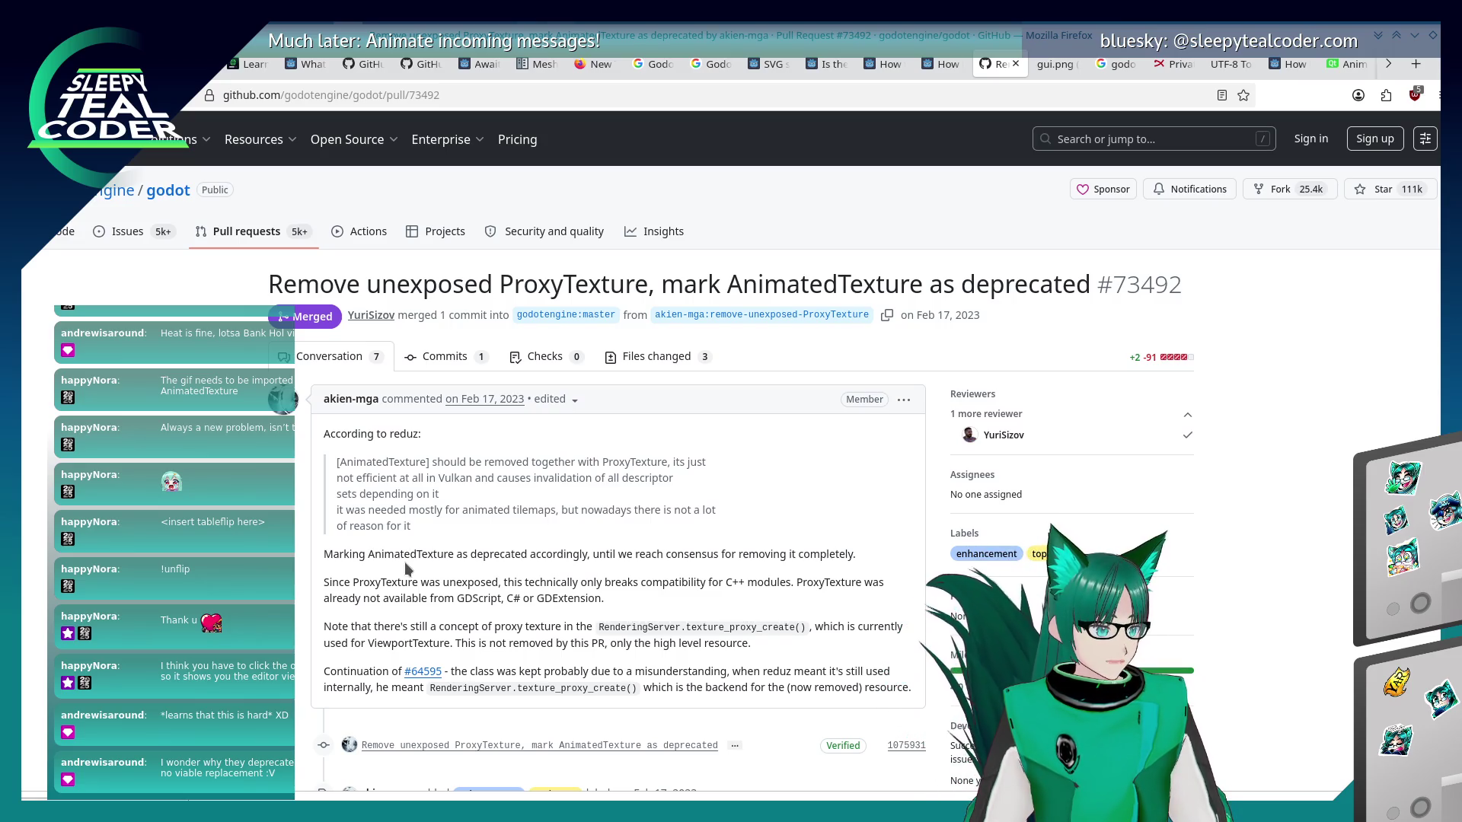
# Scroll to the end of PR #73492's comments and follow its mention of PR #116122.
pyautogui.scroll(-3, 406, 564)
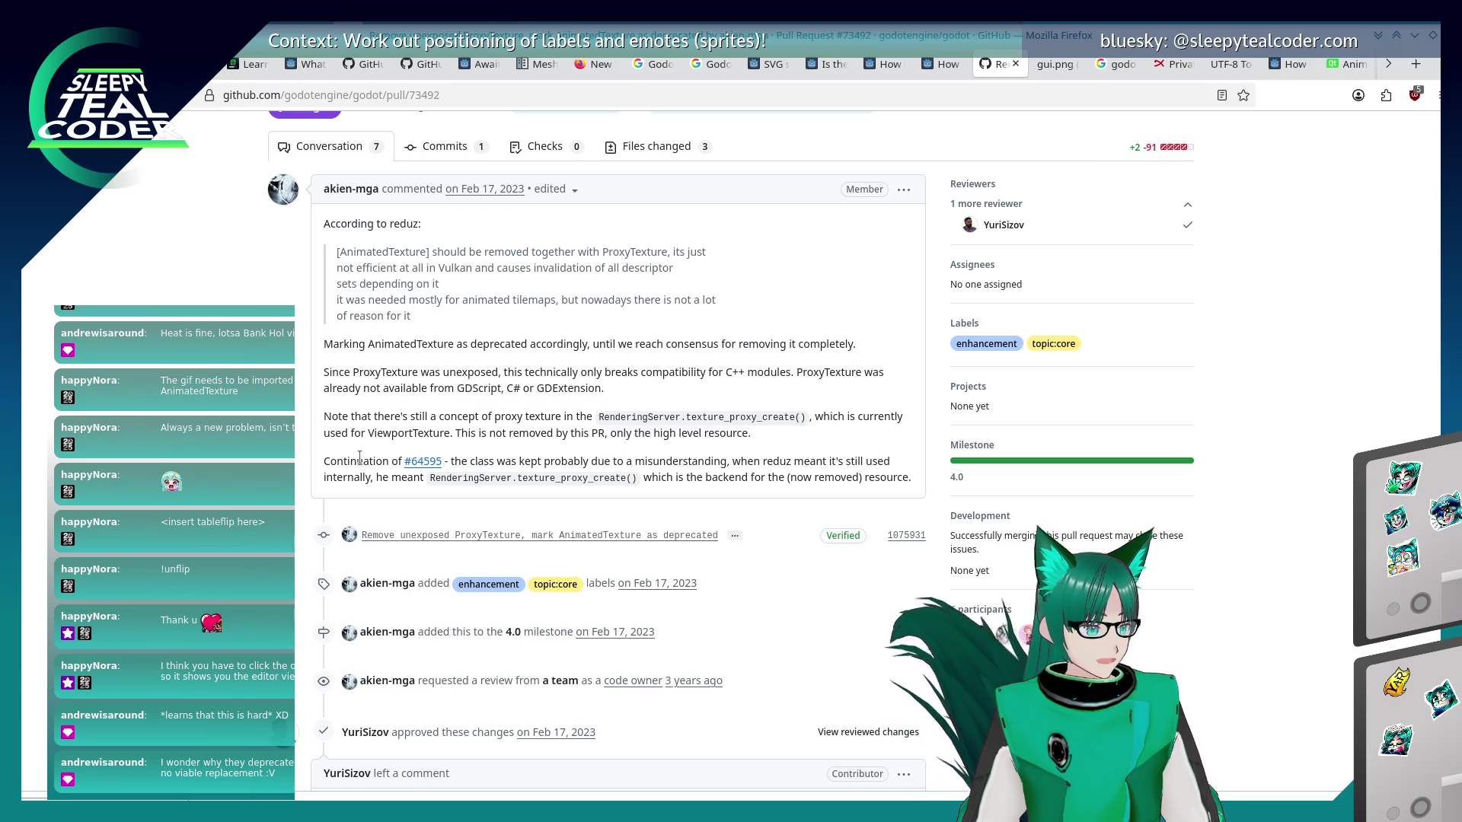
pyautogui.scroll(-3, 362, 463)
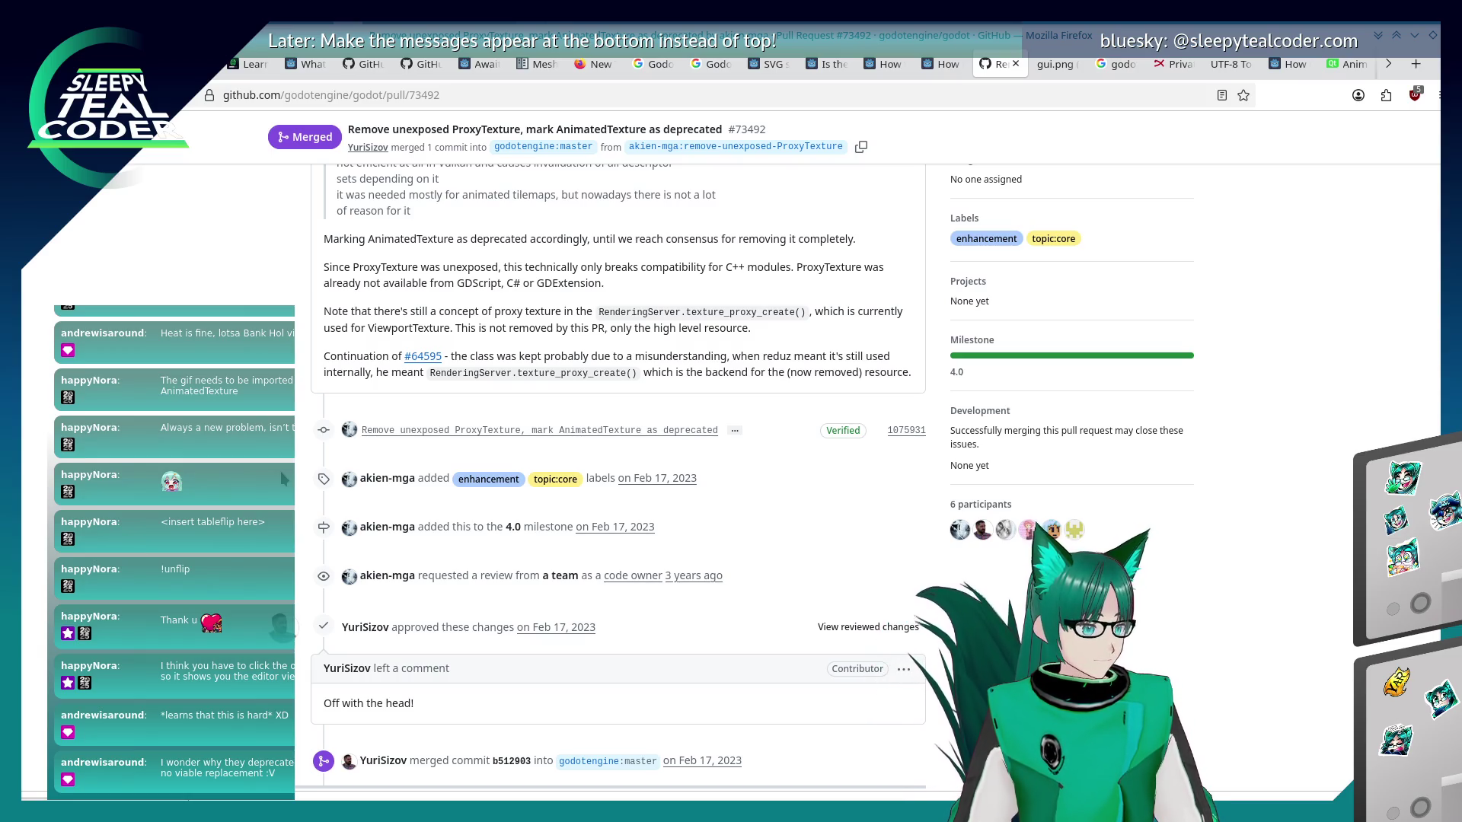
pyautogui.scroll(-8, 281, 478)
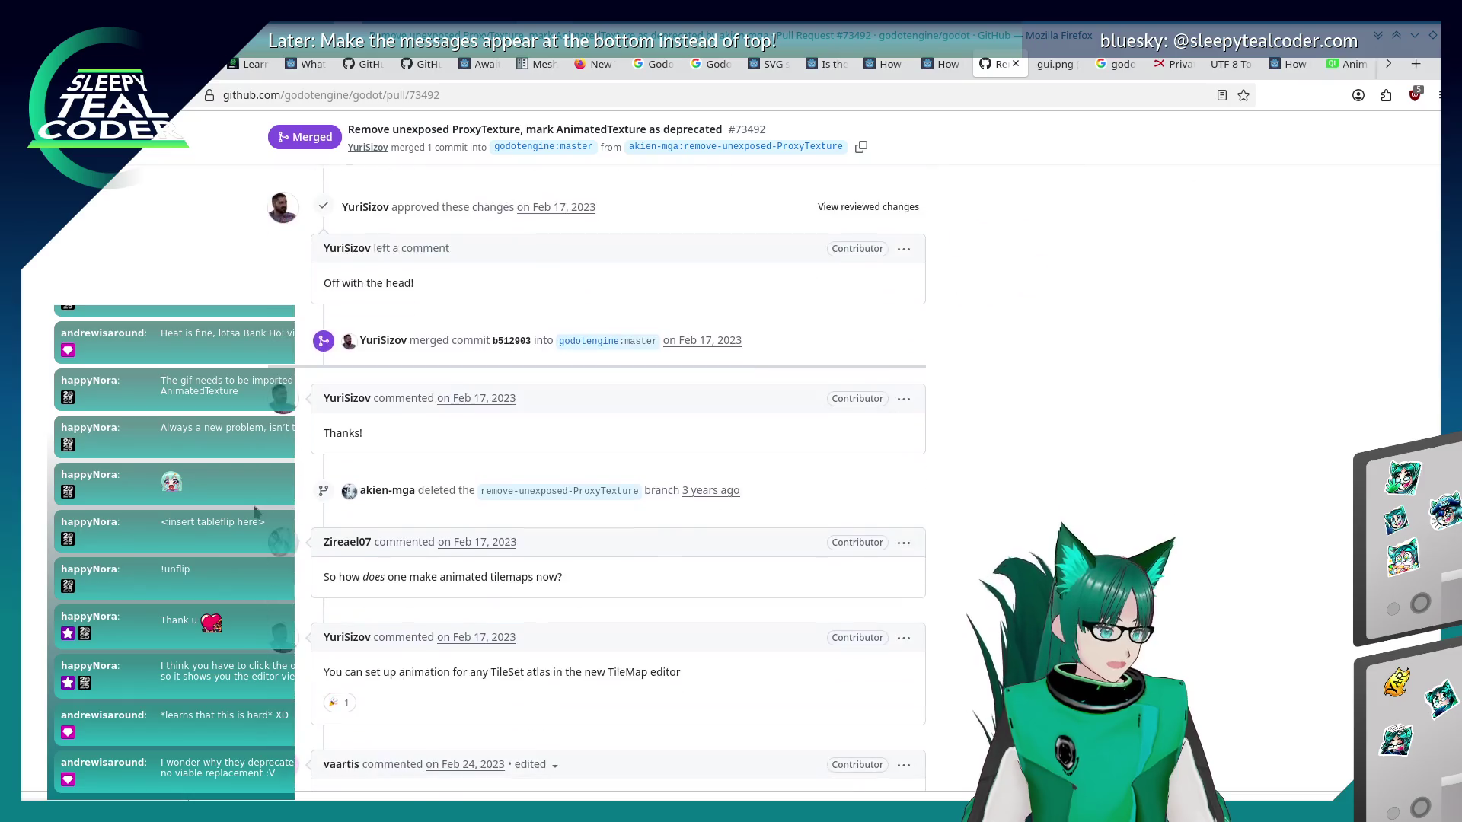
pyautogui.scroll(-3, 255, 510)
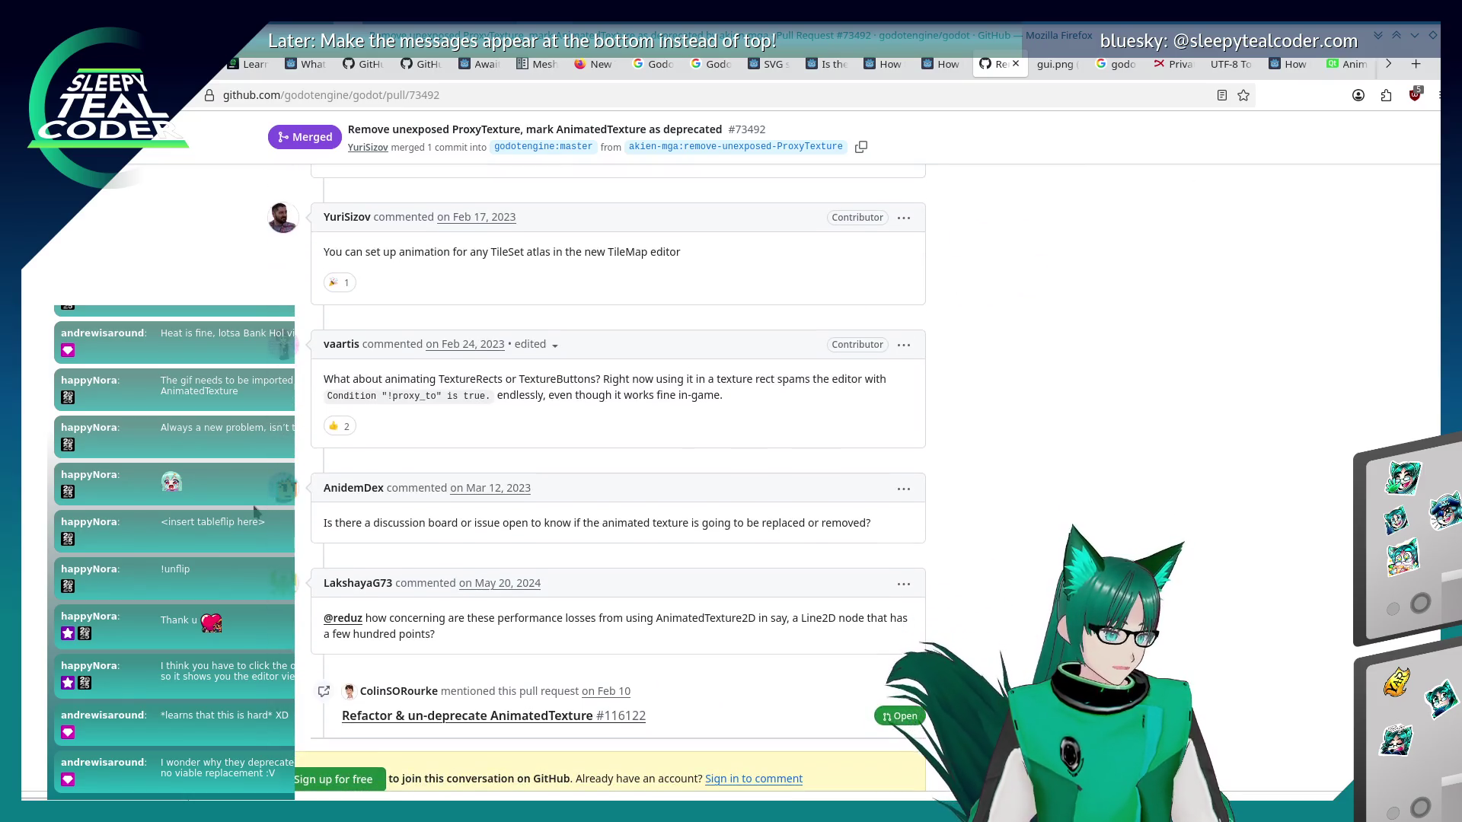
pyautogui.scroll(-2, 254, 511)
pyautogui.scroll(8, 234, 526)
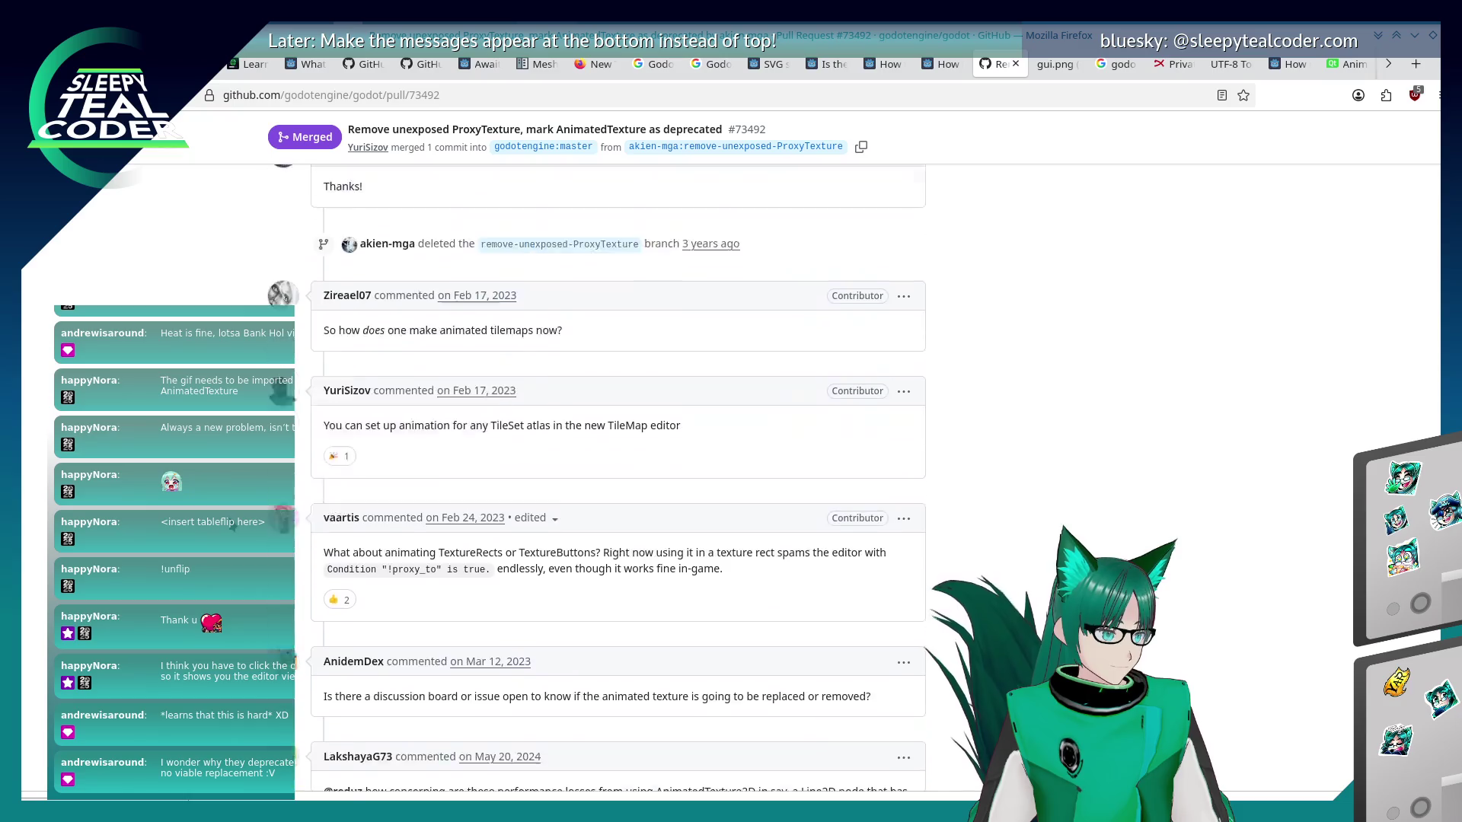
pyautogui.scroll(-5, 234, 525)
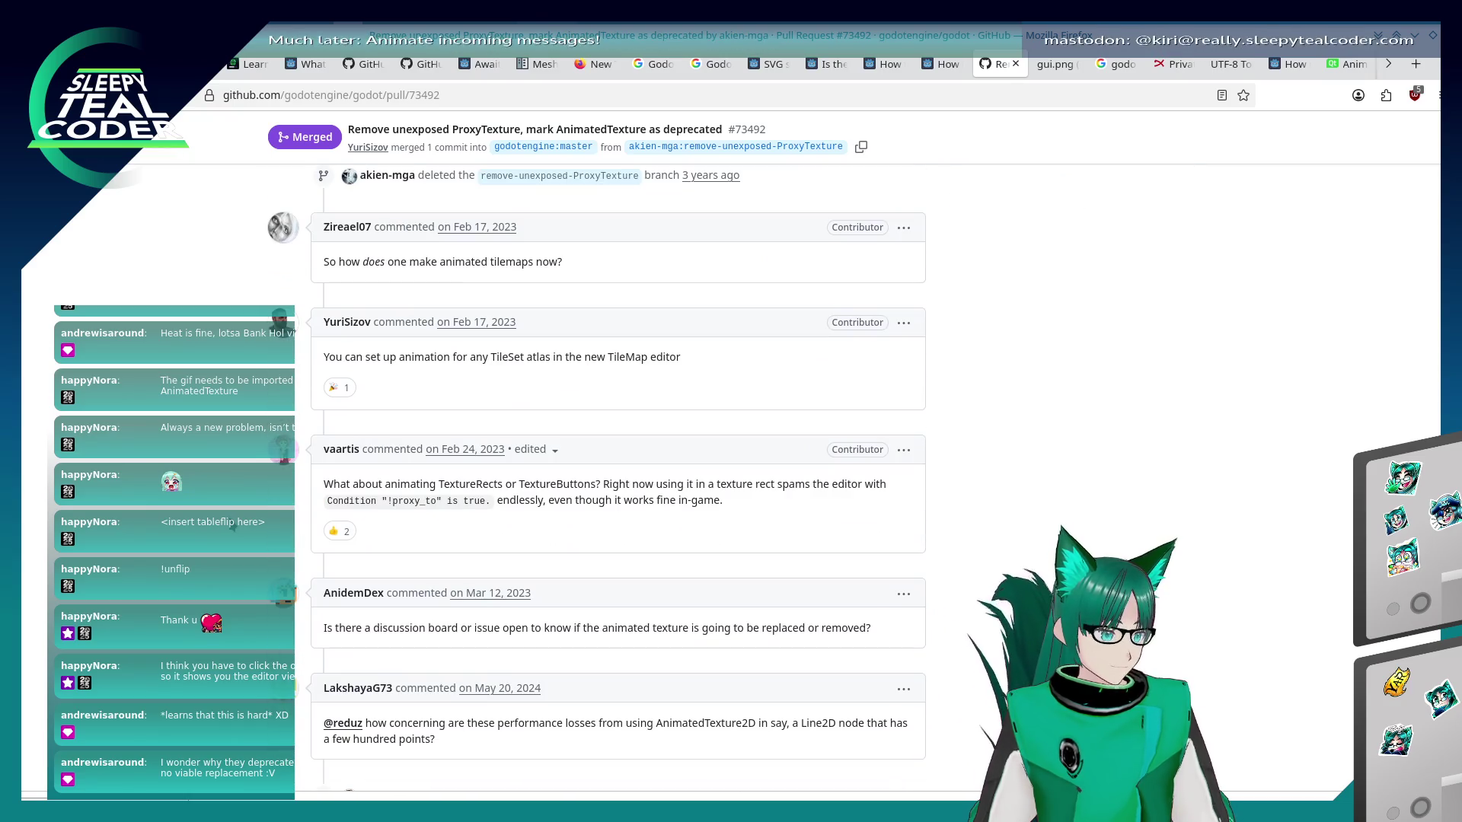
pyautogui.scroll(-2, 234, 525)
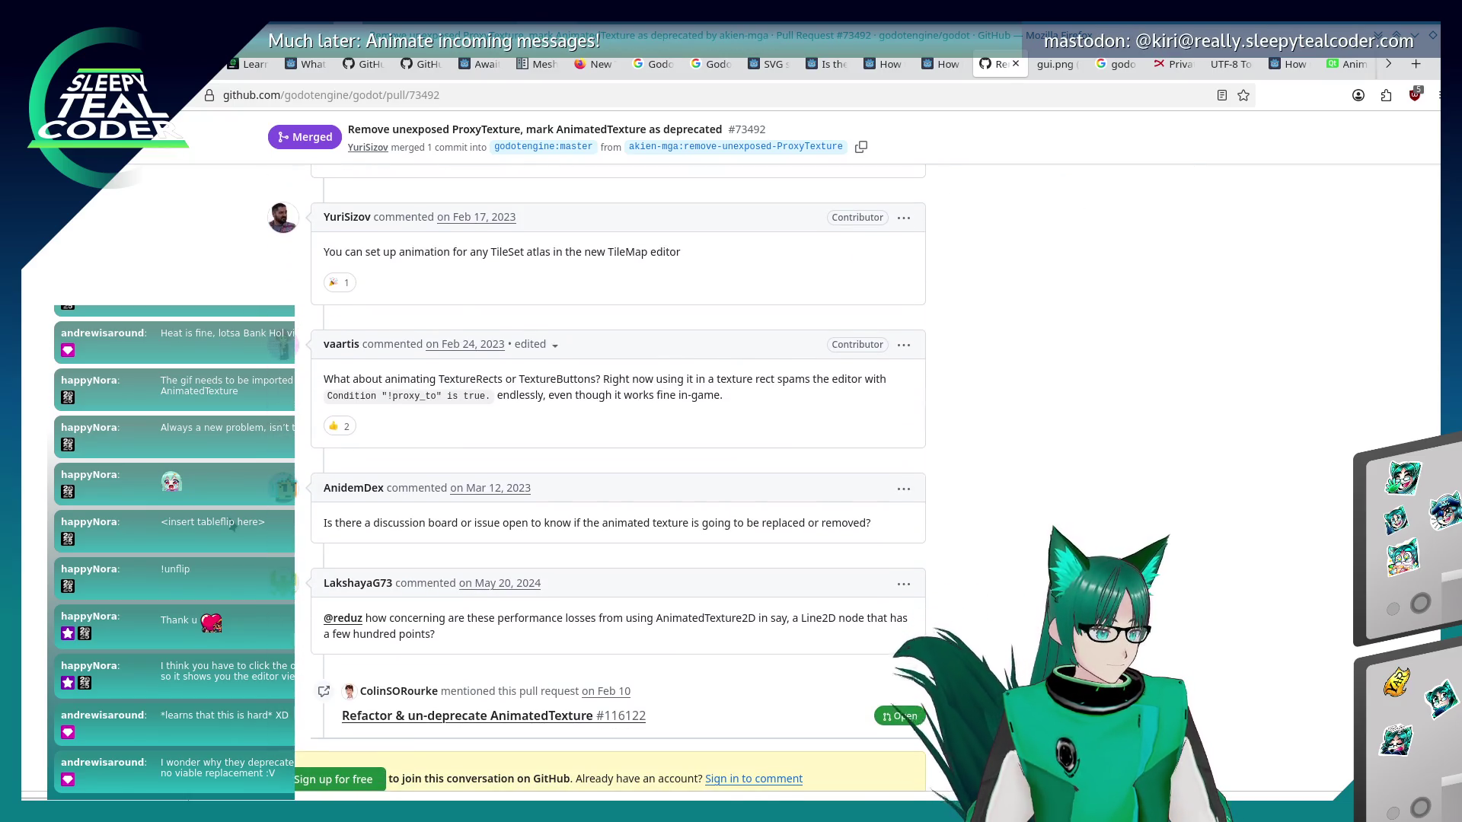
pyautogui.moveTo(399, 707)
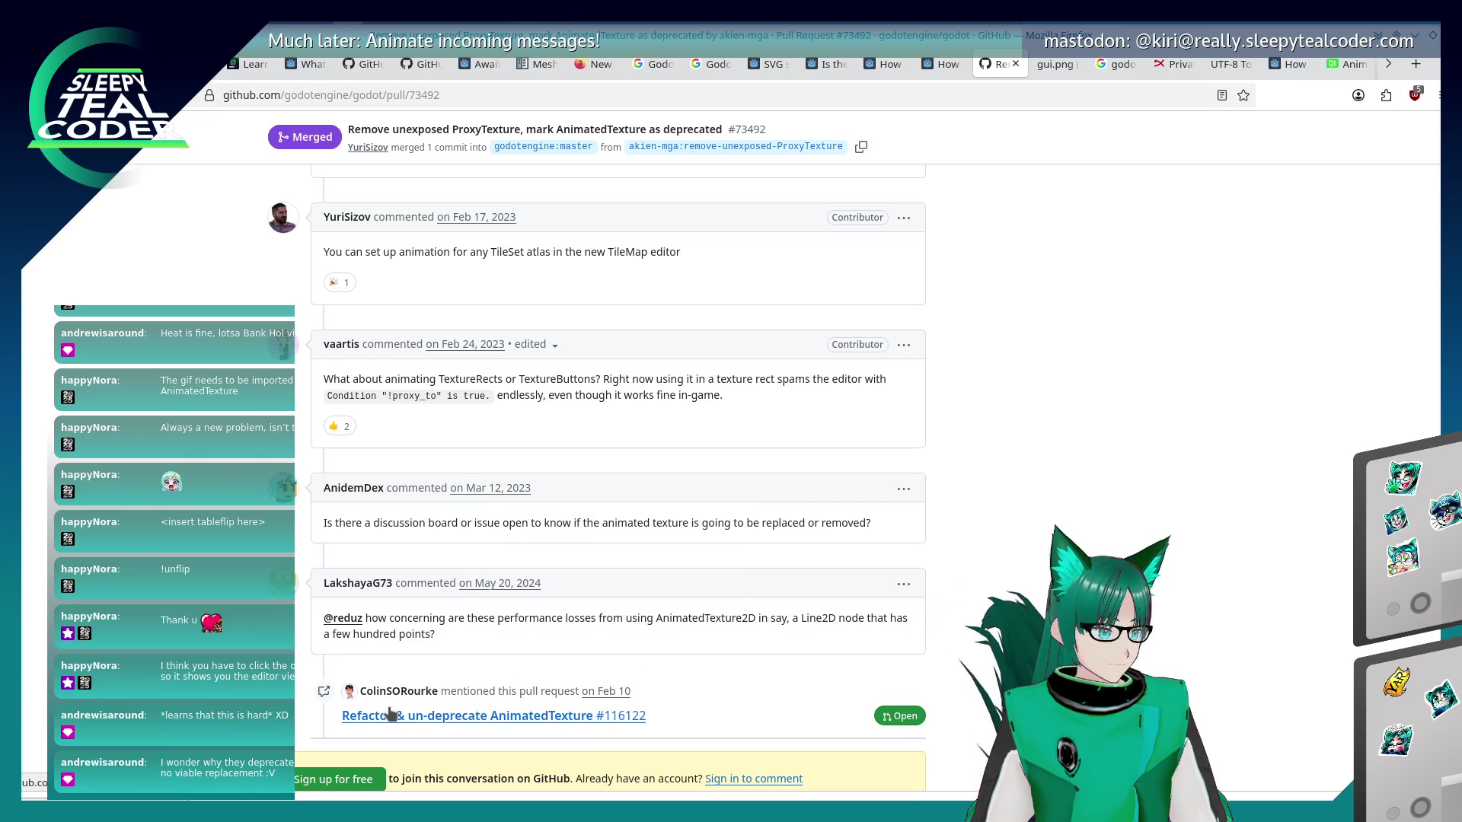
pyautogui.click(466, 716)
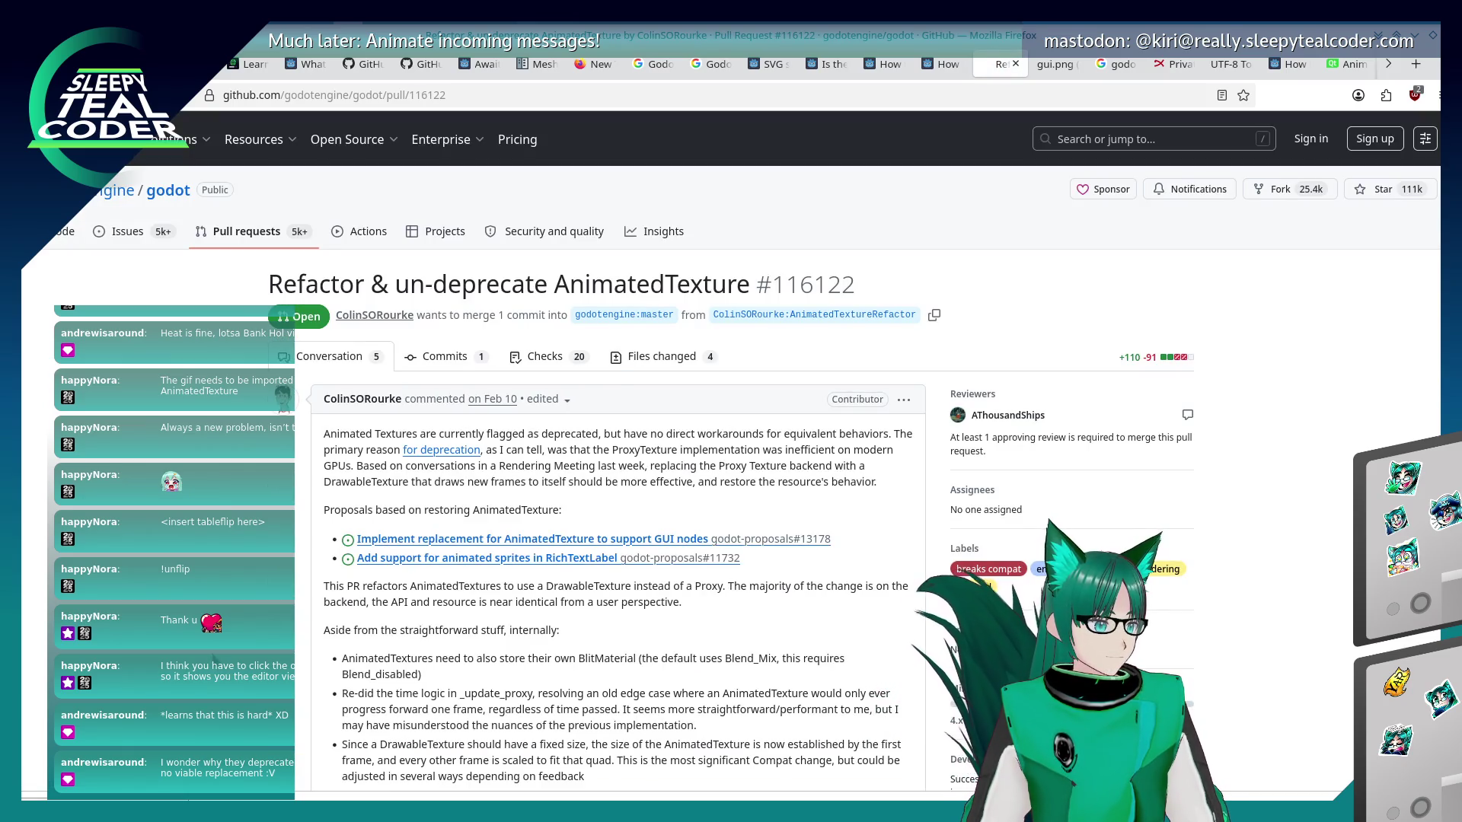
pyautogui.scroll(-2, 782, 451)
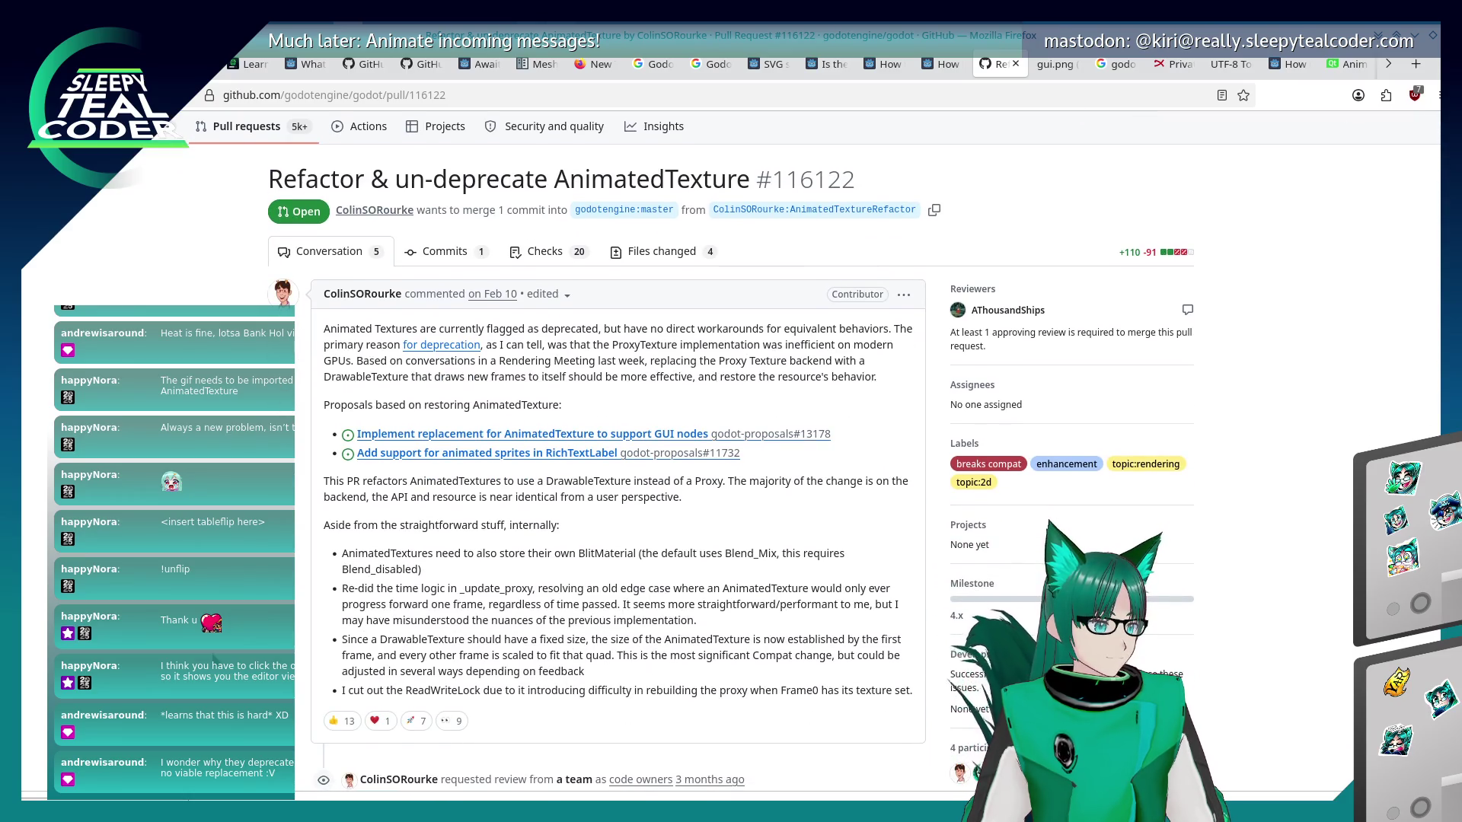
pyautogui.scroll(-5, 265, 614)
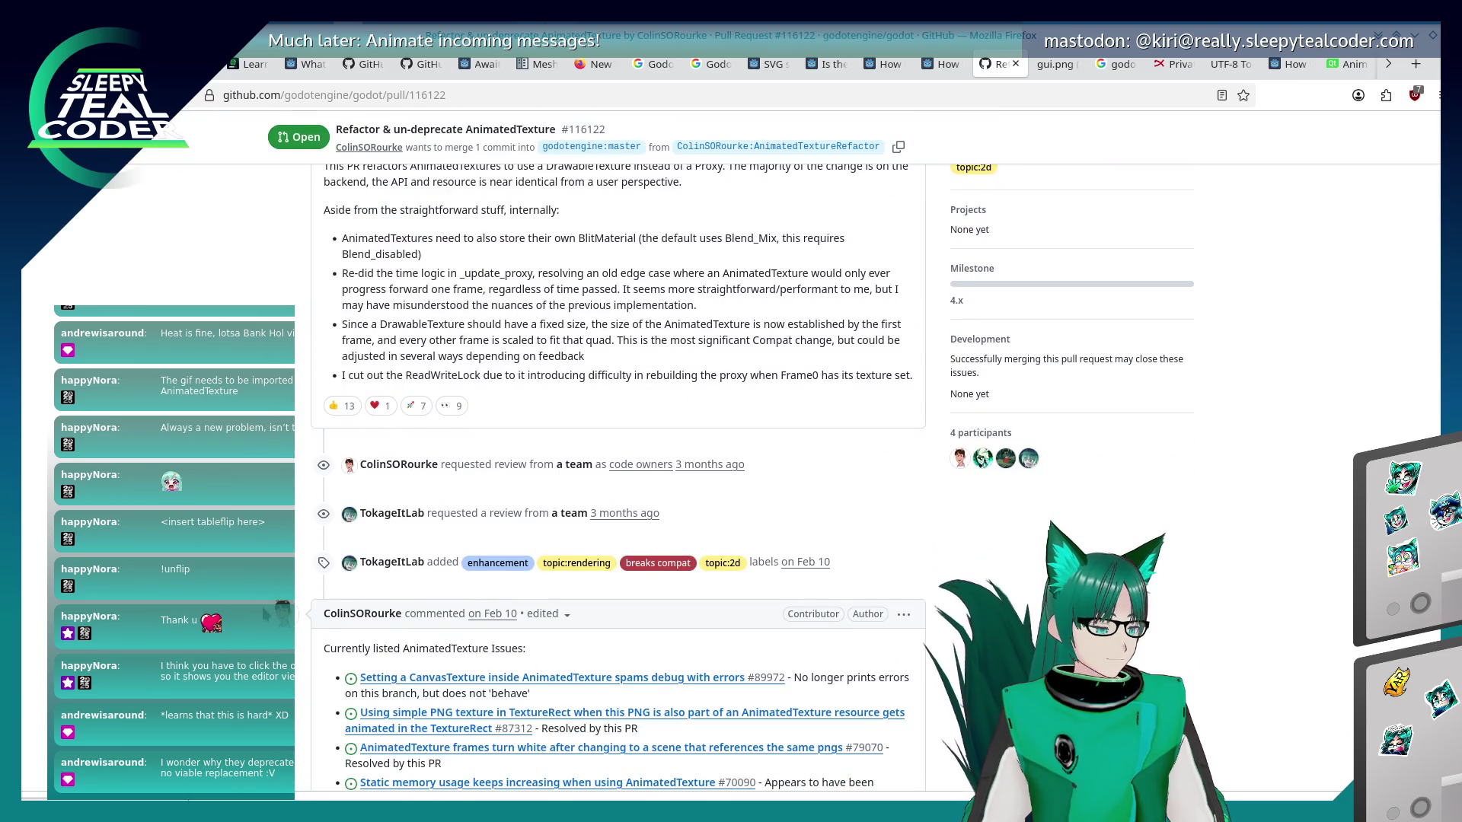
pyautogui.scroll(-6, 265, 613)
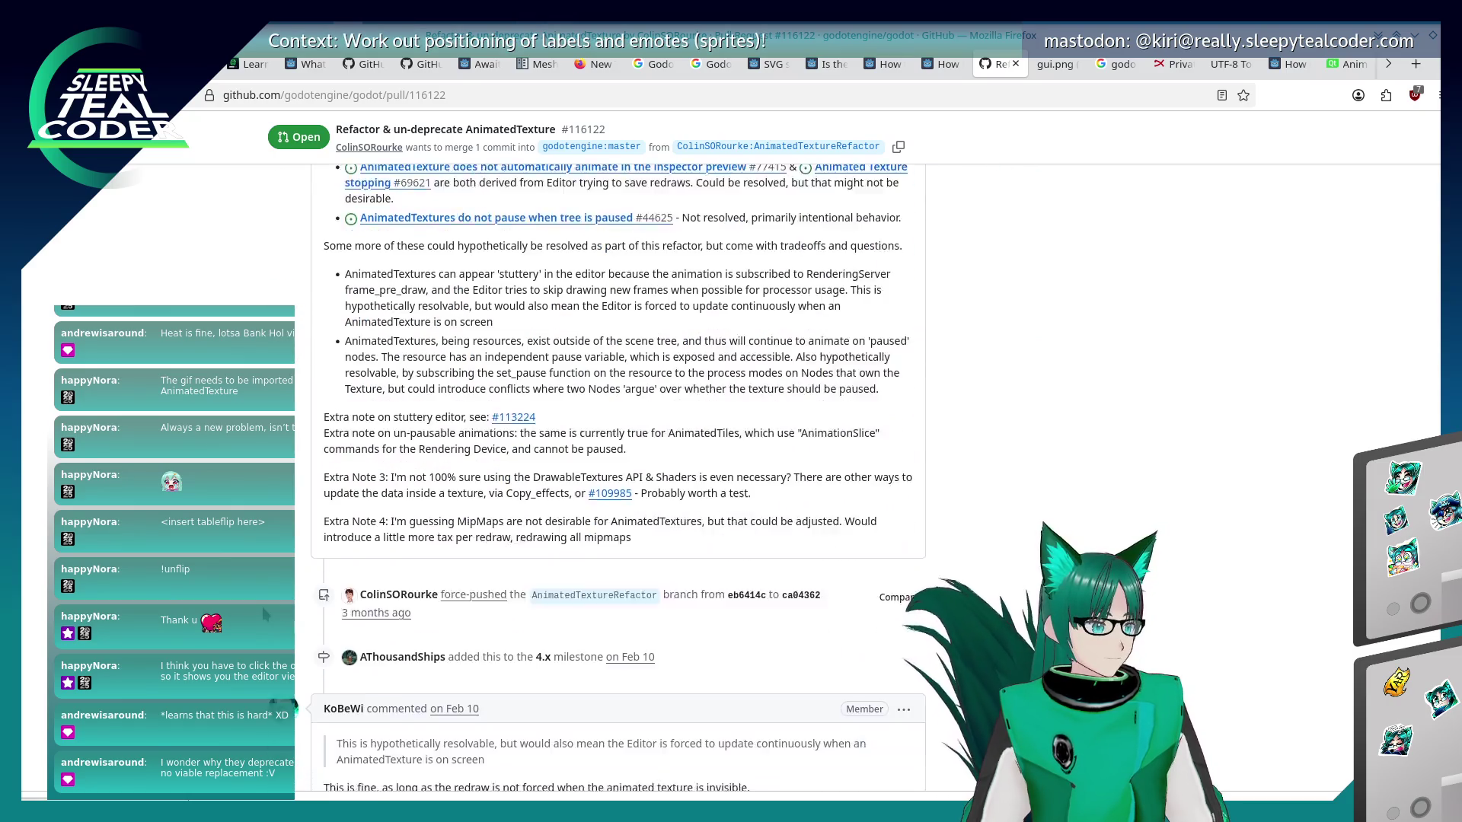
pyautogui.scroll(-2, 281, 608)
pyautogui.scroll(-8, 274, 609)
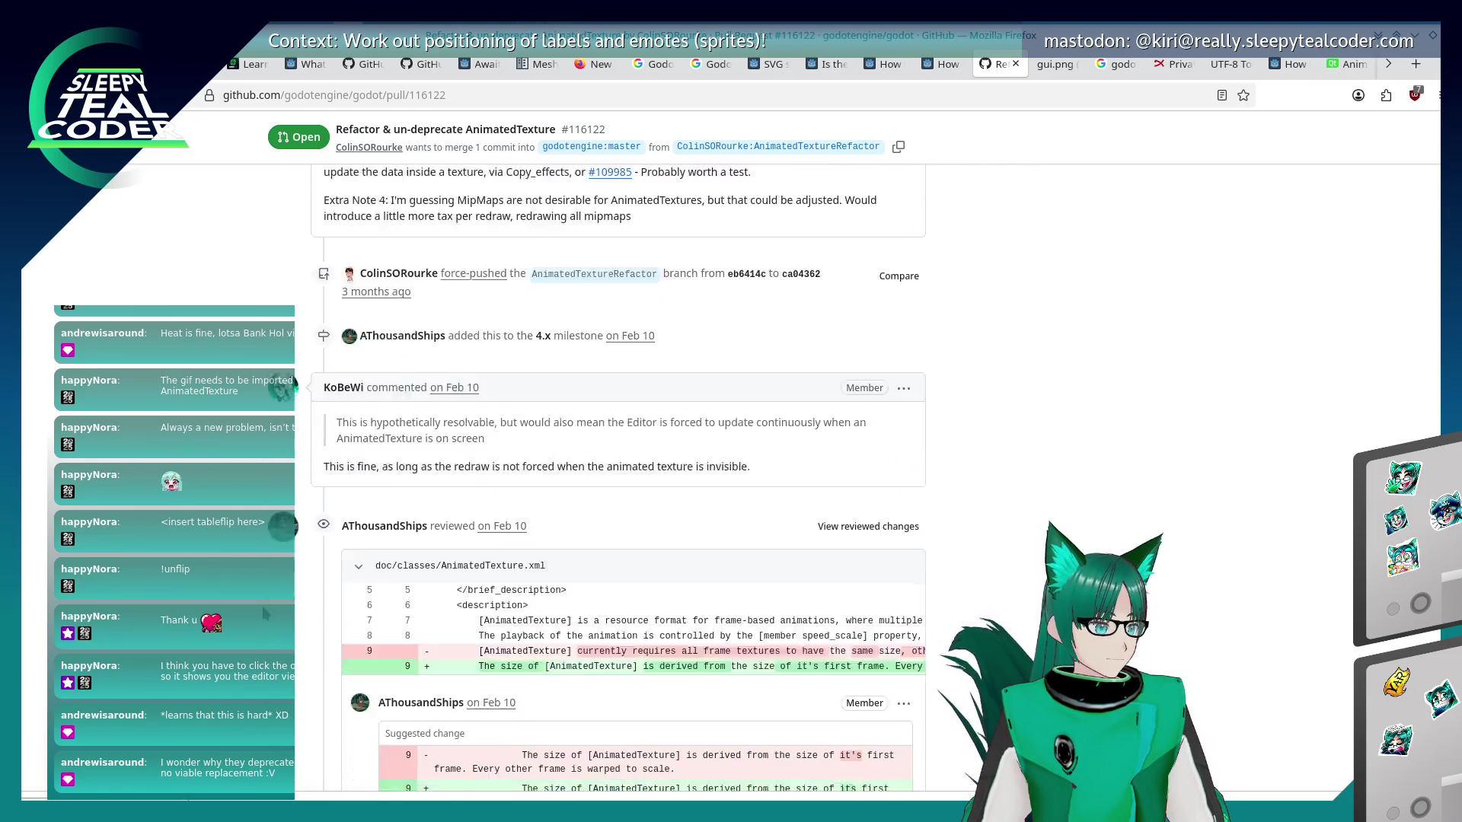
pyautogui.scroll(-2, 265, 613)
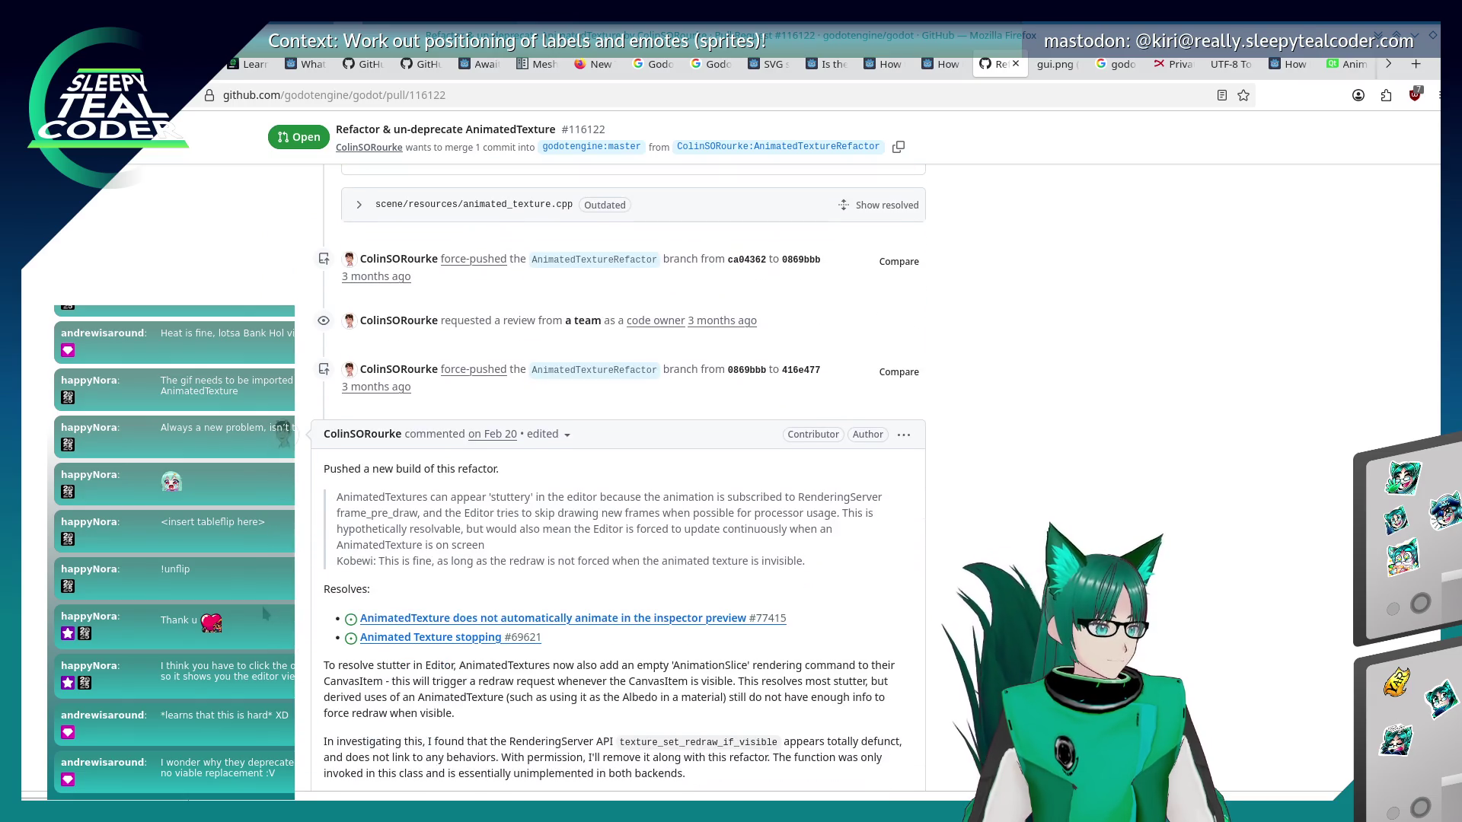
pyautogui.scroll(20, 265, 613)
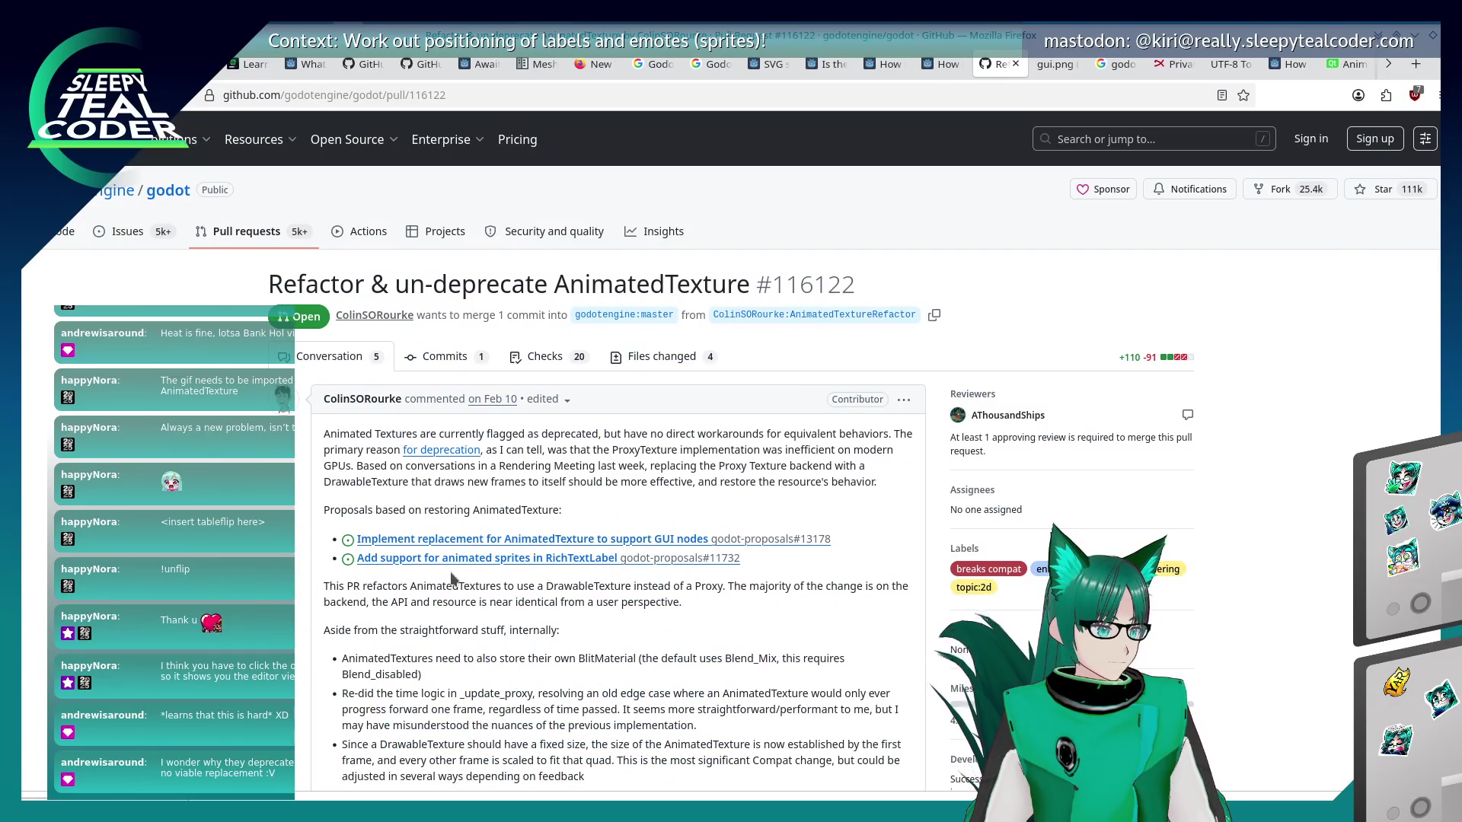
pyautogui.moveTo(475, 561)
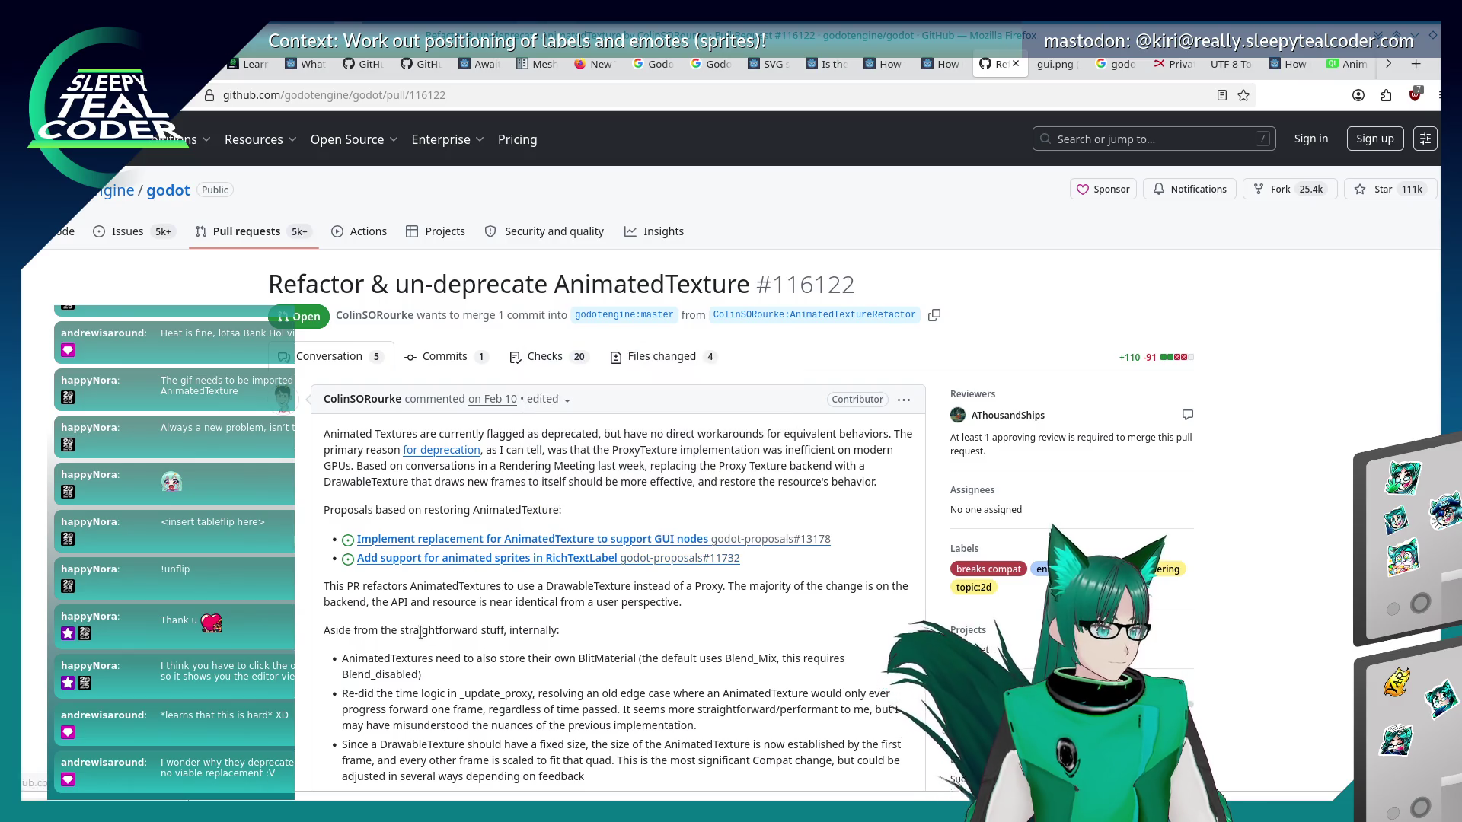
pyautogui.click(470, 563)
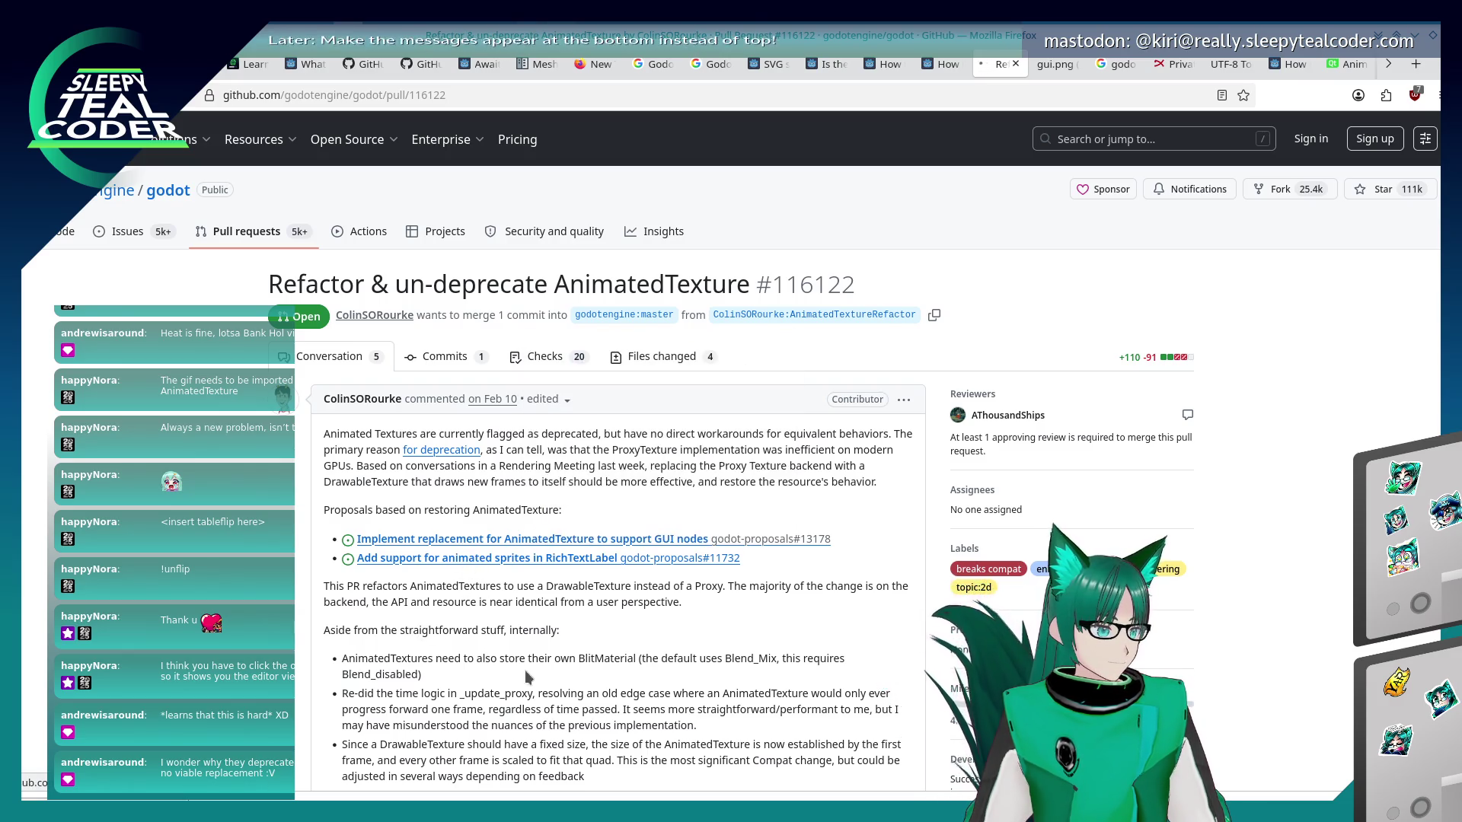
# Scroll down through issue #11732's comment thread.
pyautogui.scroll(-5, 524, 667)
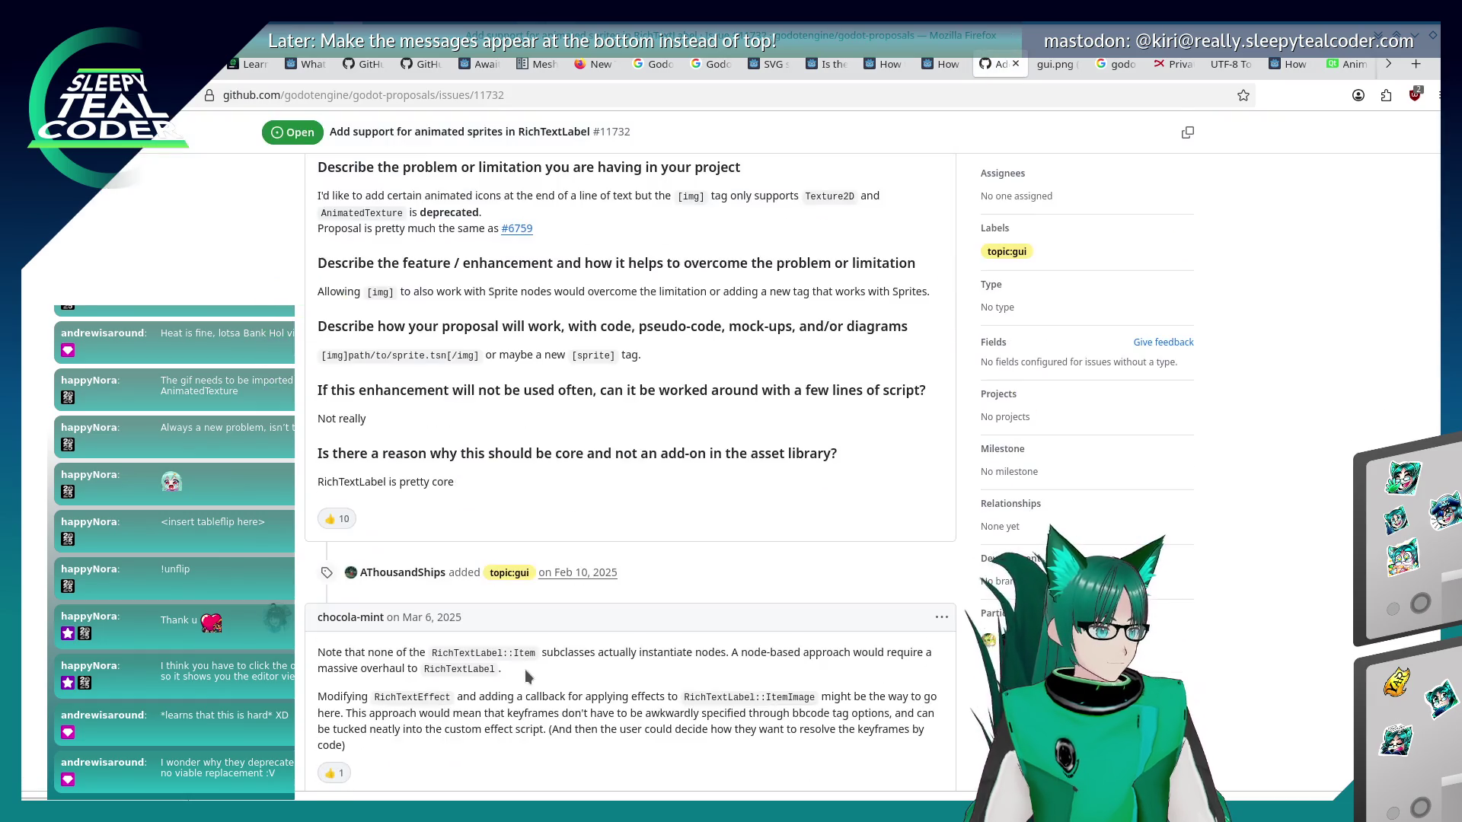
pyautogui.scroll(-4, 523, 666)
pyautogui.scroll(-3, 524, 667)
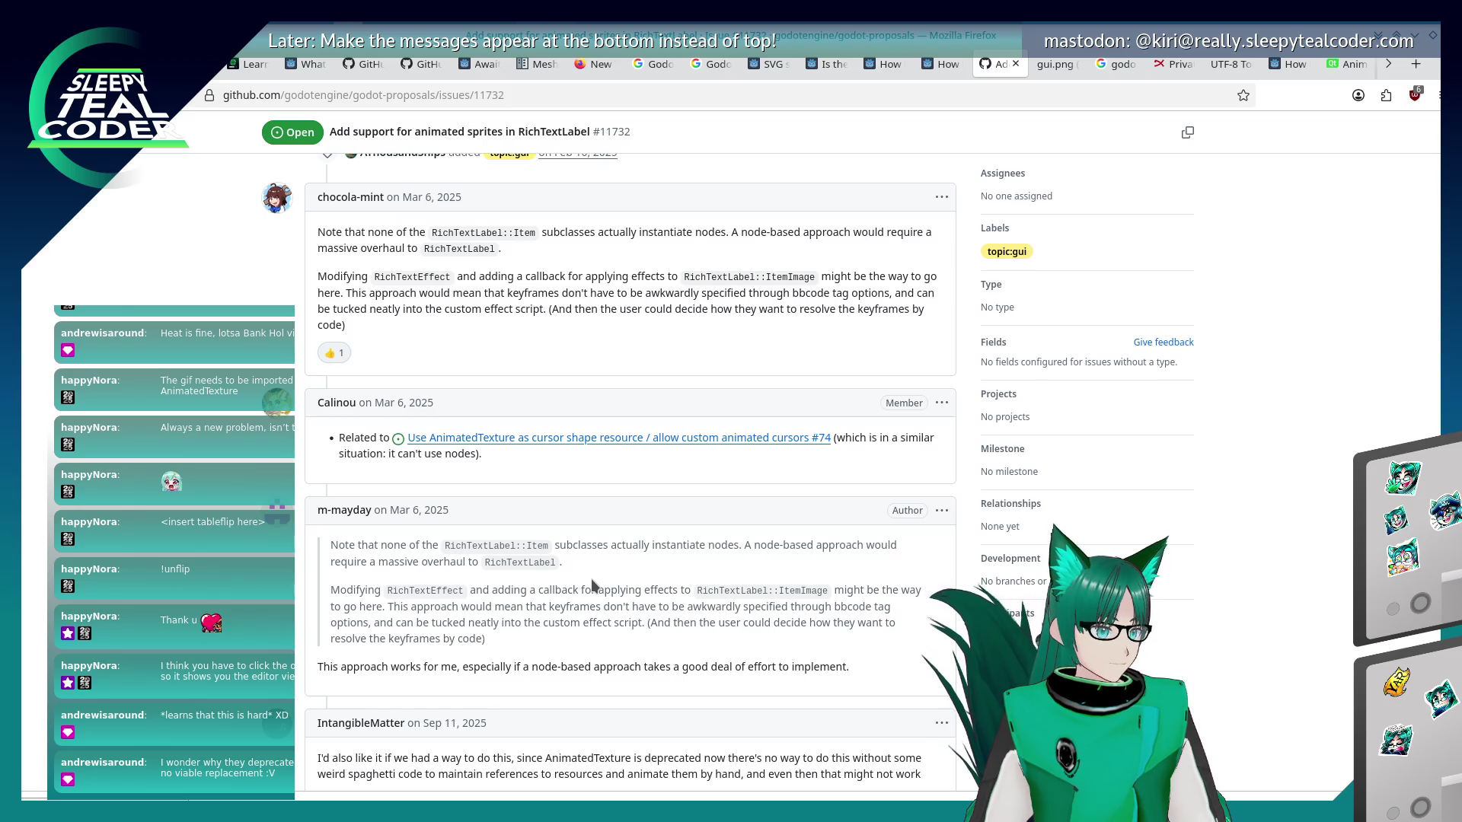
pyautogui.scroll(-3, 593, 585)
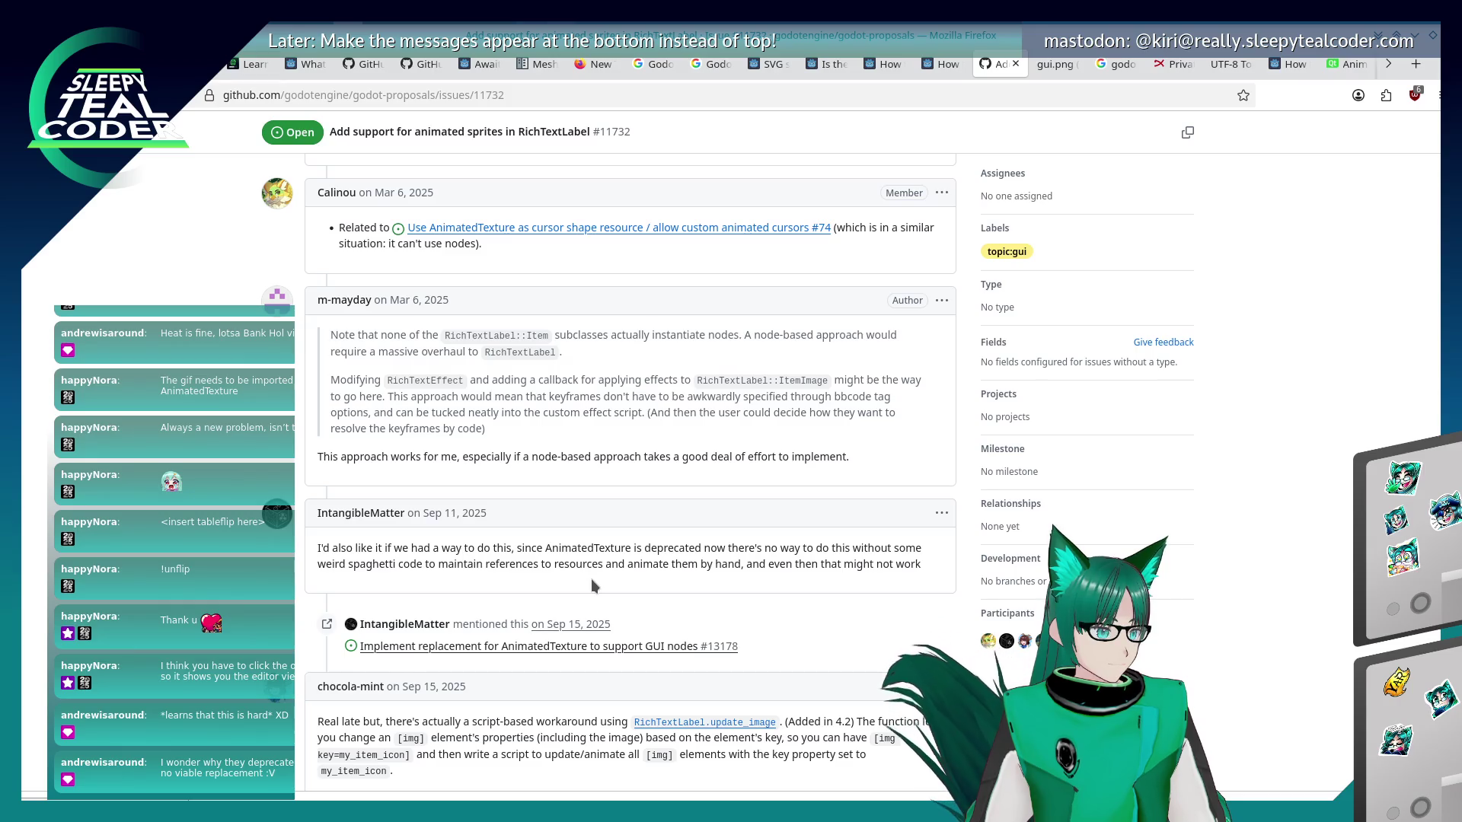
# Highlight a commenter's paragraph while reading, then open proposal #13178 on replacing AnimatedTexture.
pyautogui.tripleClick(595, 573)
pyautogui.click(568, 574)
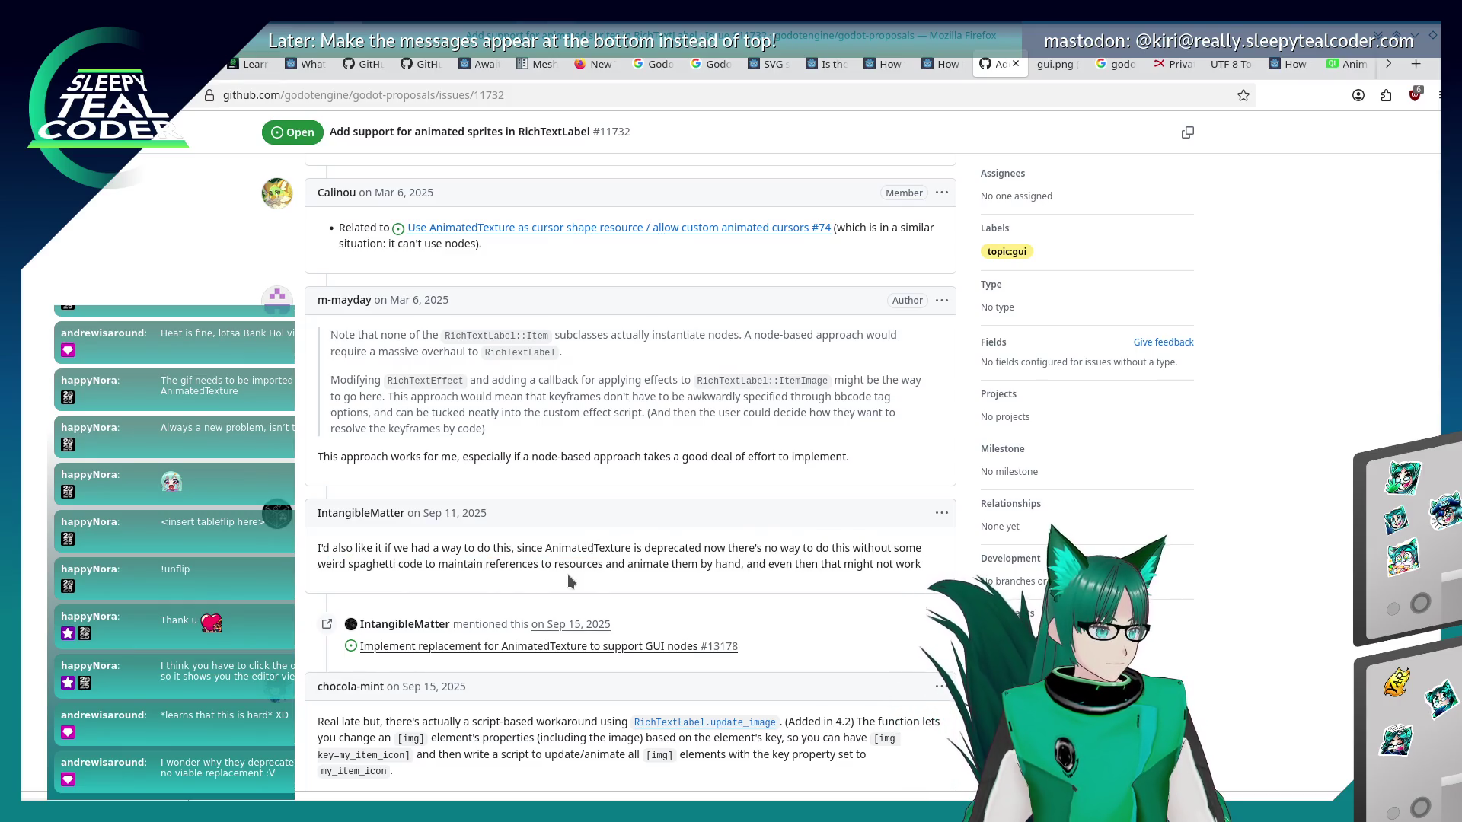
pyautogui.tripleClick(568, 576)
pyautogui.click(568, 575)
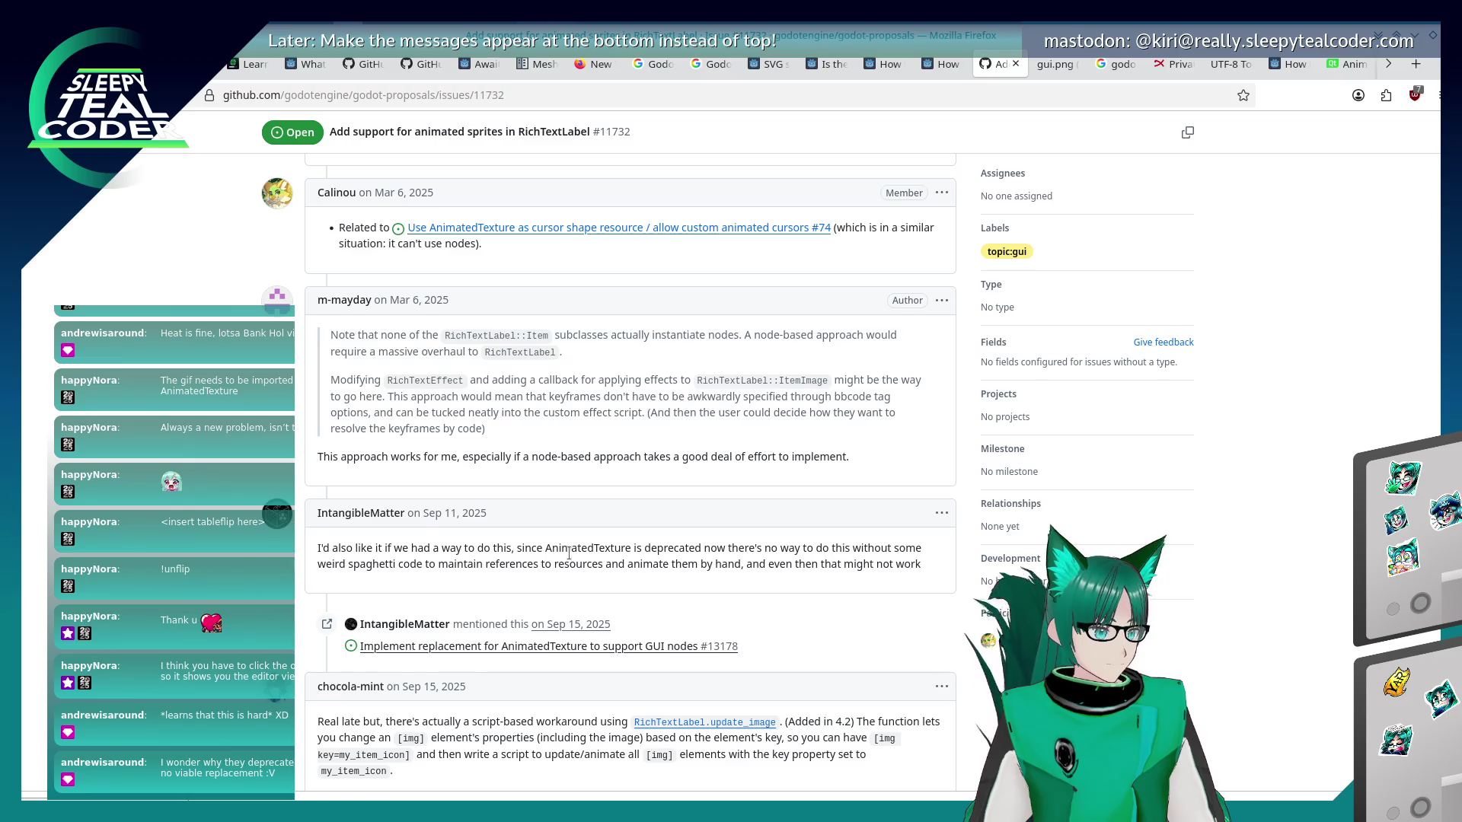
pyautogui.scroll(-3, 555, 560)
pyautogui.click(711, 542)
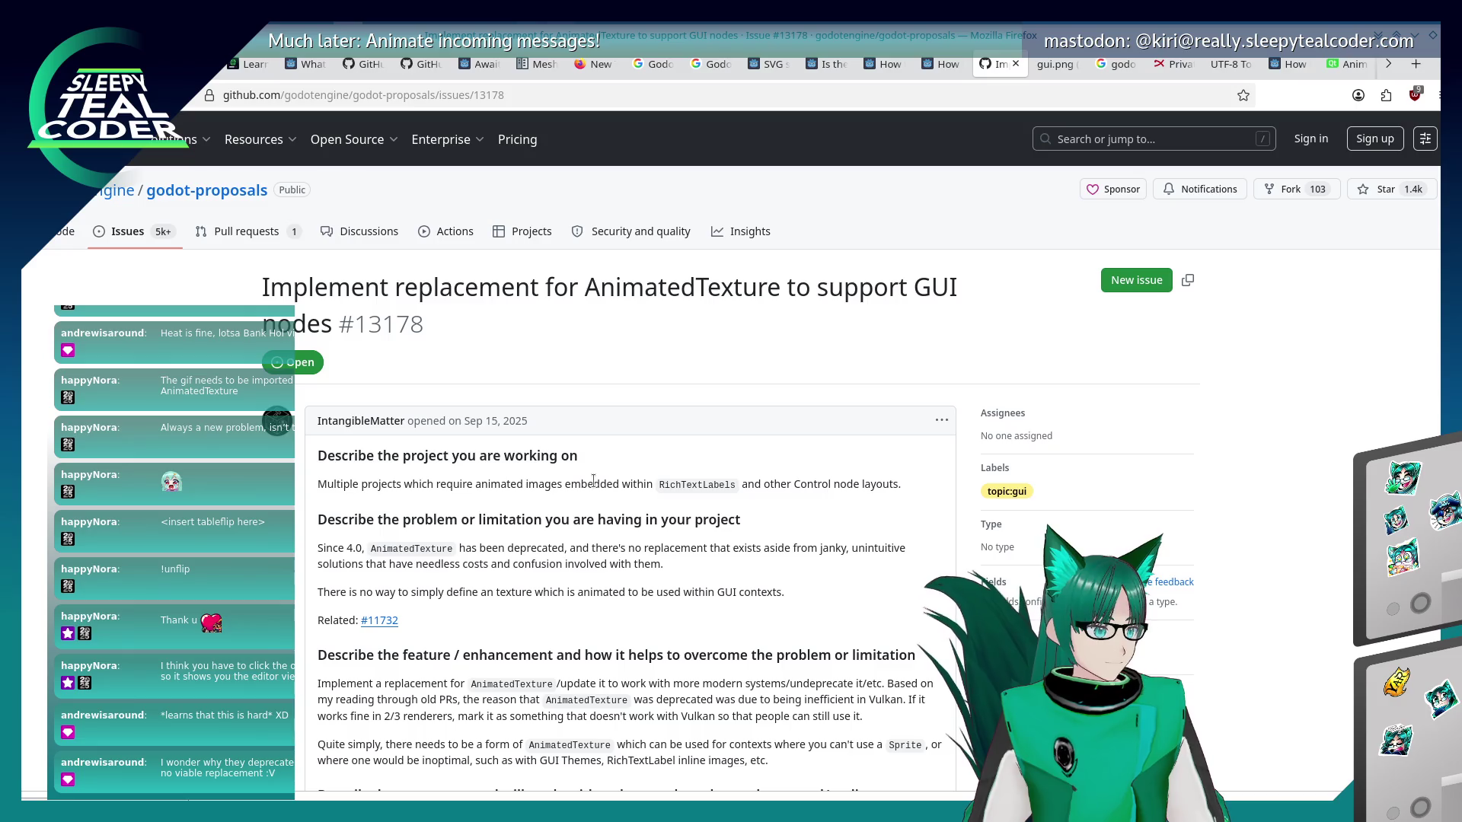
# Scroll through proposal #13178's comments and back up to its opening post.
pyautogui.scroll(-2, 593, 480)
pyautogui.scroll(-3, 593, 481)
pyautogui.scroll(5, 592, 477)
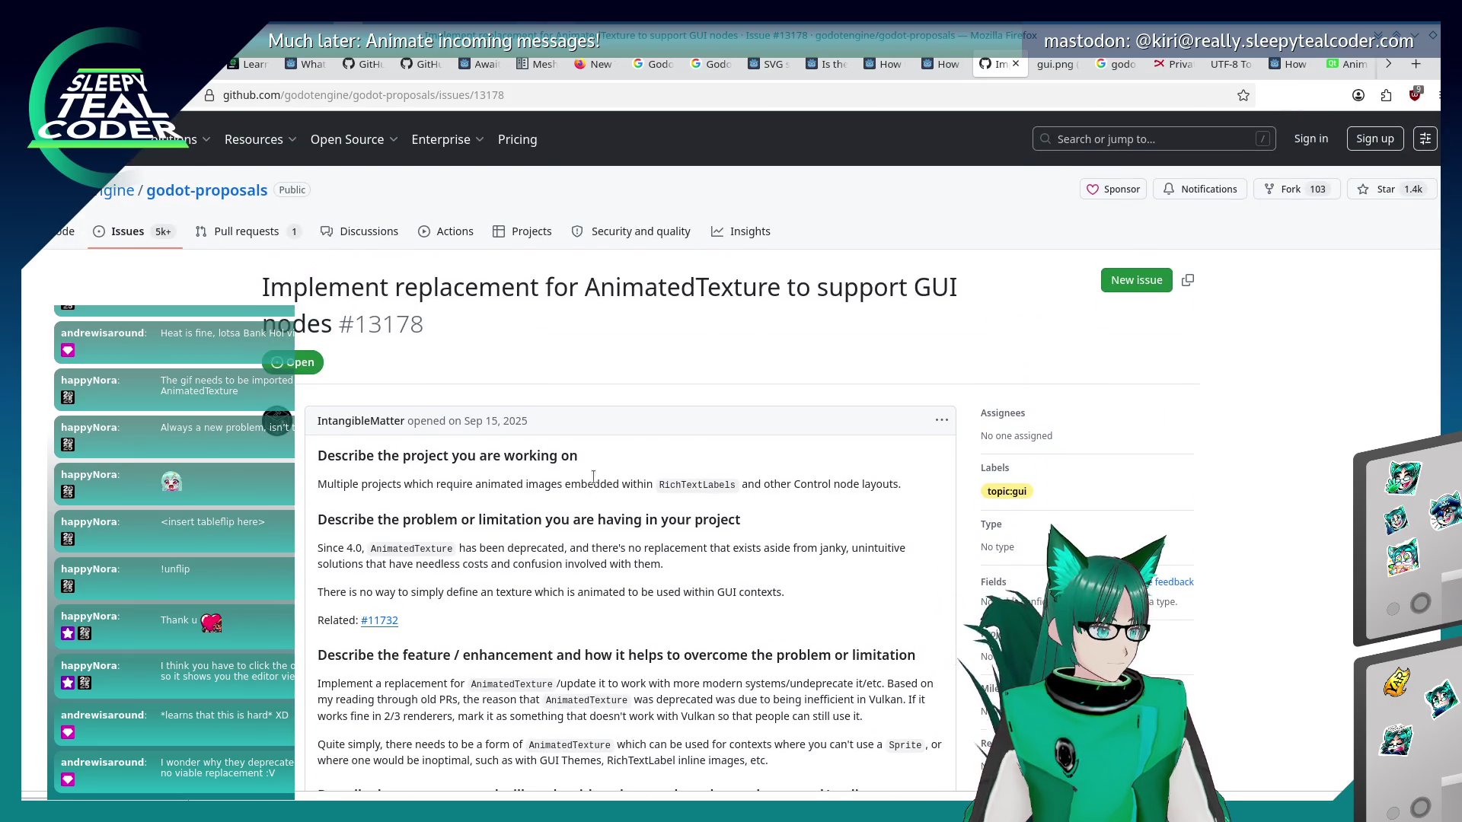
pyautogui.scroll(-10, 593, 477)
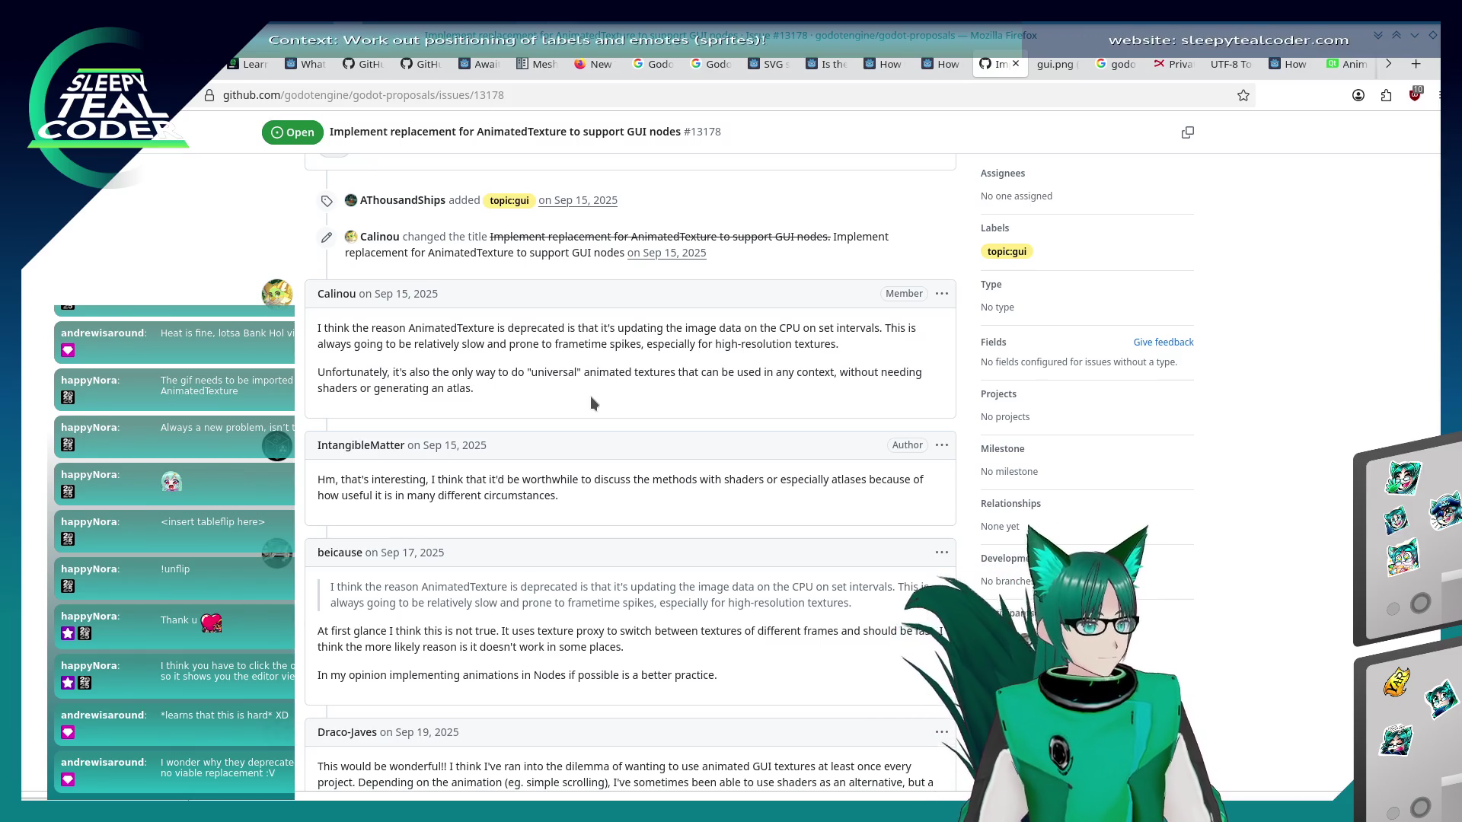
pyautogui.scroll(-3, 591, 396)
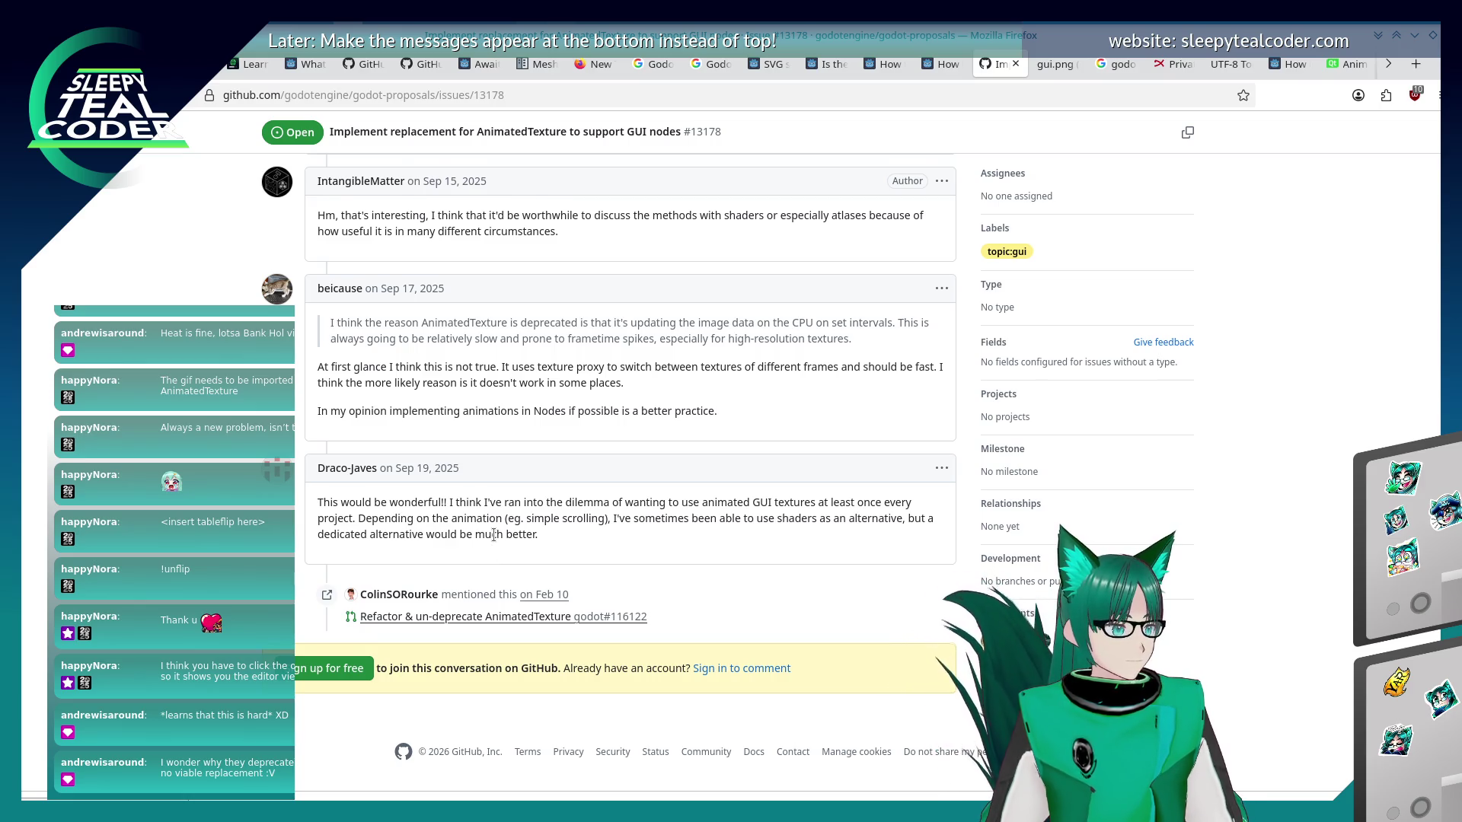
pyautogui.scroll(3, 494, 535)
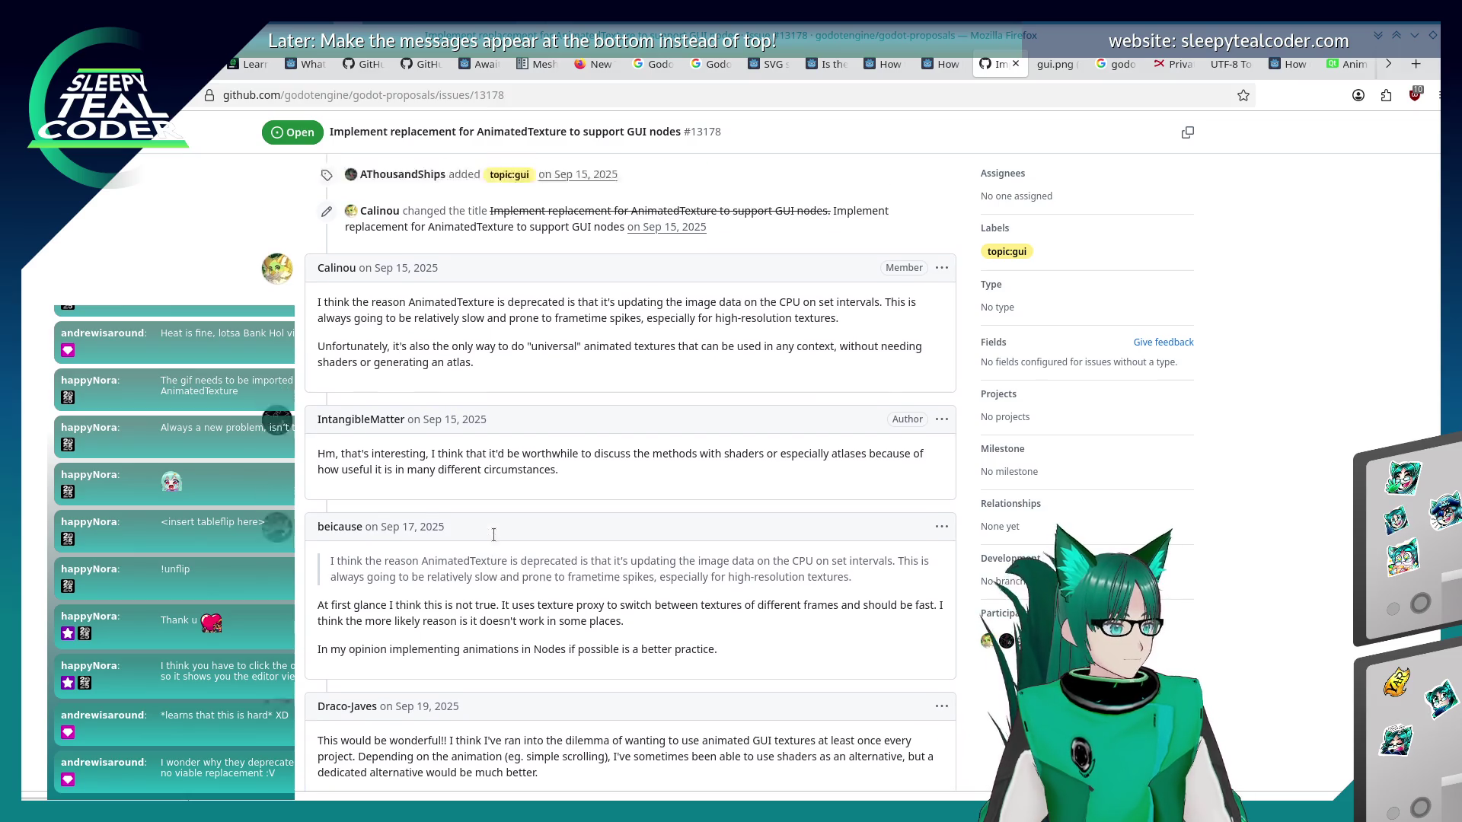
pyautogui.scroll(1, 493, 535)
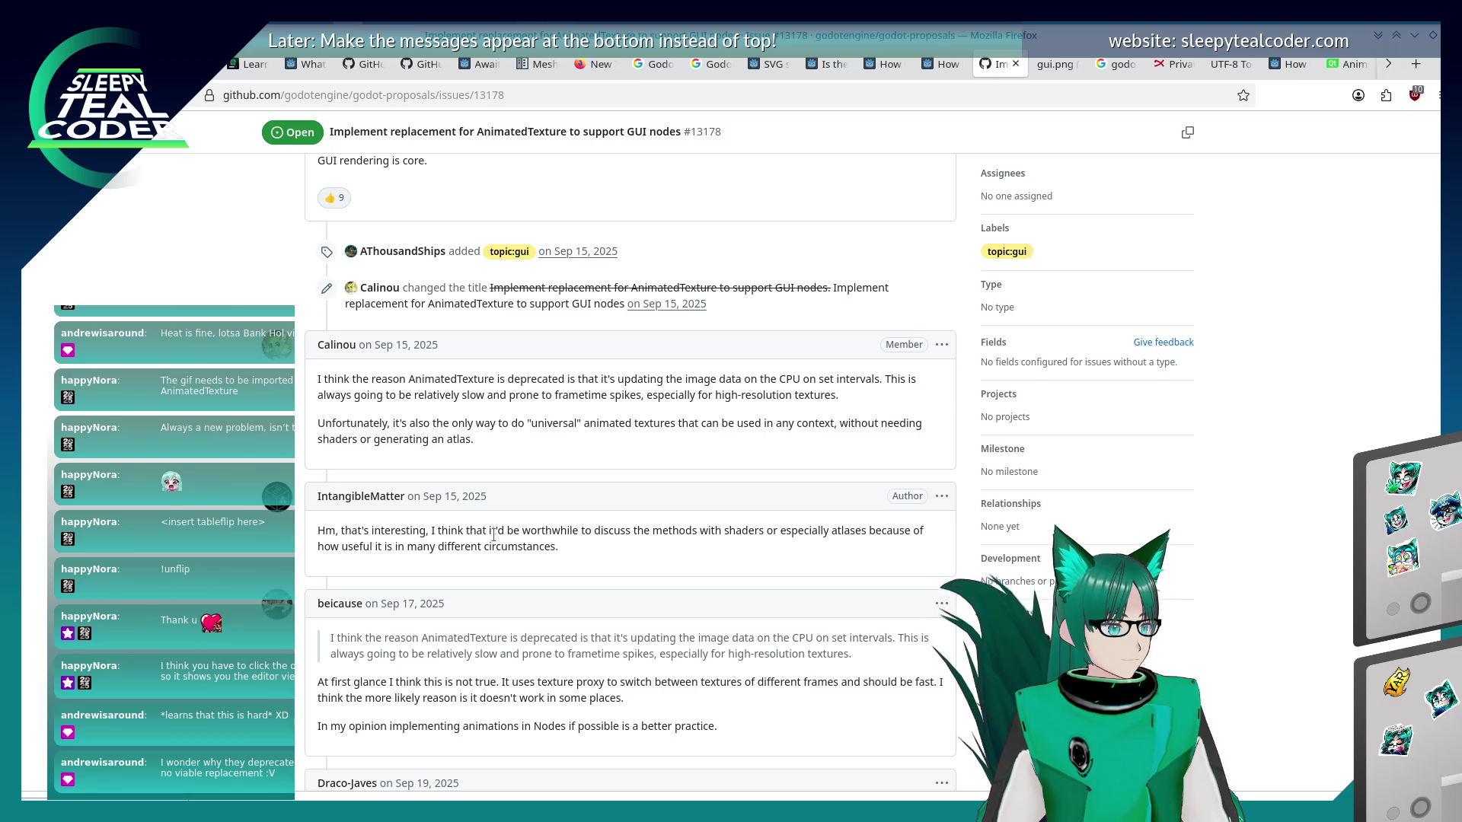
pyautogui.scroll(5, 494, 534)
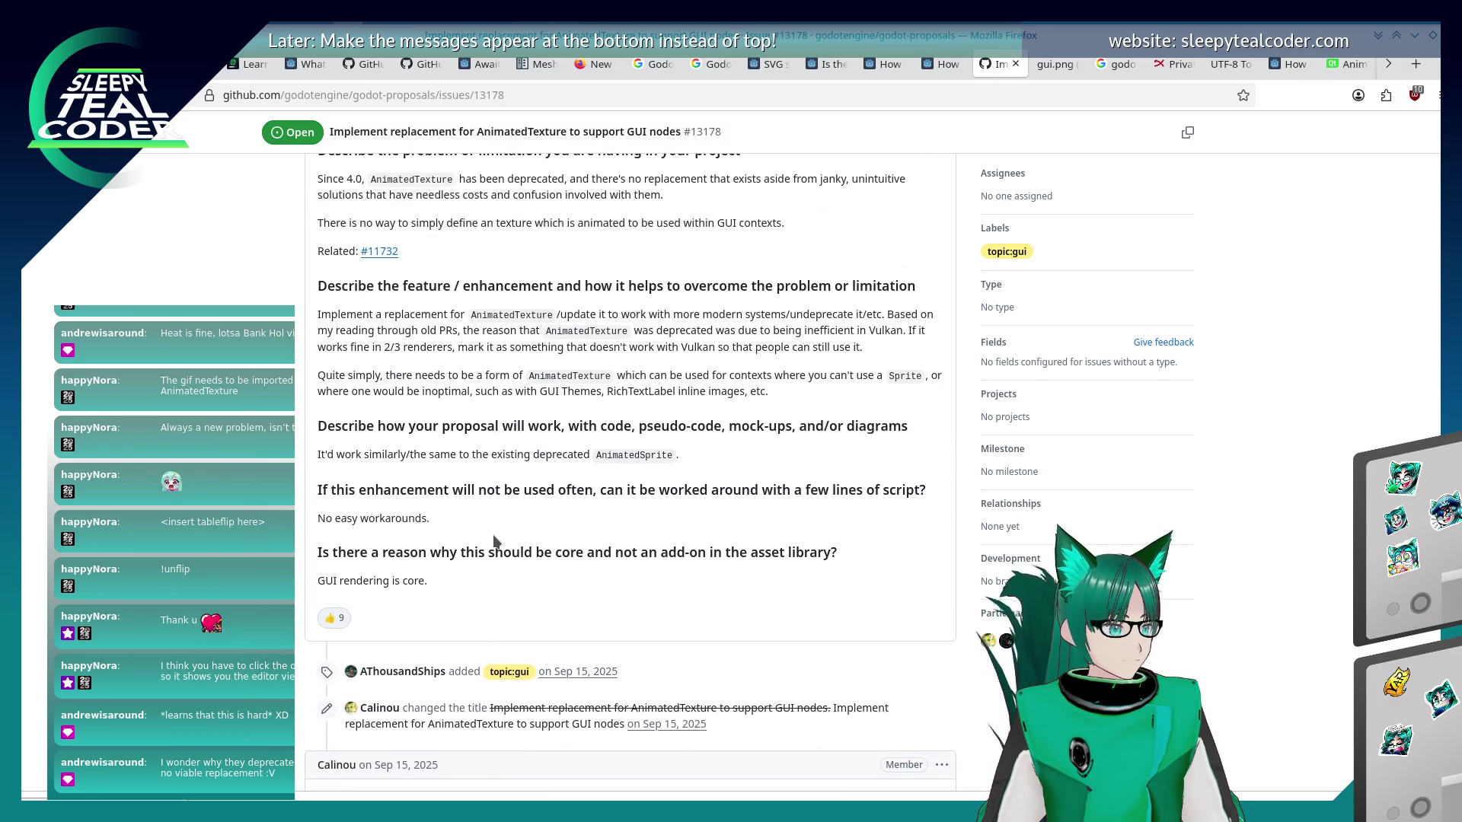
pyautogui.scroll(3, 493, 540)
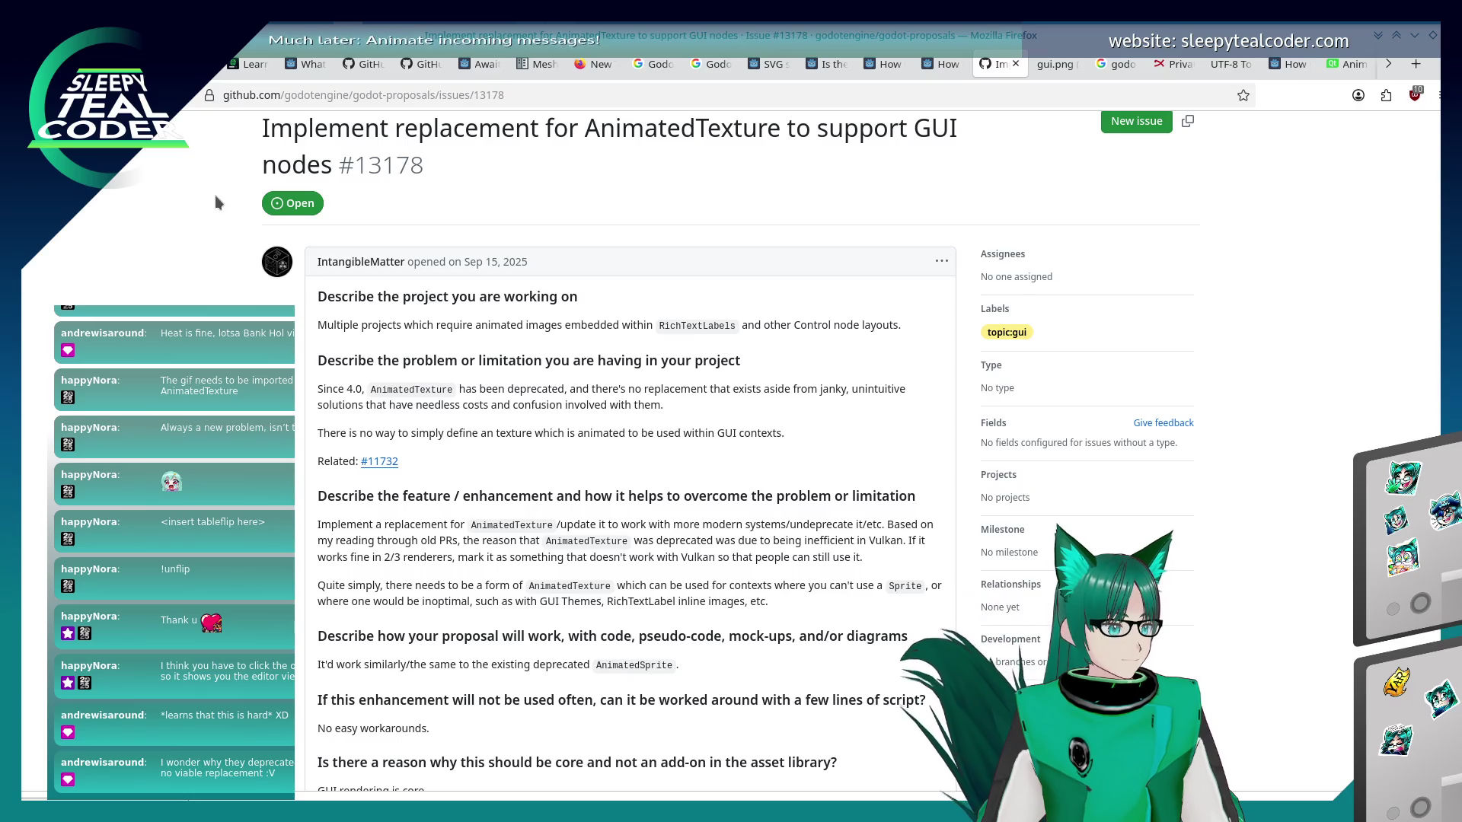
# Go back to issue #11732, skim its comments up to the top, then return to PR #116122.
pyautogui.hotkey('alt', 'Left')
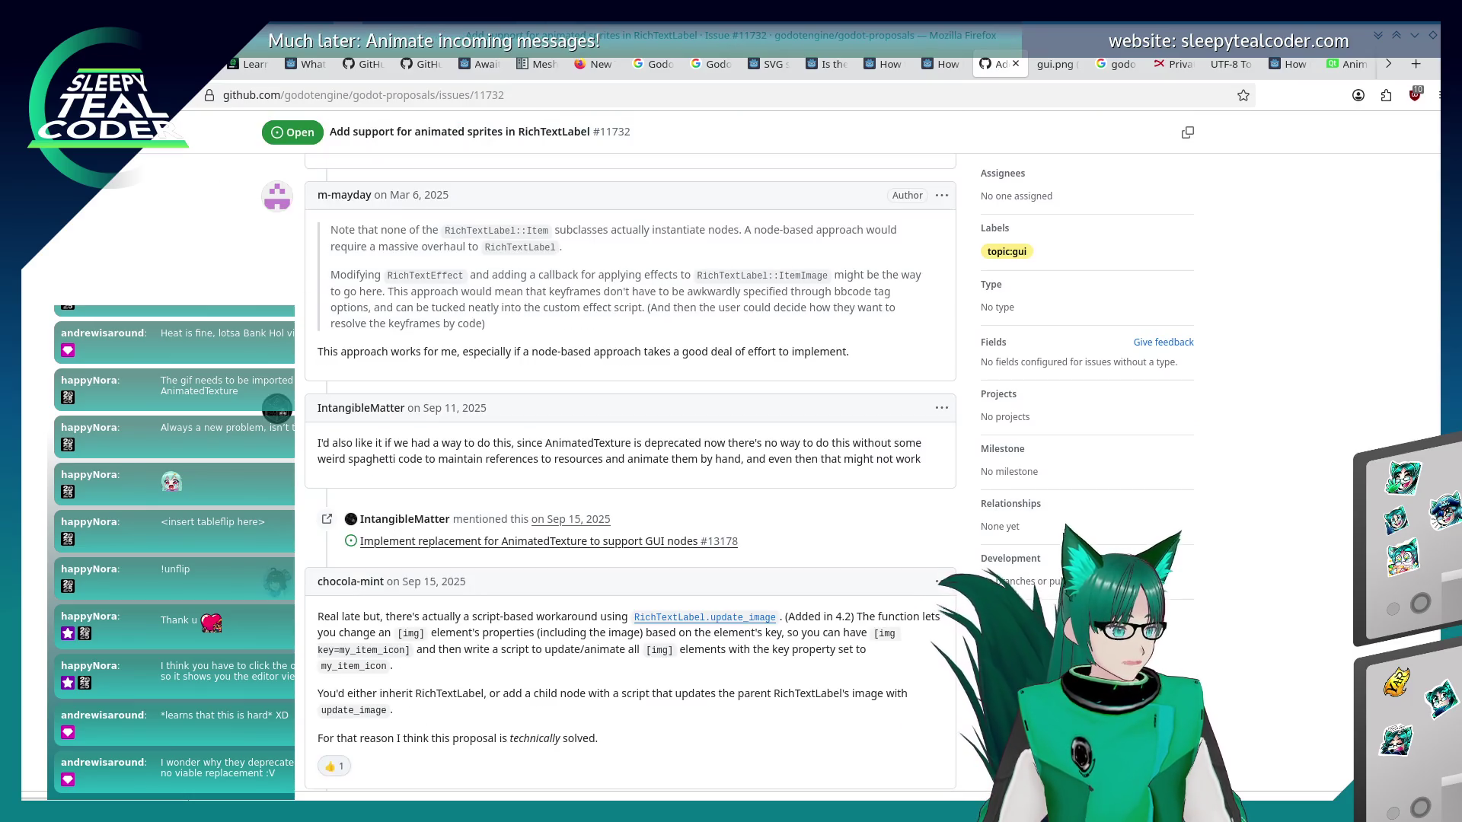
pyautogui.scroll(-2, 160, 494)
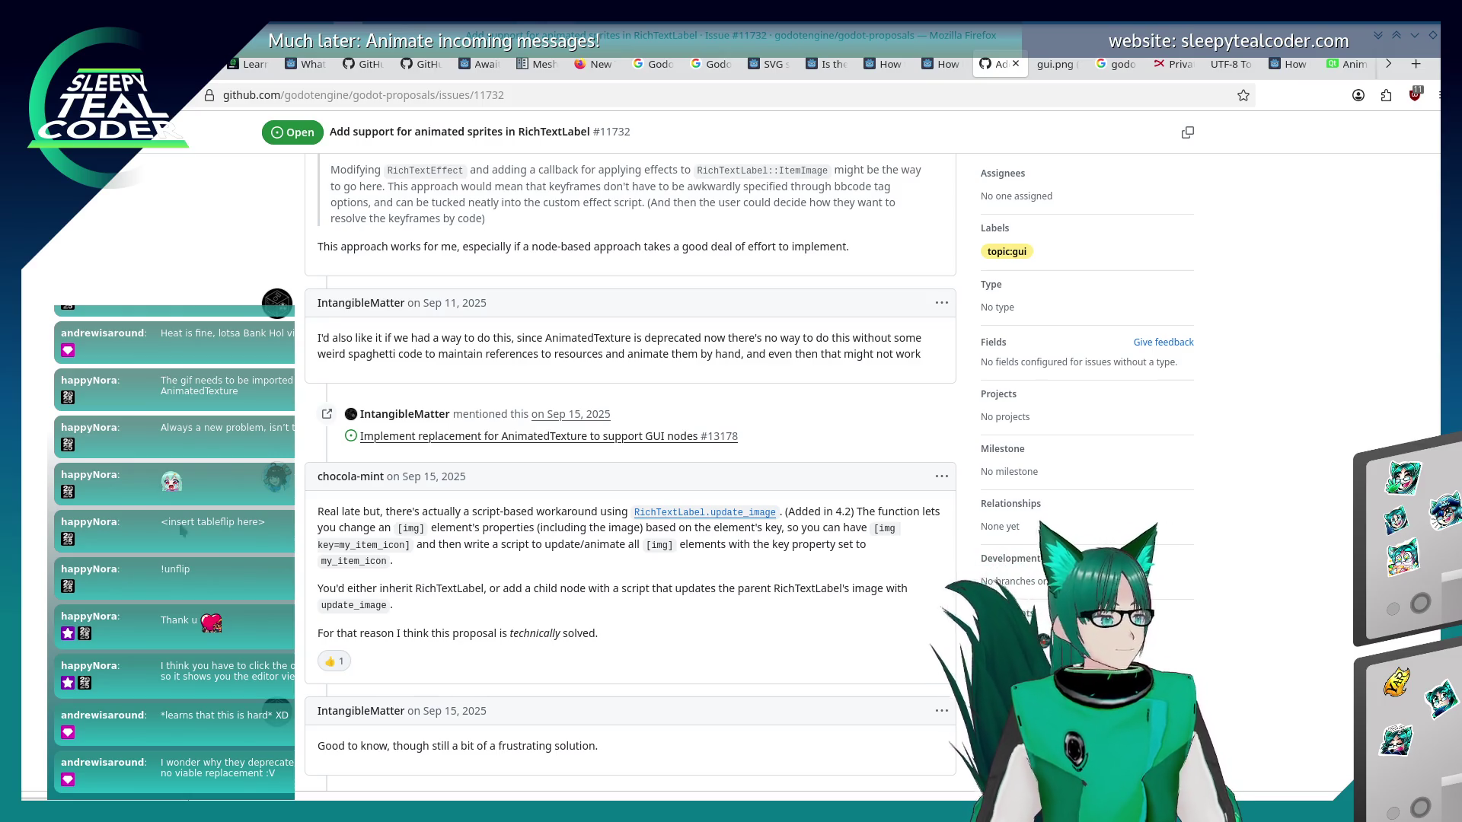
pyautogui.scroll(-4, 184, 496)
pyautogui.scroll(15, 184, 496)
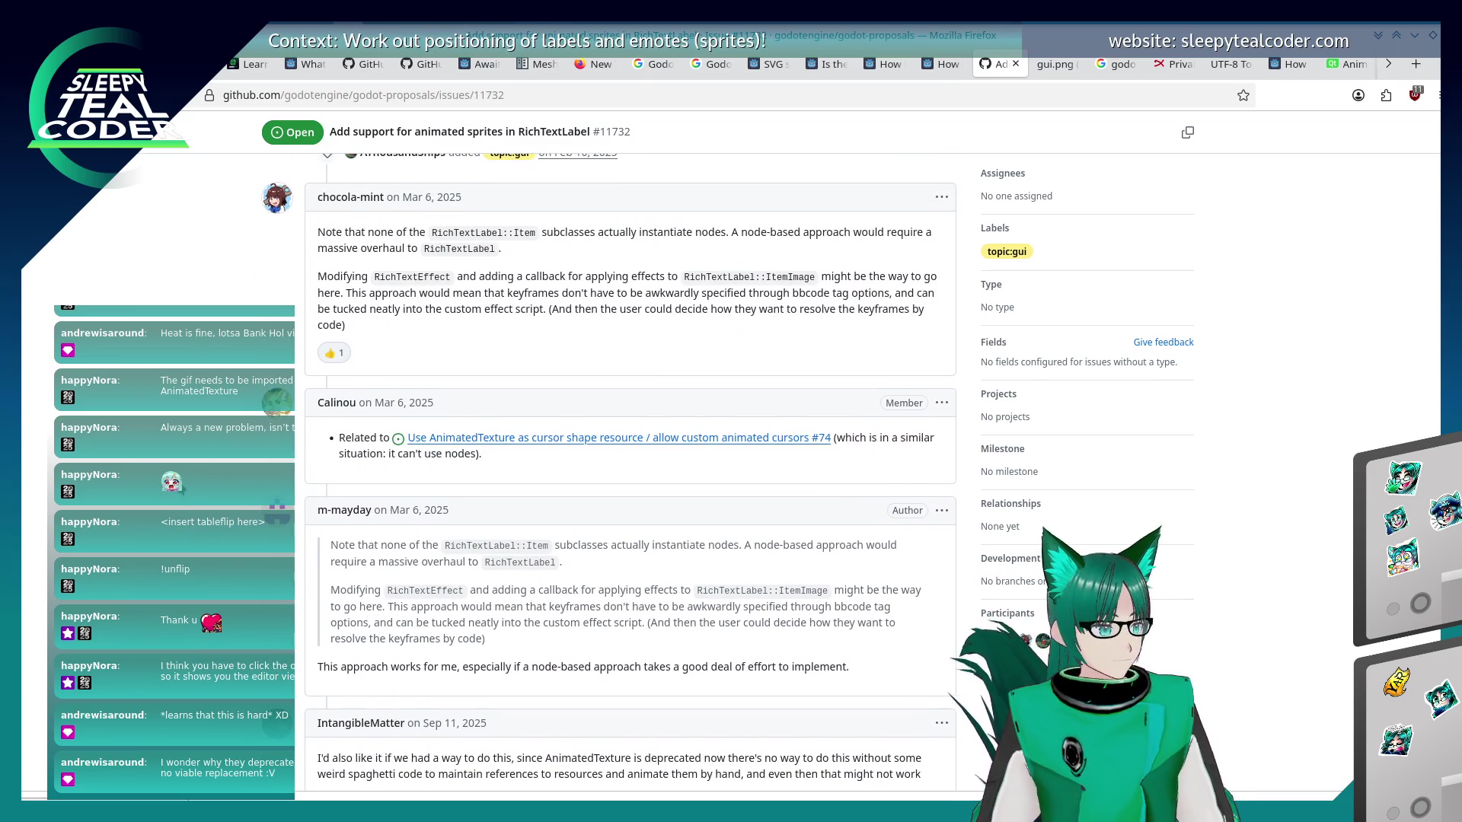
pyautogui.scroll(8, 184, 497)
pyautogui.scroll(4, 183, 496)
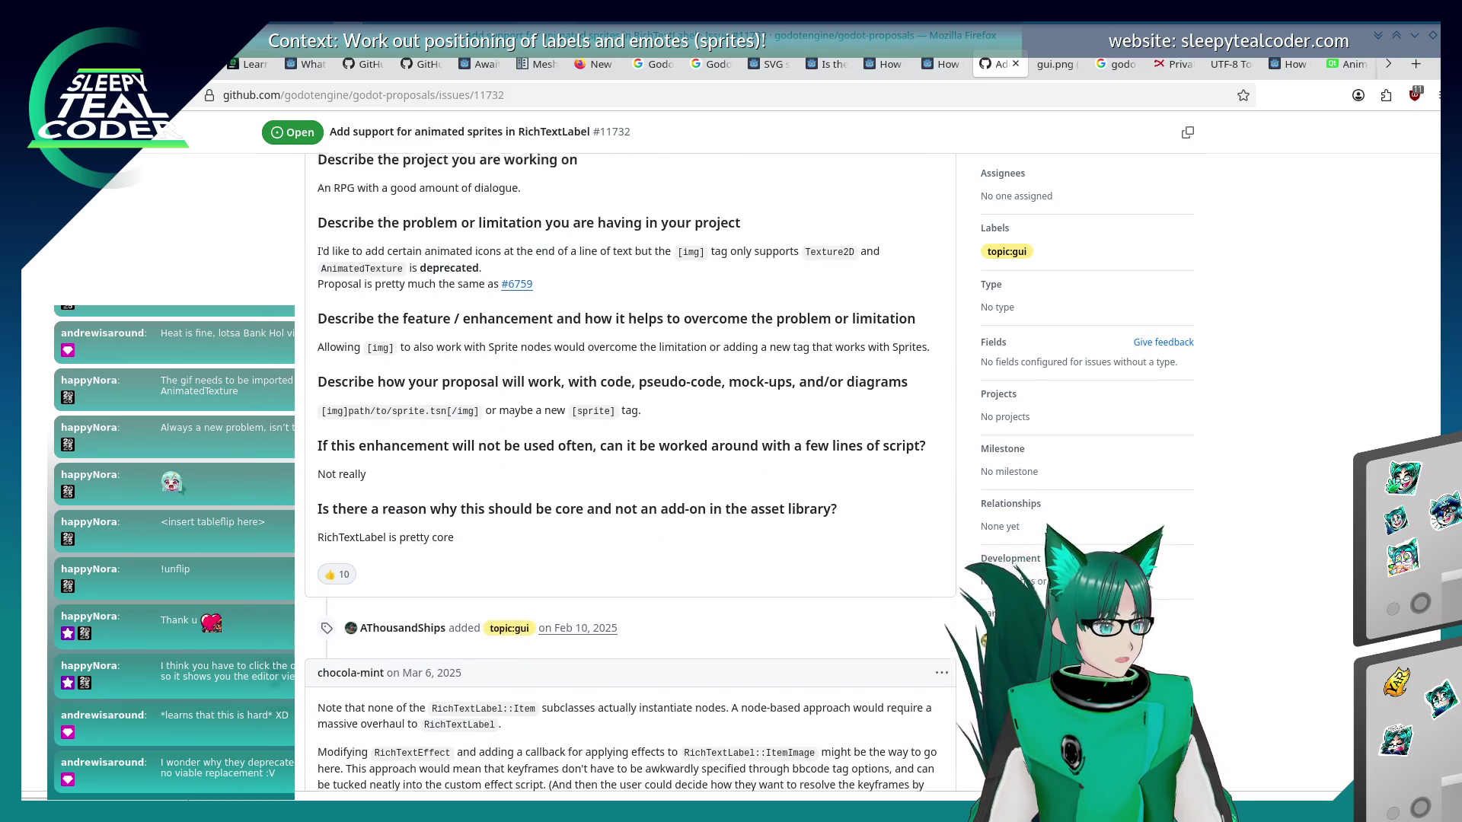
pyautogui.scroll(2, 184, 496)
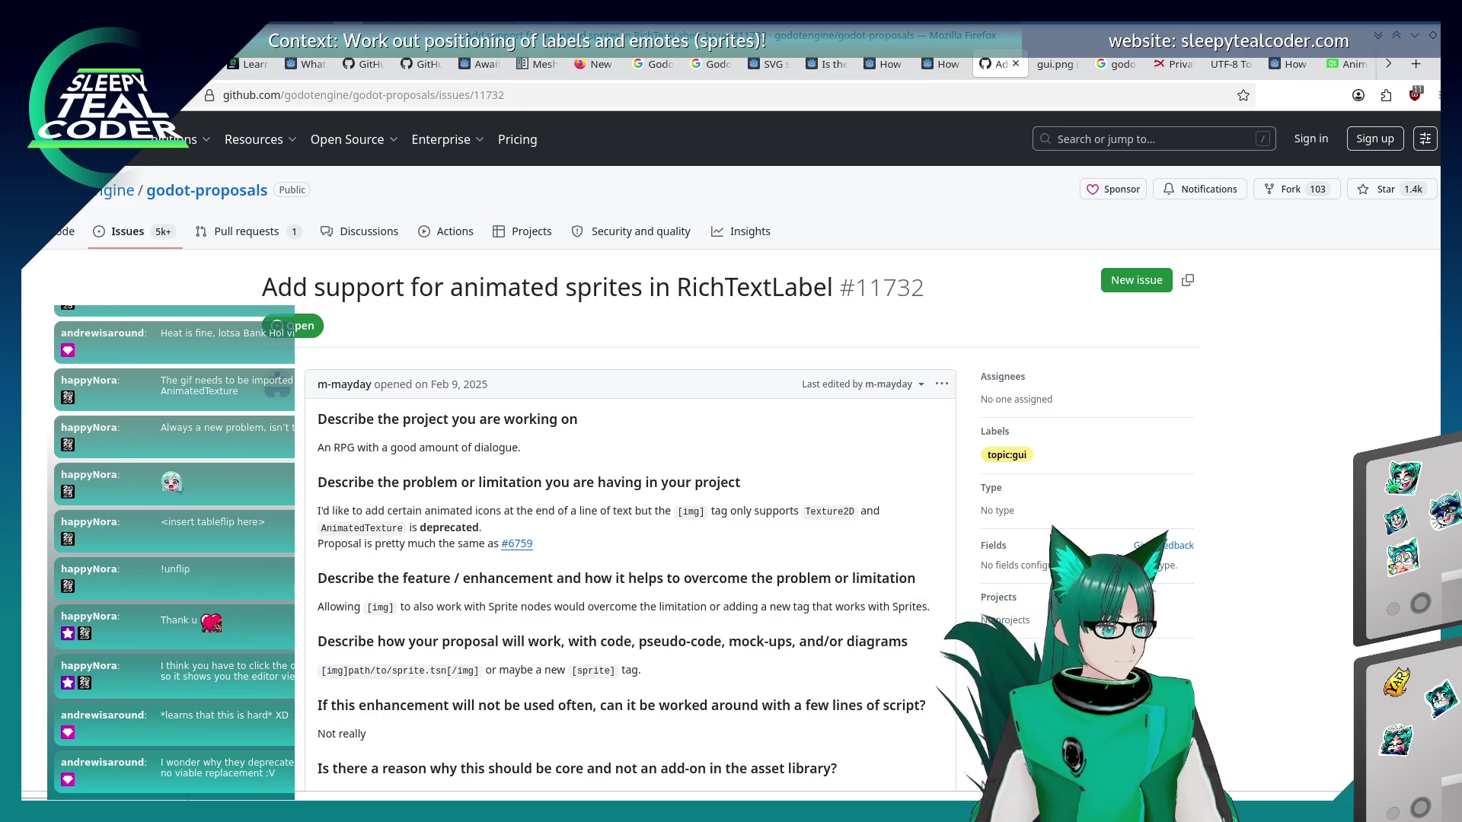
pyautogui.hotkey('alt', 'Left')
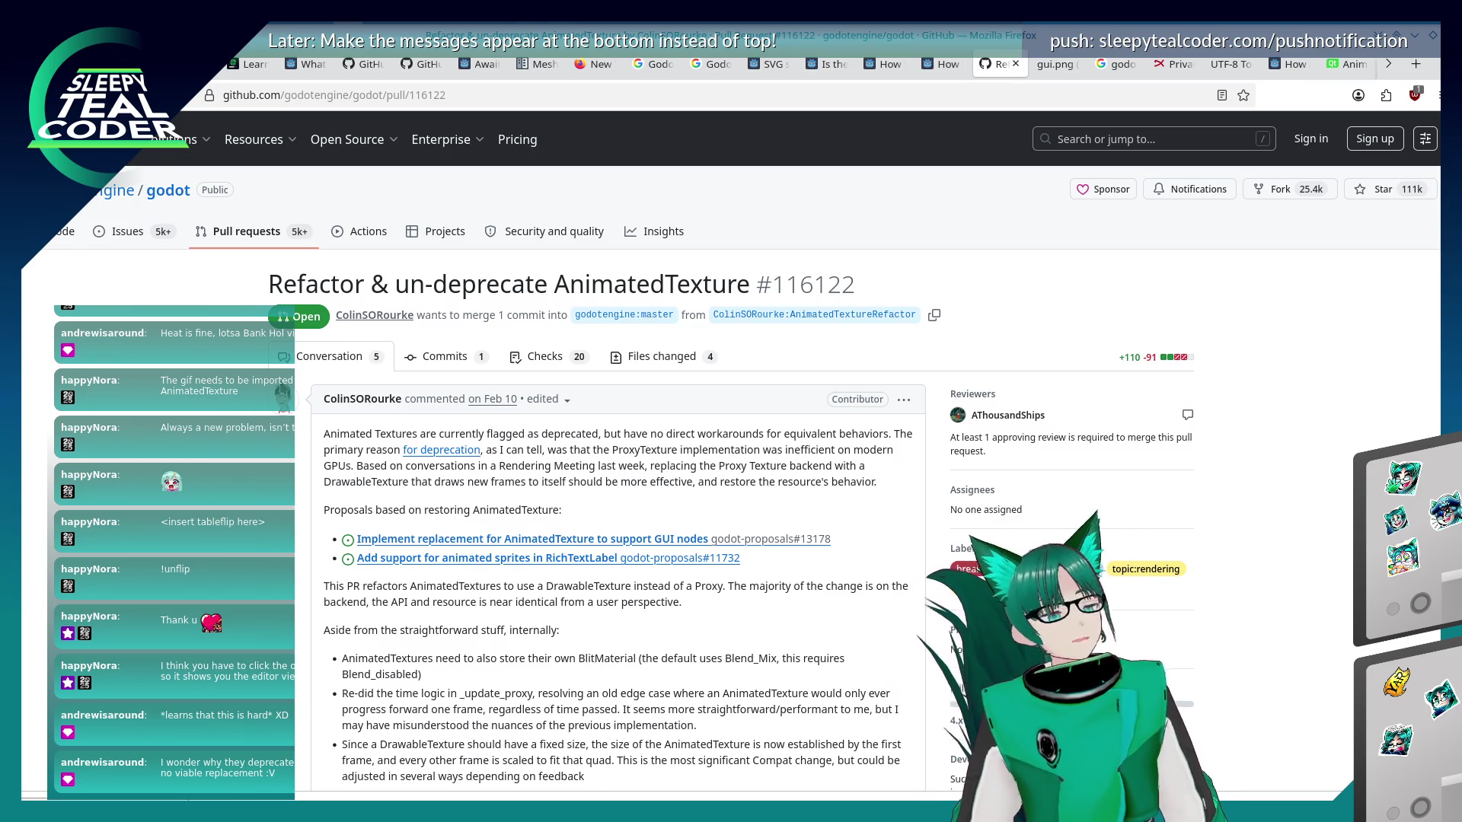
# Scroll down PR #116122's description and comments, then switch to the Godot 4.6 Mesh documentation.
pyautogui.scroll(-5, 275, 403)
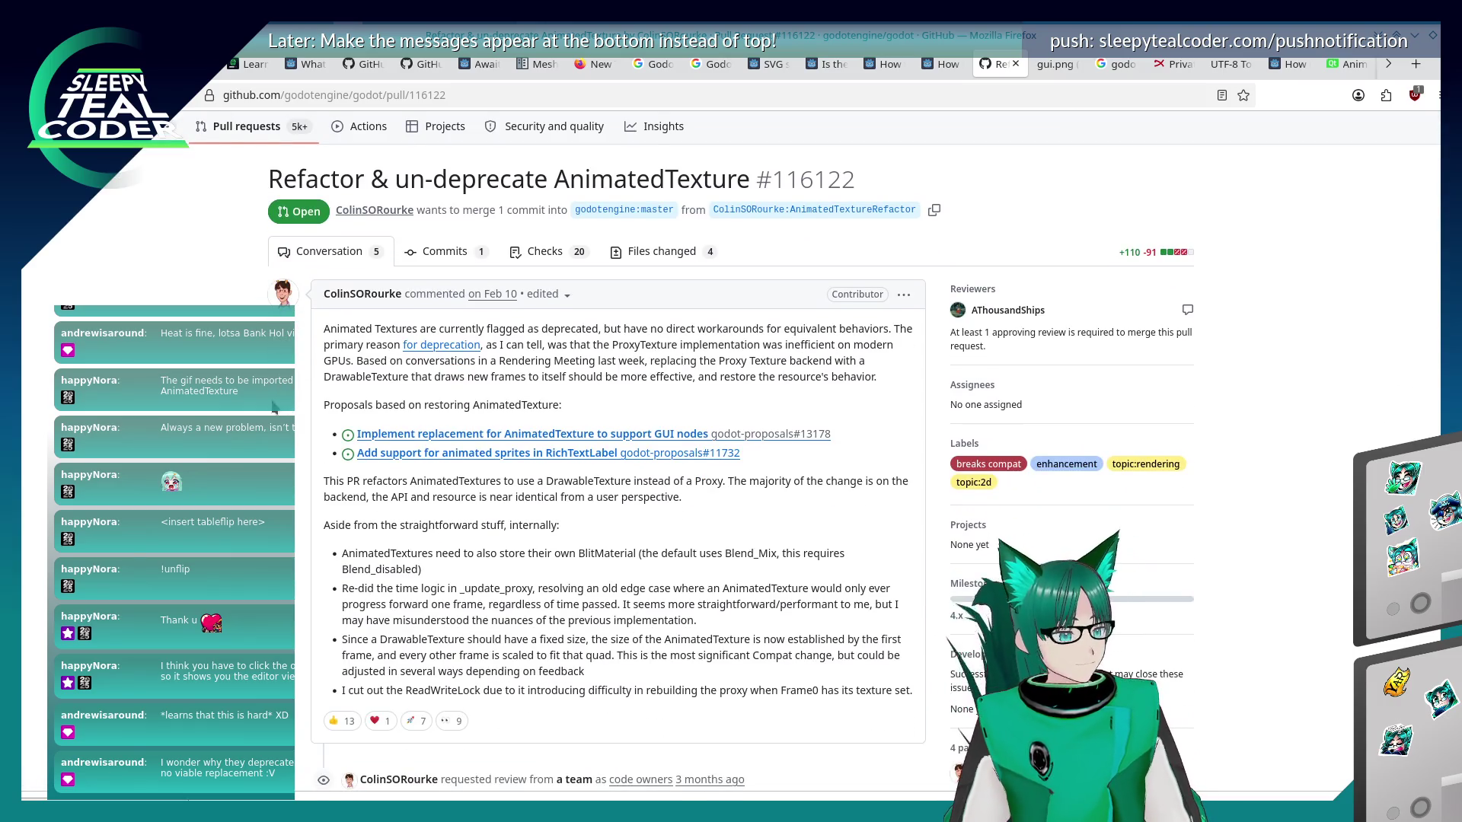
pyautogui.scroll(-2, 274, 406)
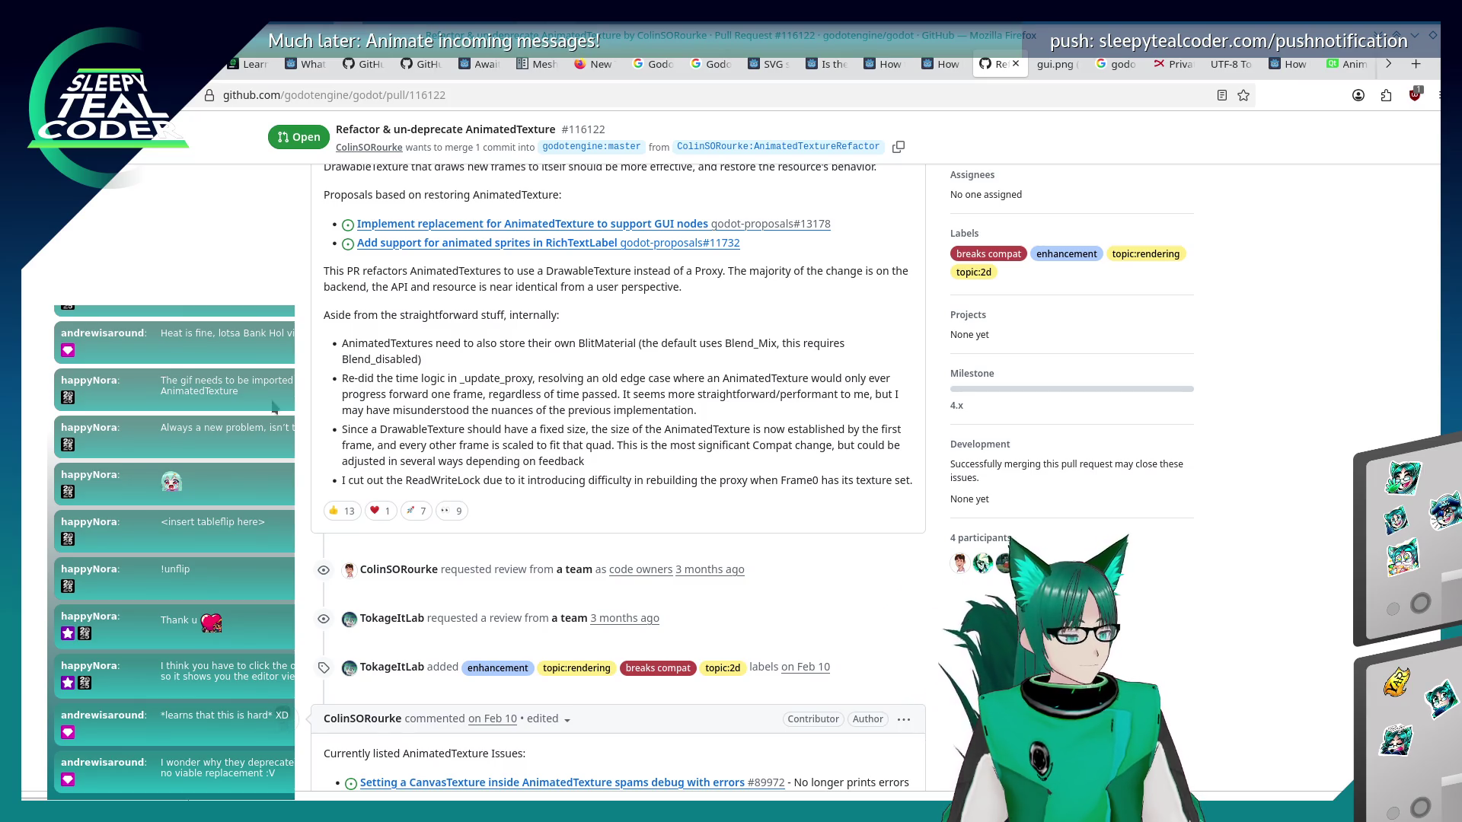
pyautogui.scroll(-9, 274, 406)
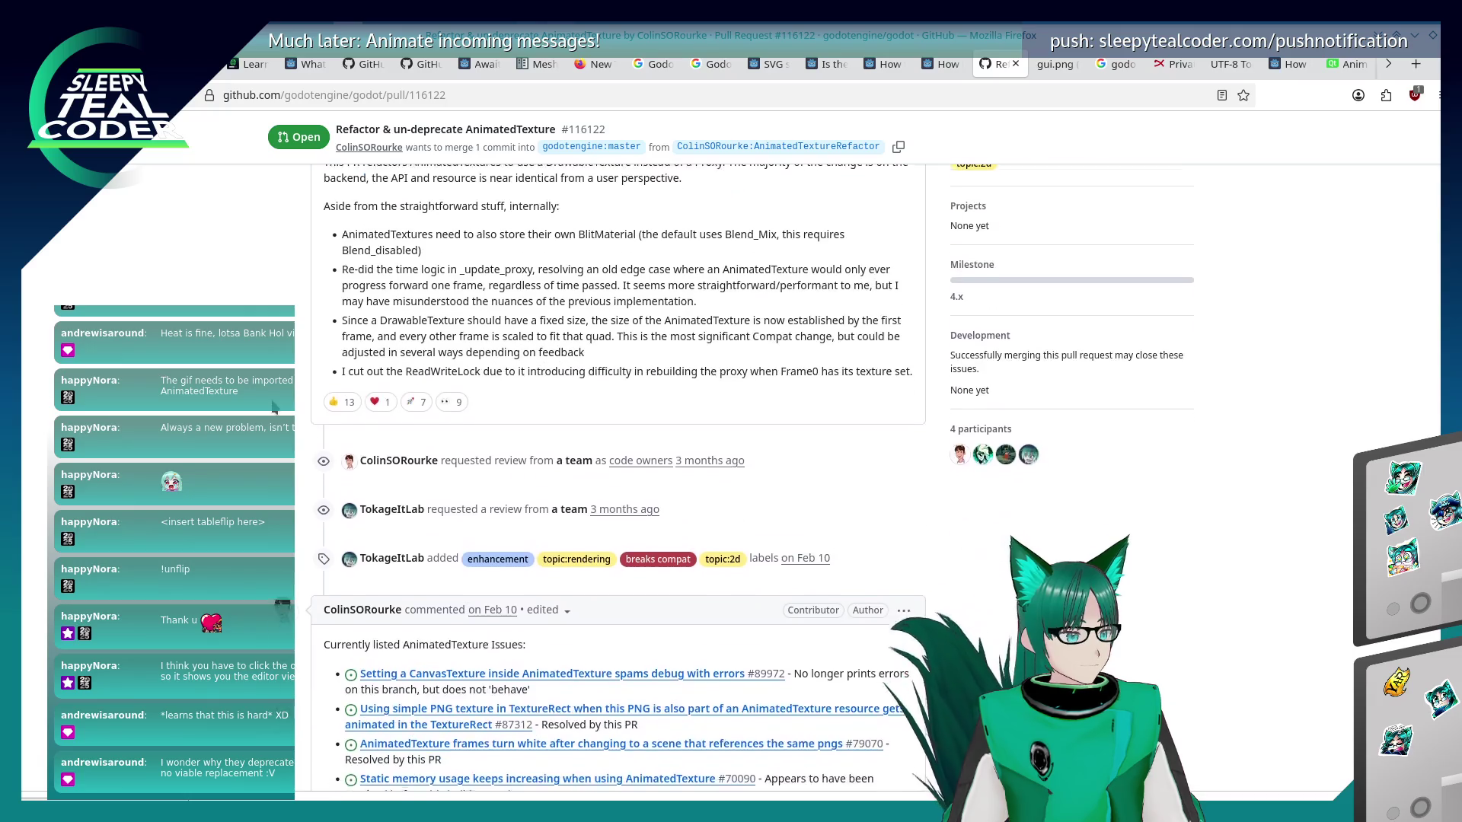
pyautogui.scroll(-15, 274, 405)
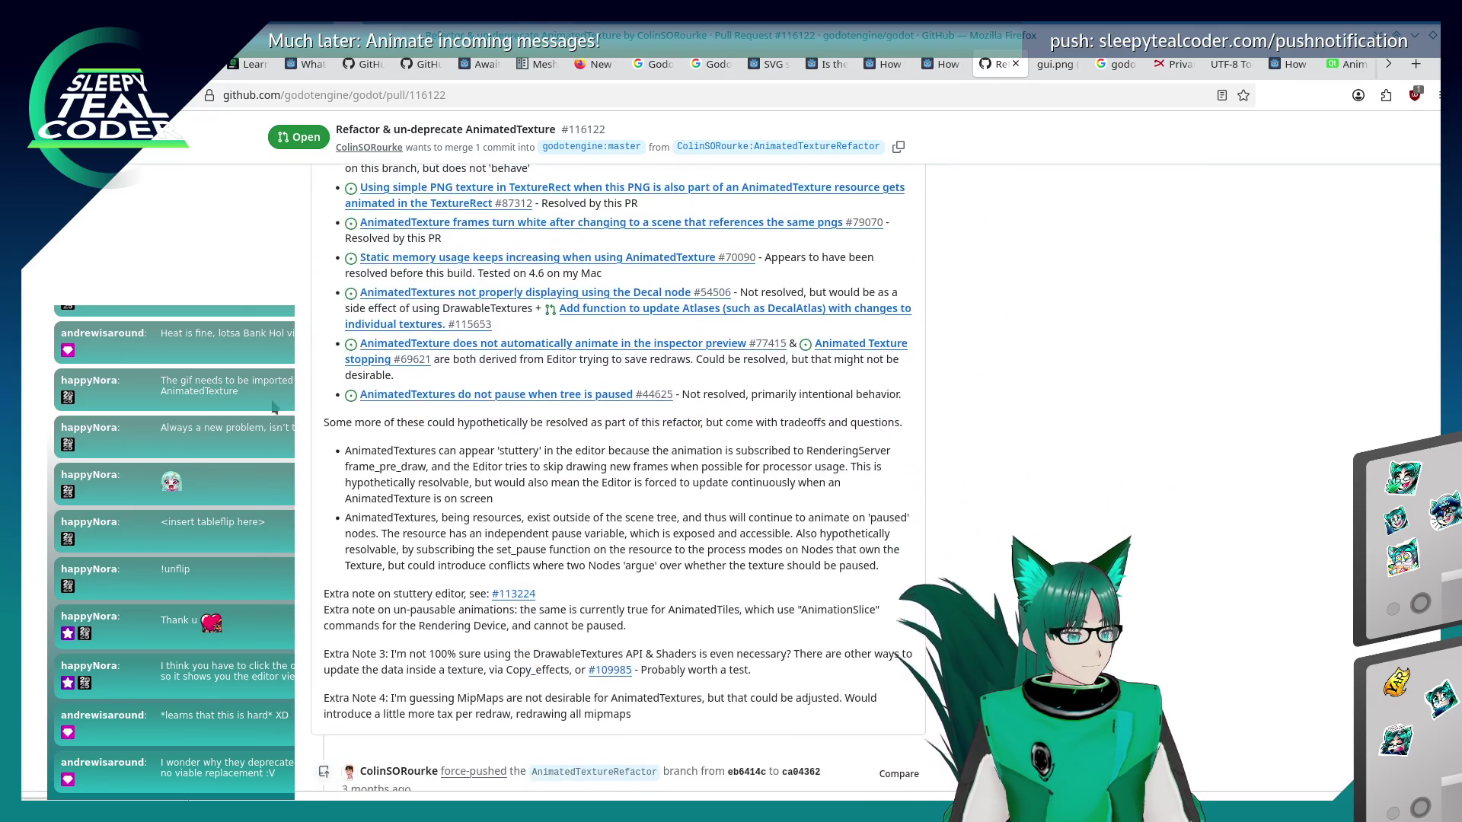
pyautogui.scroll(-11, 274, 396)
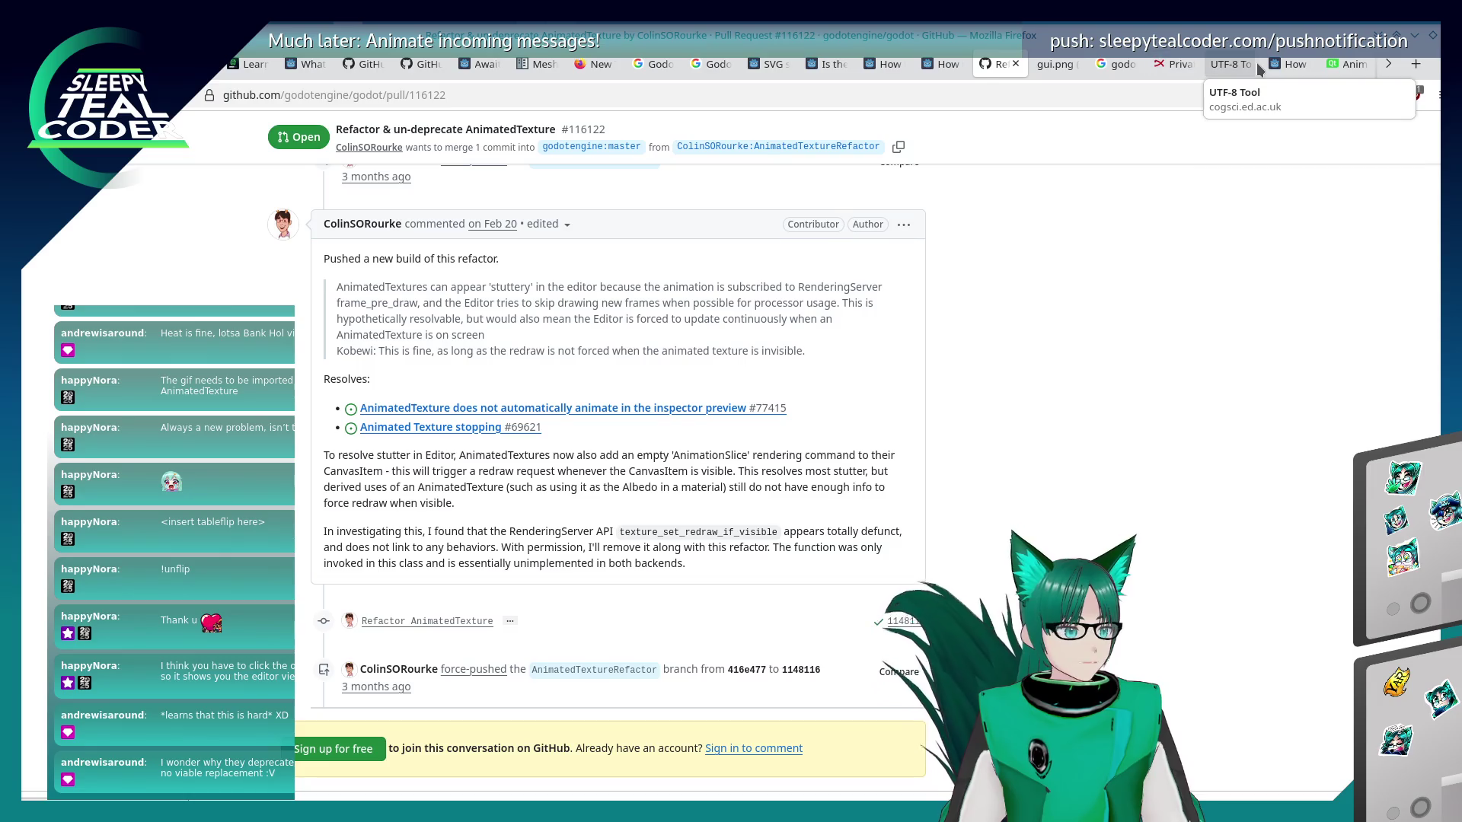
pyautogui.click(535, 64)
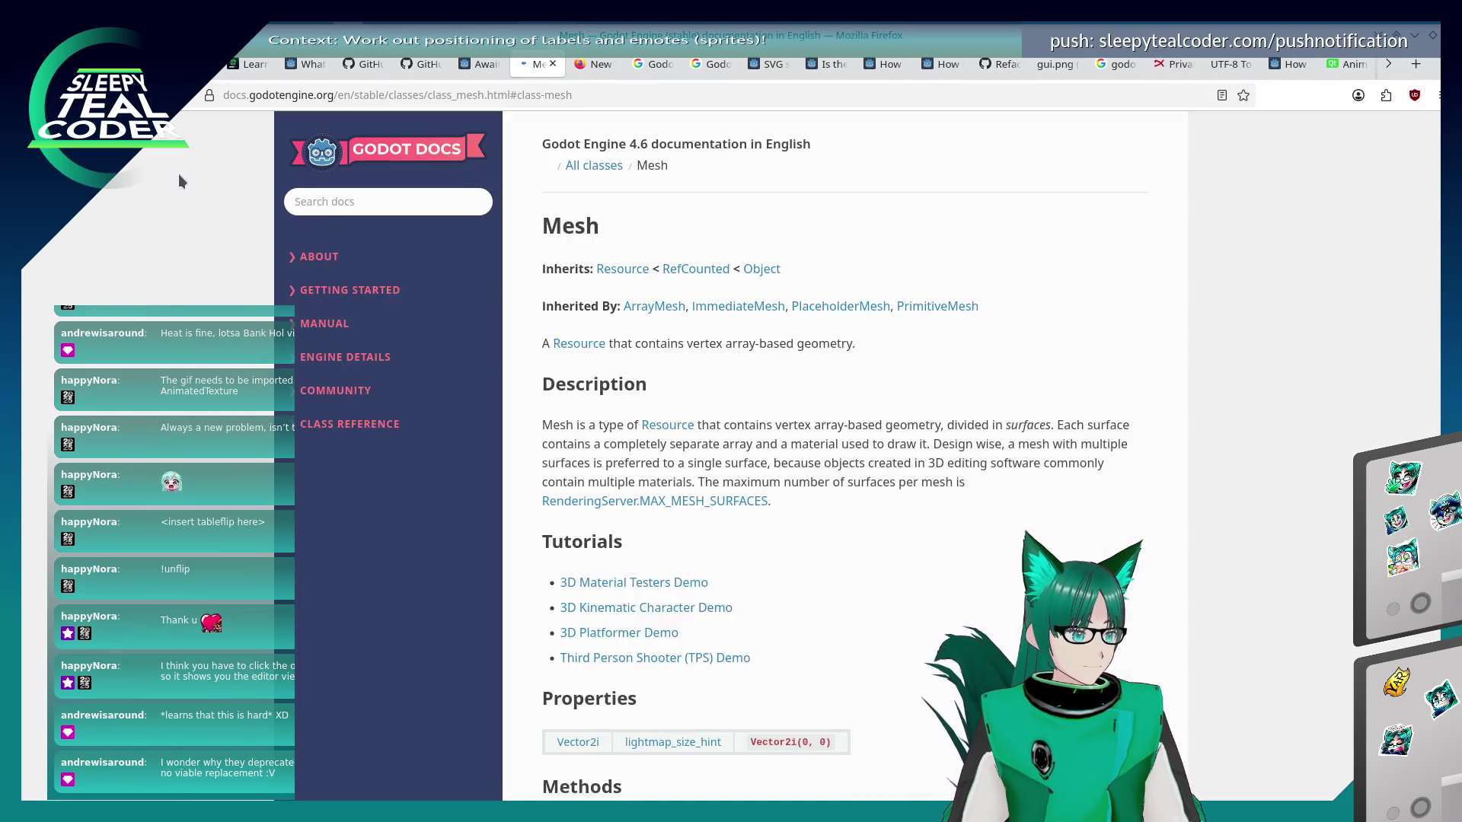
# Search the docs for 'GDExtension' and open the What is GDExtension? page.
pyautogui.click(331, 135)
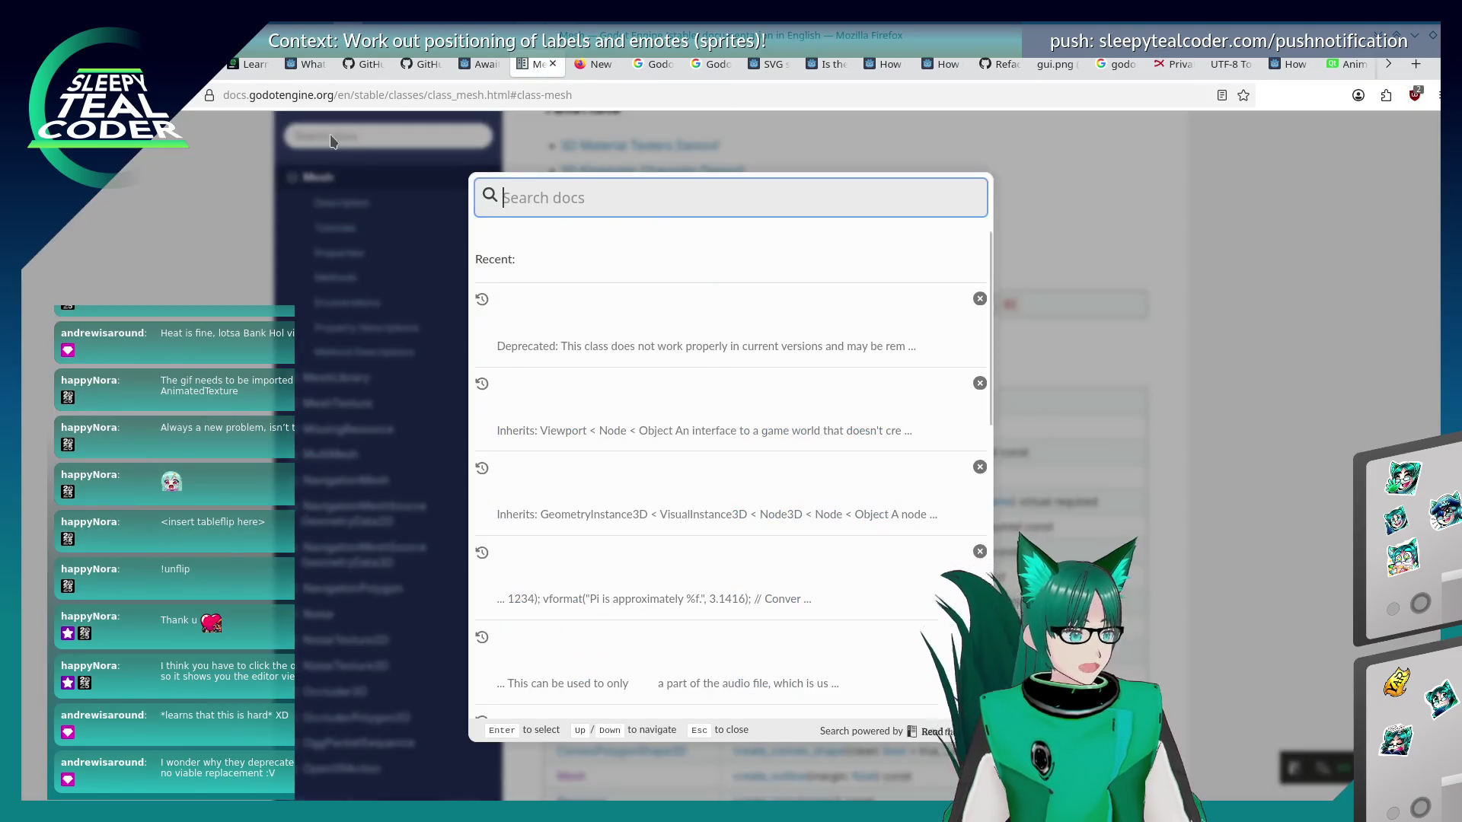
pyautogui.write('GD')
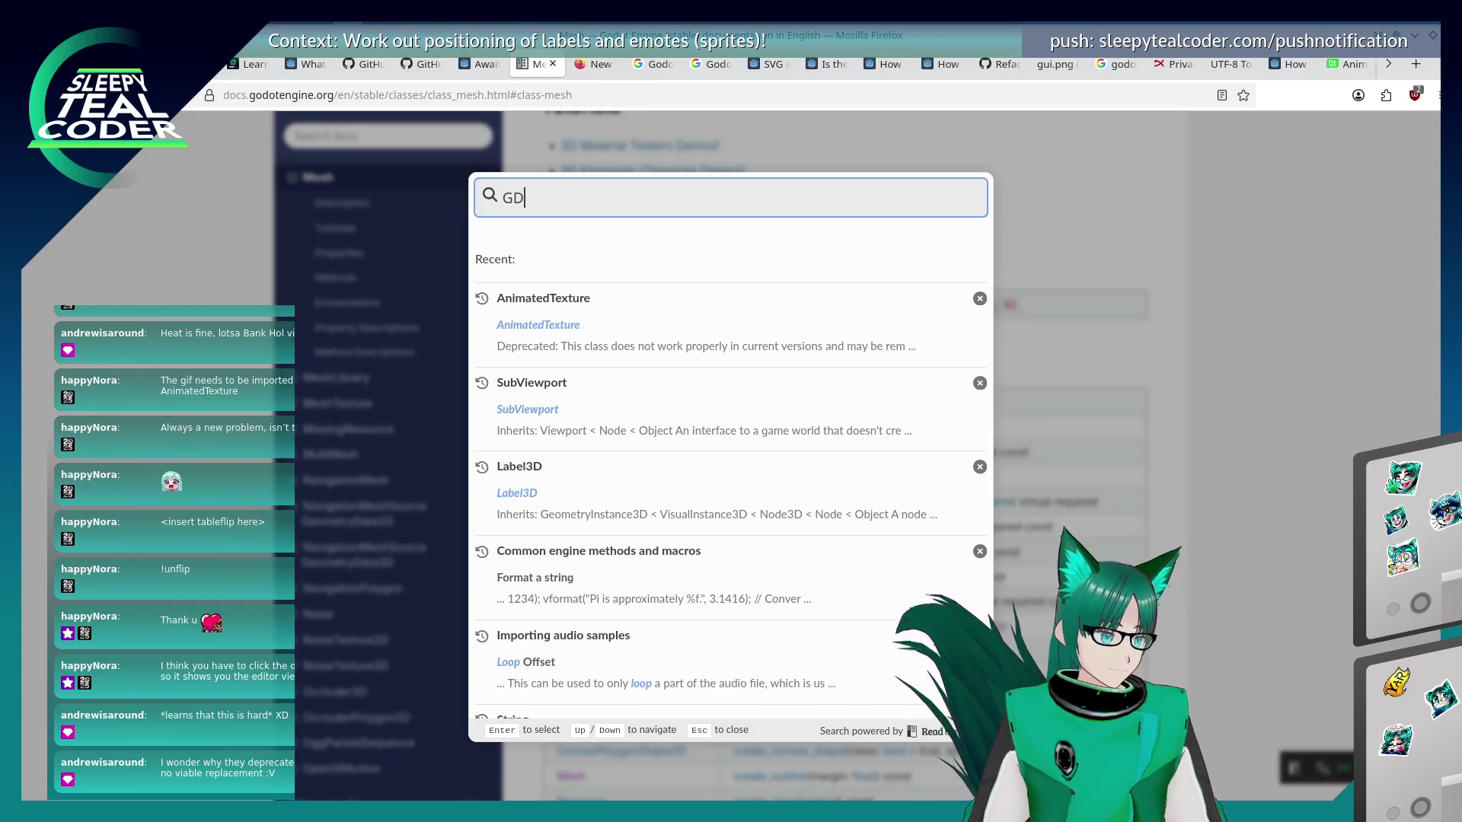
pyautogui.write('Extension')
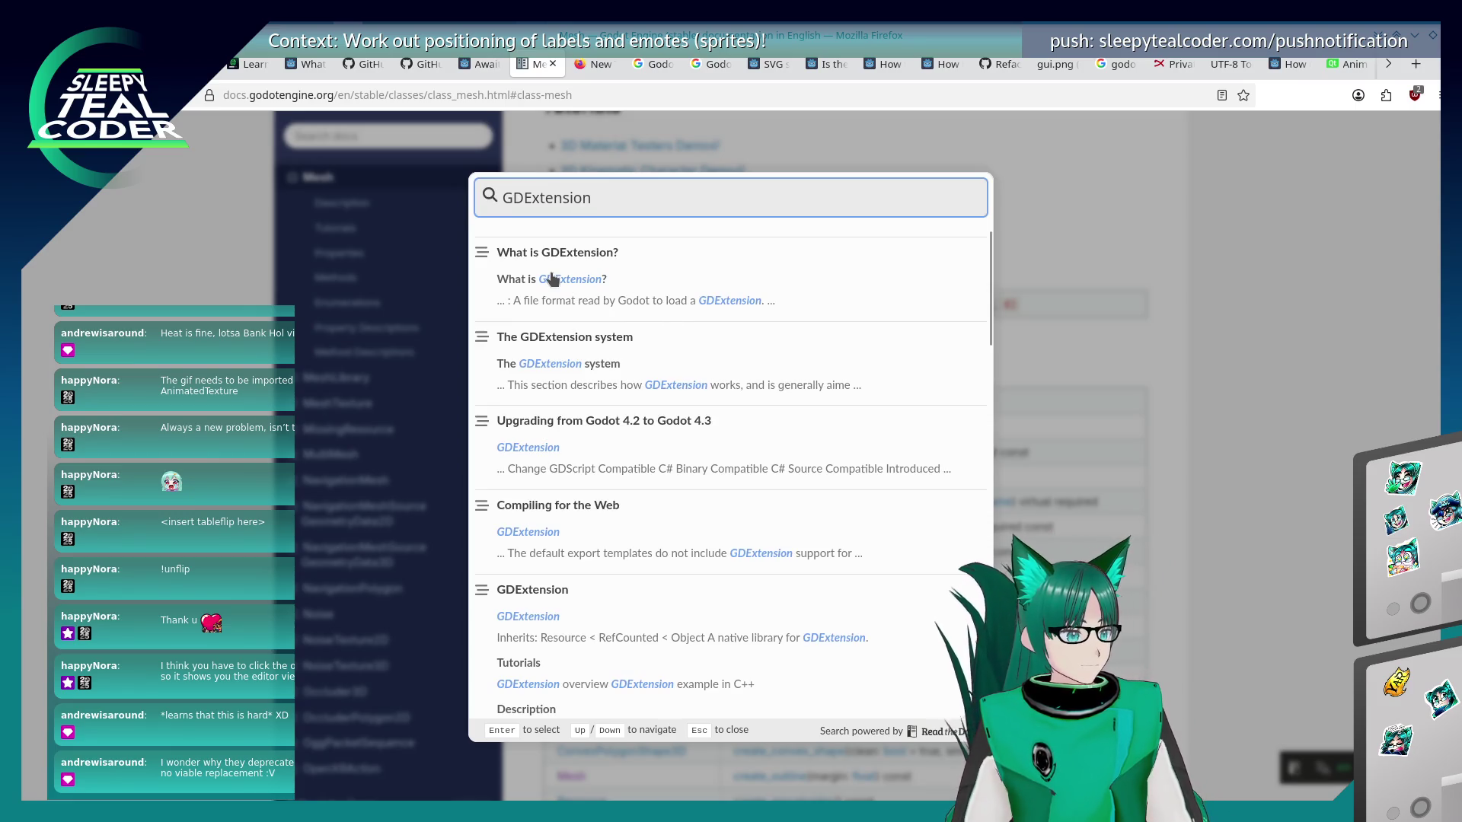
pyautogui.click(552, 280)
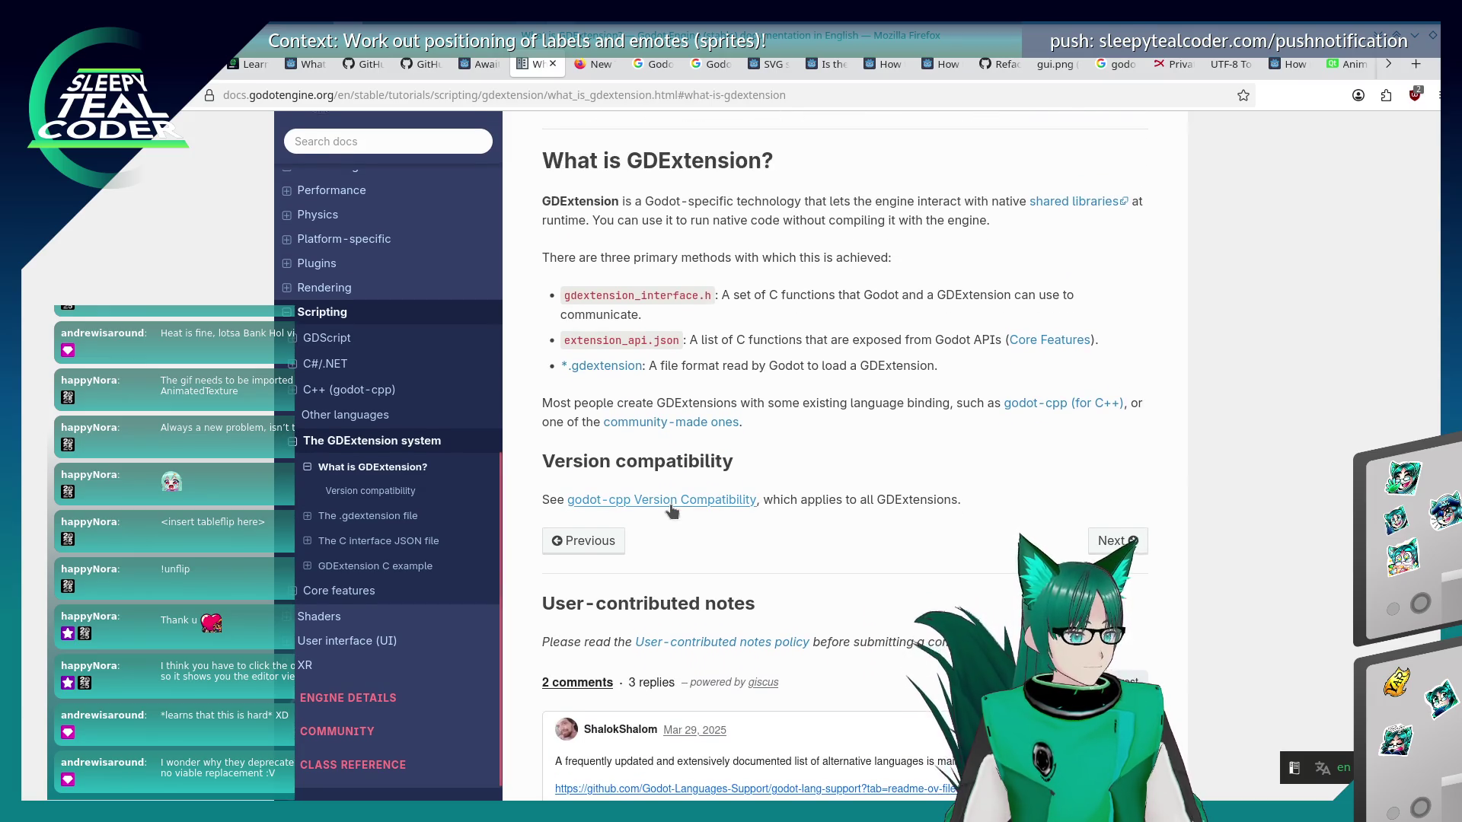
pyautogui.scroll(-3, 671, 510)
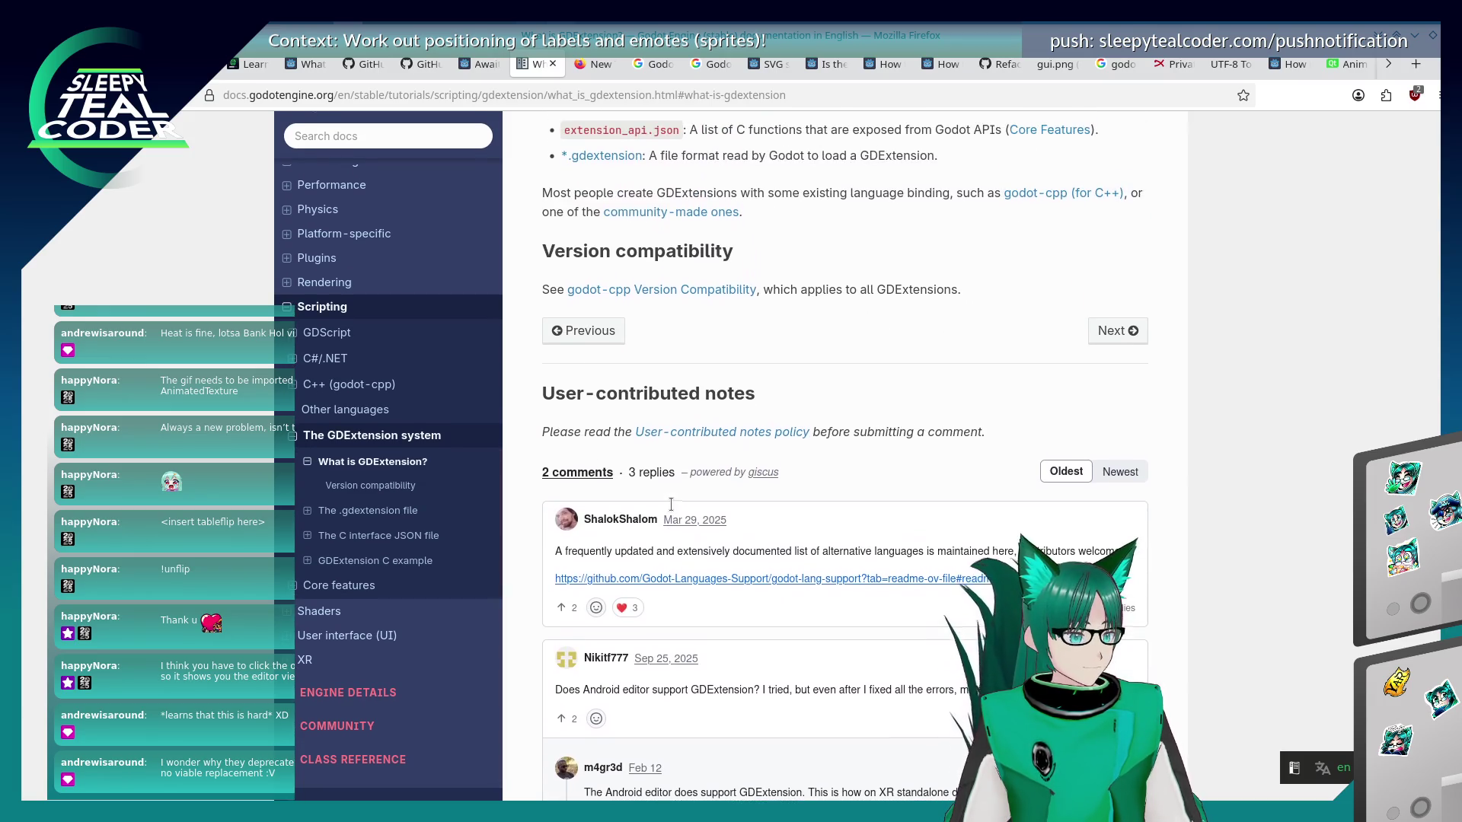
pyautogui.scroll(2, 671, 505)
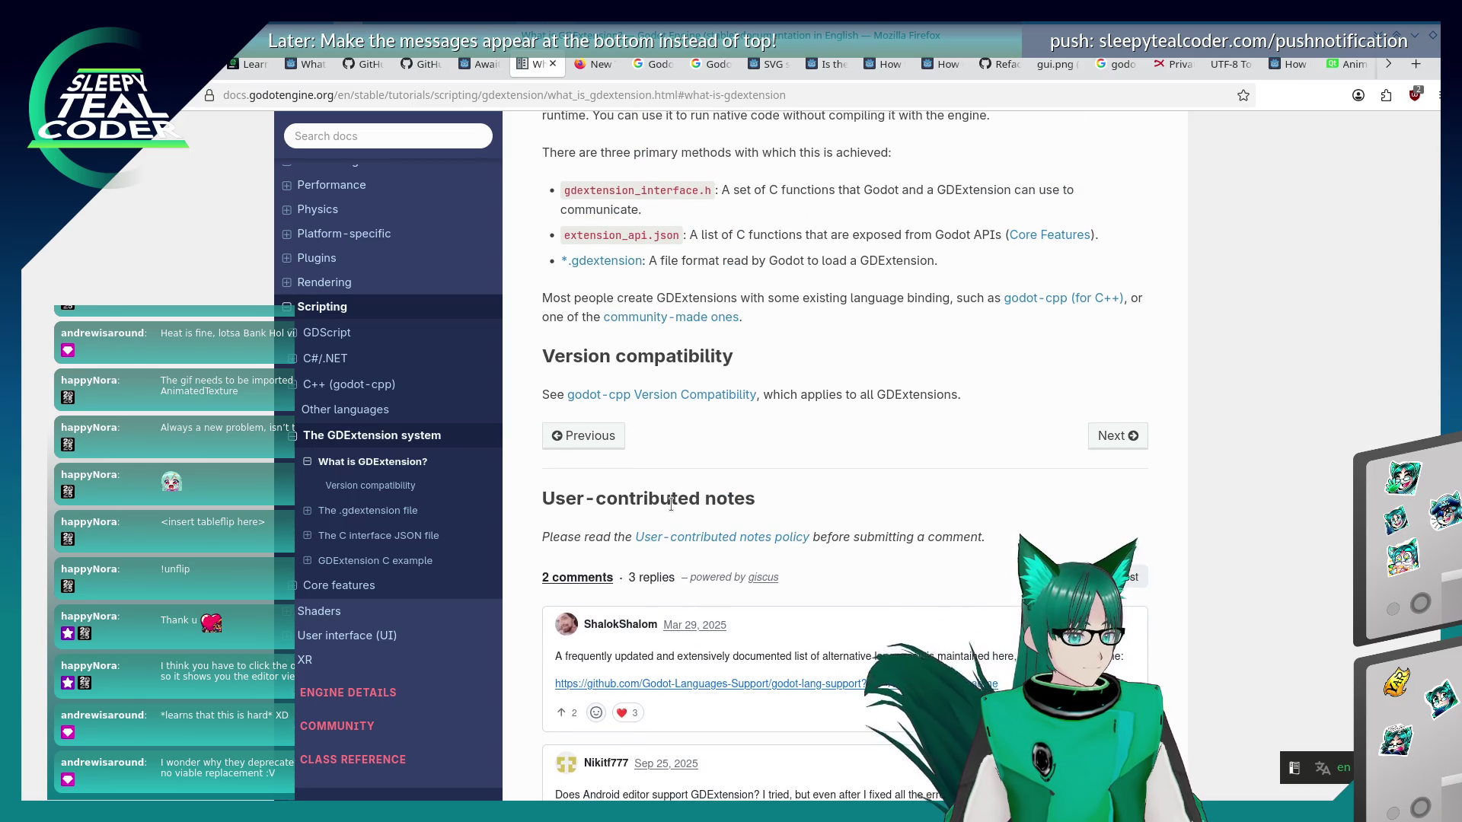
pyautogui.scroll(3, 671, 505)
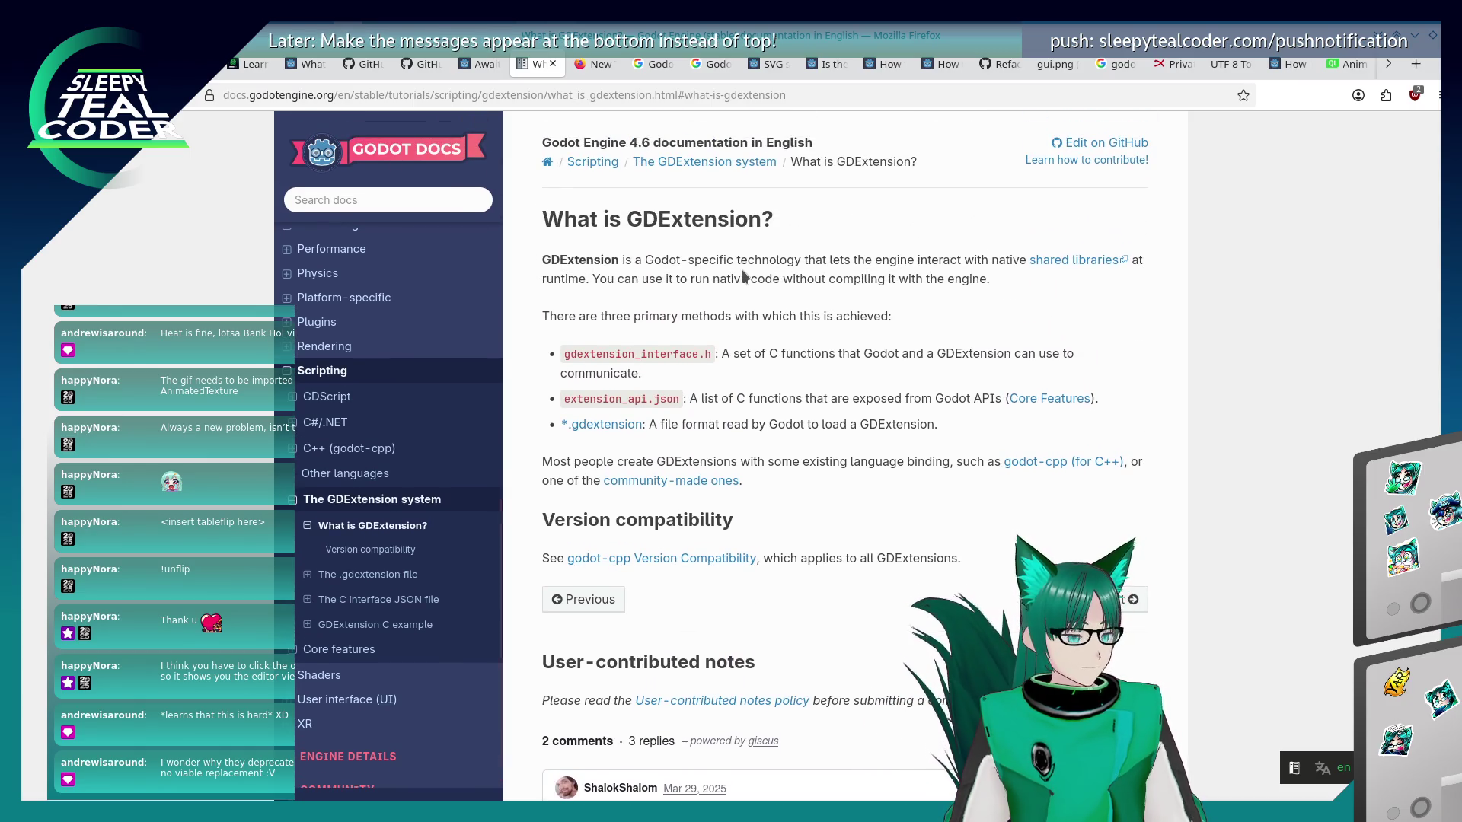
# Highlight the passages on running native code and the *.gdextension file format, then go to the C example.
pyautogui.moveTo(622, 278); pyautogui.dragTo(918, 293)
pyautogui.click(914, 308)
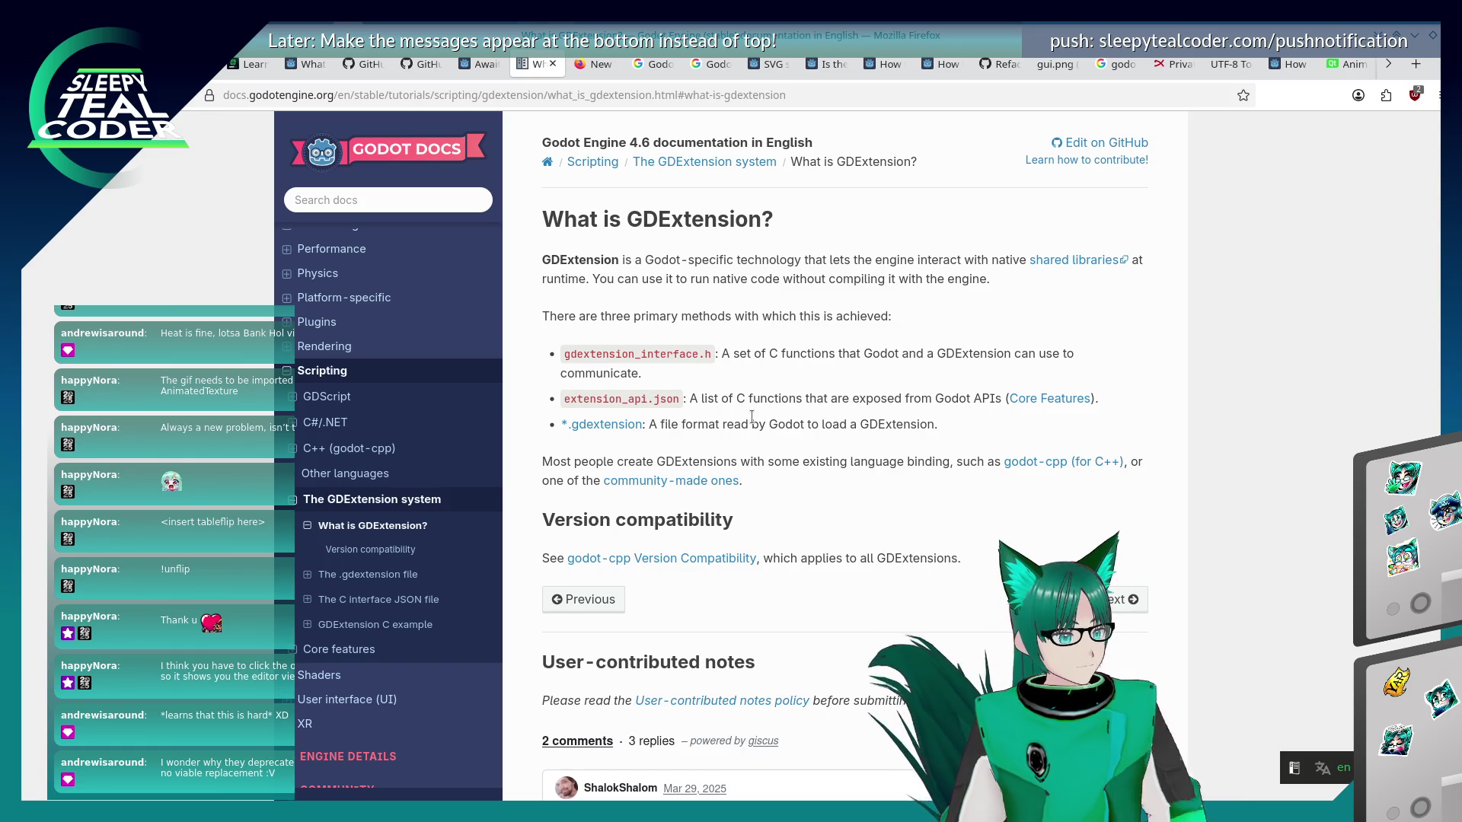
pyautogui.moveTo(694, 425)
pyautogui.mouseDown()
pyautogui.moveTo(662, 425)
pyautogui.moveTo(770, 425)
pyautogui.mouseUp()
pyautogui.click(743, 449)
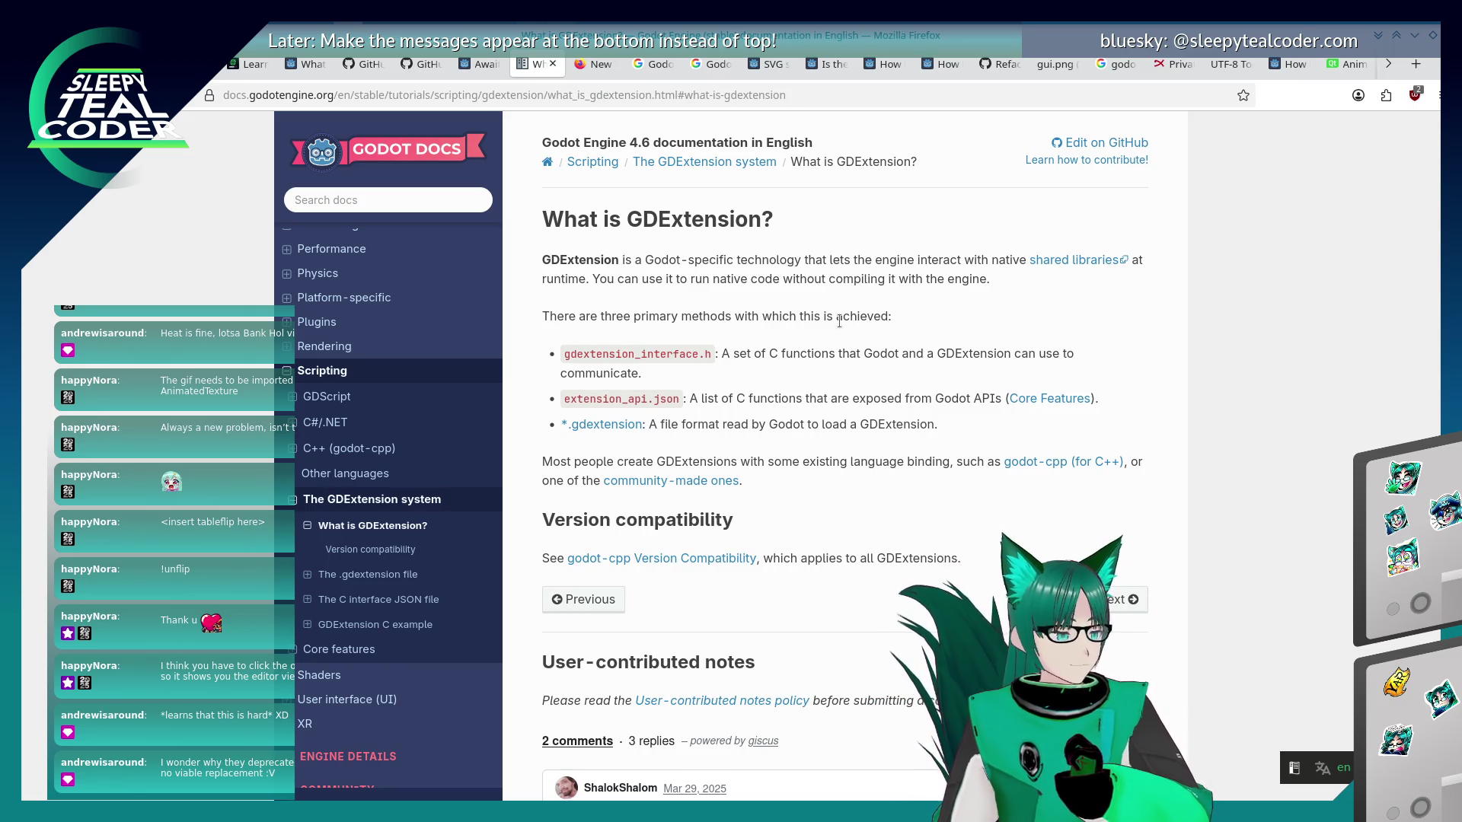
pyautogui.click(309, 626)
# Load the GDExtension C example and read from the basic class code down to the Custom methods heading.
pyautogui.click(395, 631)
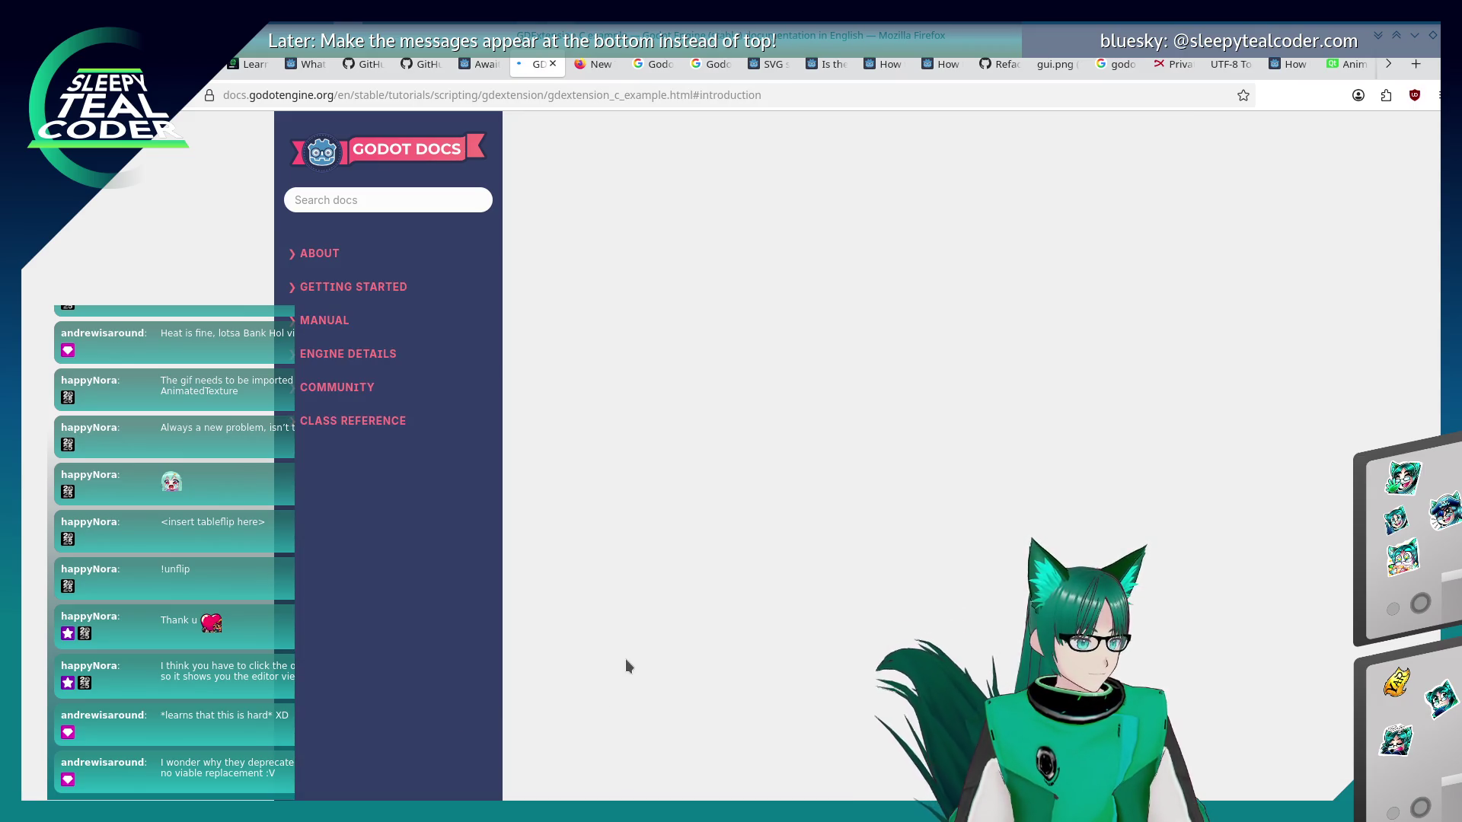
pyautogui.scroll(-10, 778, 631)
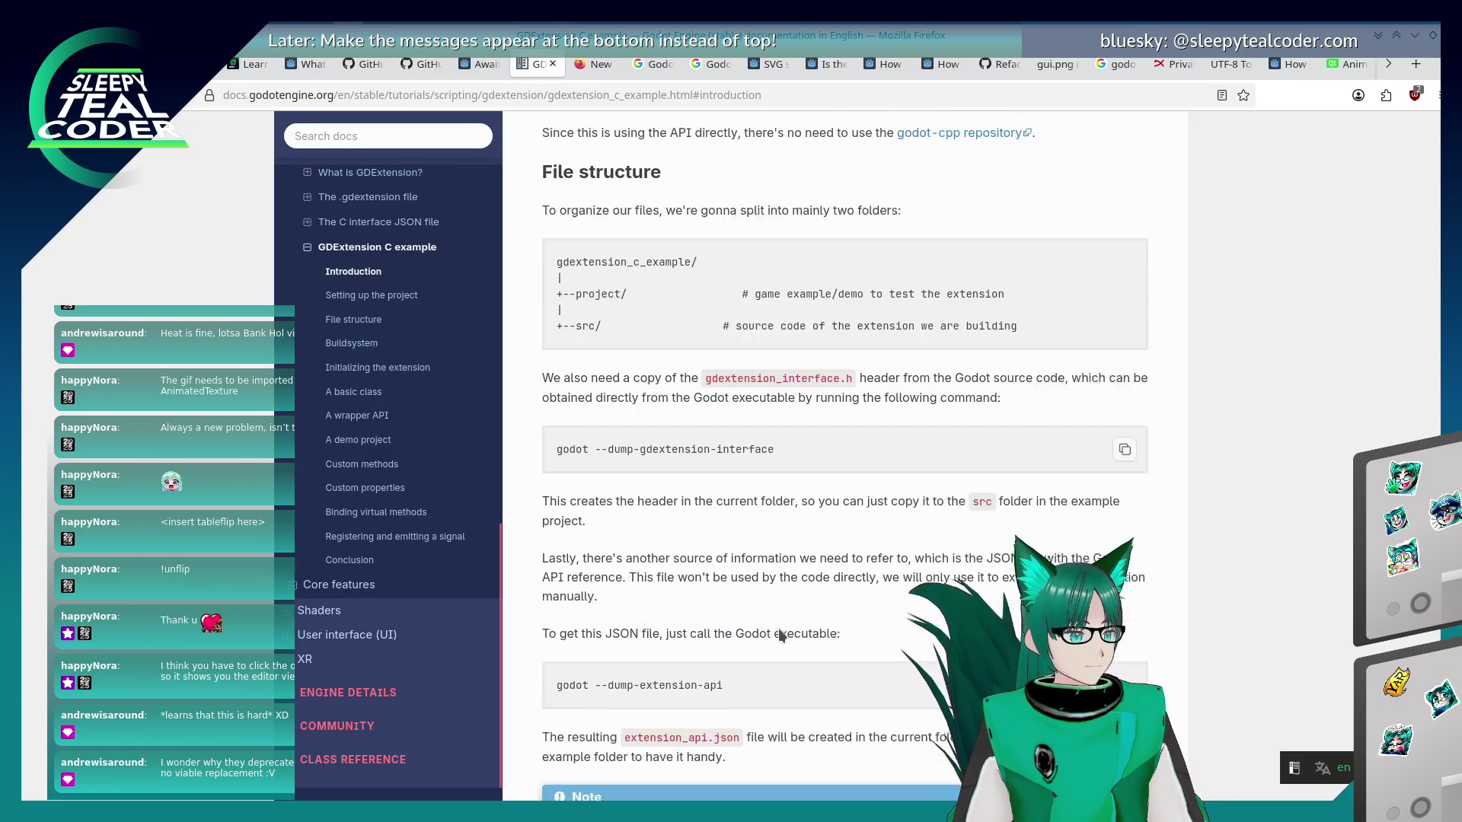
pyautogui.scroll(-5, 780, 635)
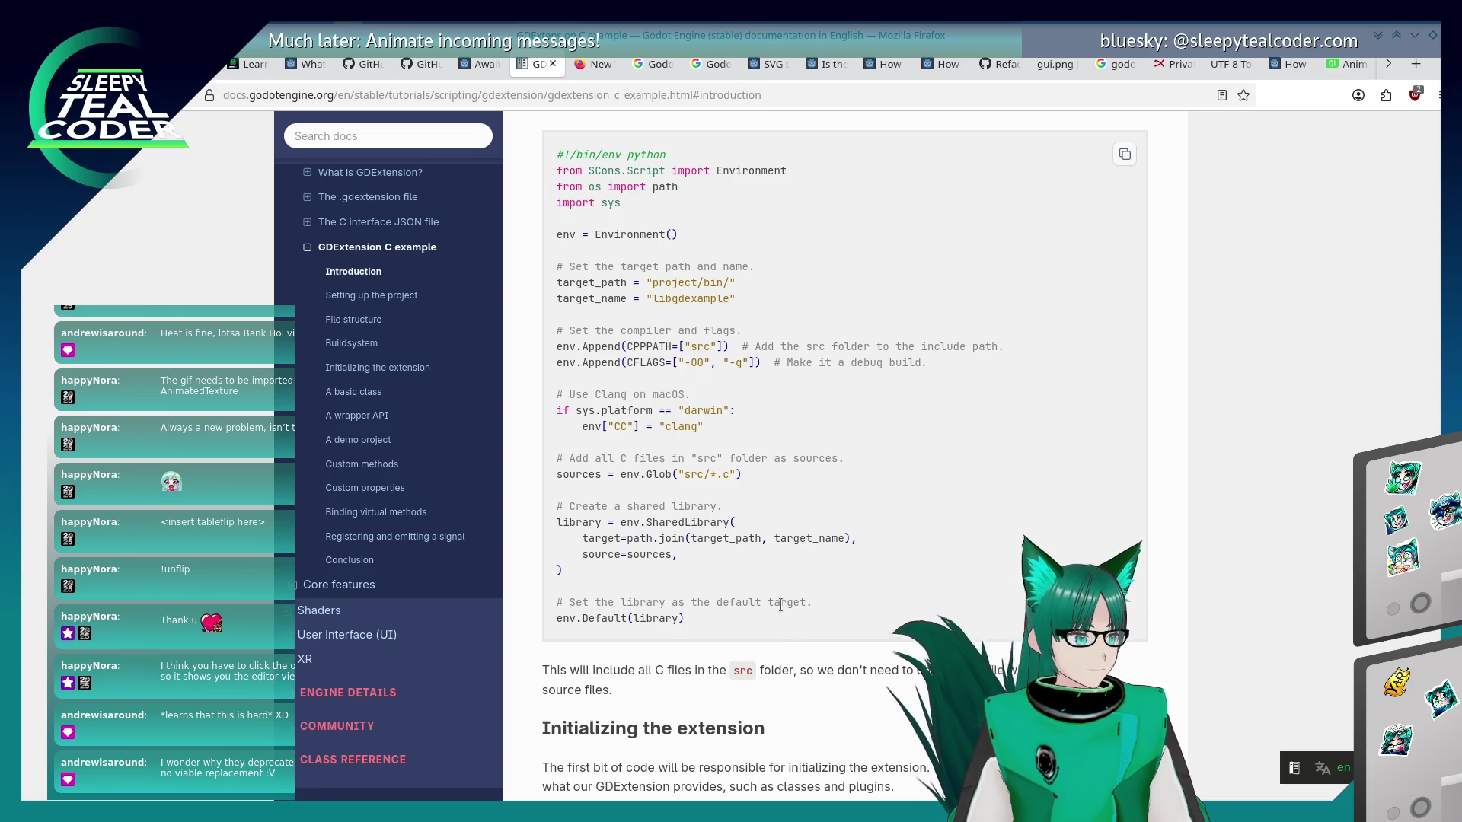
pyautogui.scroll(-3, 779, 623)
pyautogui.scroll(-3, 780, 605)
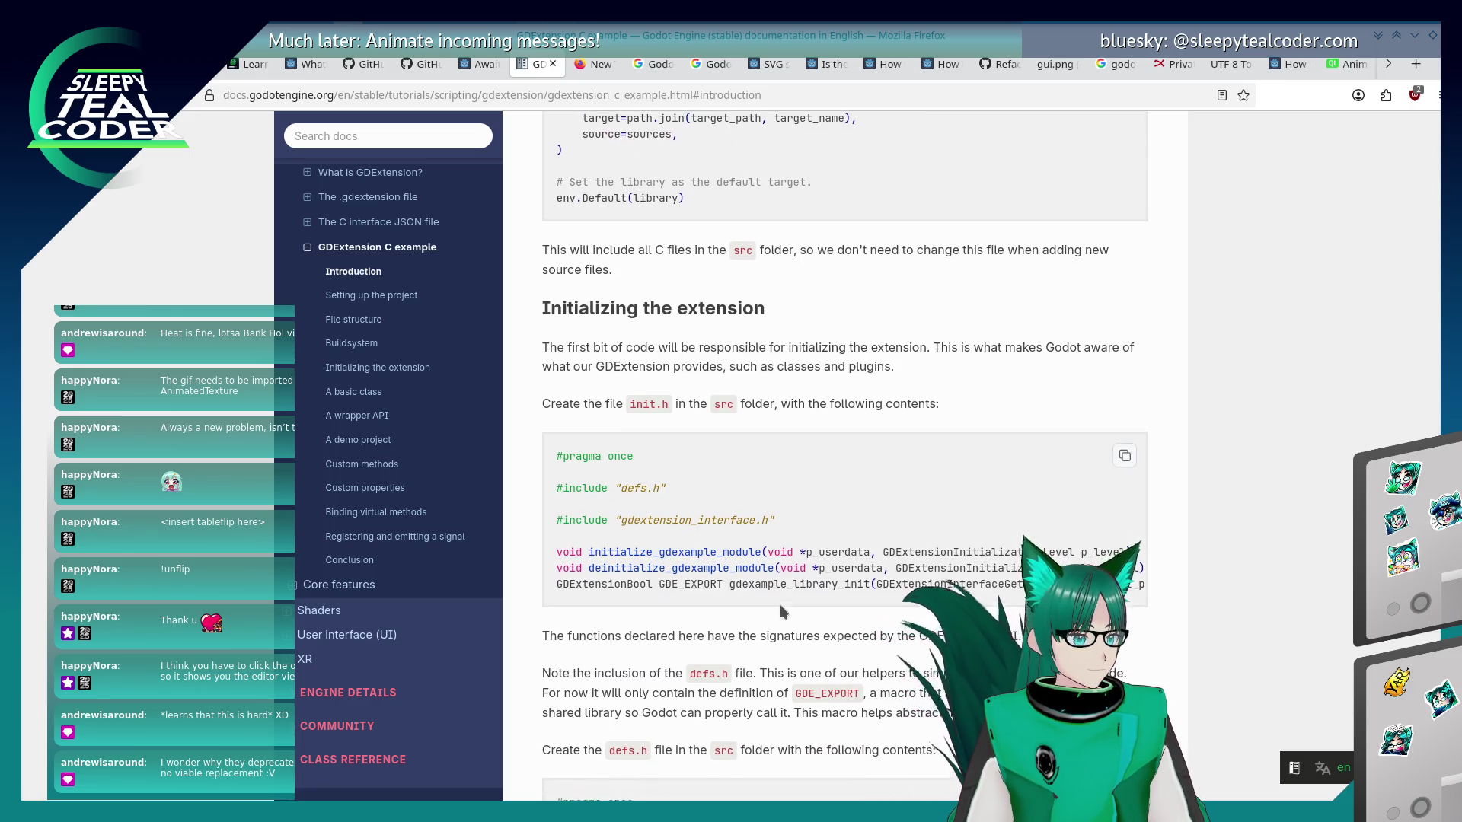
pyautogui.scroll(-4, 780, 604)
pyautogui.scroll(-14, 779, 604)
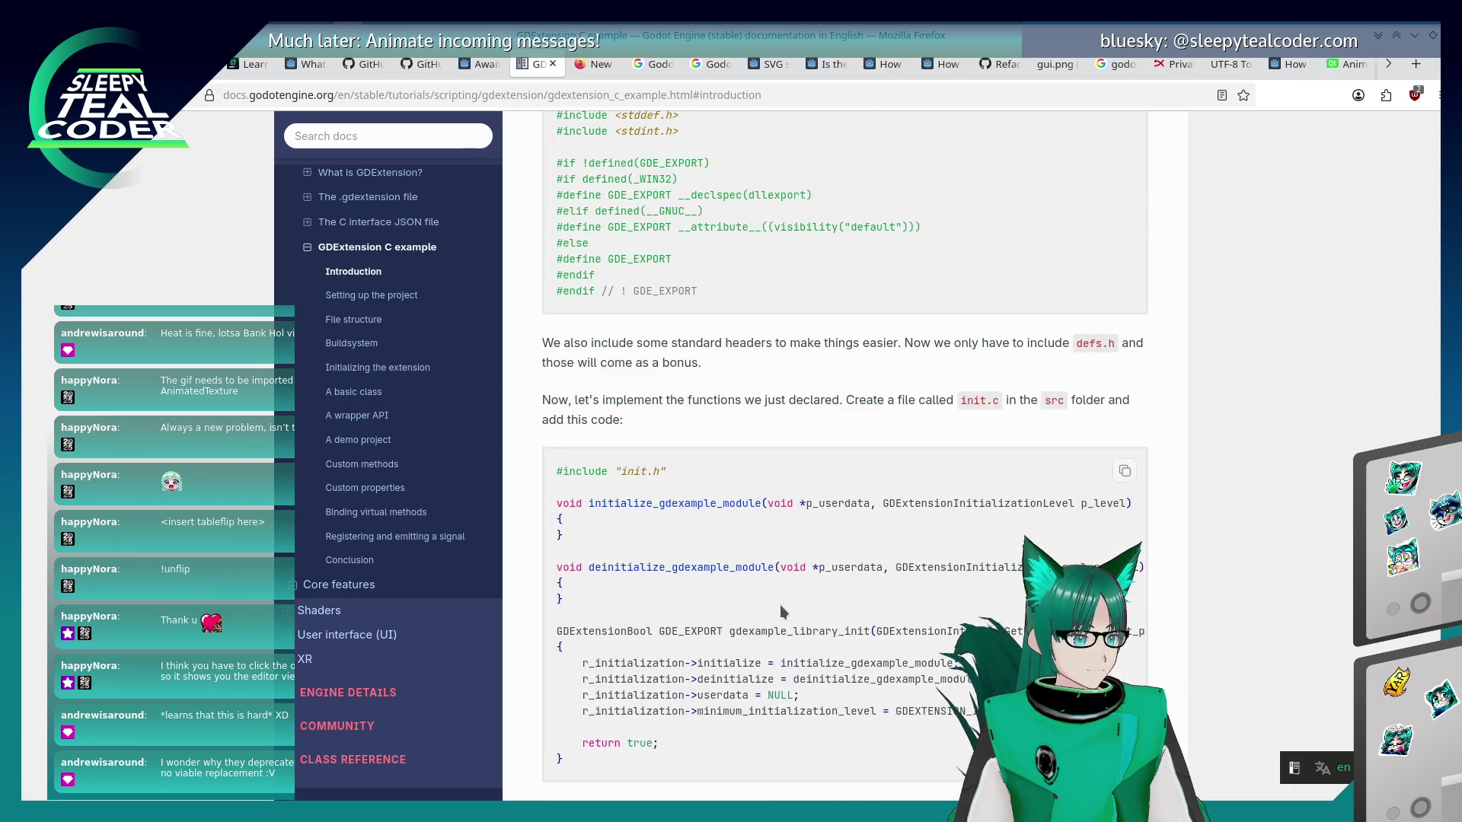
pyautogui.scroll(-4, 780, 604)
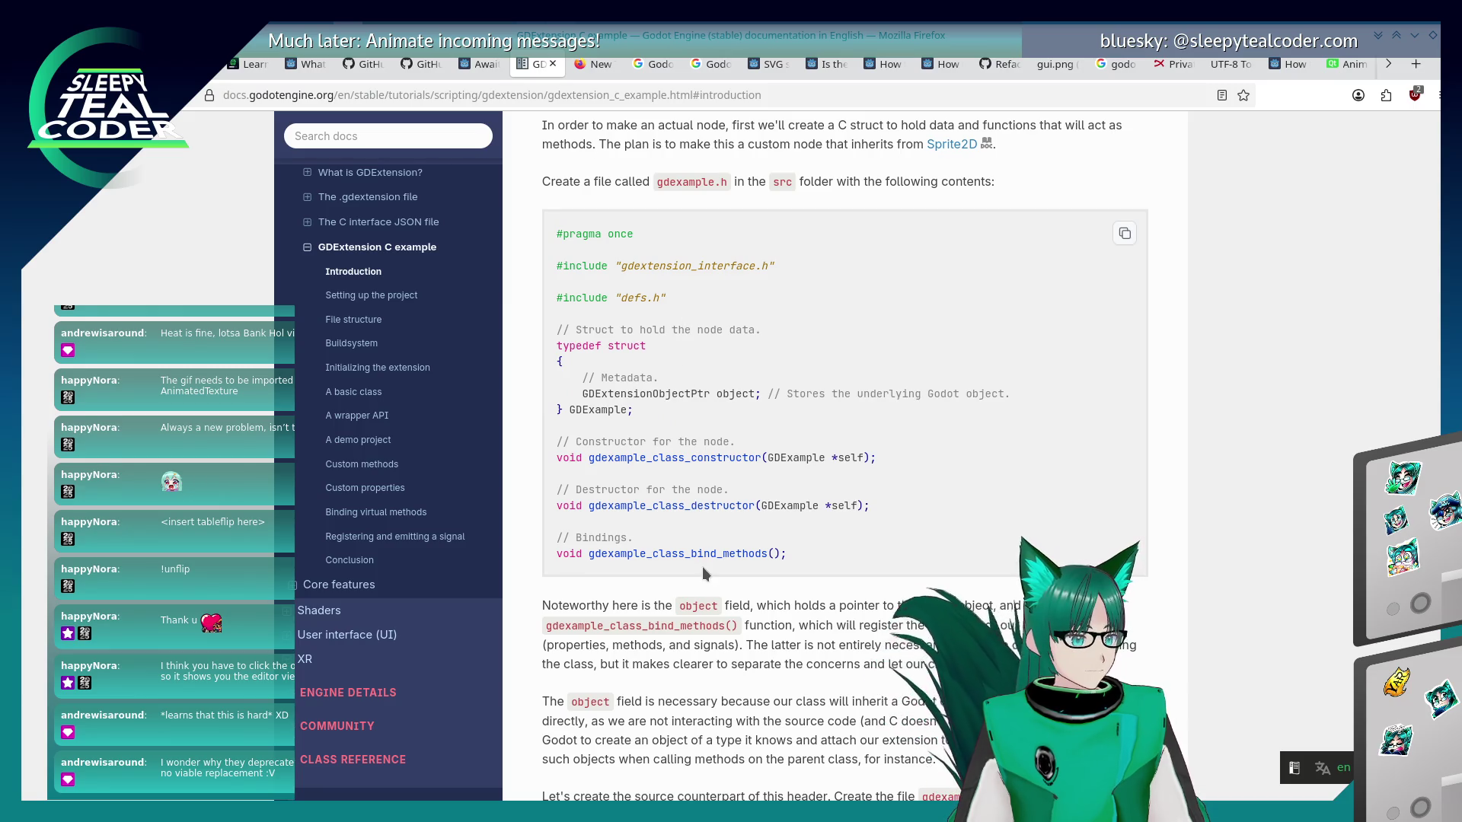
pyautogui.scroll(1, 706, 609)
pyautogui.scroll(-12, 702, 605)
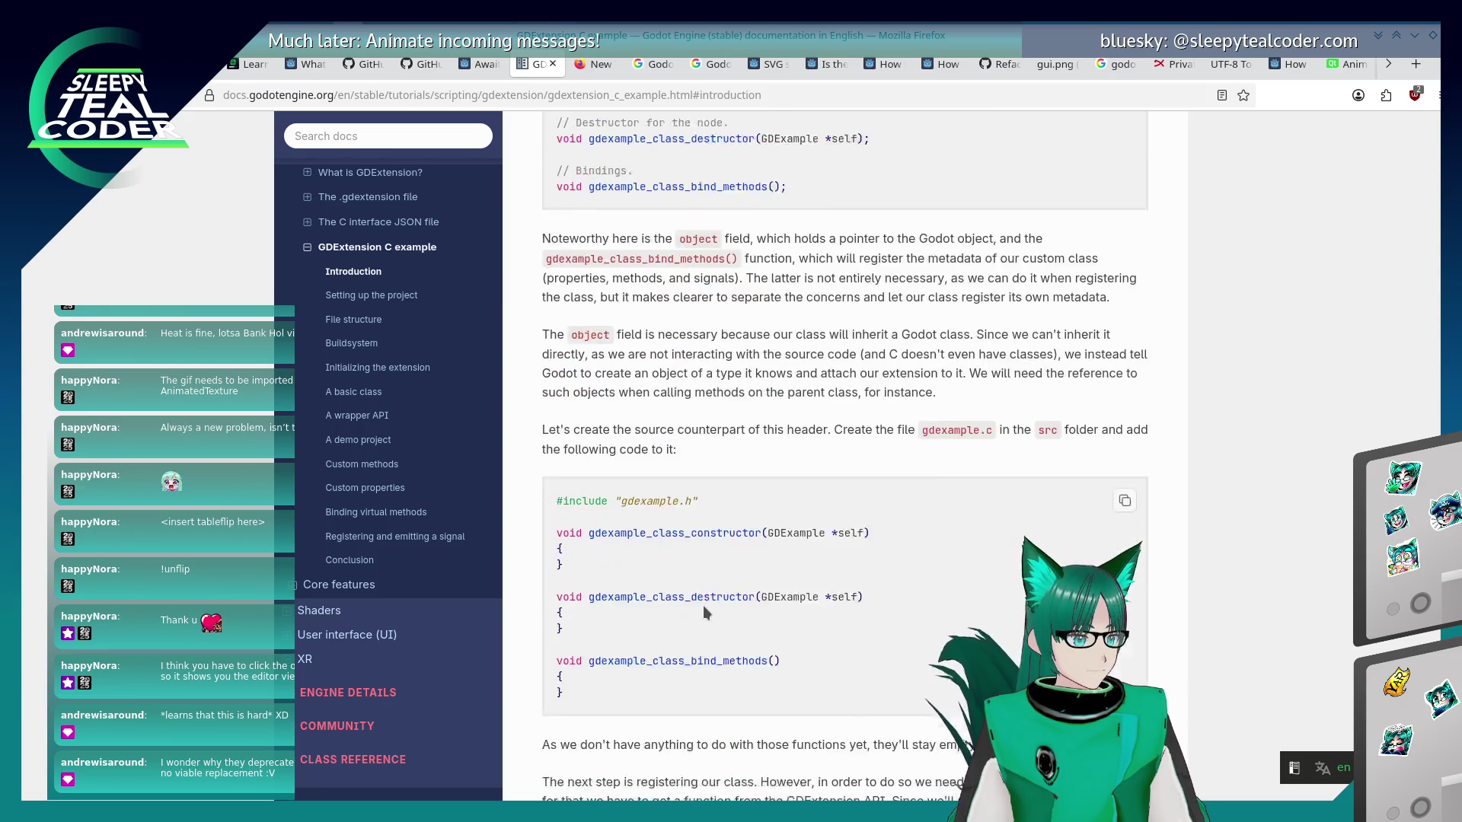
pyautogui.scroll(-15, 702, 604)
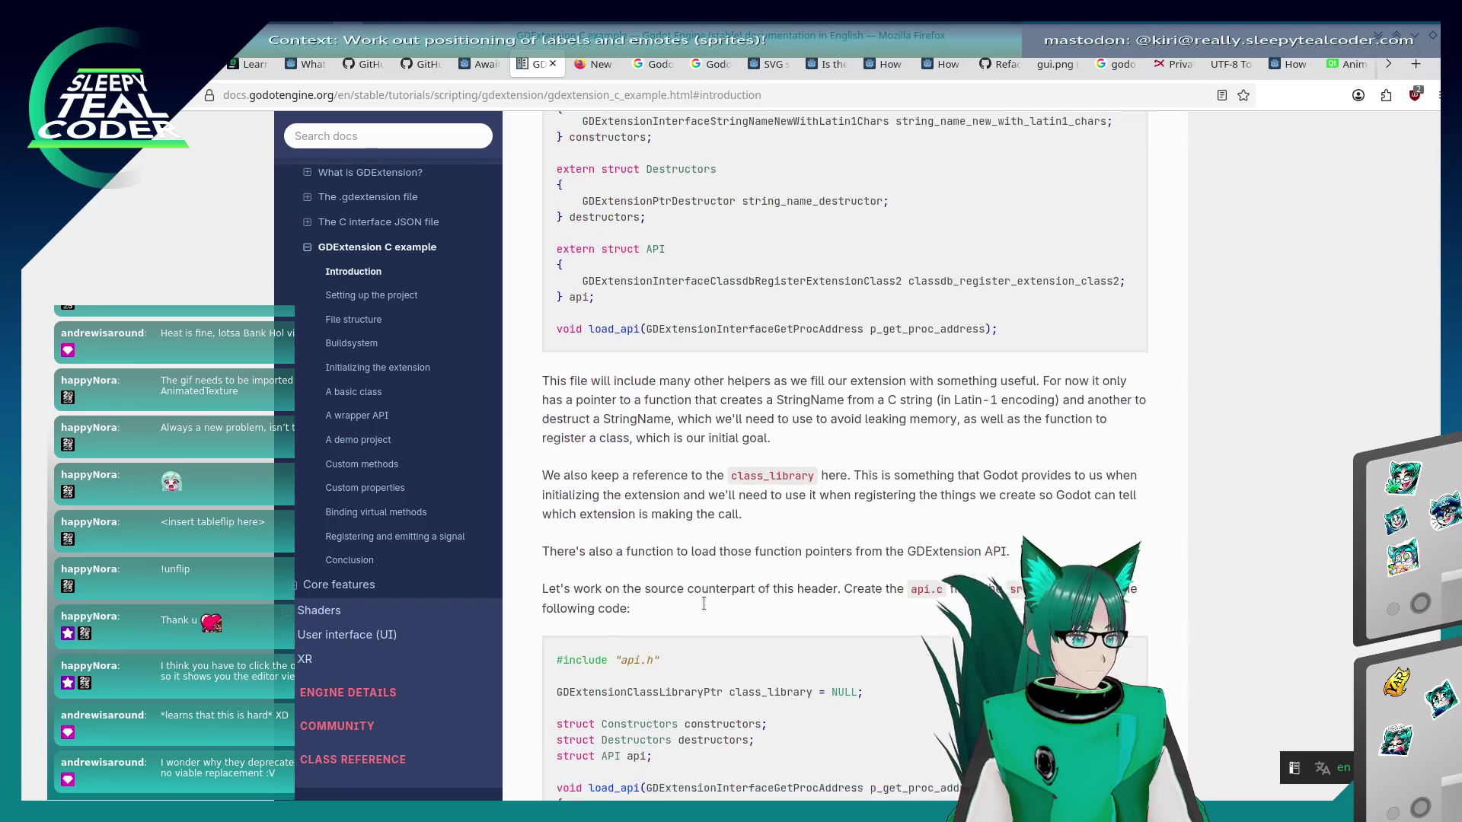
pyautogui.scroll(-4, 703, 603)
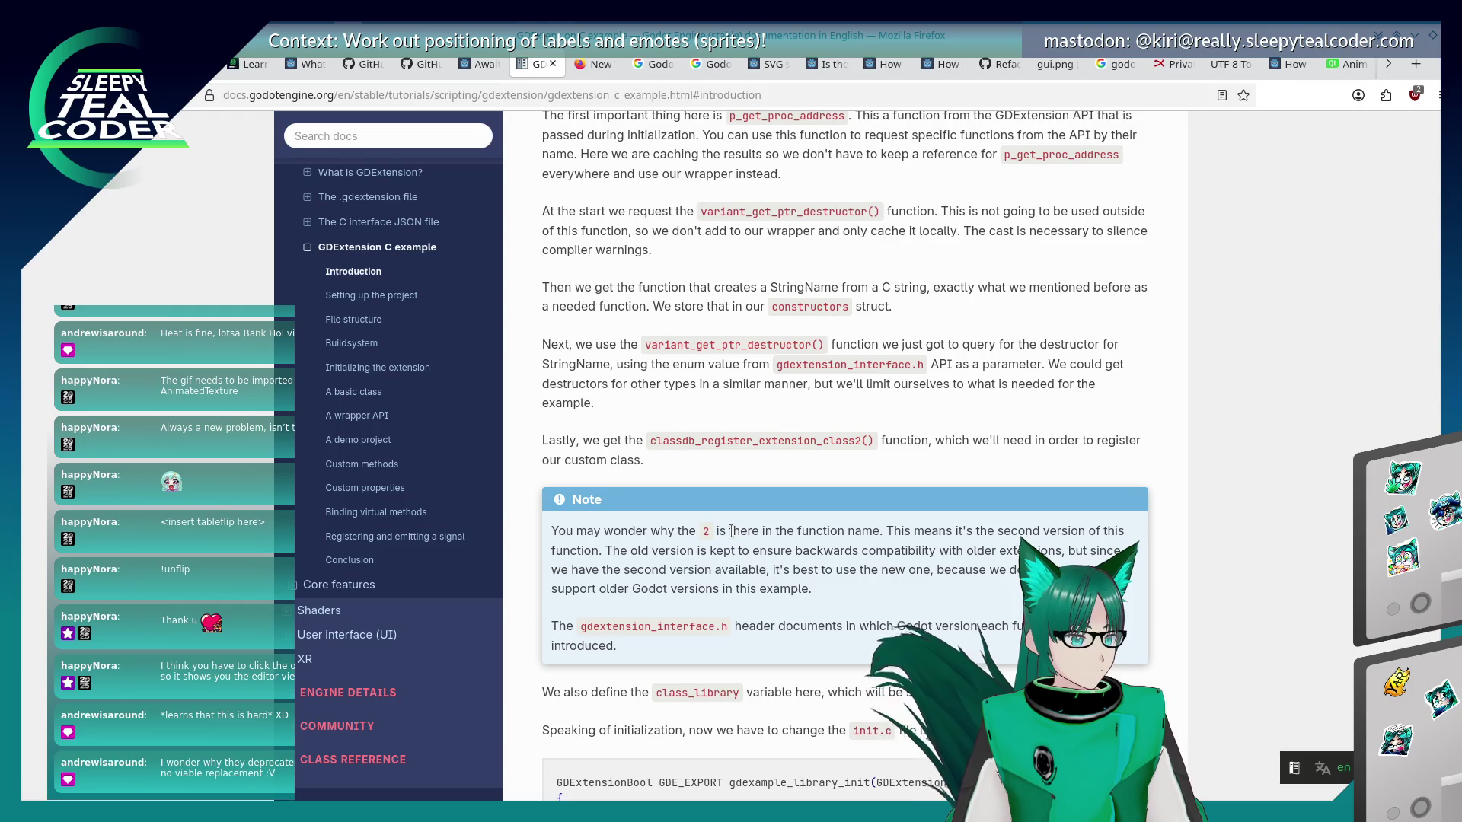
pyautogui.scroll(-5, 731, 531)
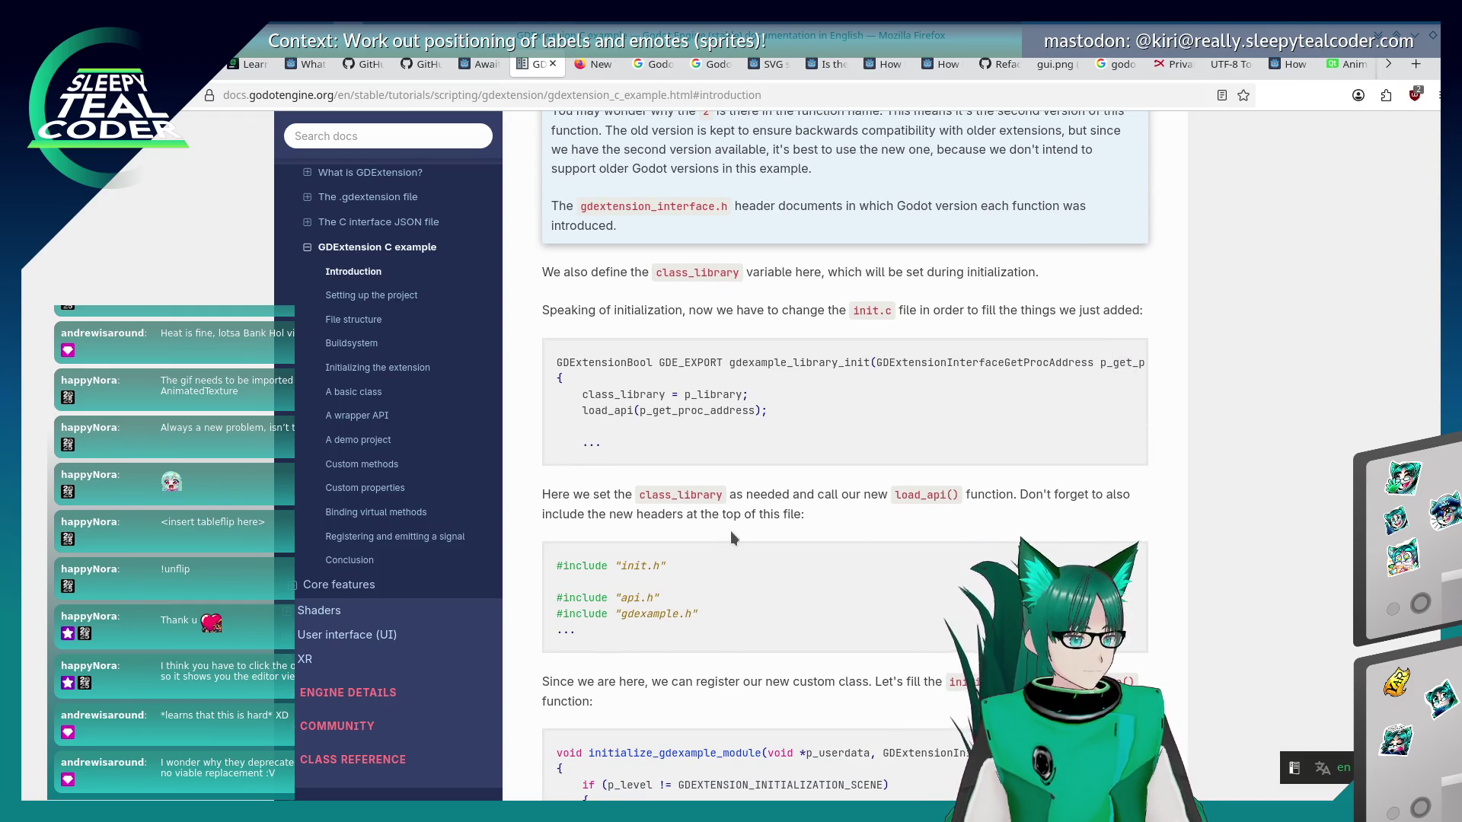
pyautogui.scroll(-5, 729, 538)
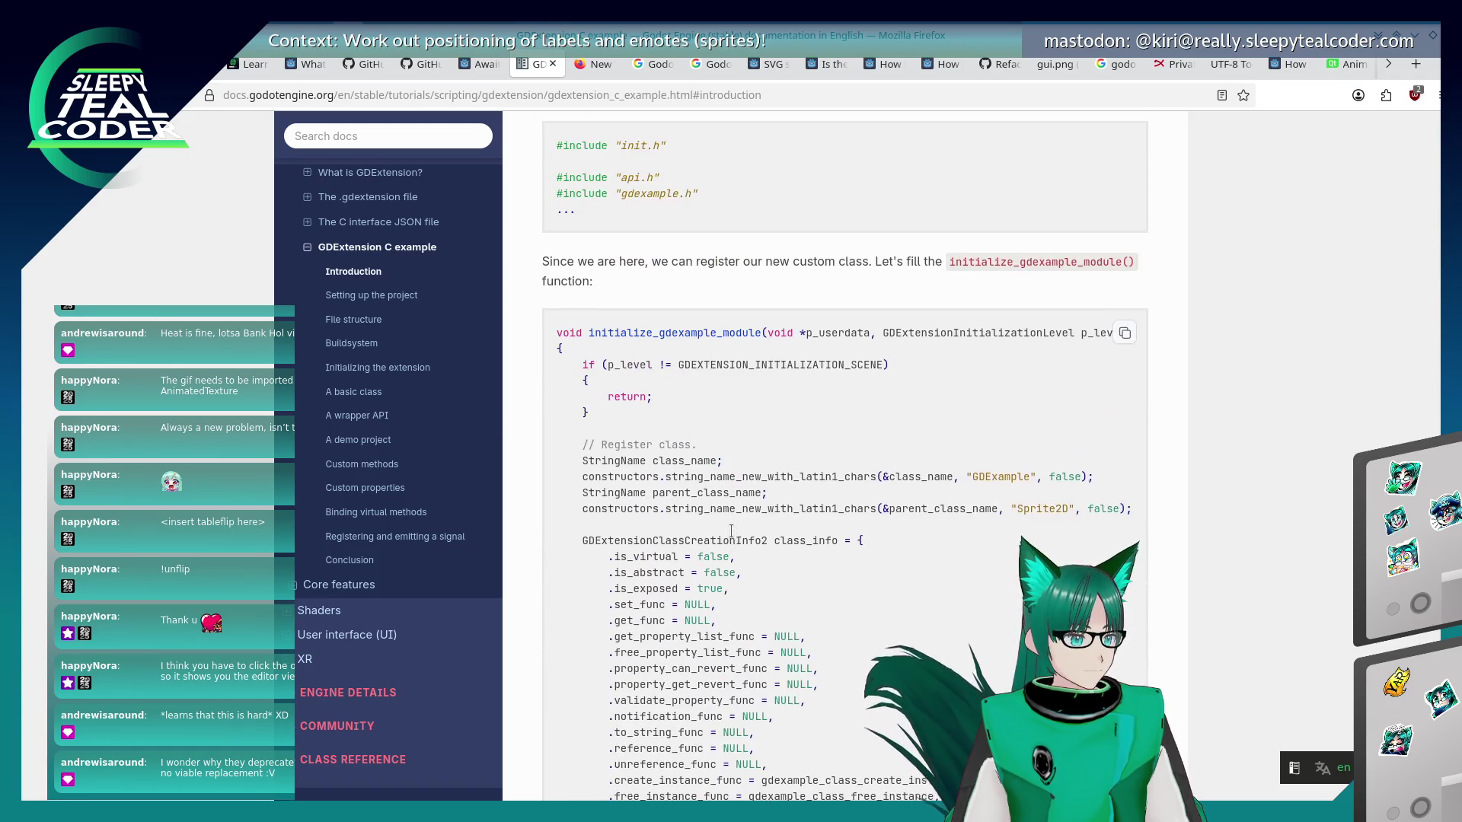
pyautogui.scroll(-1, 731, 530)
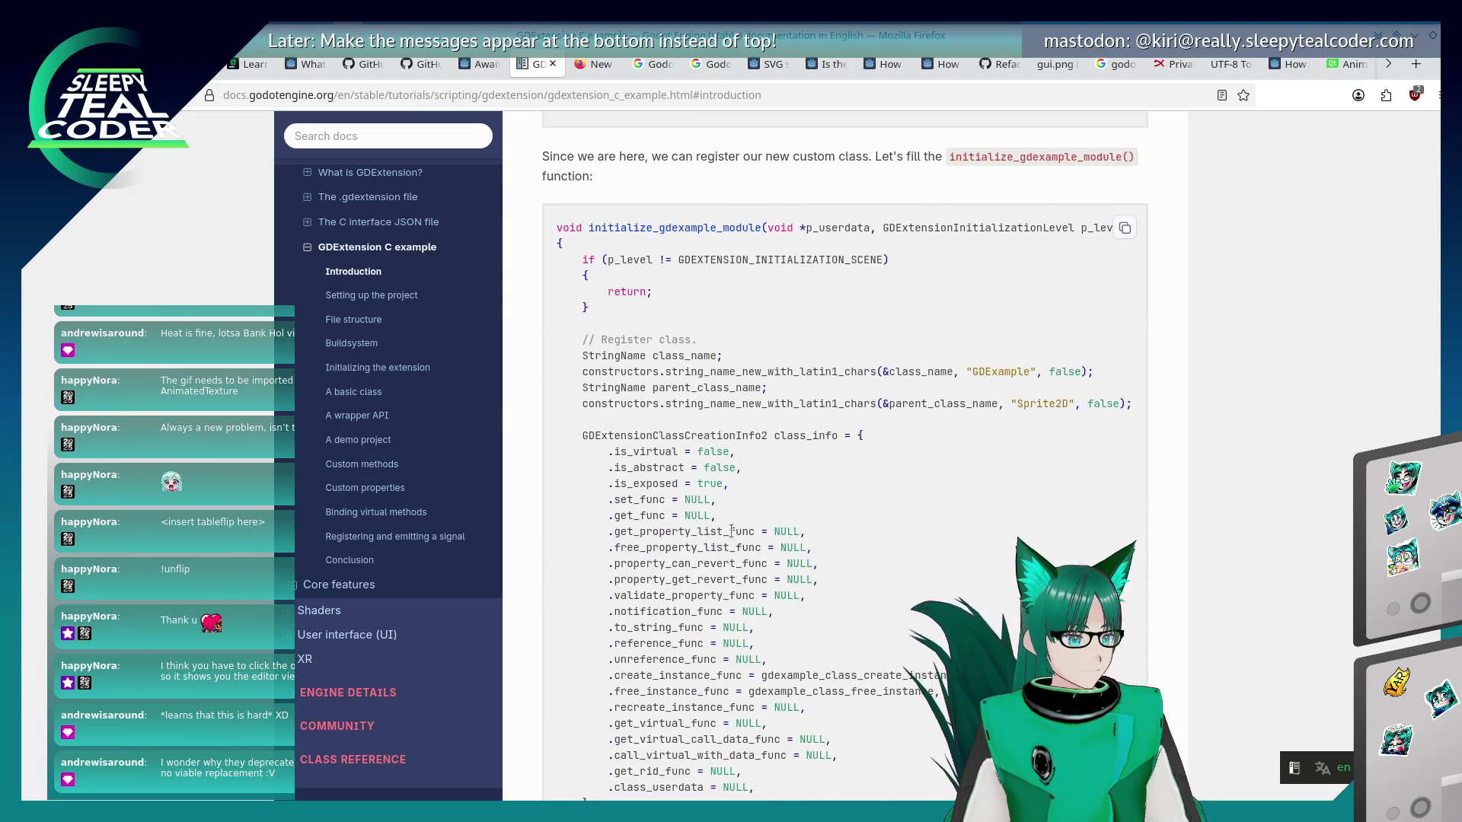
pyautogui.scroll(-1, 731, 530)
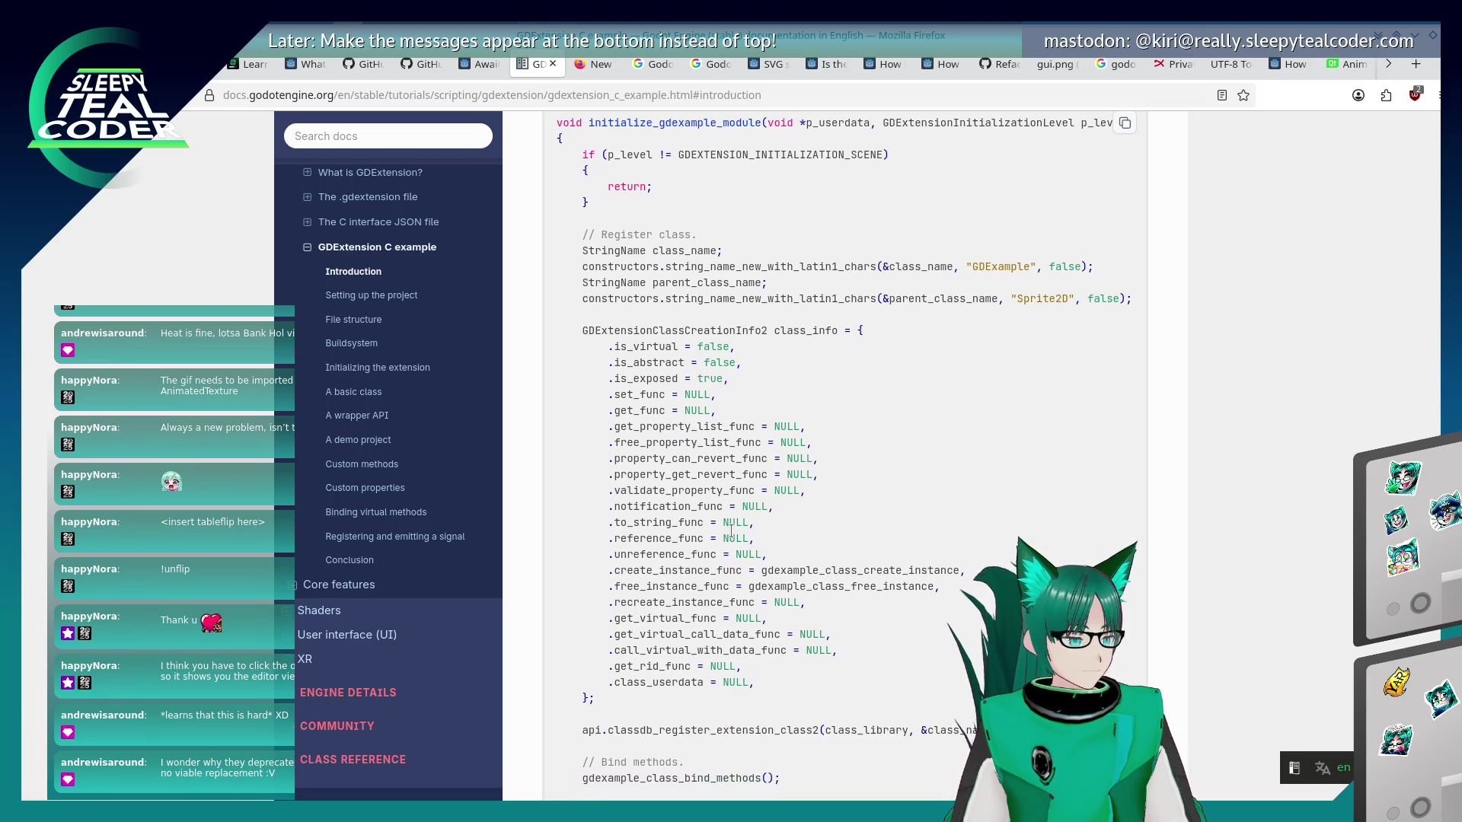
pyautogui.scroll(-2, 731, 531)
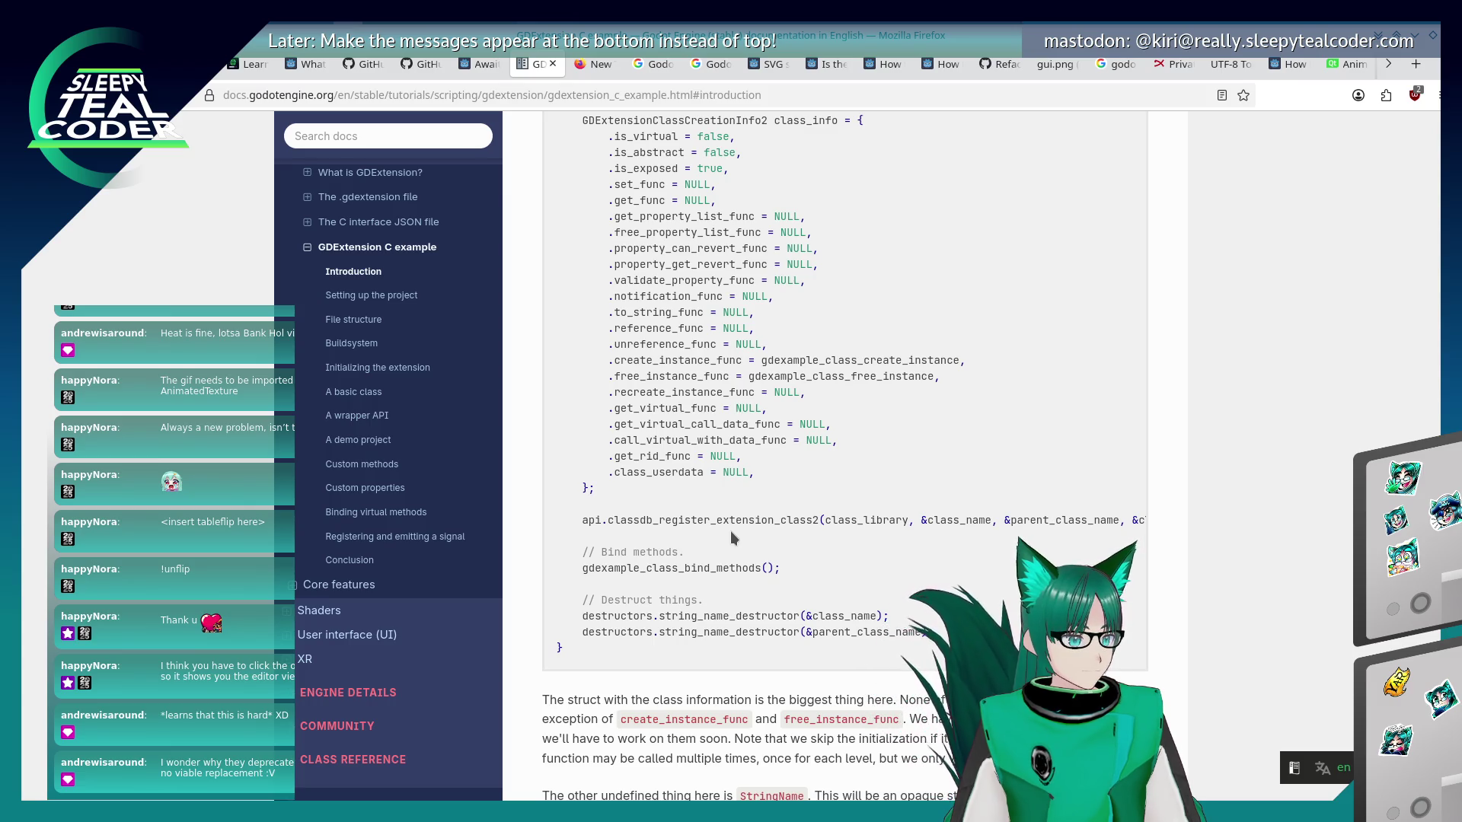
pyautogui.scroll(2, 731, 532)
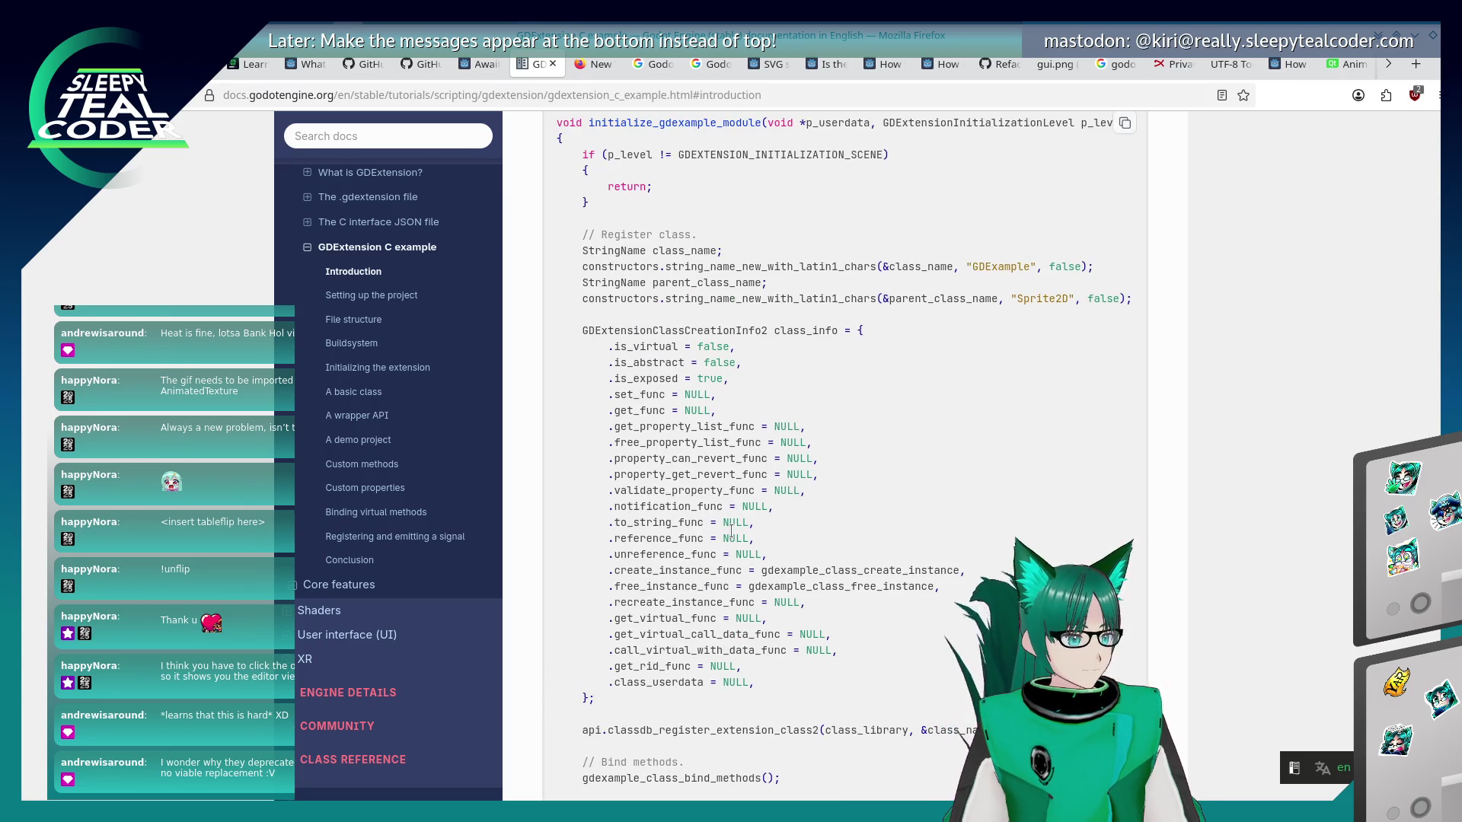
pyautogui.scroll(-15, 731, 530)
pyautogui.scroll(-4, 731, 530)
pyautogui.scroll(2, 731, 533)
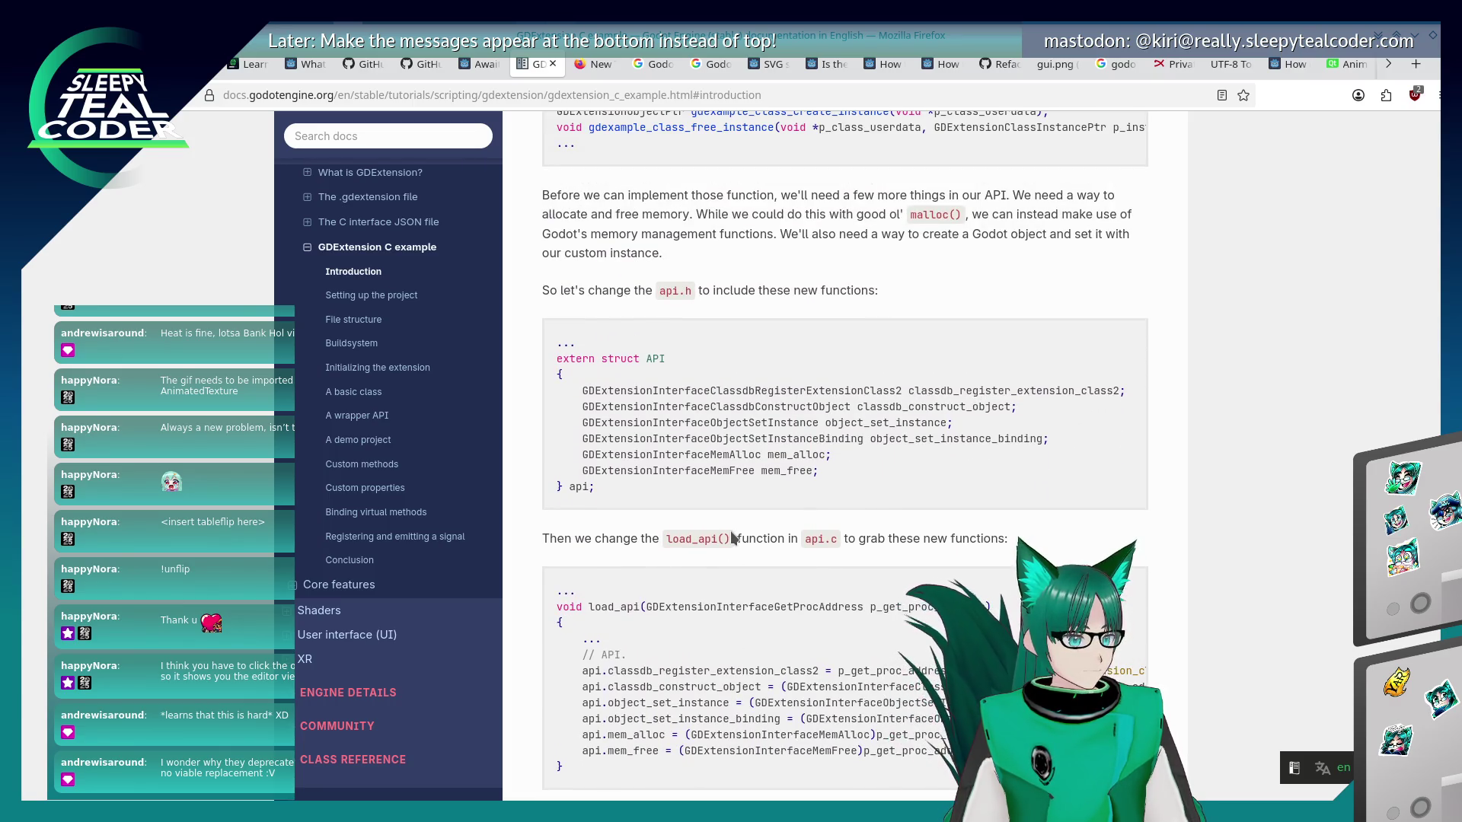
pyautogui.scroll(-6, 733, 538)
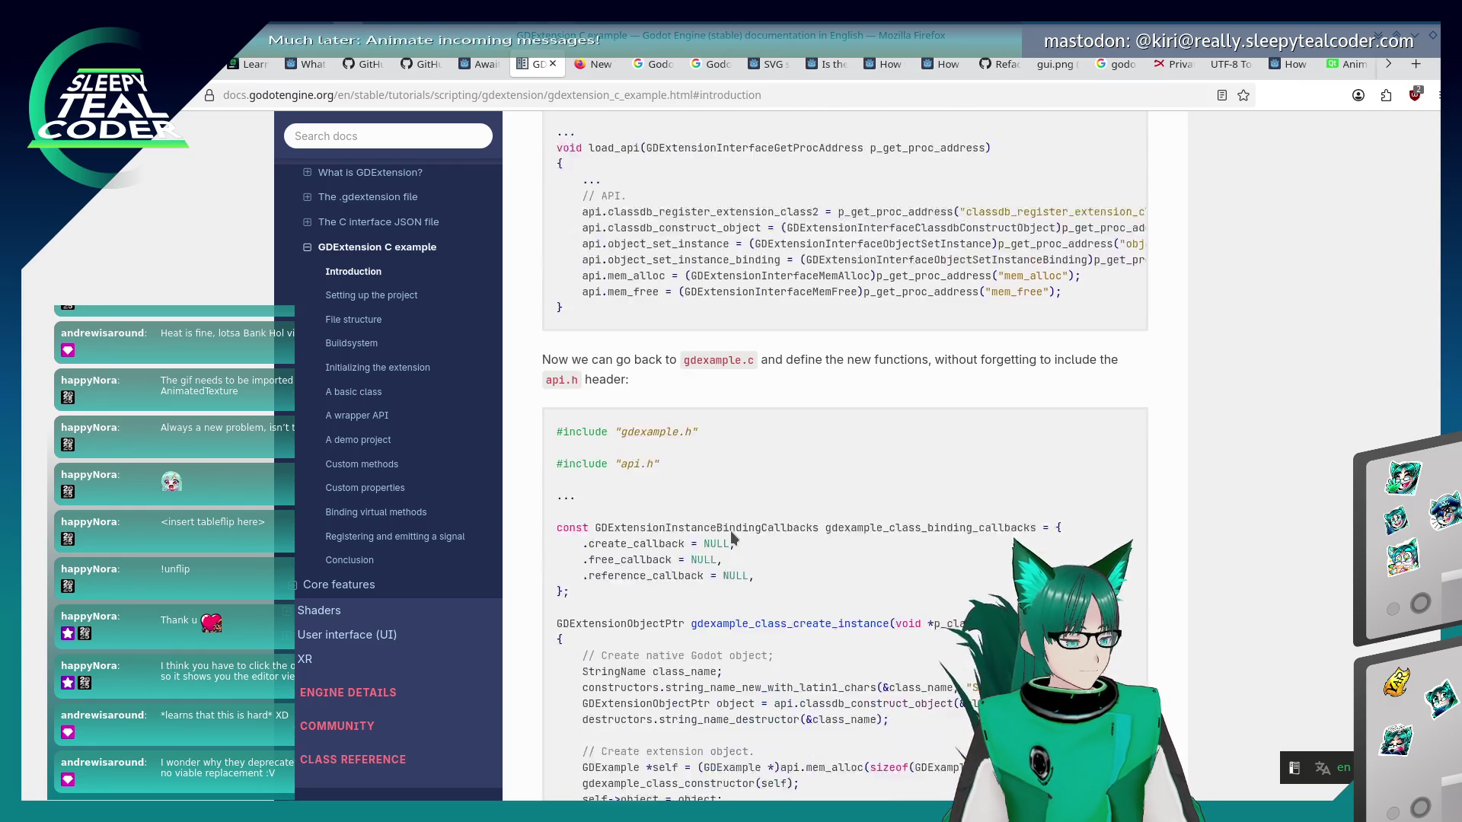
pyautogui.scroll(-6, 729, 532)
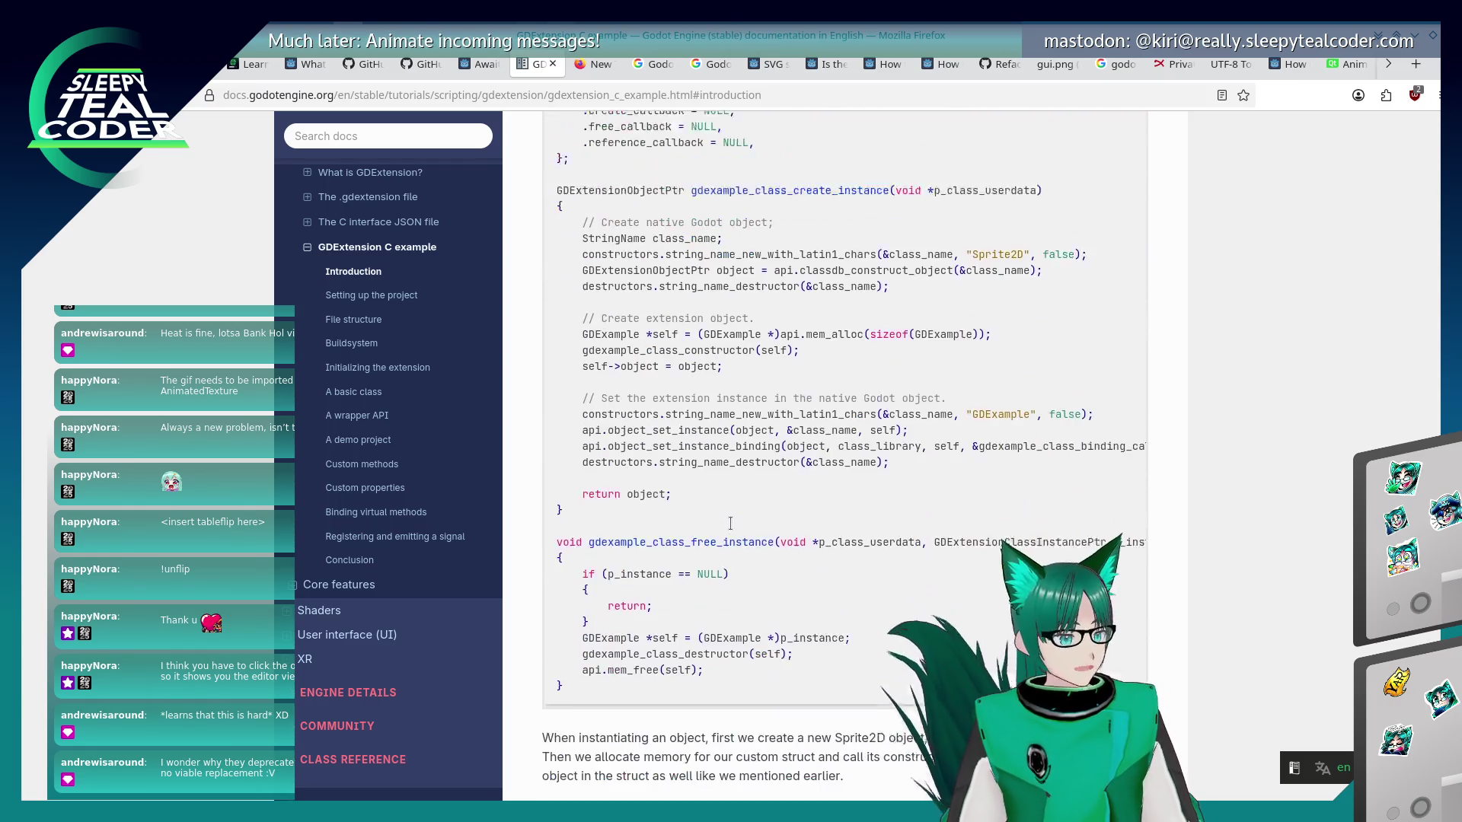
pyautogui.scroll(-7, 726, 517)
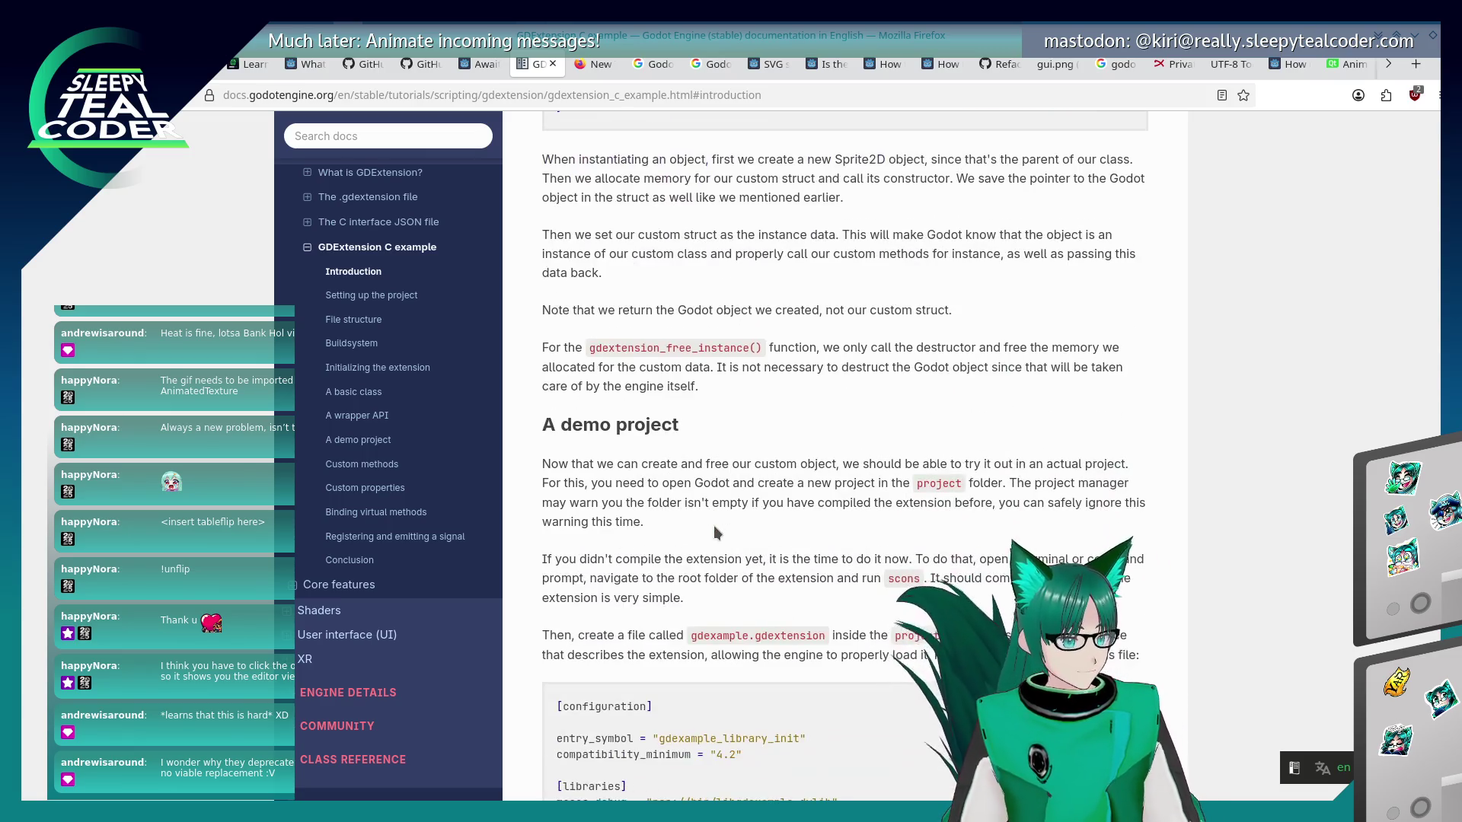
pyautogui.scroll(-5, 714, 525)
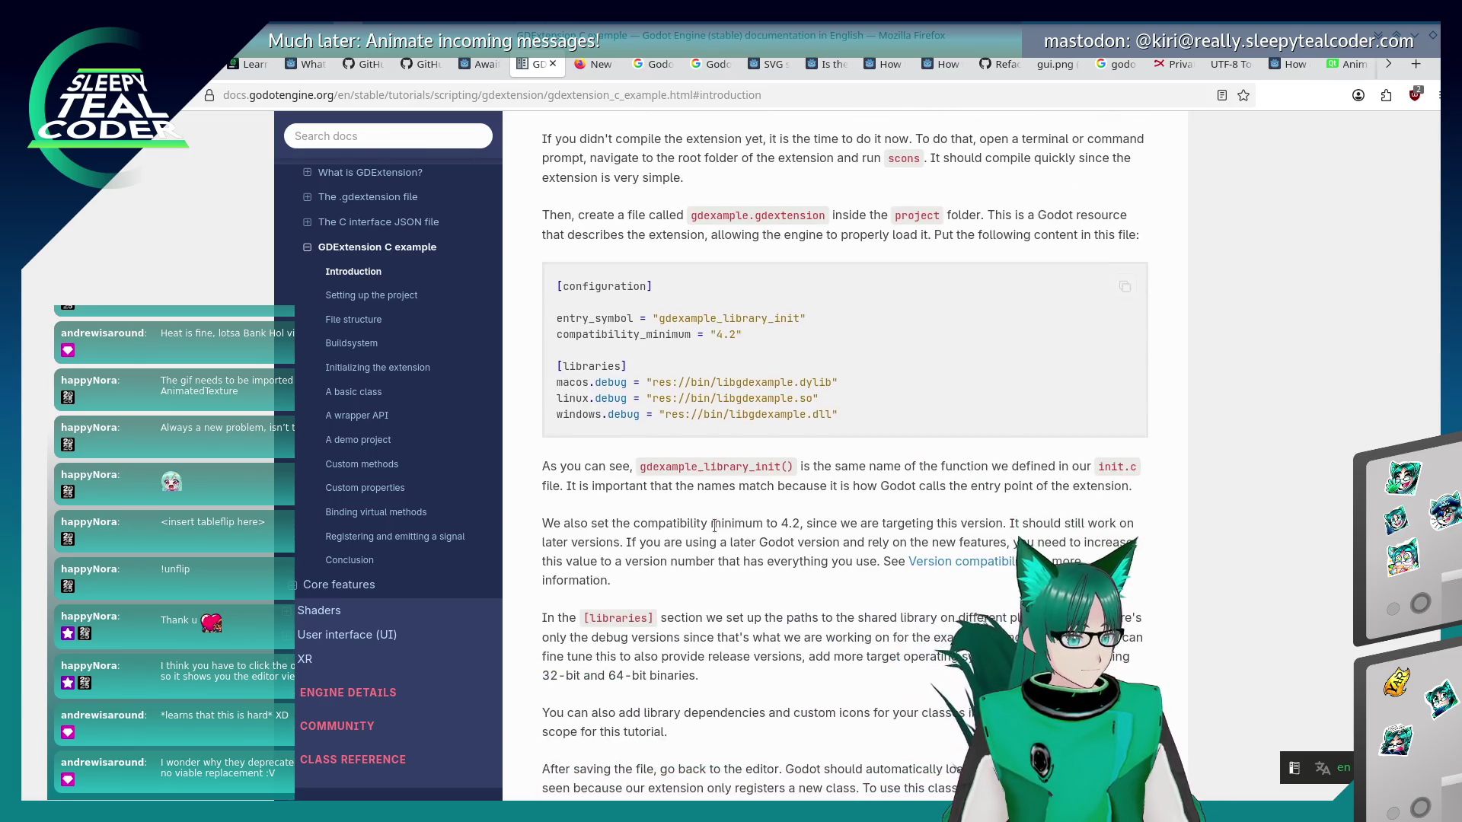
pyautogui.scroll(-6, 714, 532)
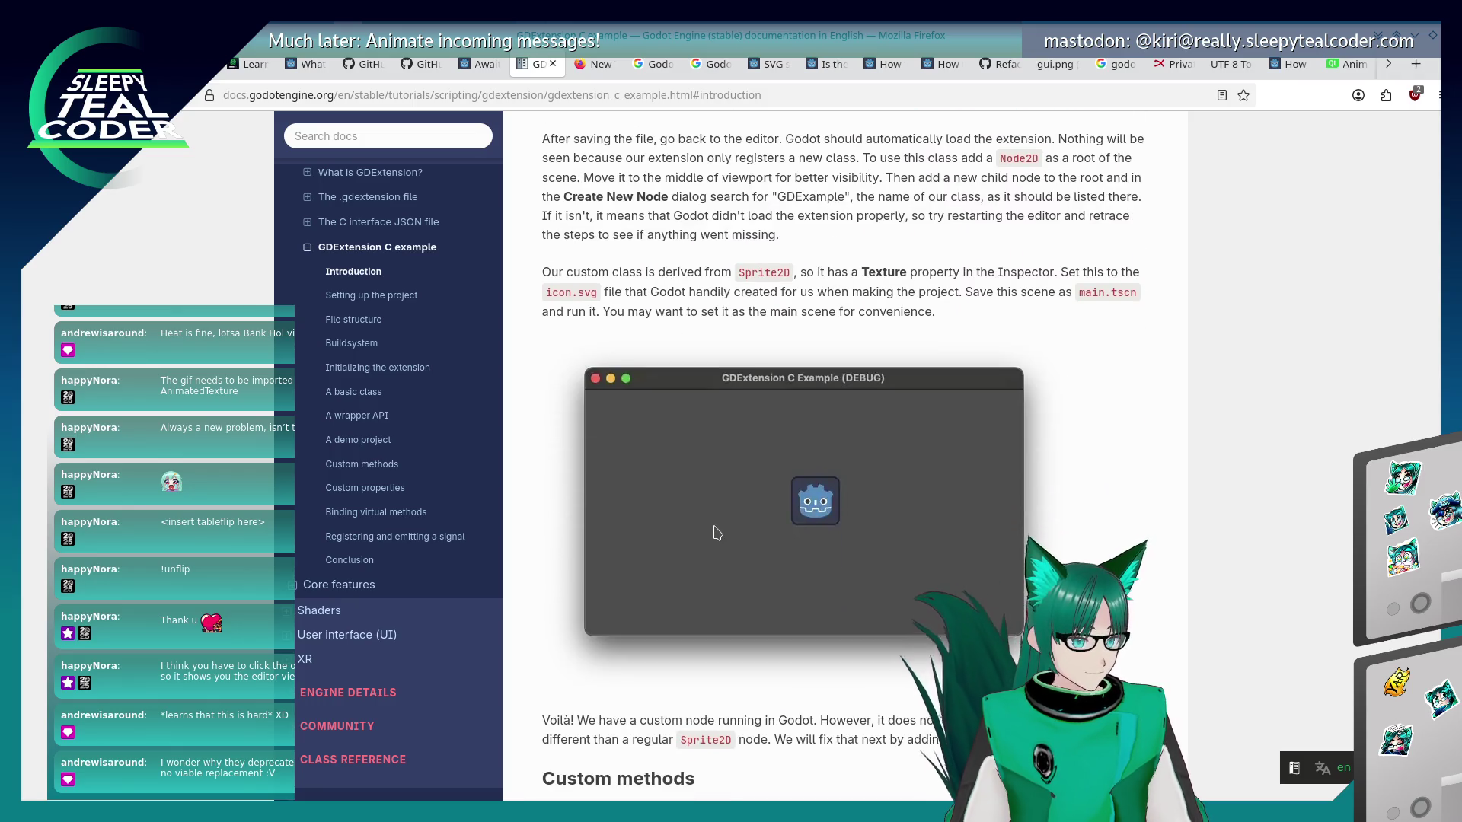
pyautogui.hotkey('alt', 'Tab')
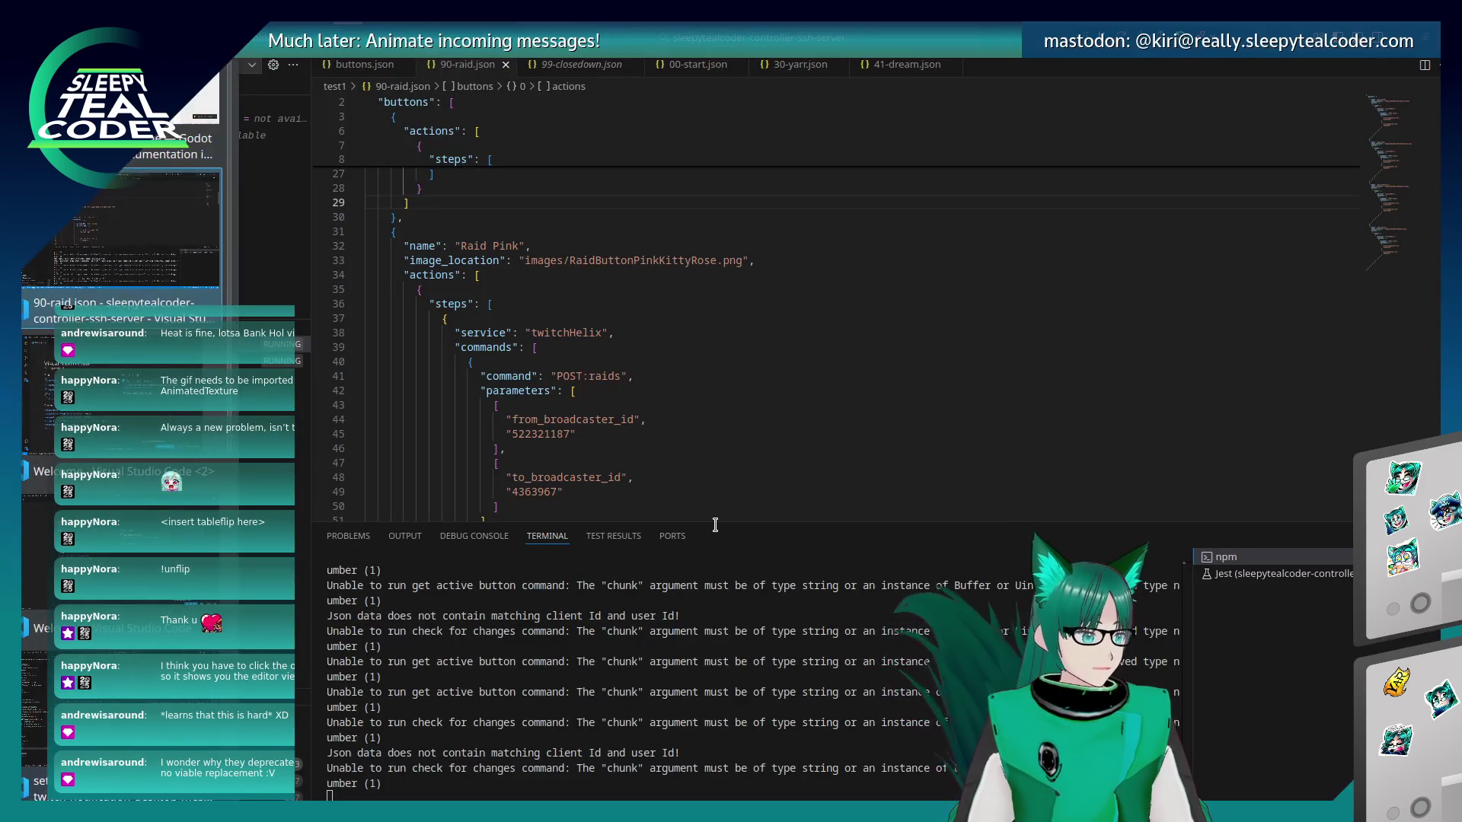
pyautogui.hotkey('alt', 'Tab')
pyautogui.hotkey('alt', 'Tab')
pyautogui.hotkey('alt', 'Tab')
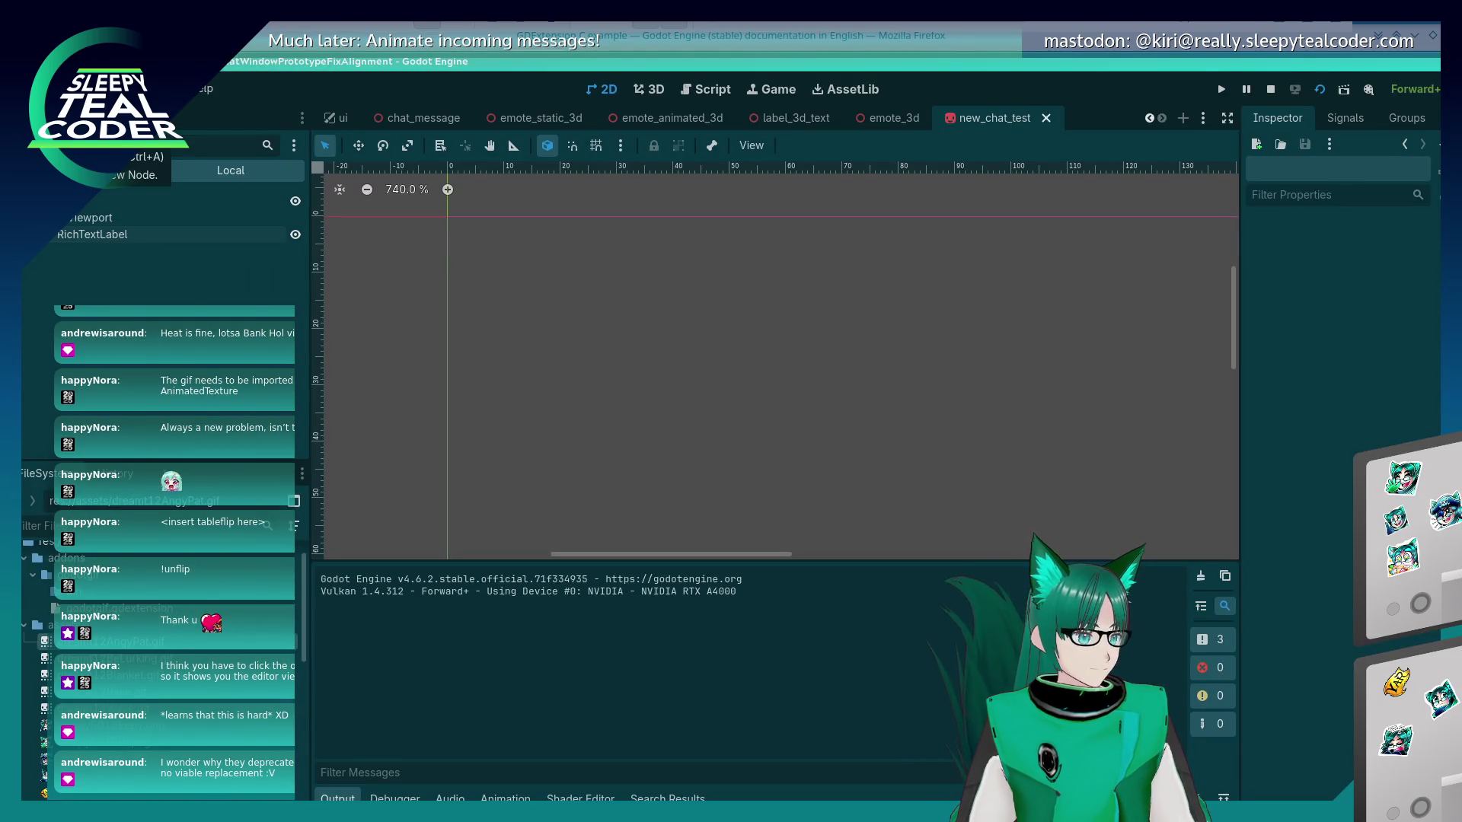
pyautogui.hotkey('ctrl', 'a')
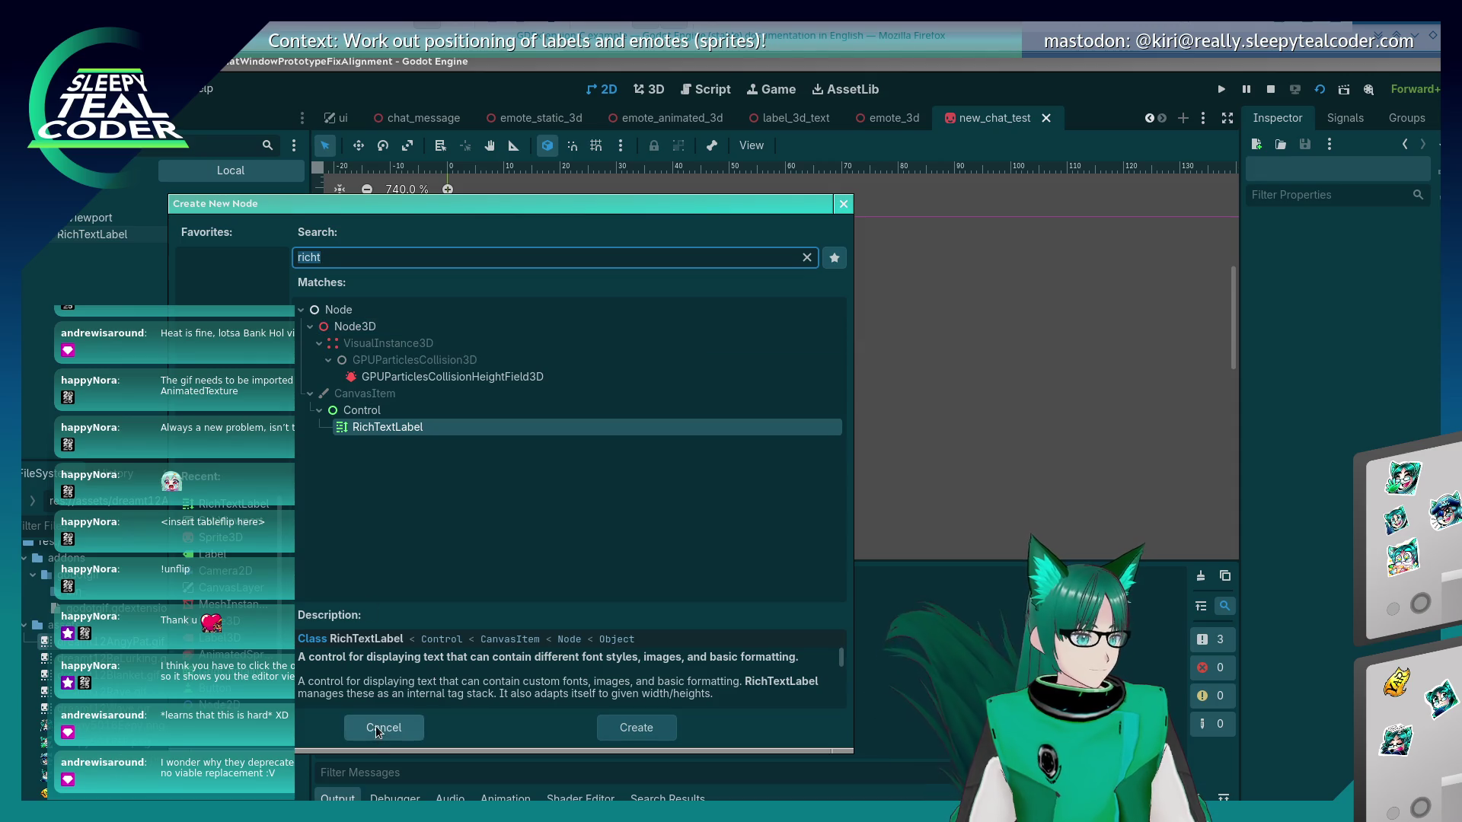
pyautogui.click(384, 727)
pyautogui.hotkey('alt', 'Tab')
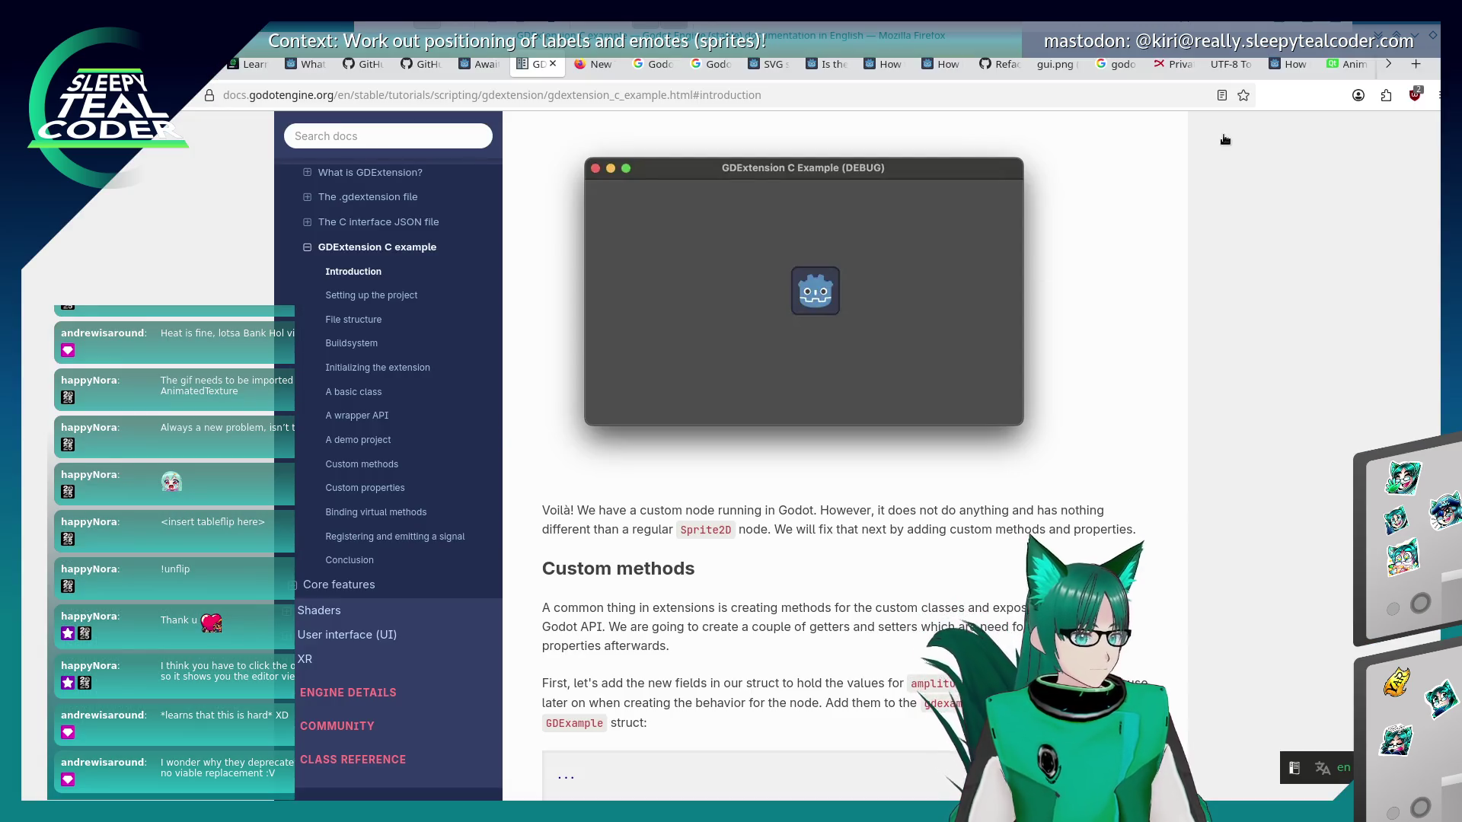
pyautogui.click(1414, 64)
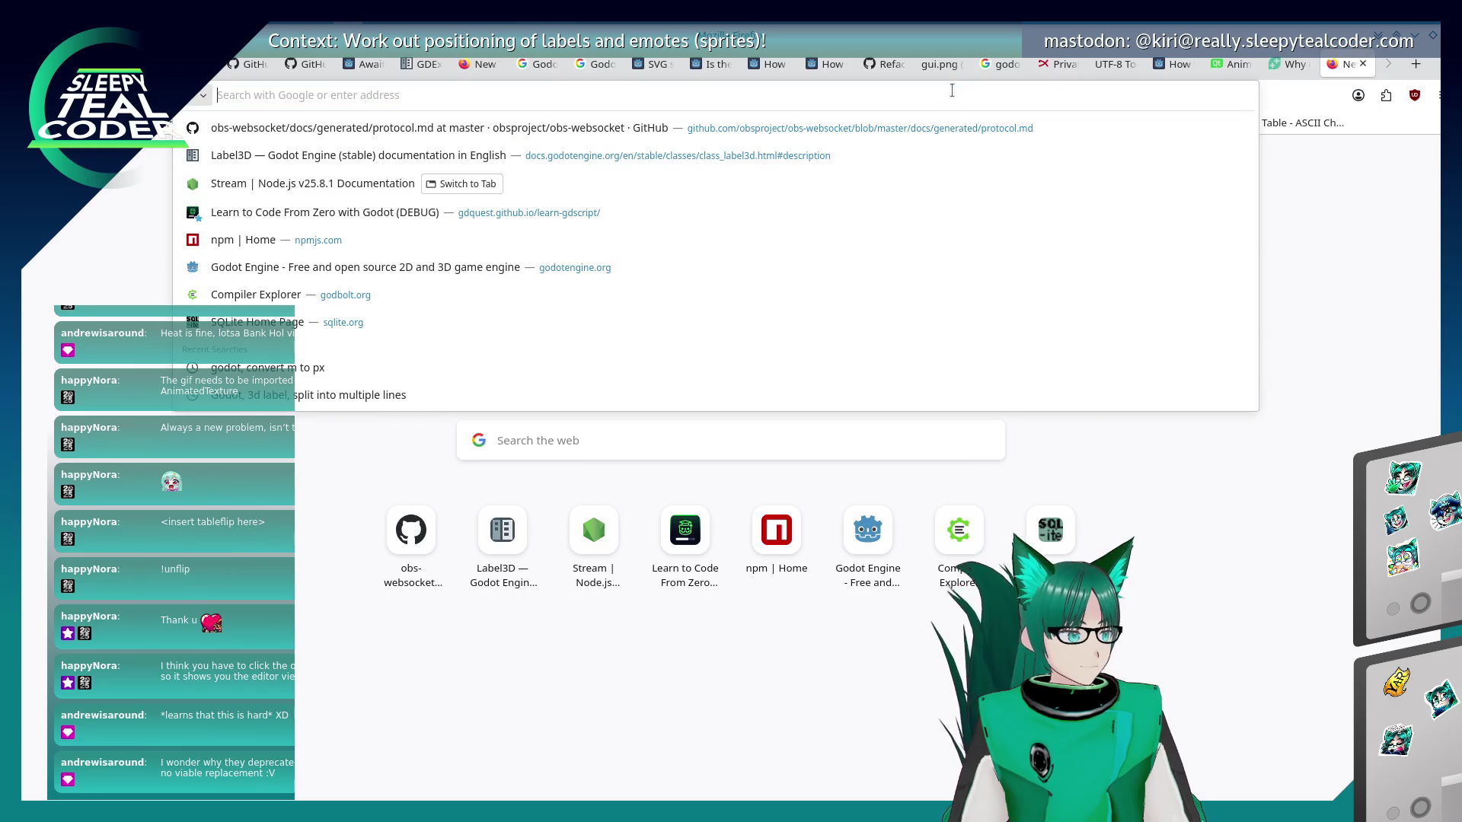
# Search Google for 'nodes from GDExtension' and scroll through the first page of results.
pyautogui.write('nodes from ')
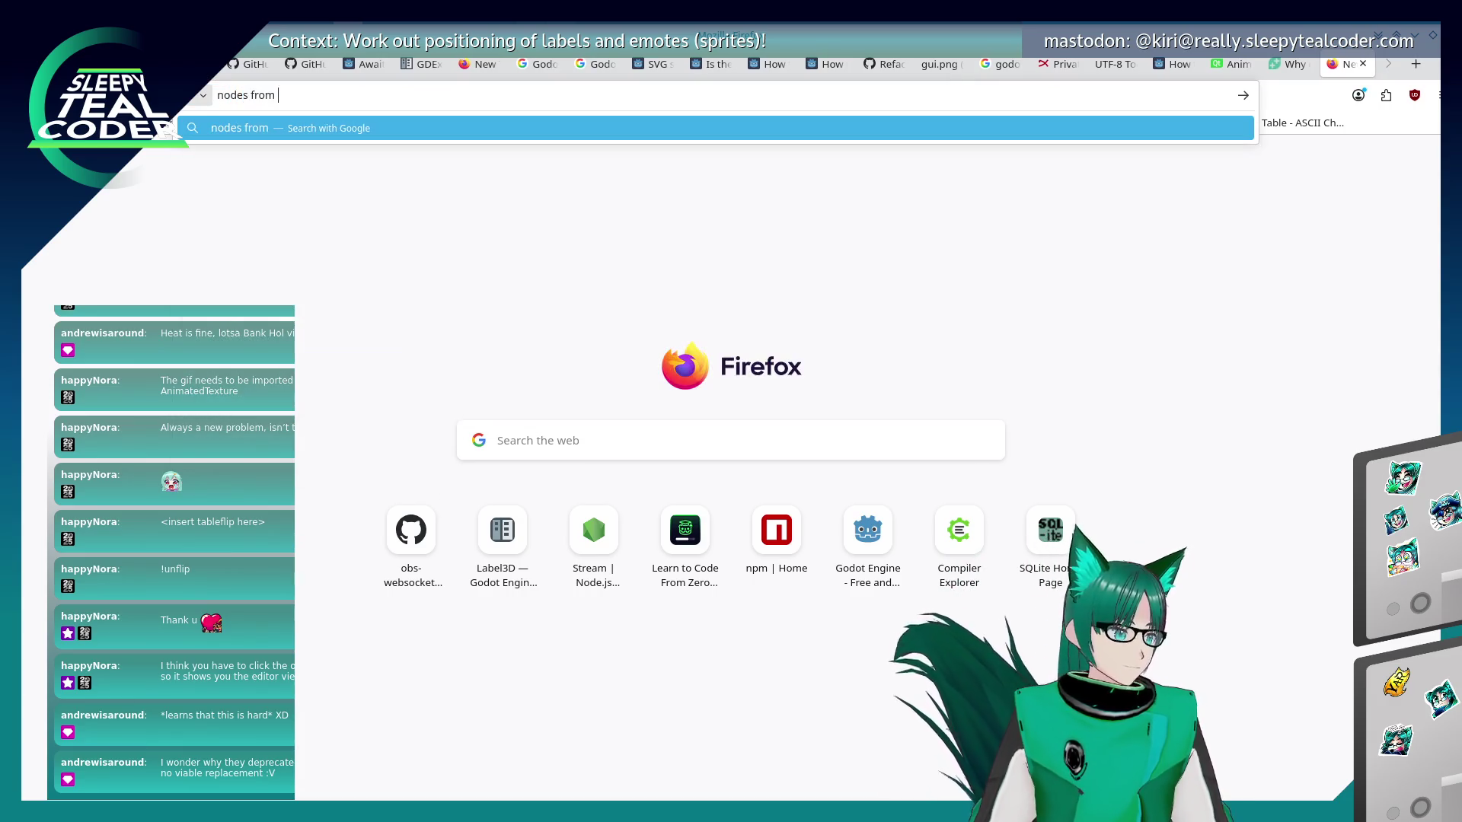
pyautogui.write('GDExtension')
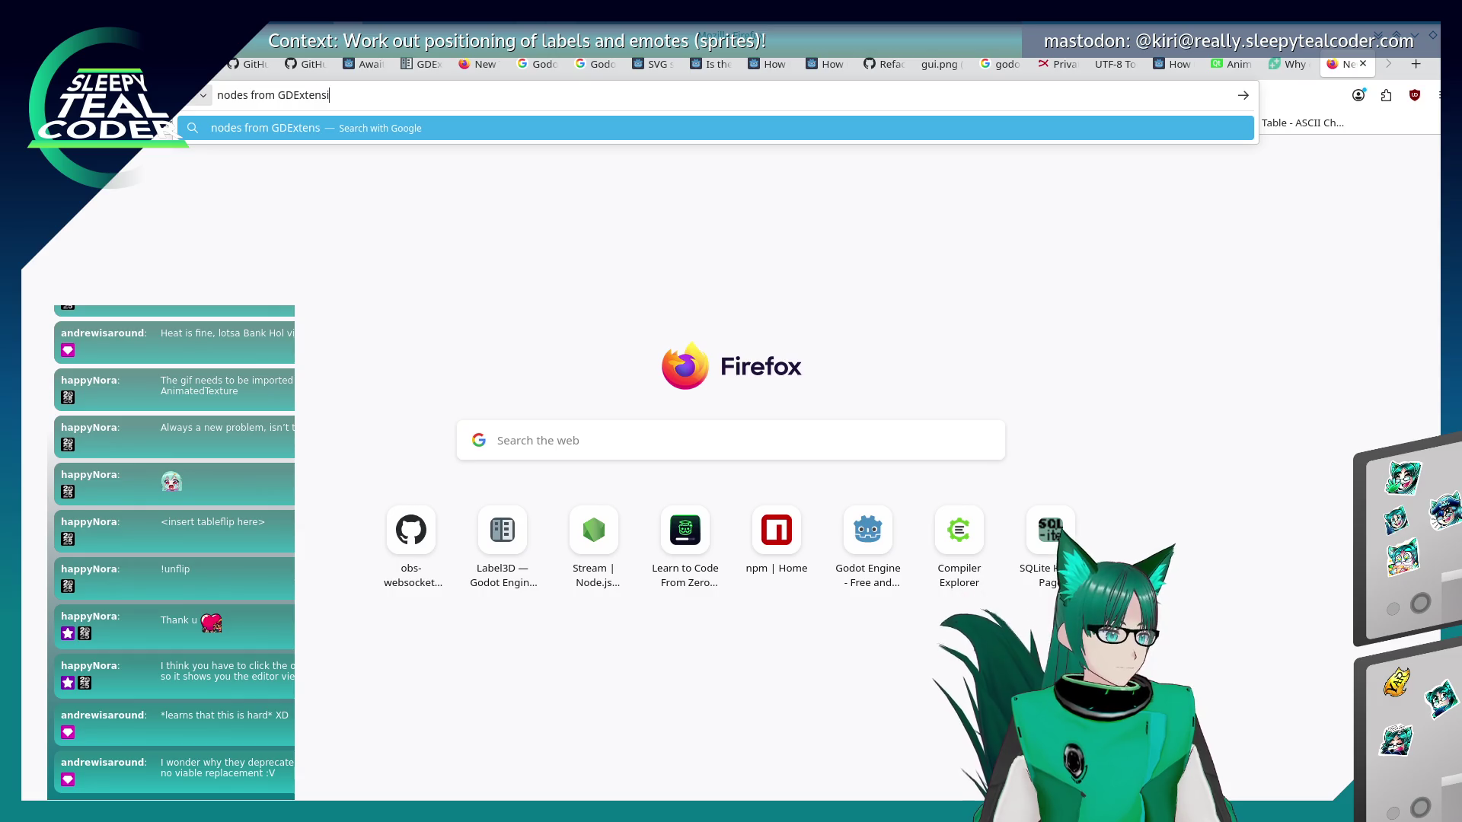
pyautogui.press('Return')
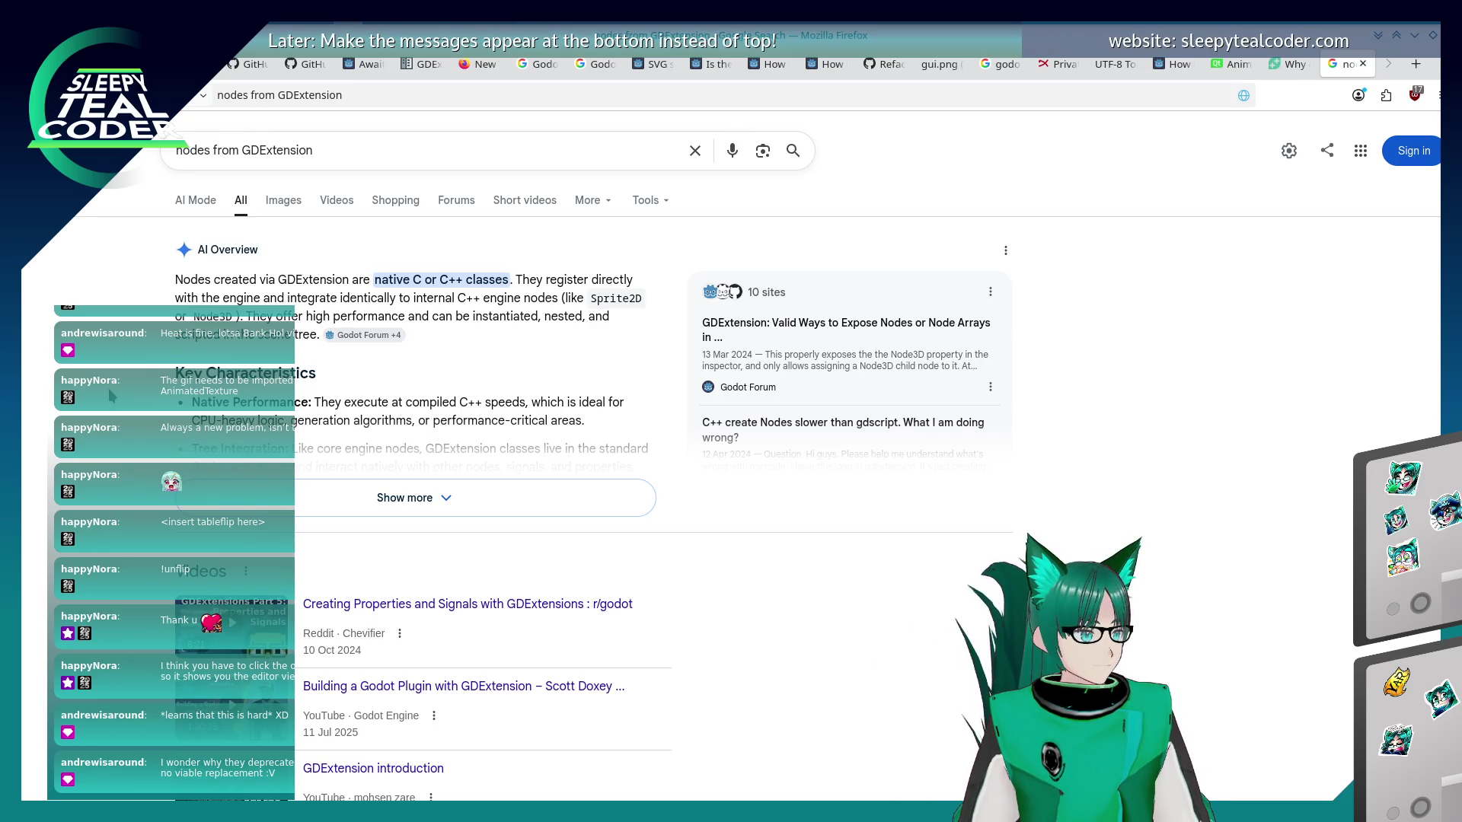
pyautogui.scroll(-8, 110, 401)
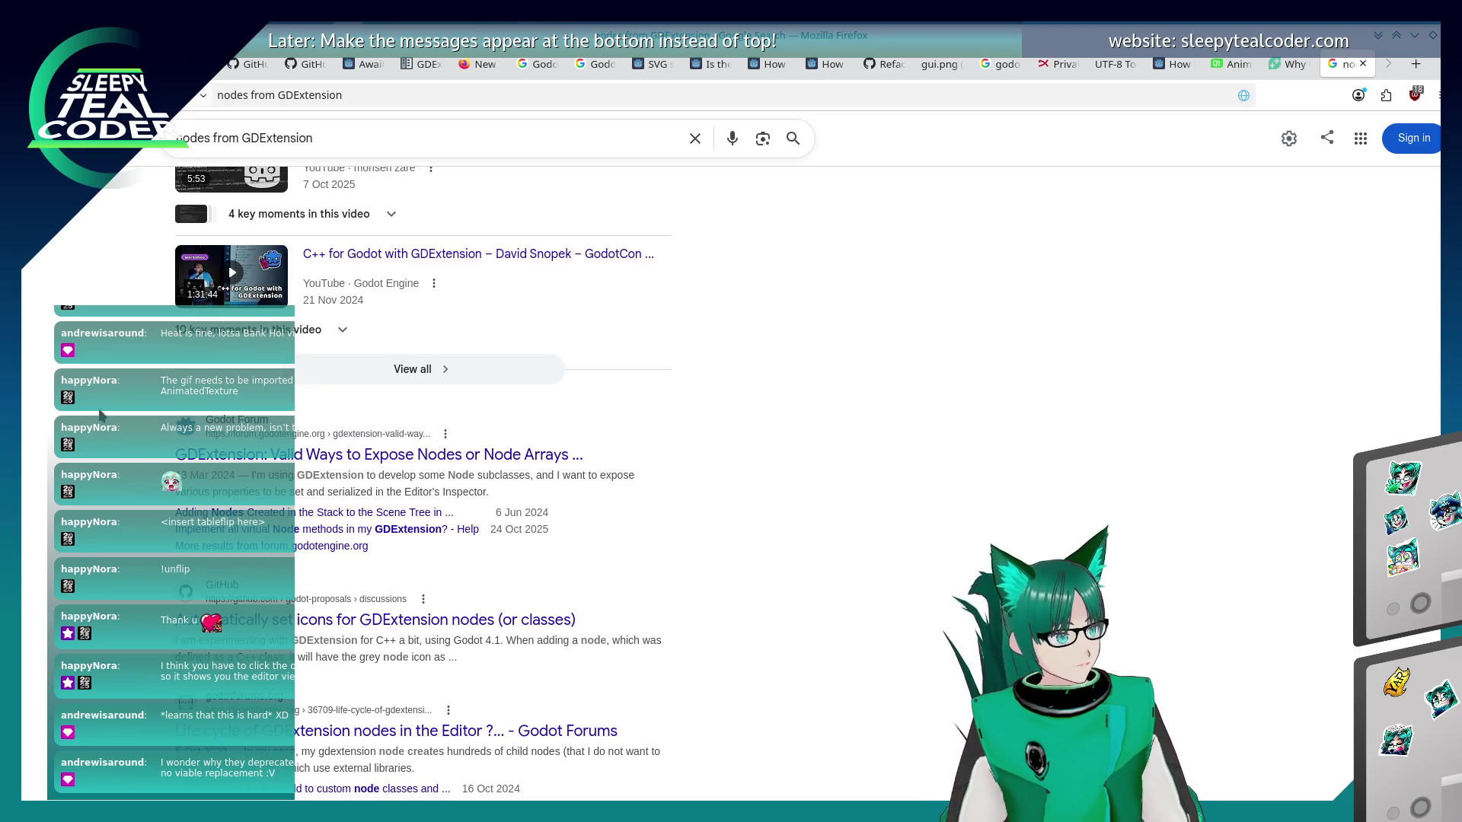
pyautogui.scroll(-3, 128, 414)
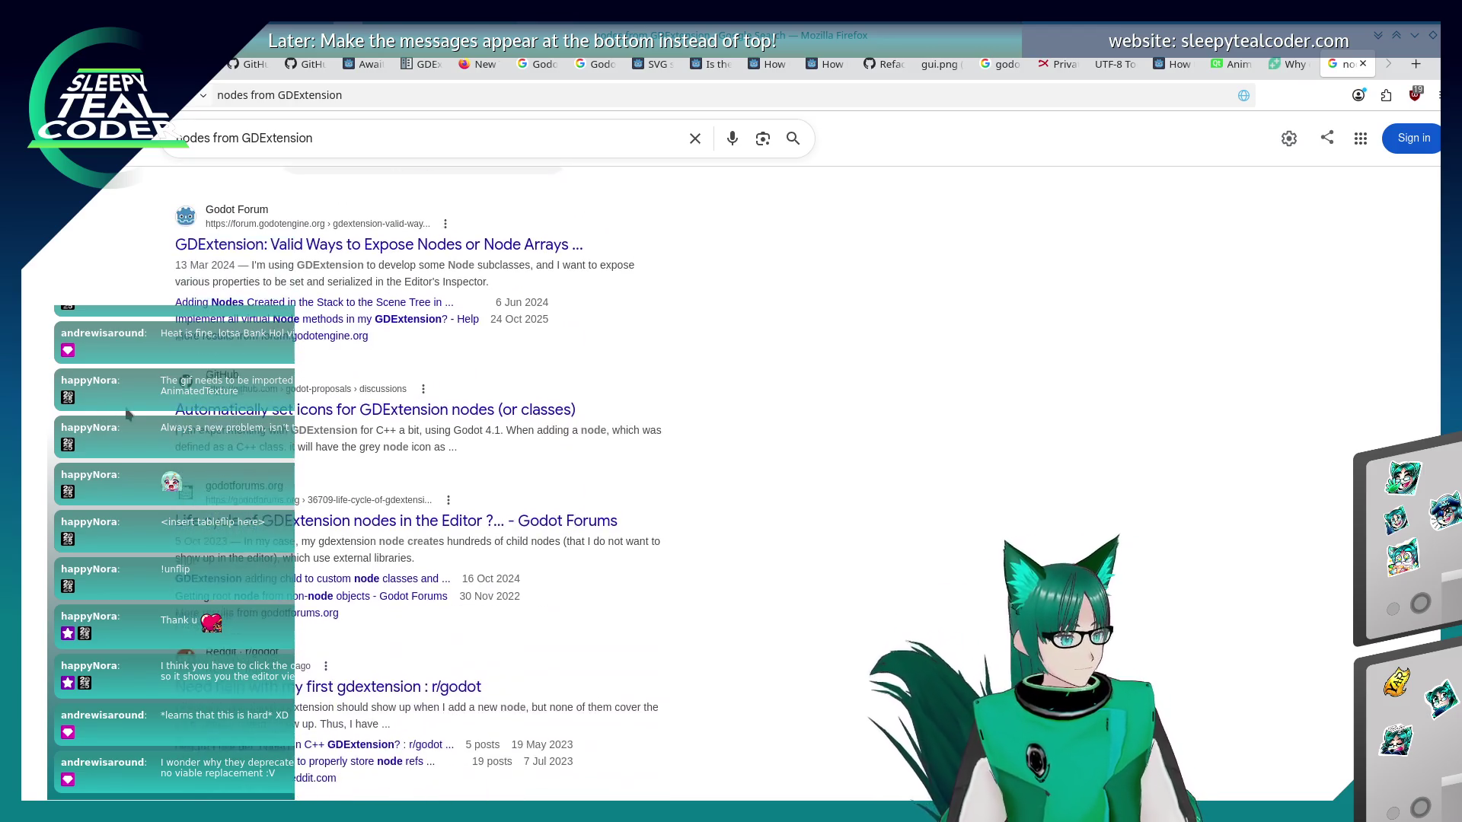
pyautogui.scroll(2, 128, 415)
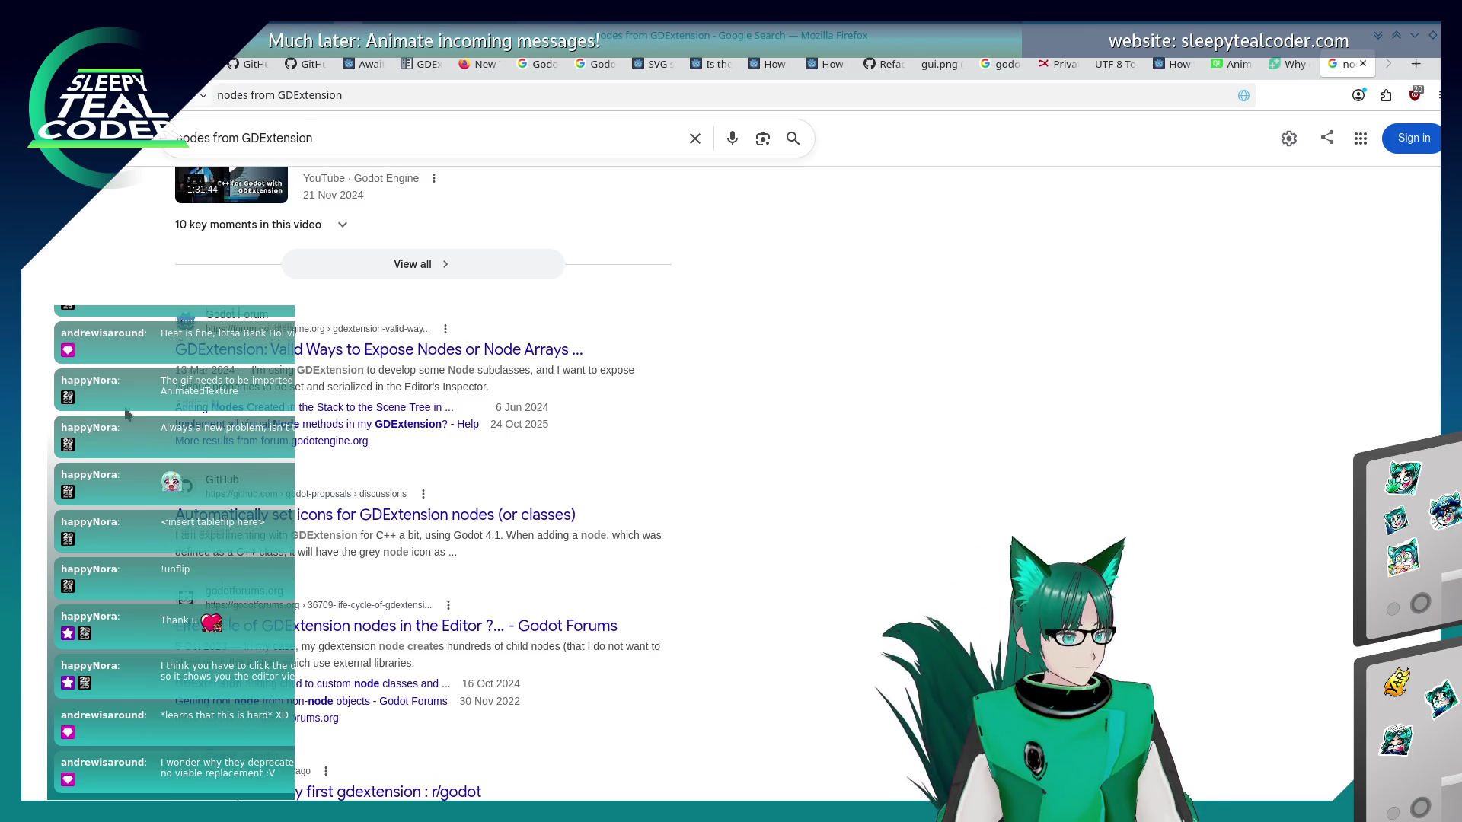
pyautogui.scroll(-5, 127, 415)
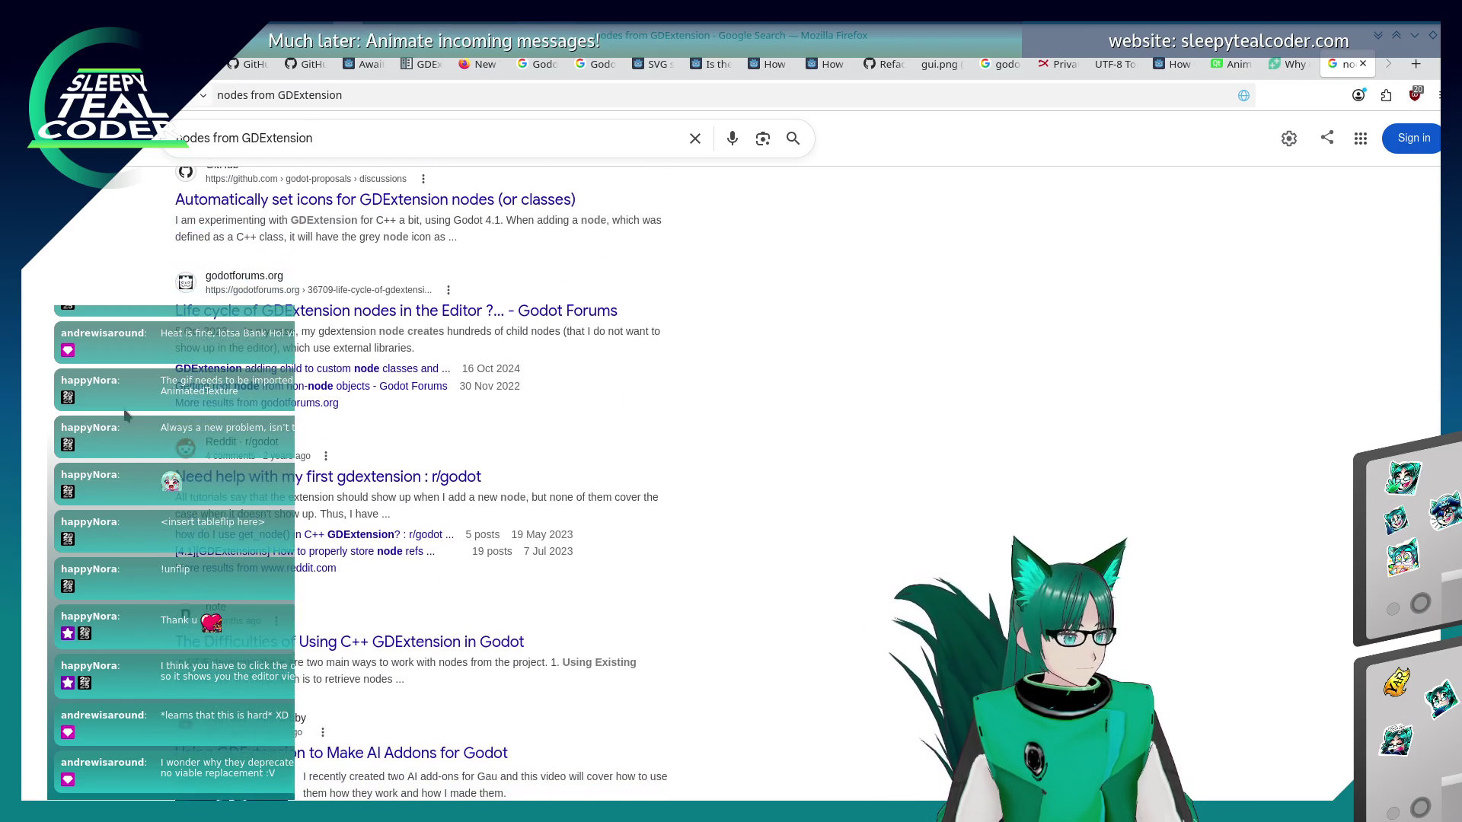
pyautogui.scroll(-2, 128, 415)
pyautogui.scroll(-7, 126, 417)
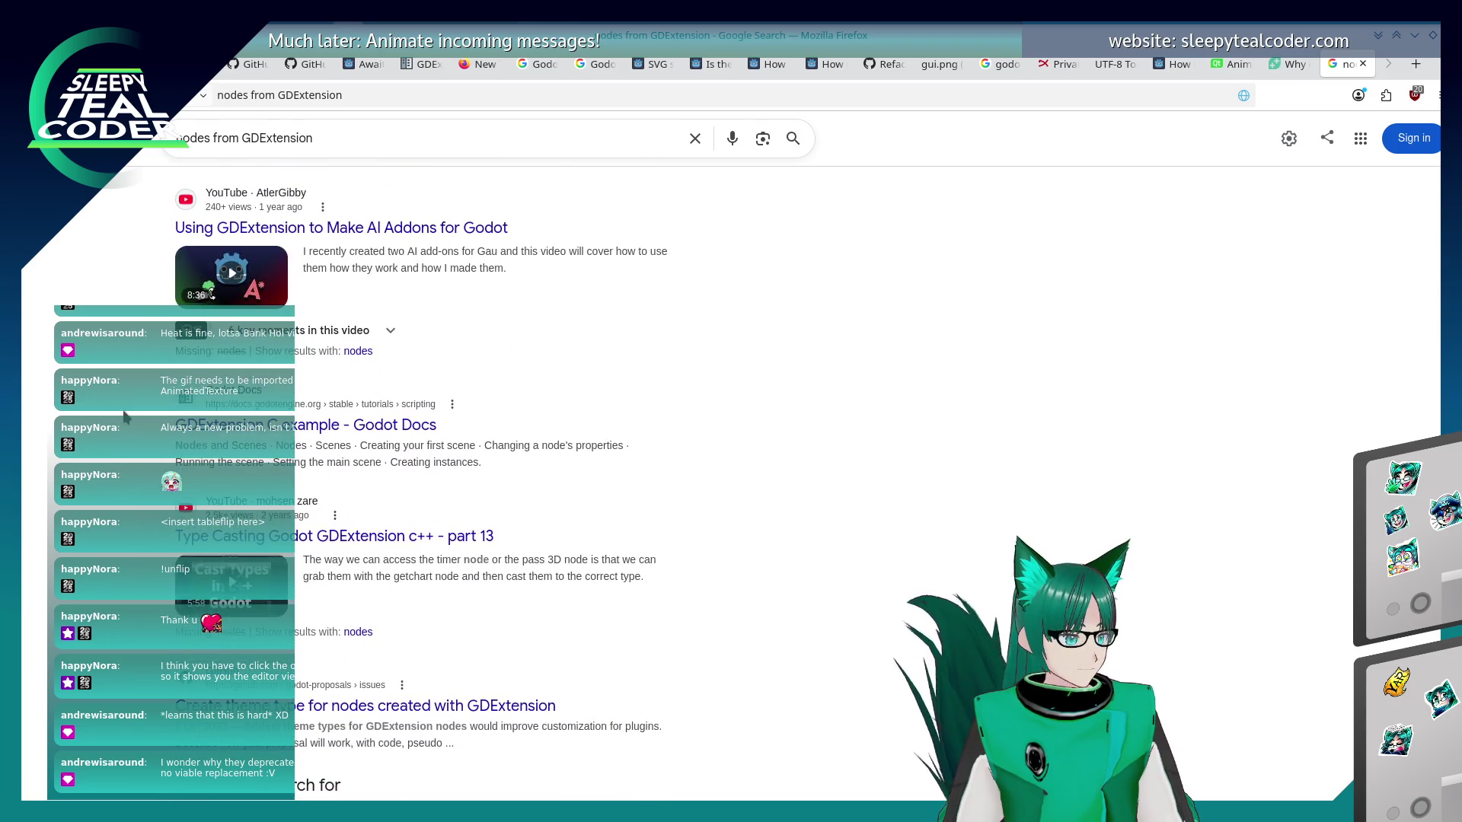
pyautogui.scroll(-5, 126, 417)
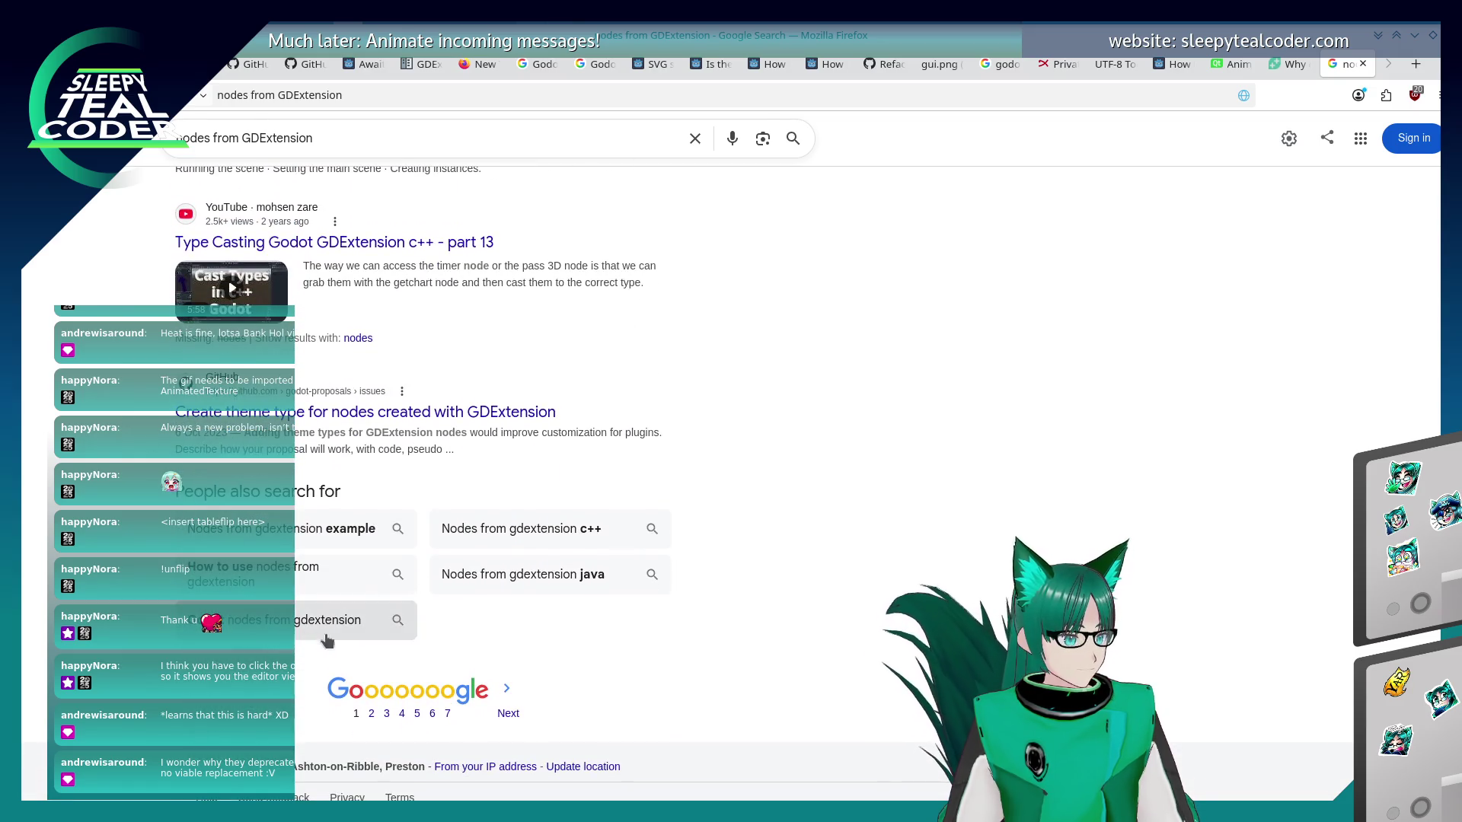
# Move to the second page of results and start a new browser tab.
pyautogui.click(371, 696)
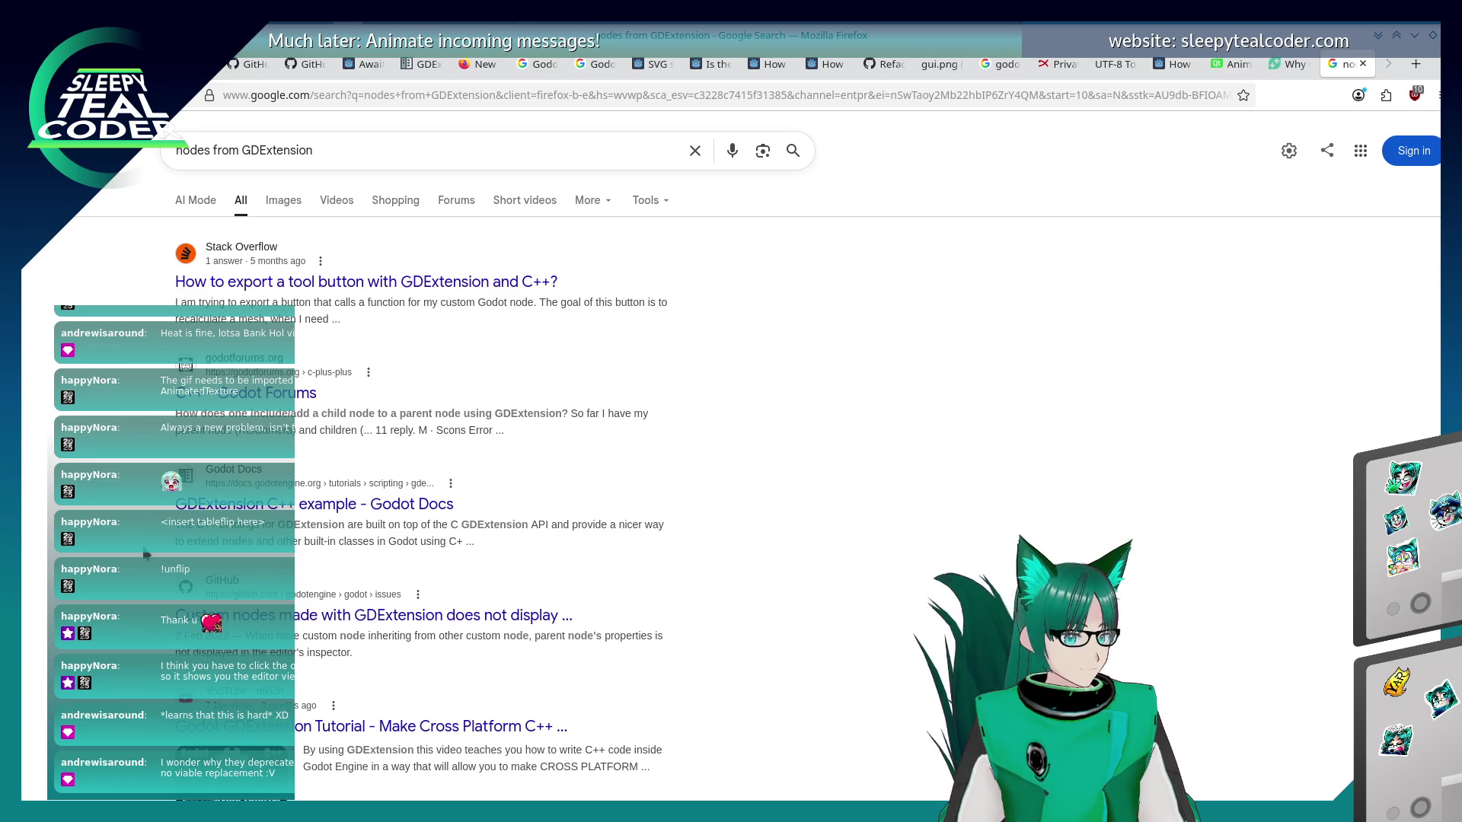
pyautogui.scroll(-3, 147, 555)
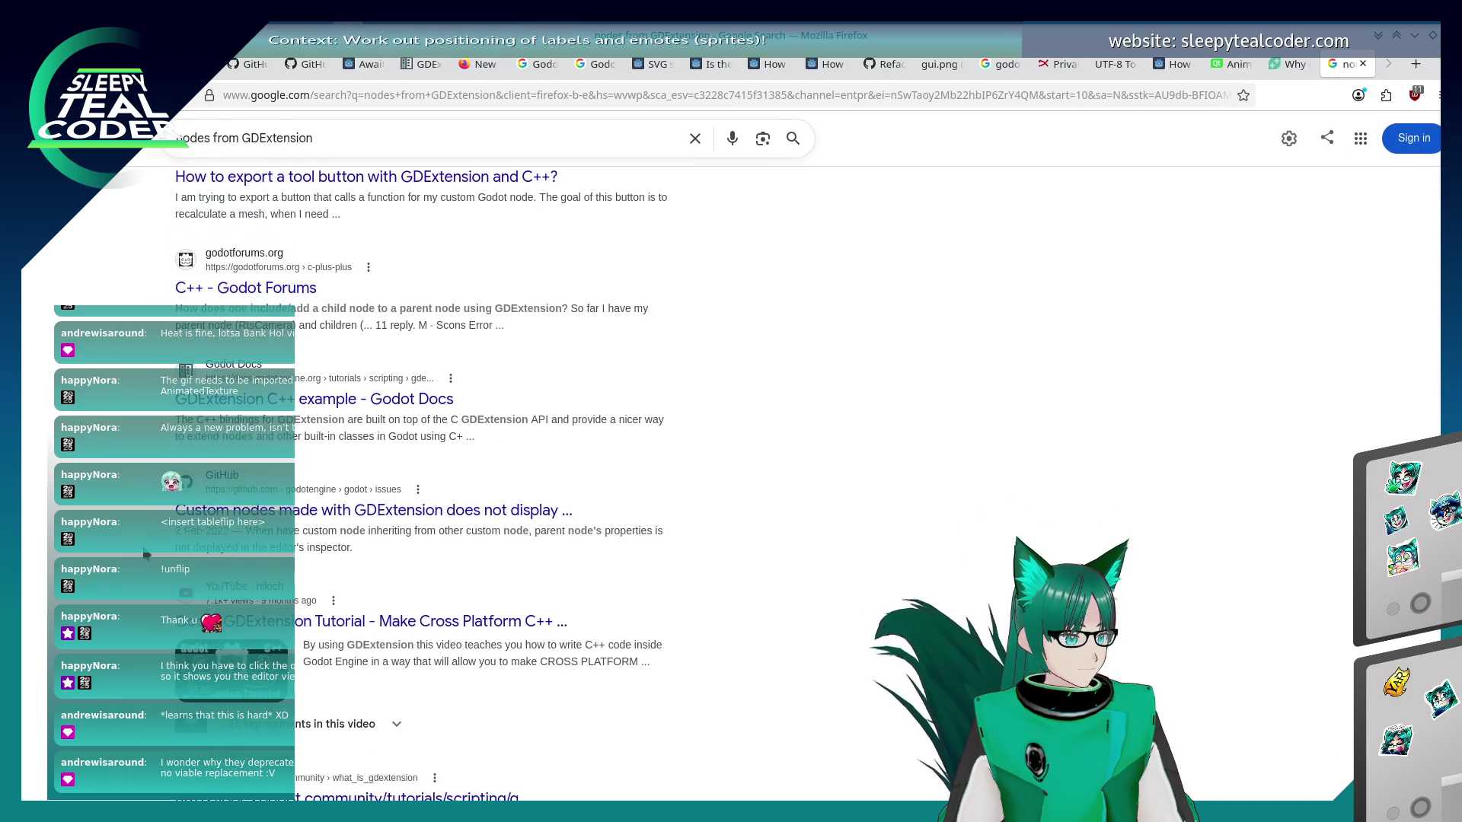
pyautogui.scroll(3, 147, 555)
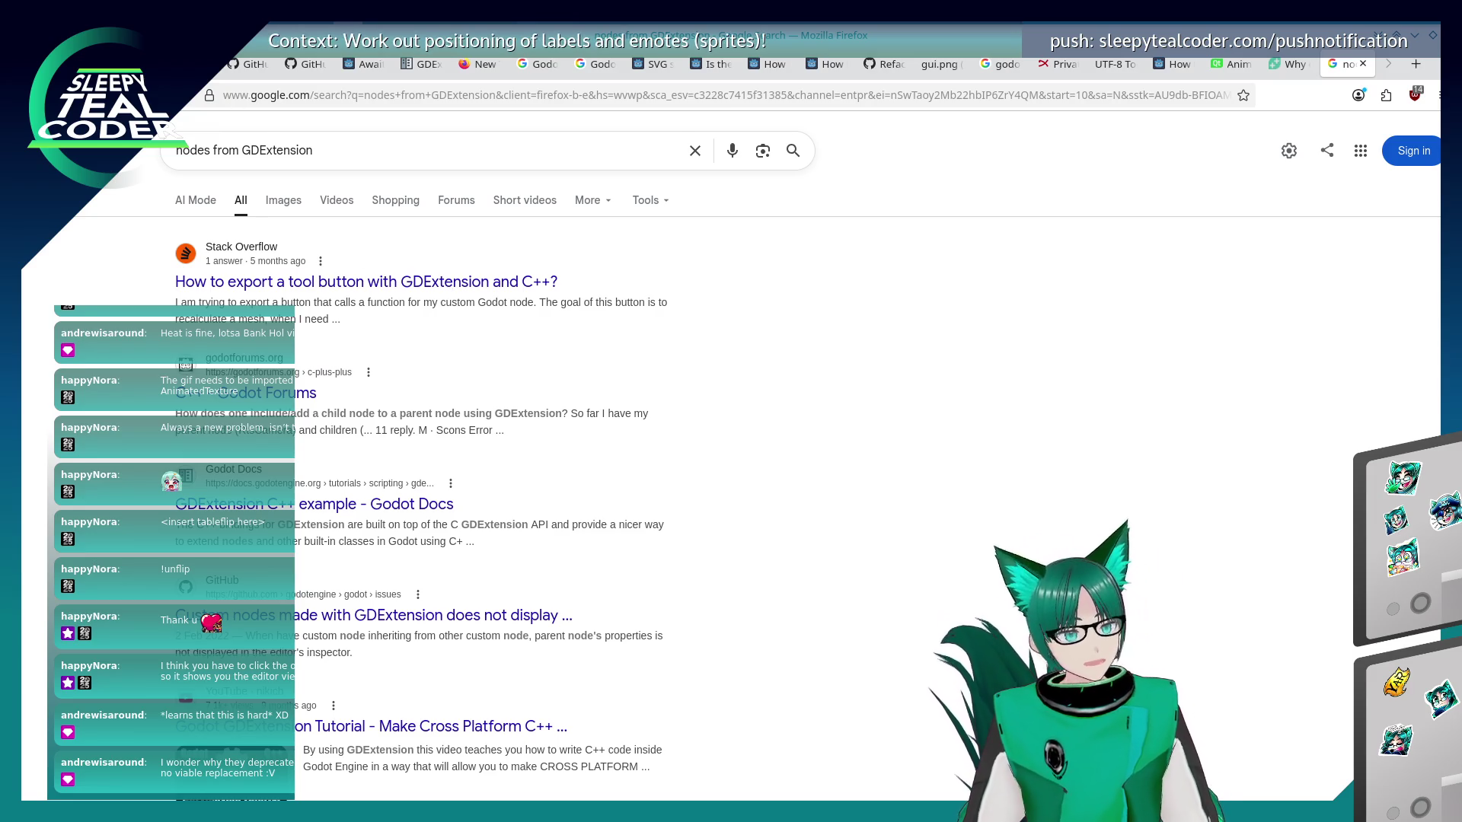
pyautogui.click(1415, 64)
# Enter 'godot gif' and switch to the open BOTLANNER/godot-gif GitHub tab, scrolled to the top.
pyautogui.write('google.com/')
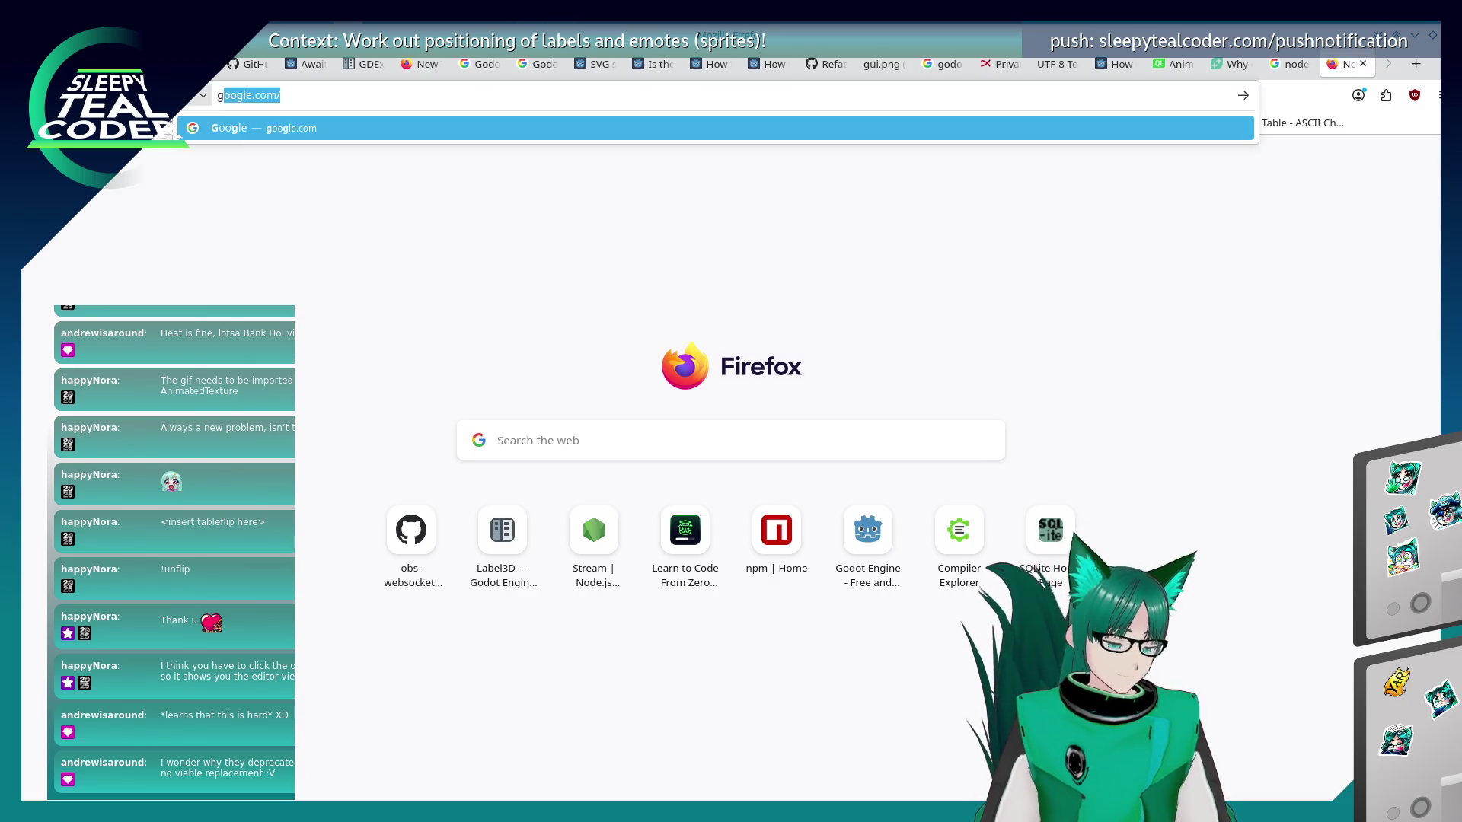
pyautogui.write('odot gif')
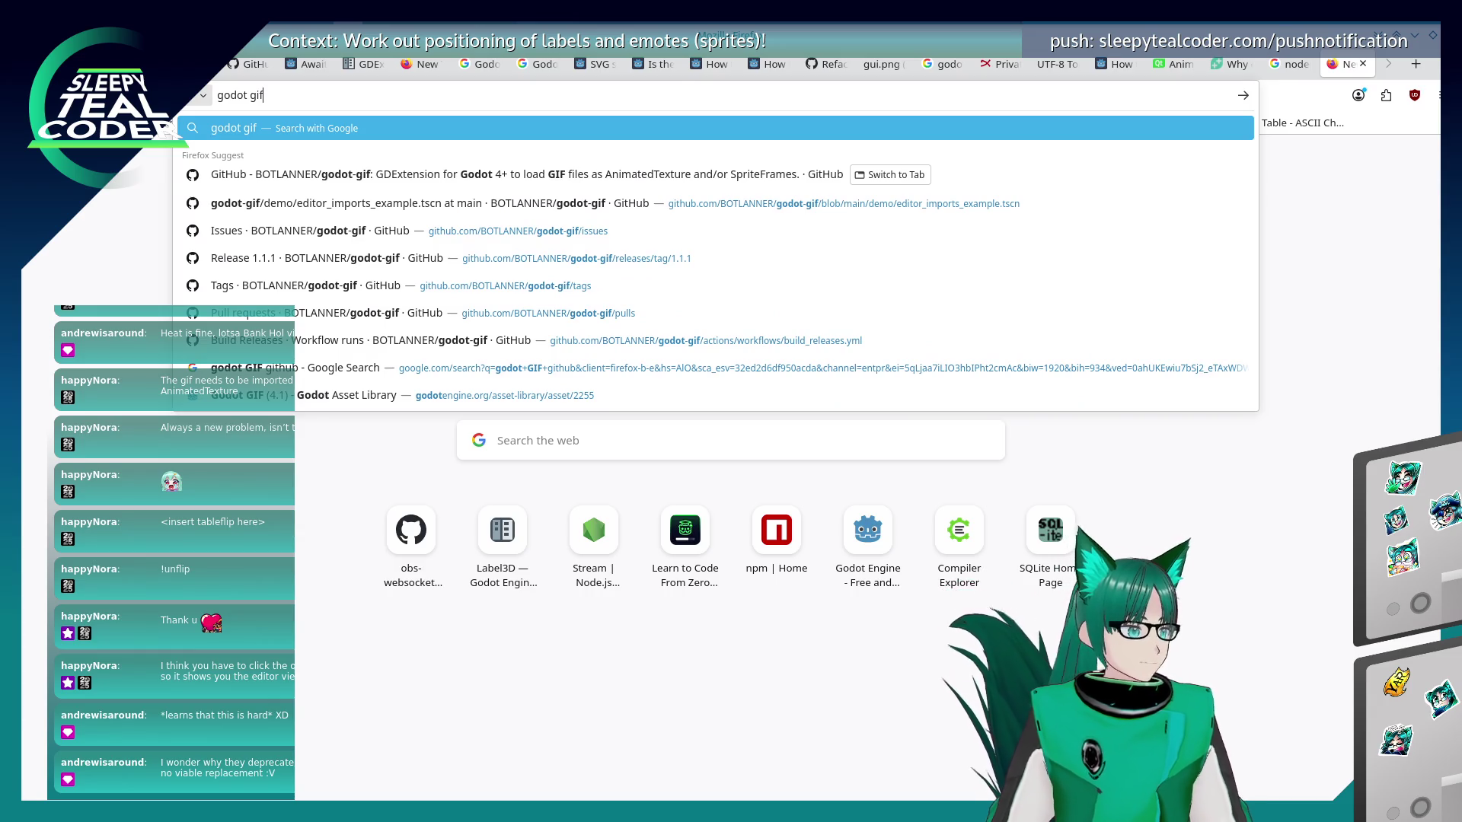
pyautogui.press('Down')
pyautogui.press('Return')
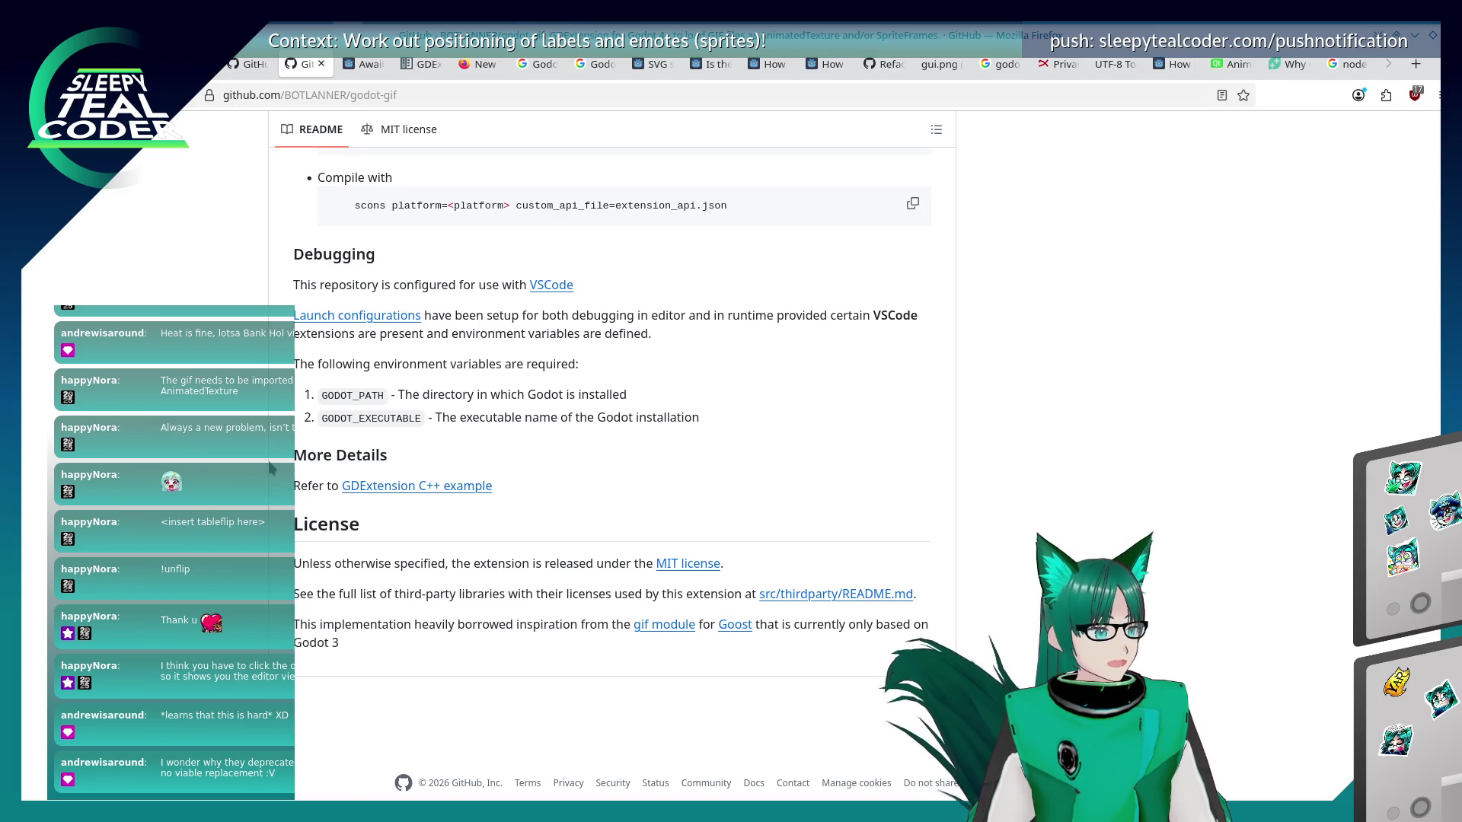
pyautogui.scroll(3, 271, 468)
pyautogui.scroll(3, 272, 468)
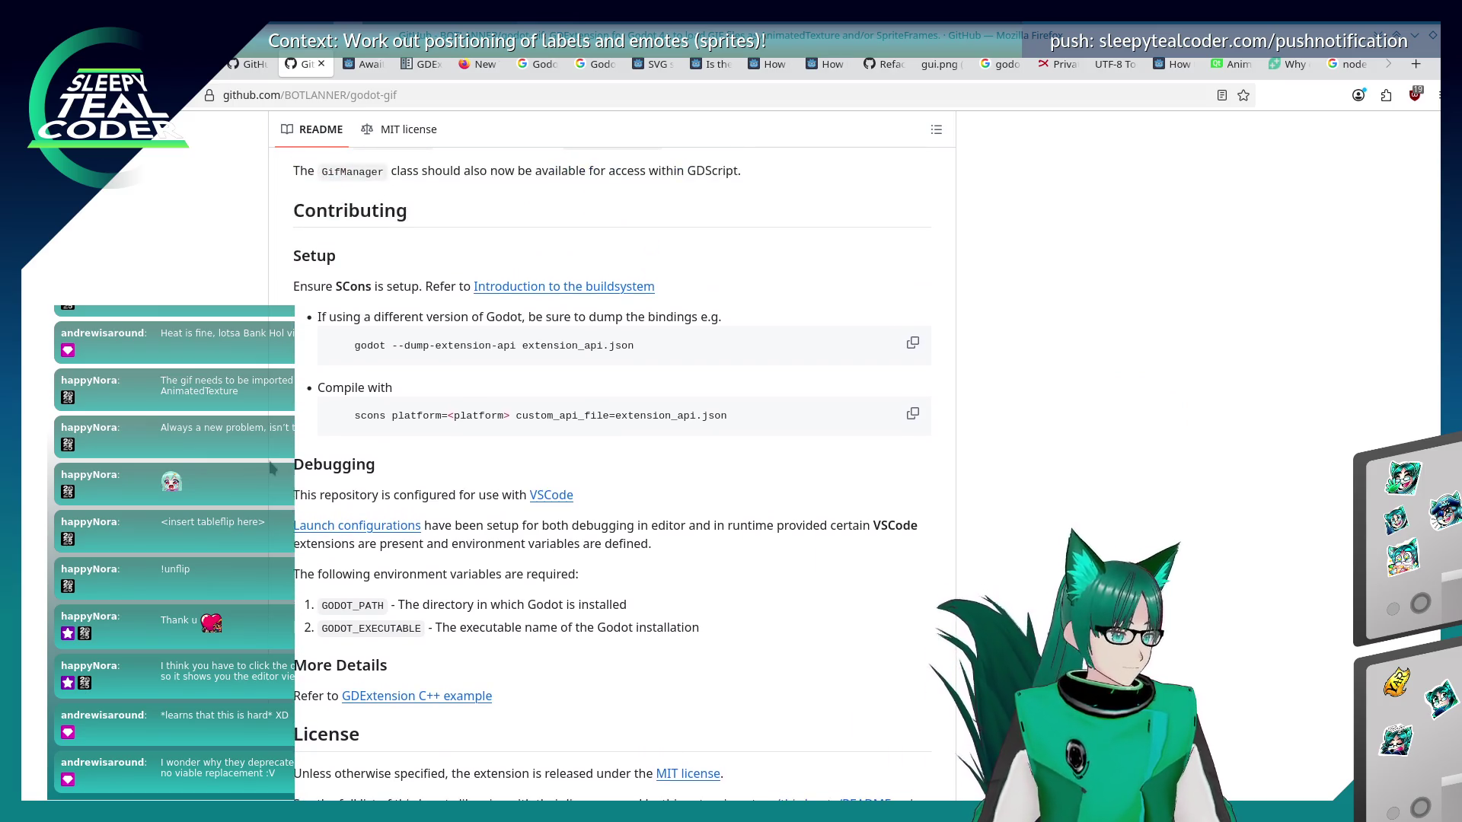
pyautogui.scroll(15, 298, 489)
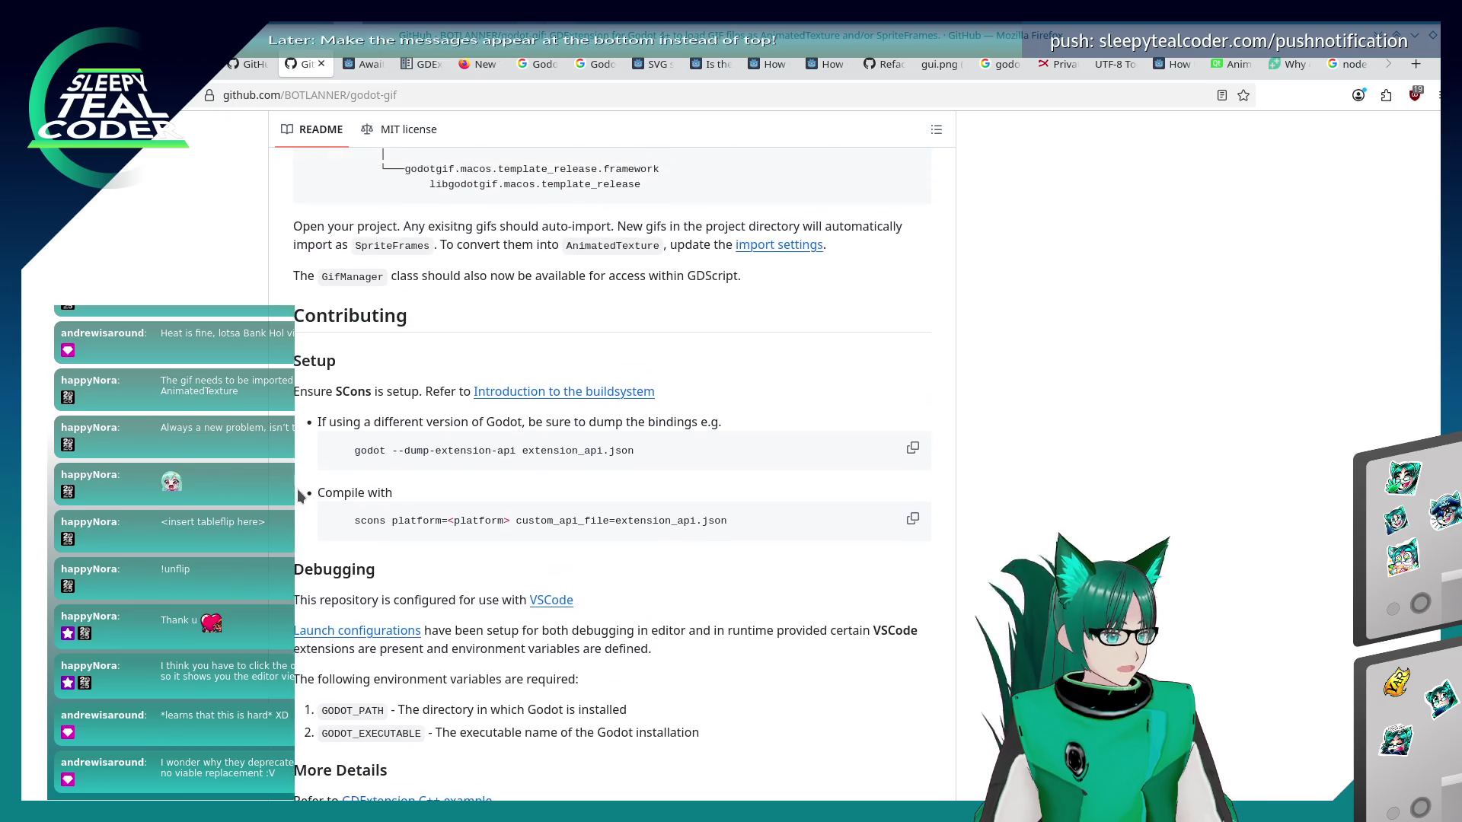
pyautogui.scroll(20, 300, 499)
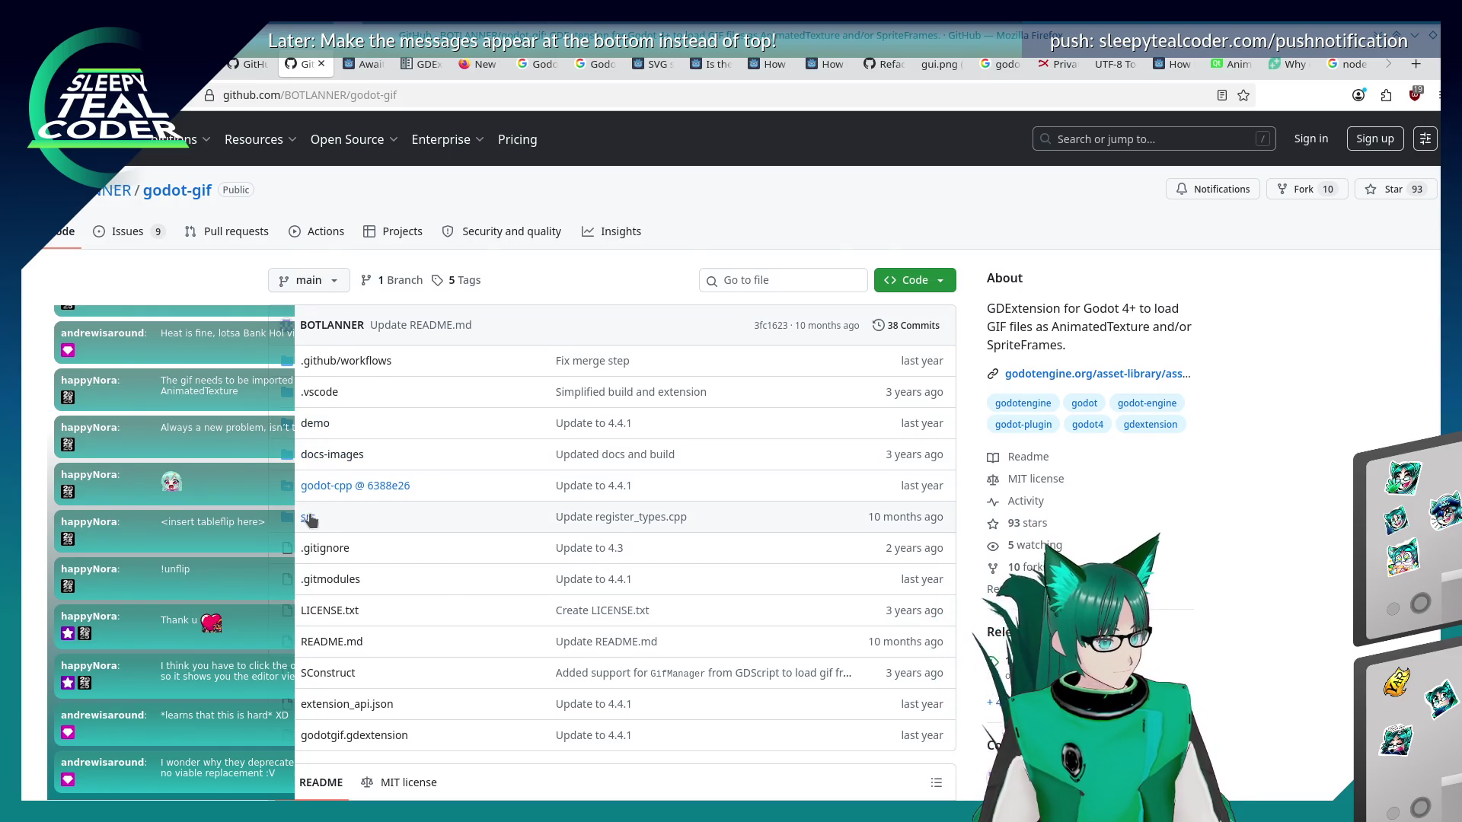
# Browse into src/editor and view the import_gif_to_sprite_frames.cpp source.
pyautogui.click(340, 508)
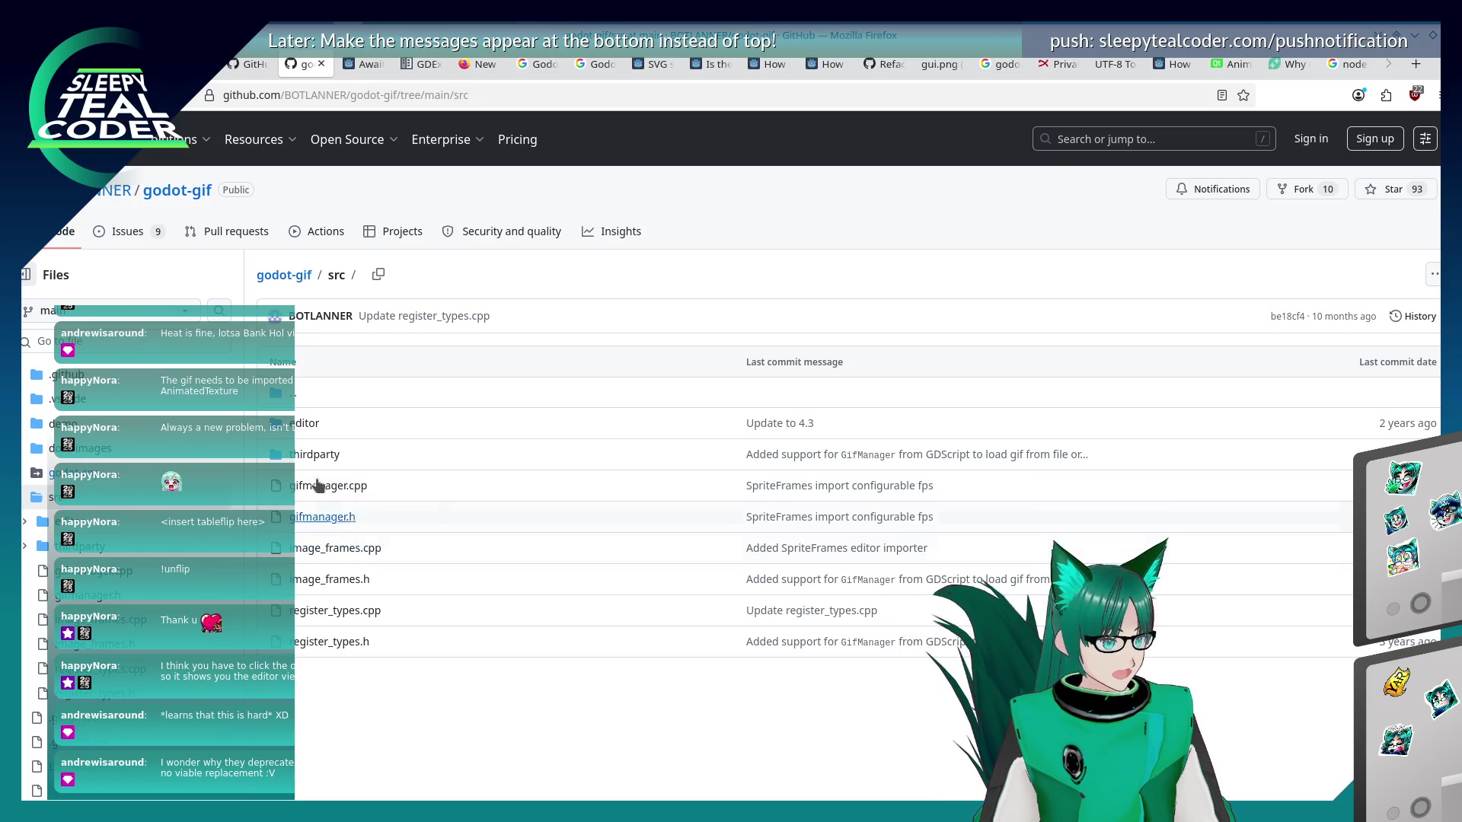
pyautogui.click(304, 423)
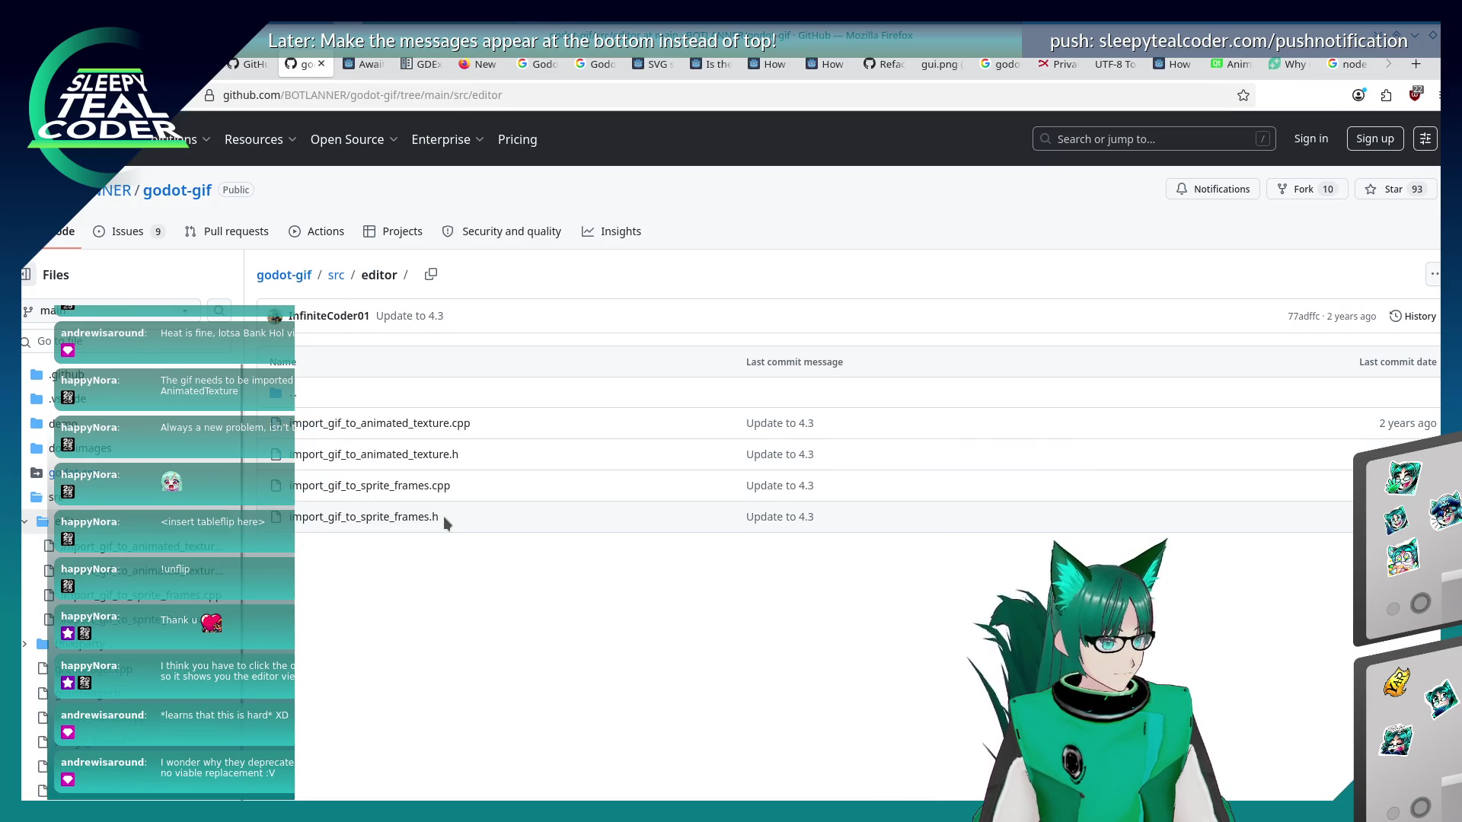
pyautogui.click(383, 488)
pyautogui.scroll(-15, 559, 528)
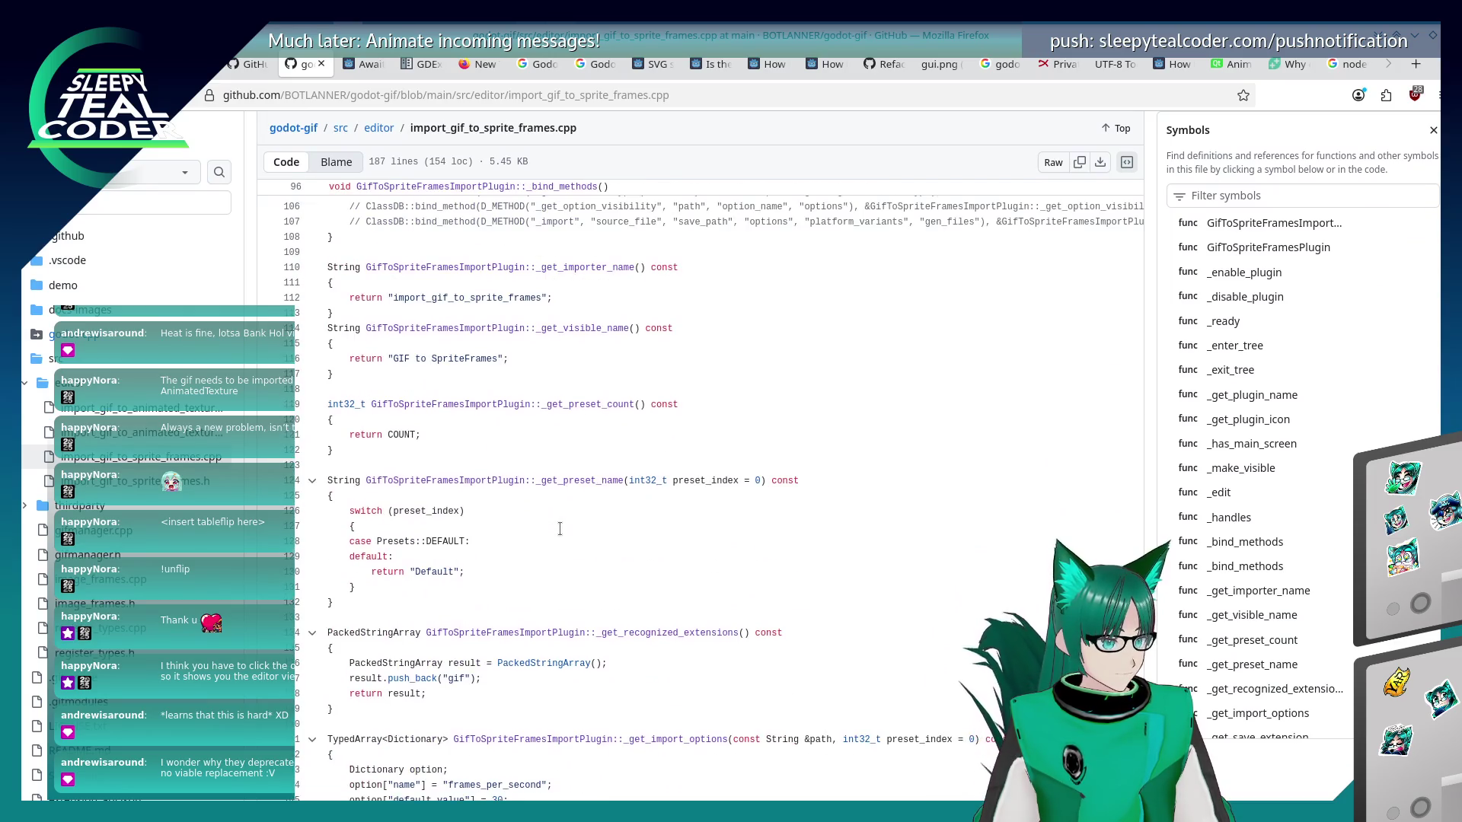
pyautogui.scroll(8, 559, 528)
pyautogui.scroll(3, 559, 528)
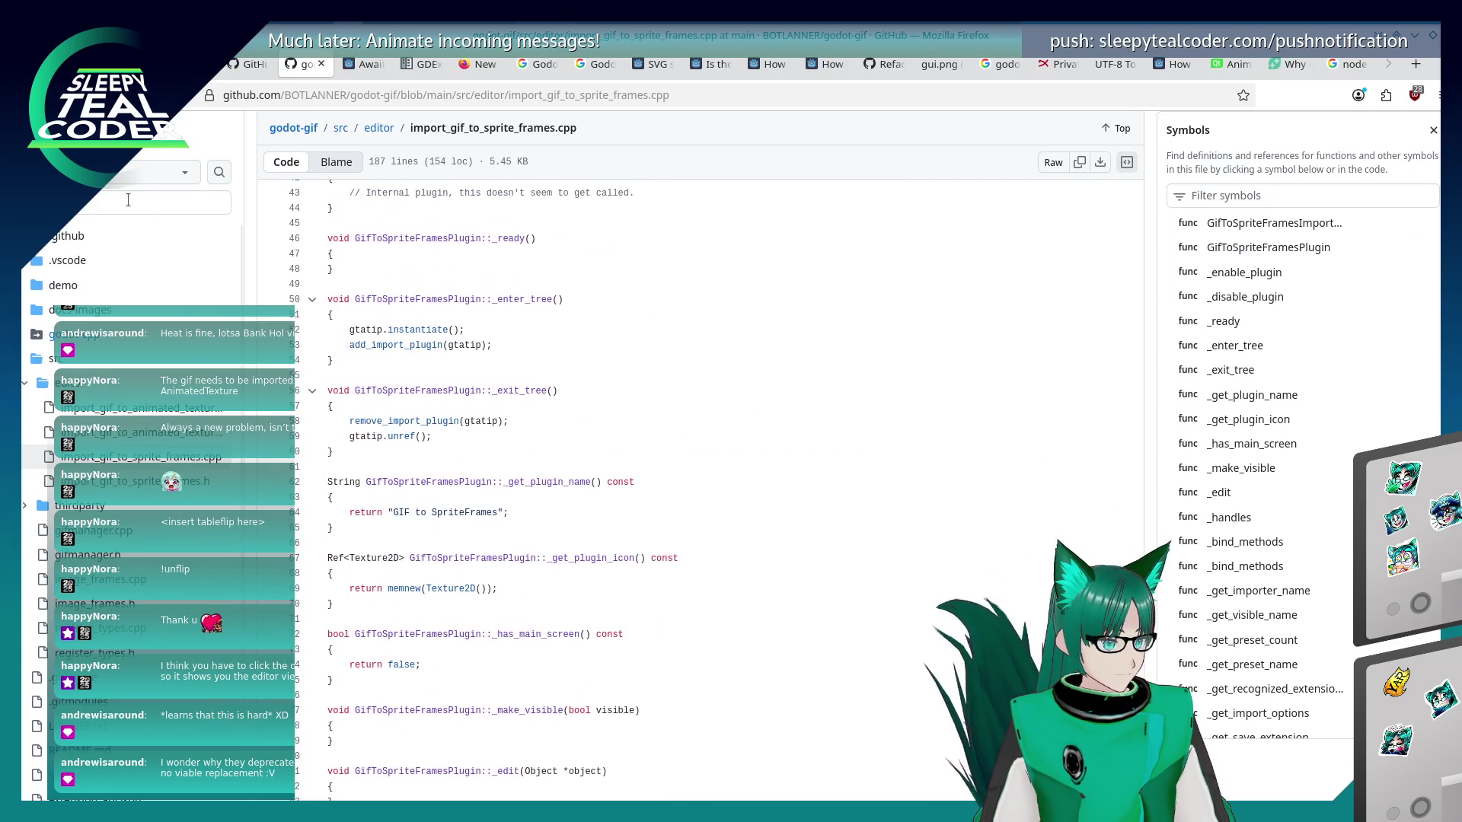
# Navigate back up to the godot-gif repository root and return to the Google results tab.
pyautogui.click(76, 383)
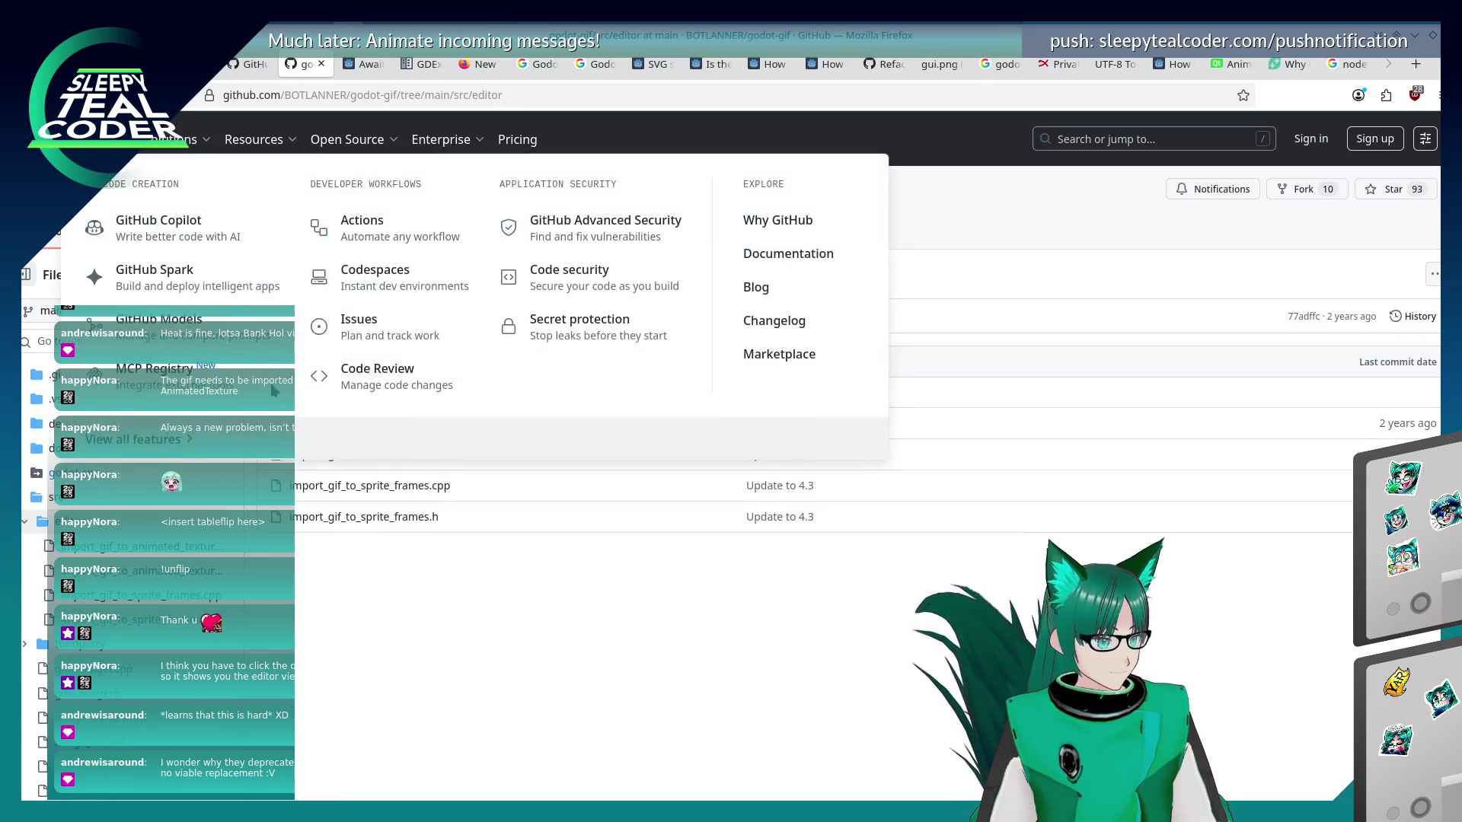
pyautogui.click(336, 274)
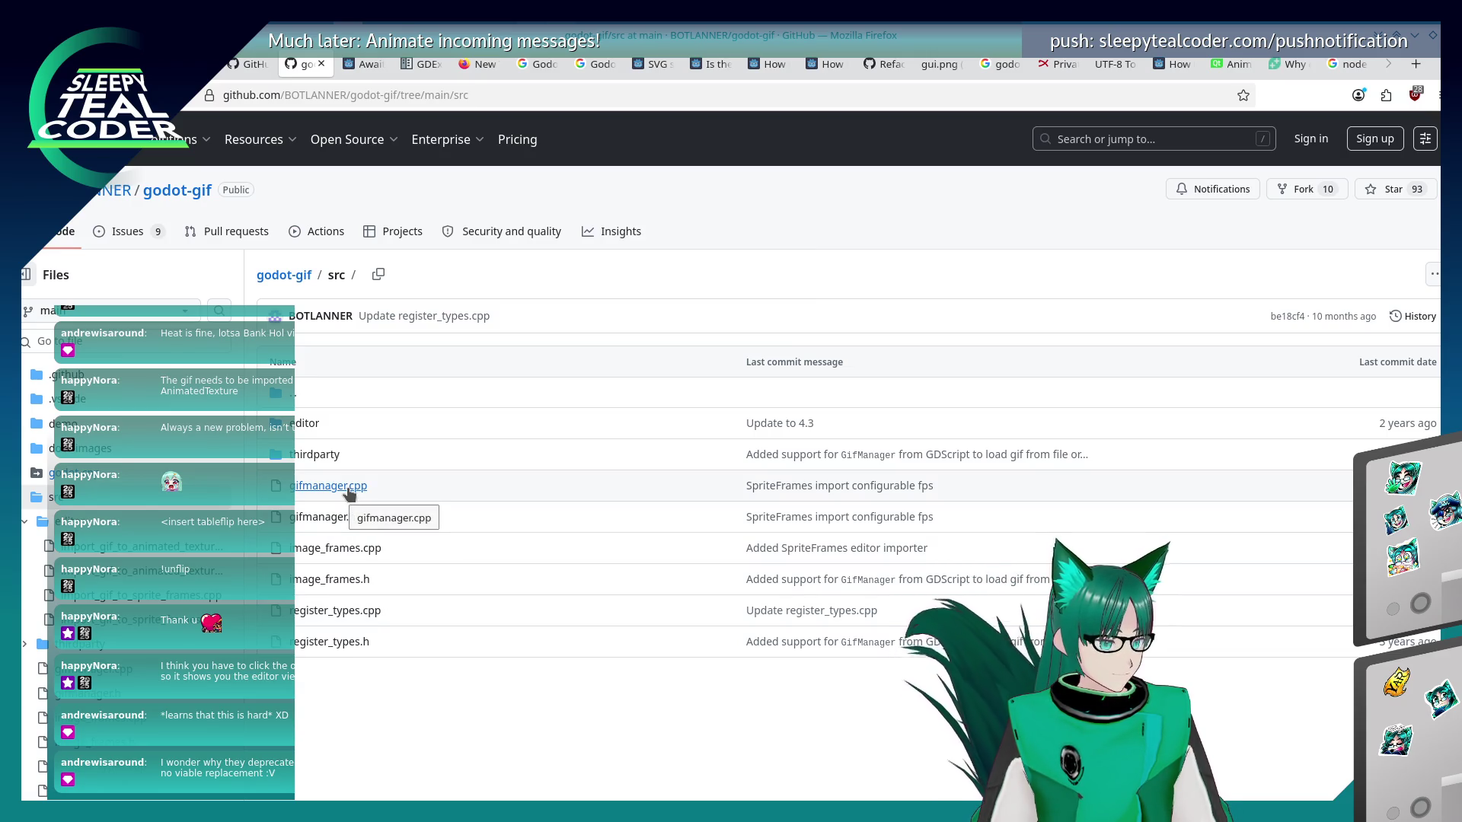
pyautogui.click(283, 275)
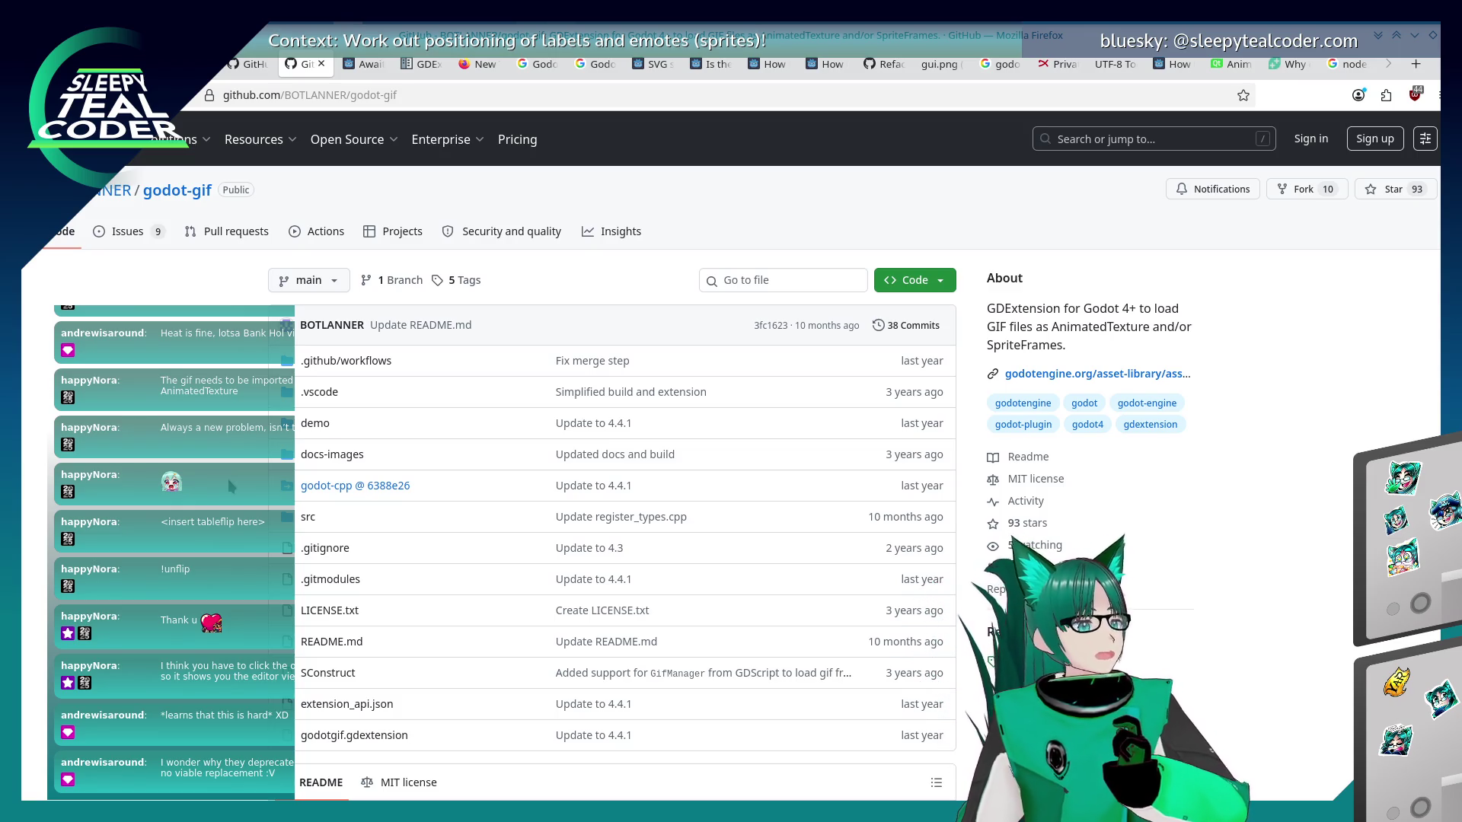
pyautogui.click(1344, 69)
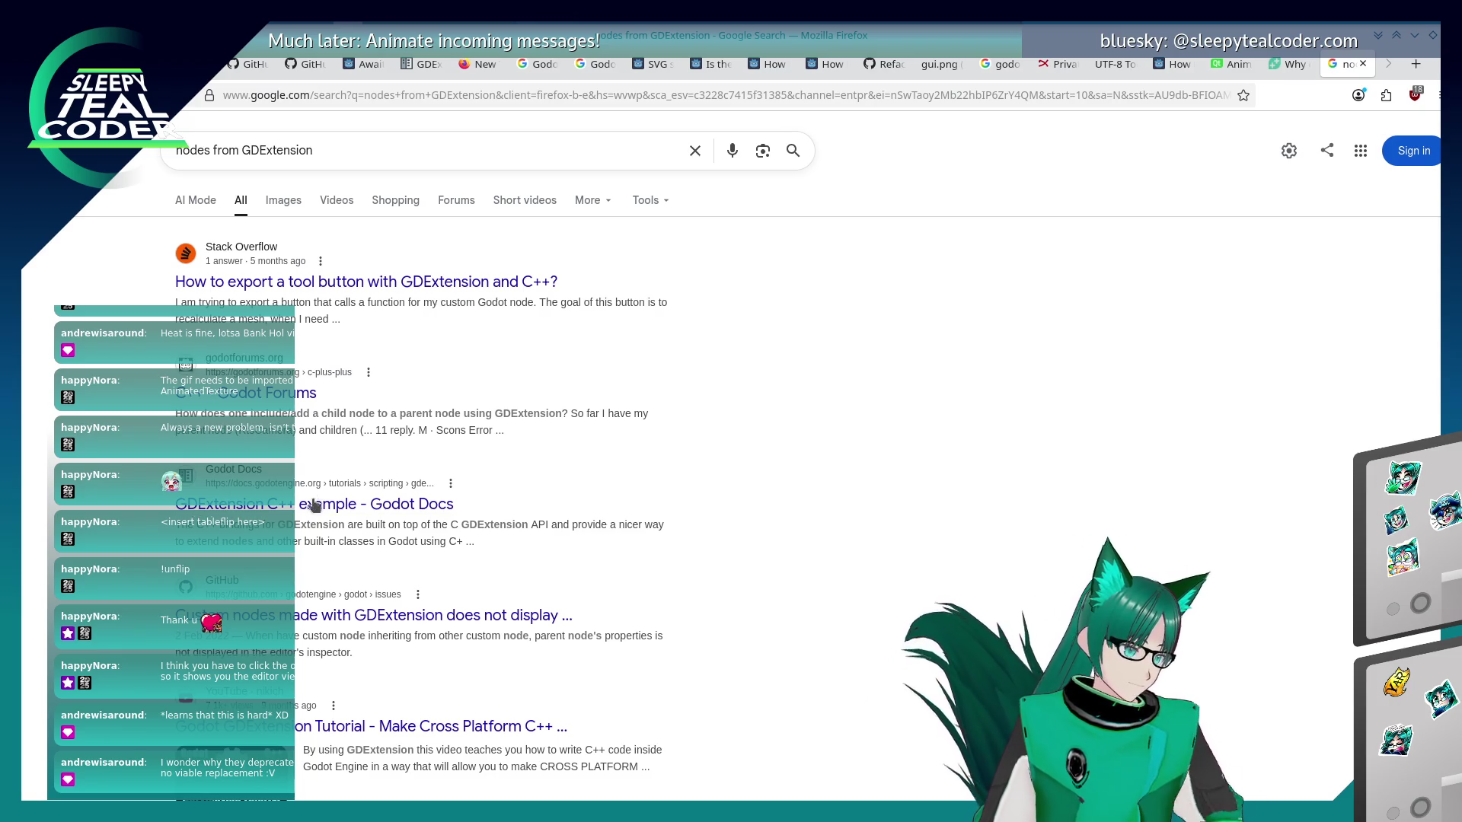
# Open the GDExtension C++ example and compare its 4.6 and latest stable versions before returning to 4.4.
pyautogui.click(426, 504)
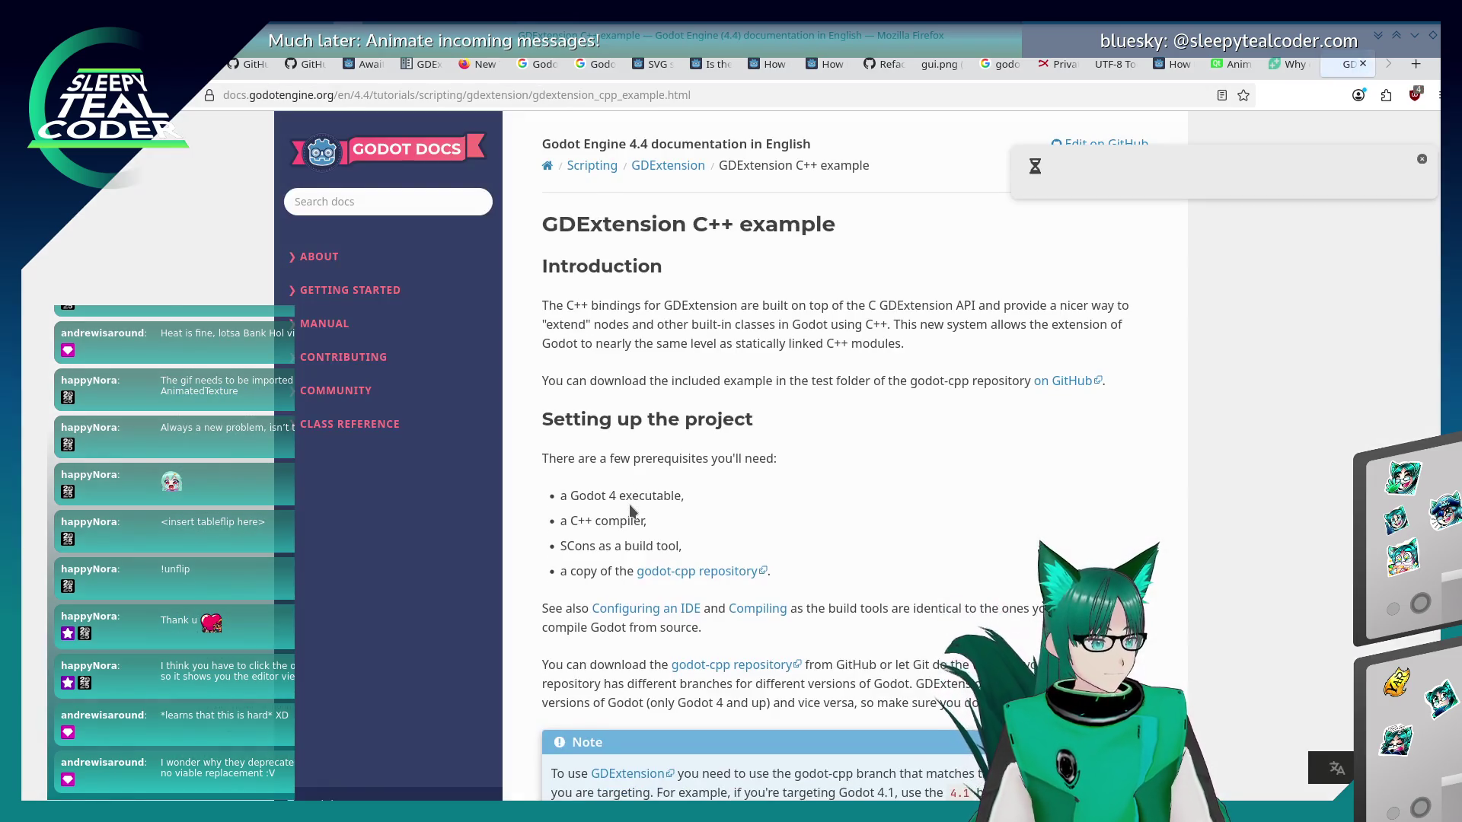
pyautogui.scroll(-5, 629, 504)
pyautogui.scroll(5, 629, 504)
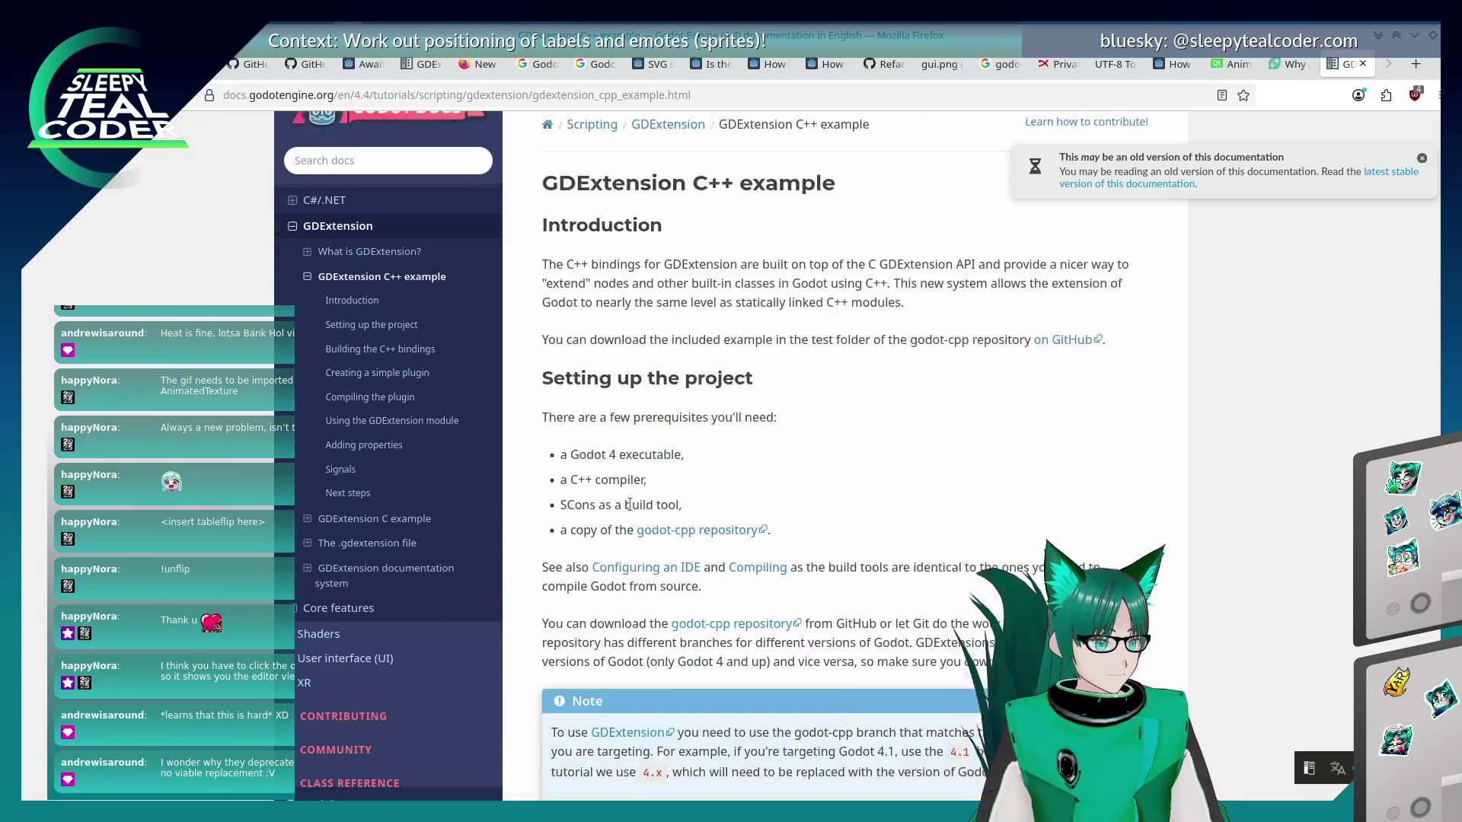
pyautogui.click(369, 94)
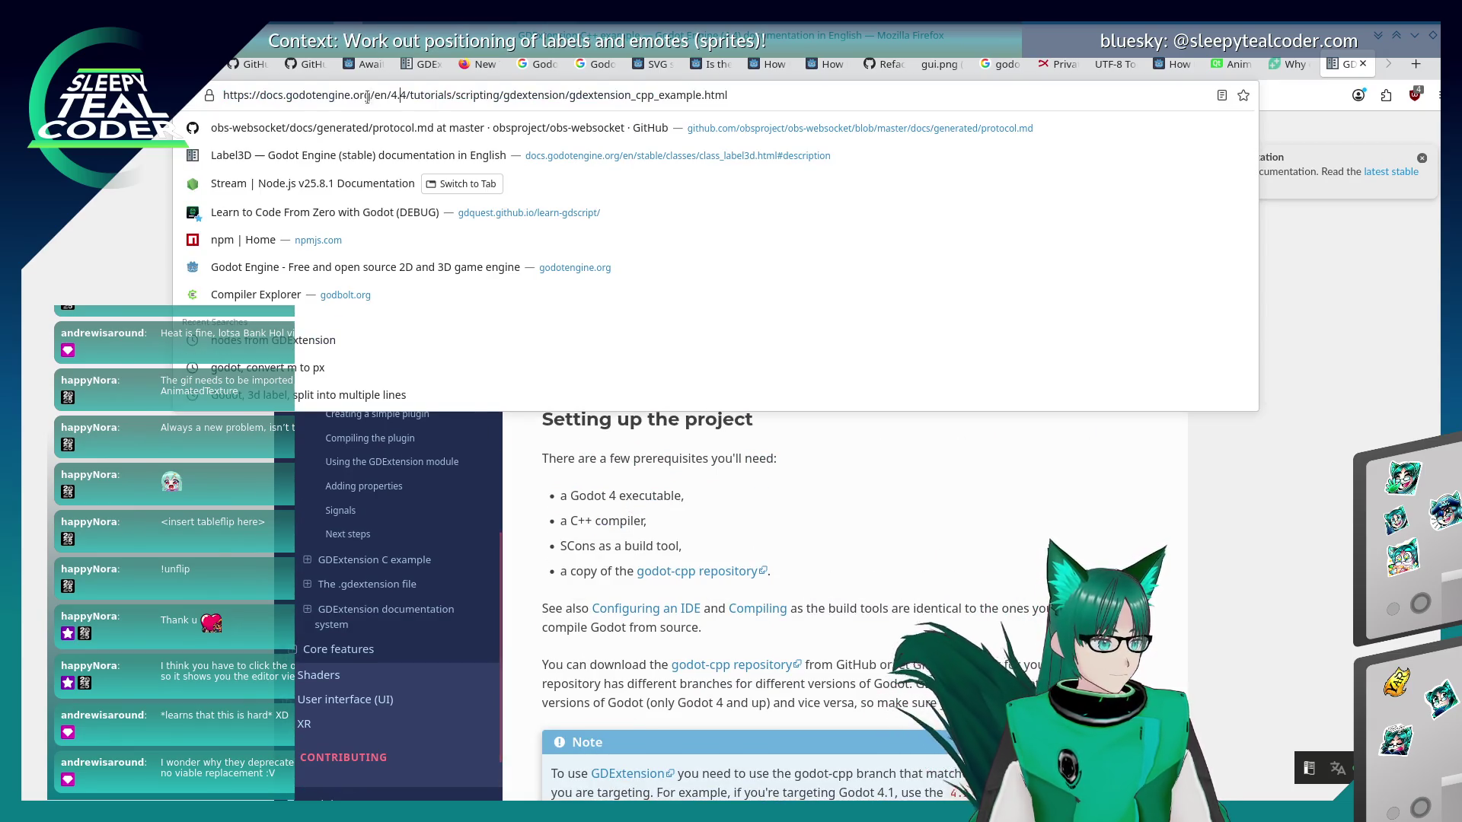
pyautogui.press('Delete')
pyautogui.write('6')
pyautogui.press('Return')
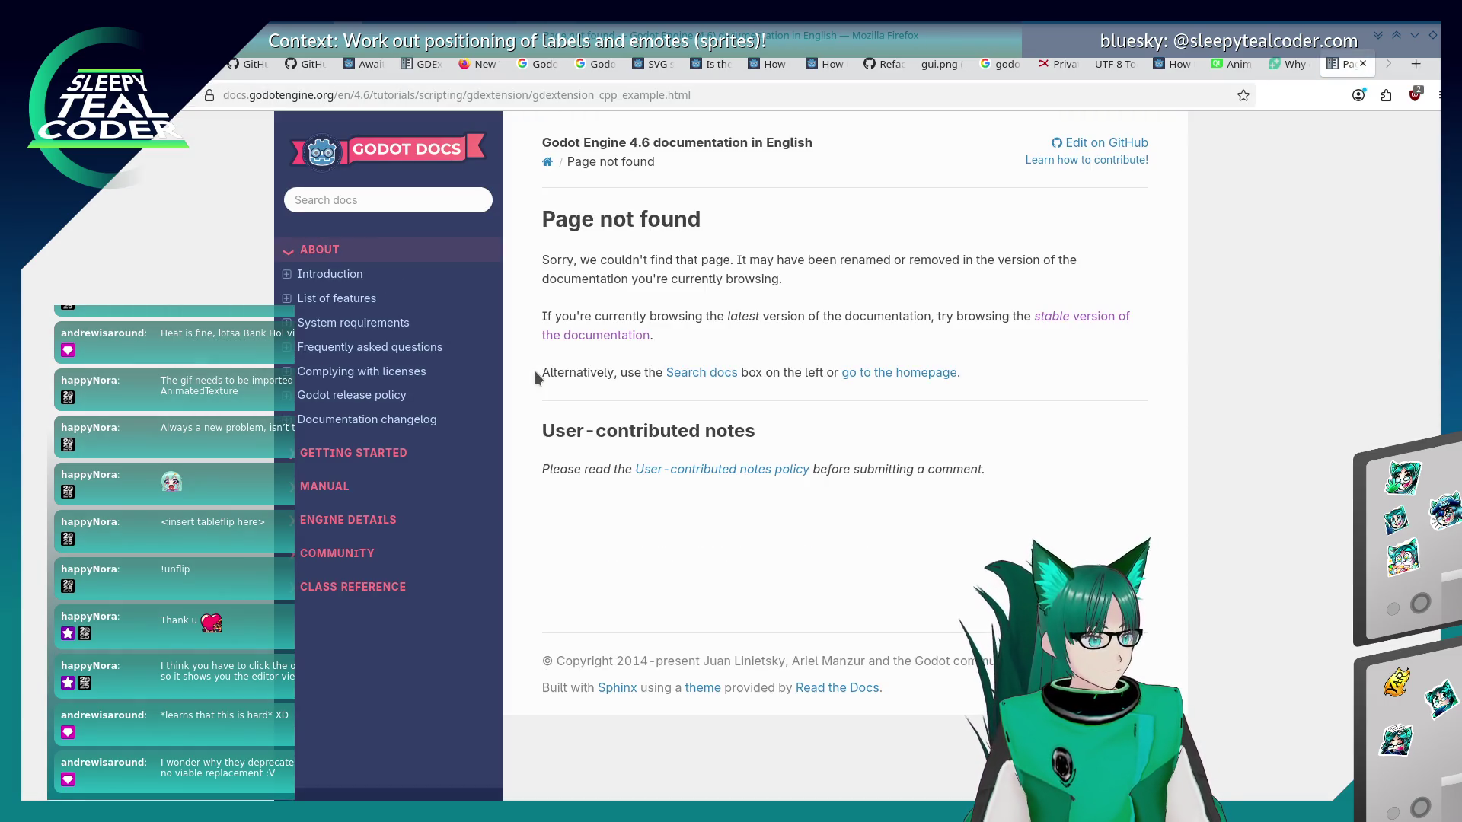
pyautogui.hotkey('alt', 'Left')
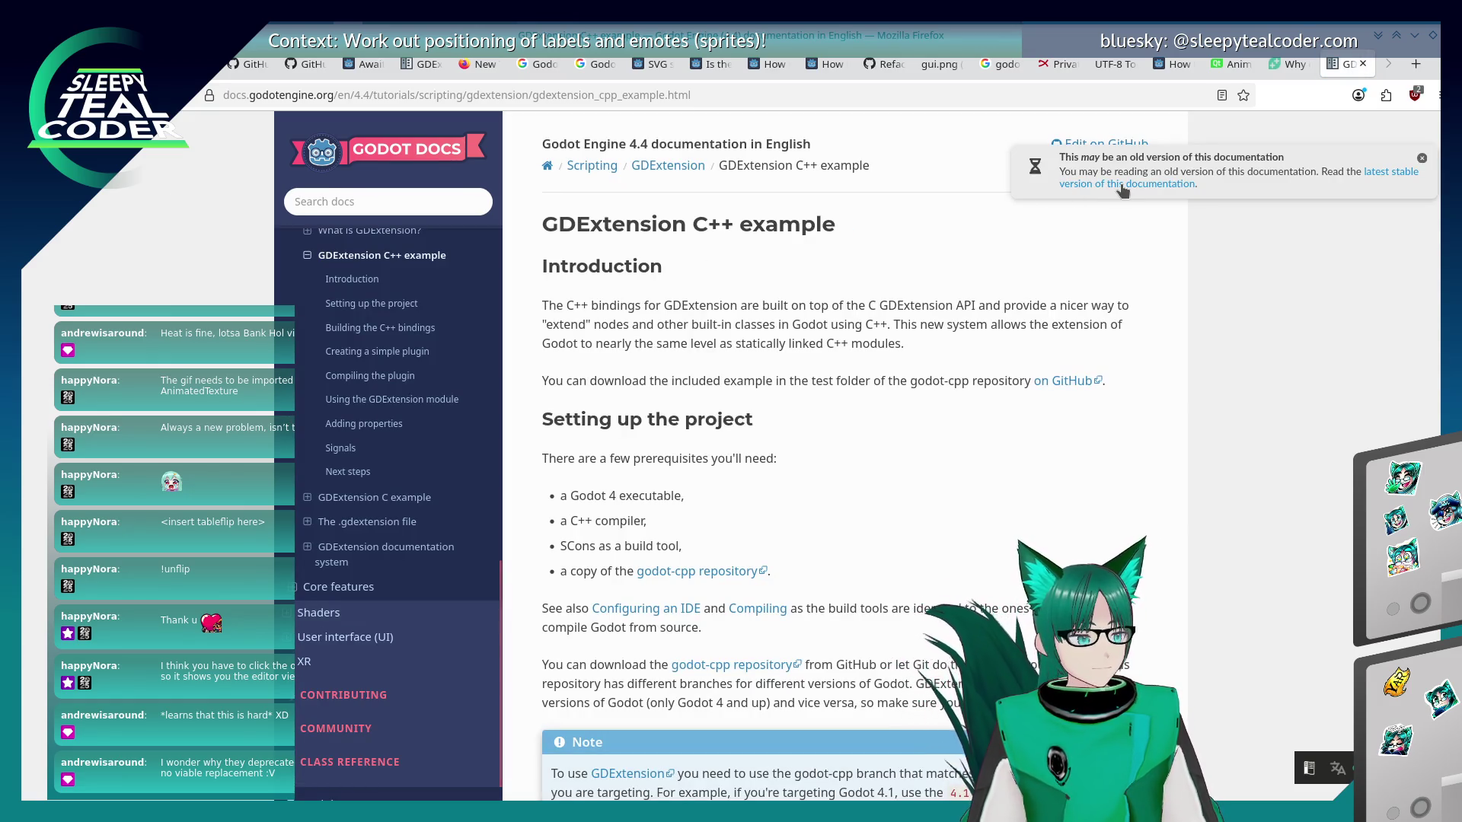
pyautogui.click(1123, 189)
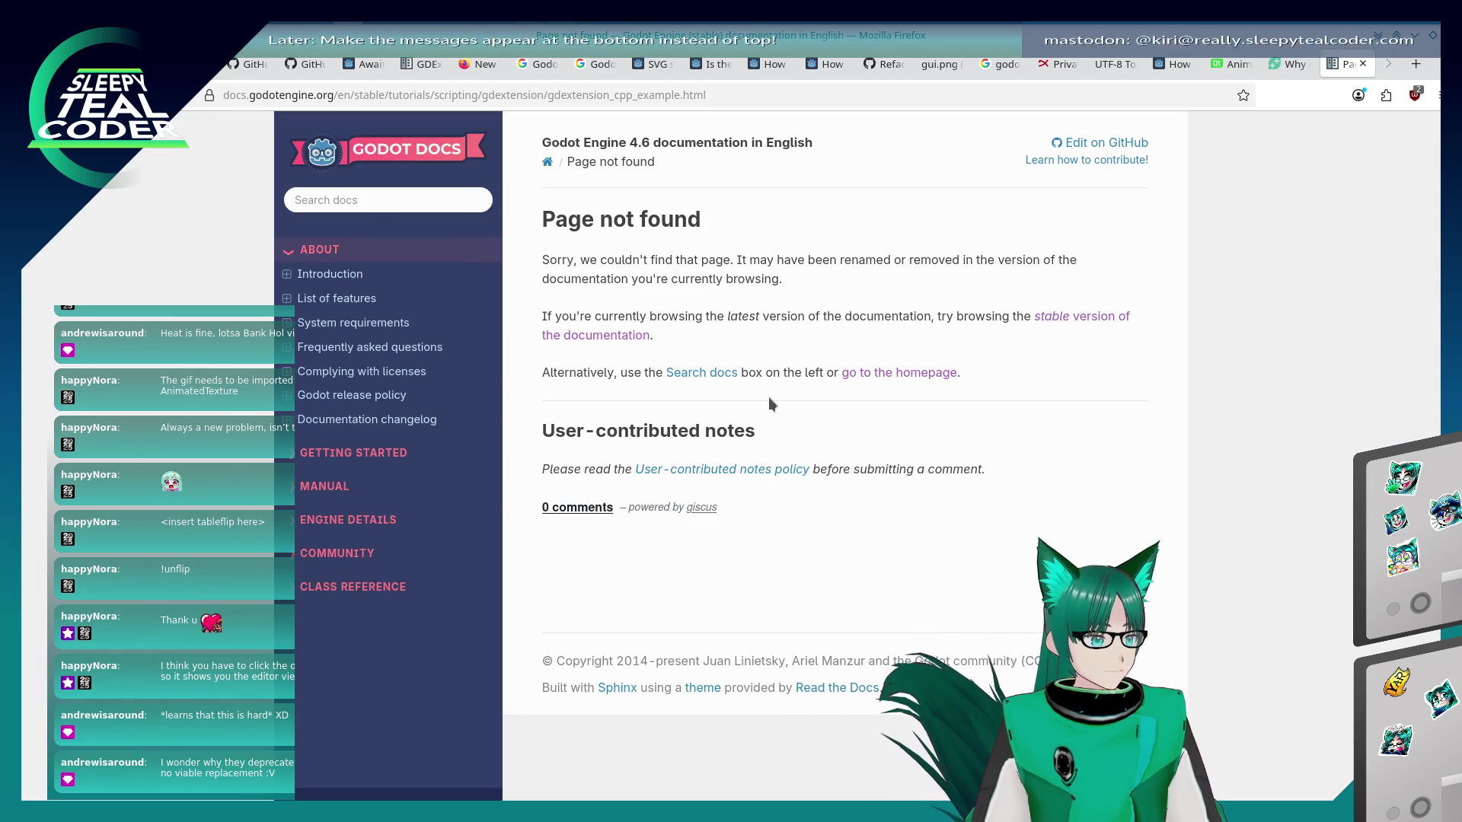
pyautogui.click(367, 191)
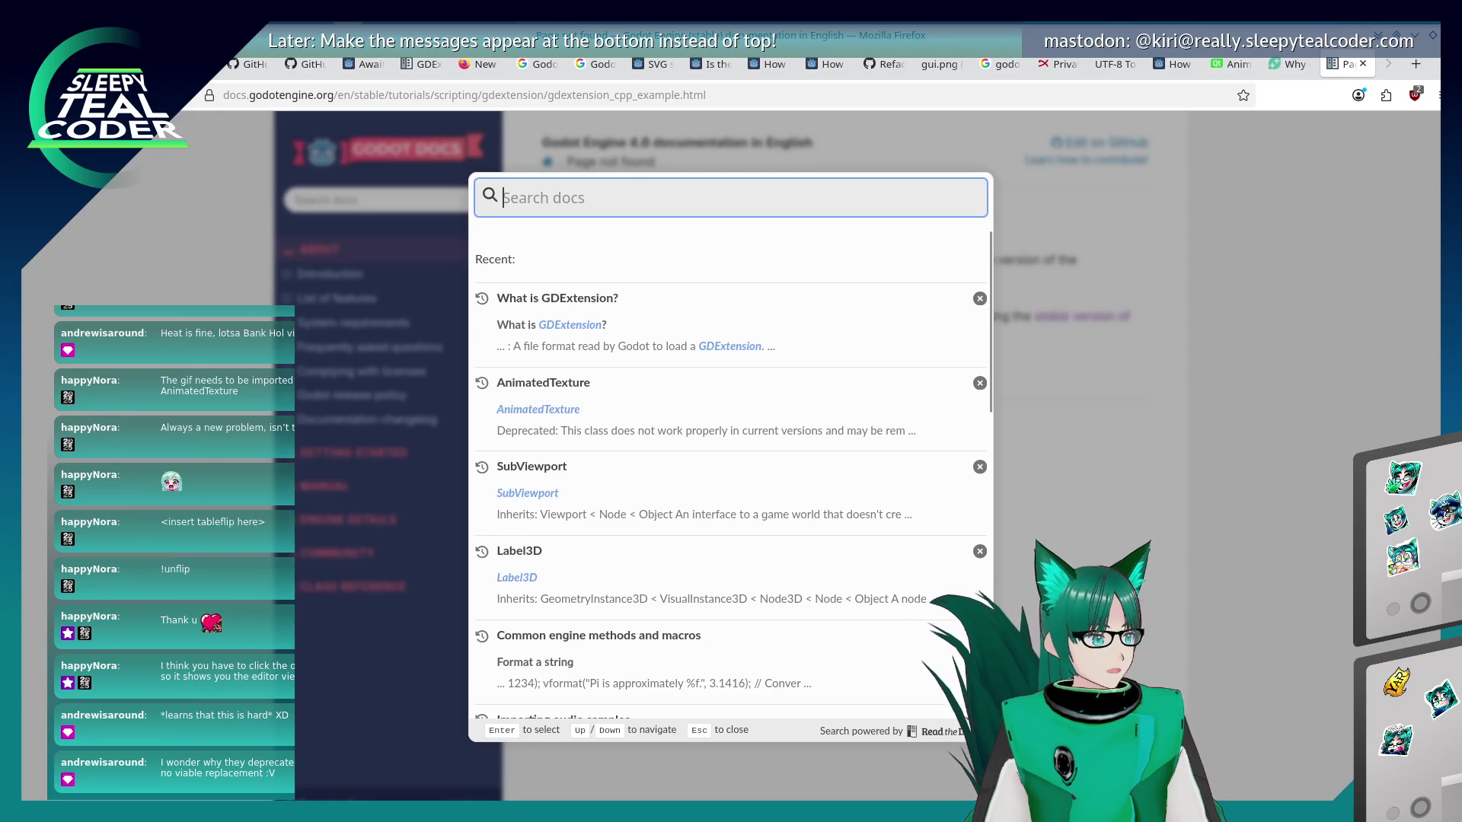
pyautogui.click(164, 96)
# Scroll through the 4.4 C++ example, then open the GDExtension documentation system page.
pyautogui.scroll(-3, 621, 367)
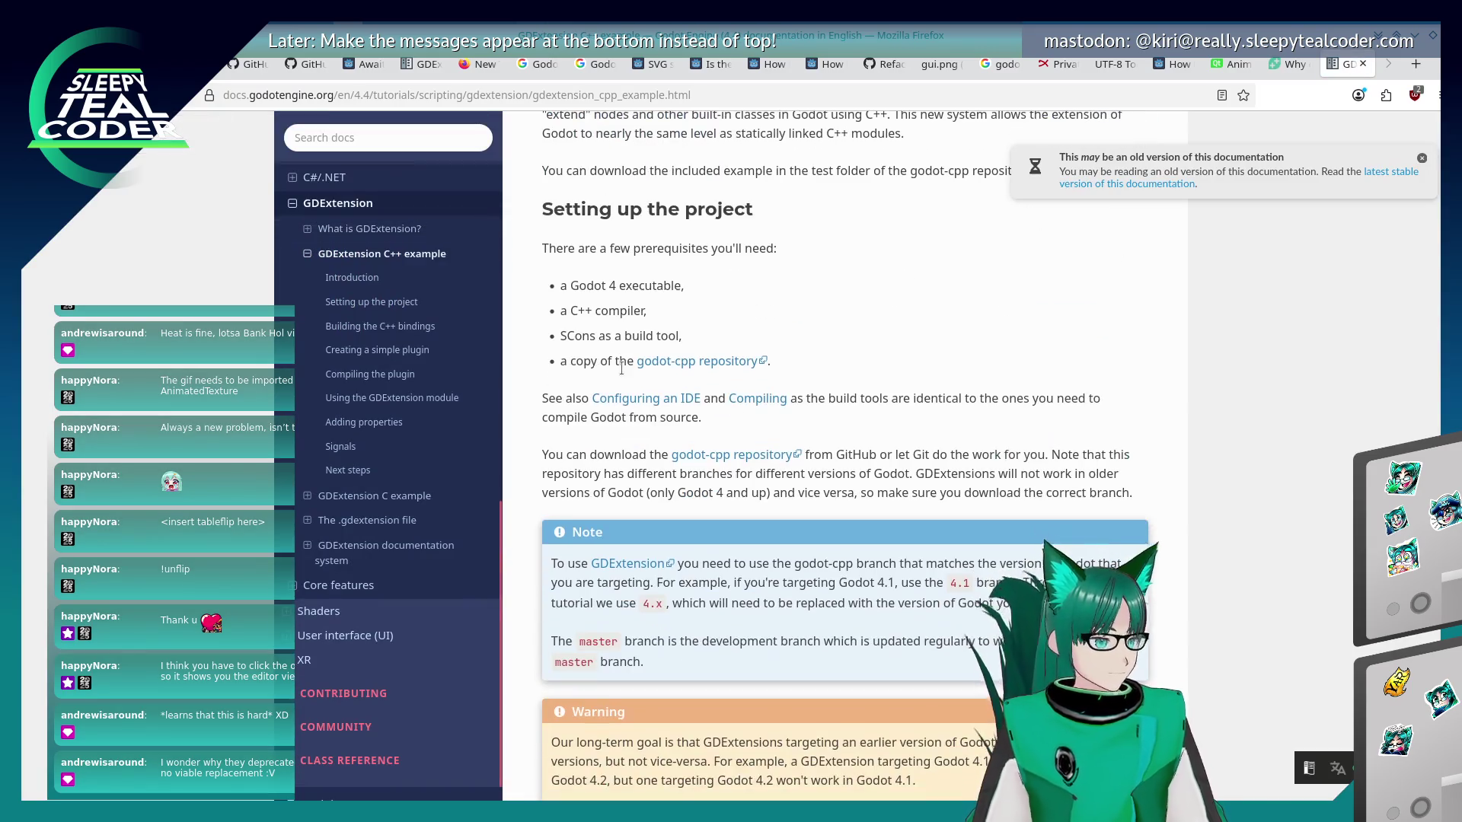
pyautogui.scroll(-4, 621, 368)
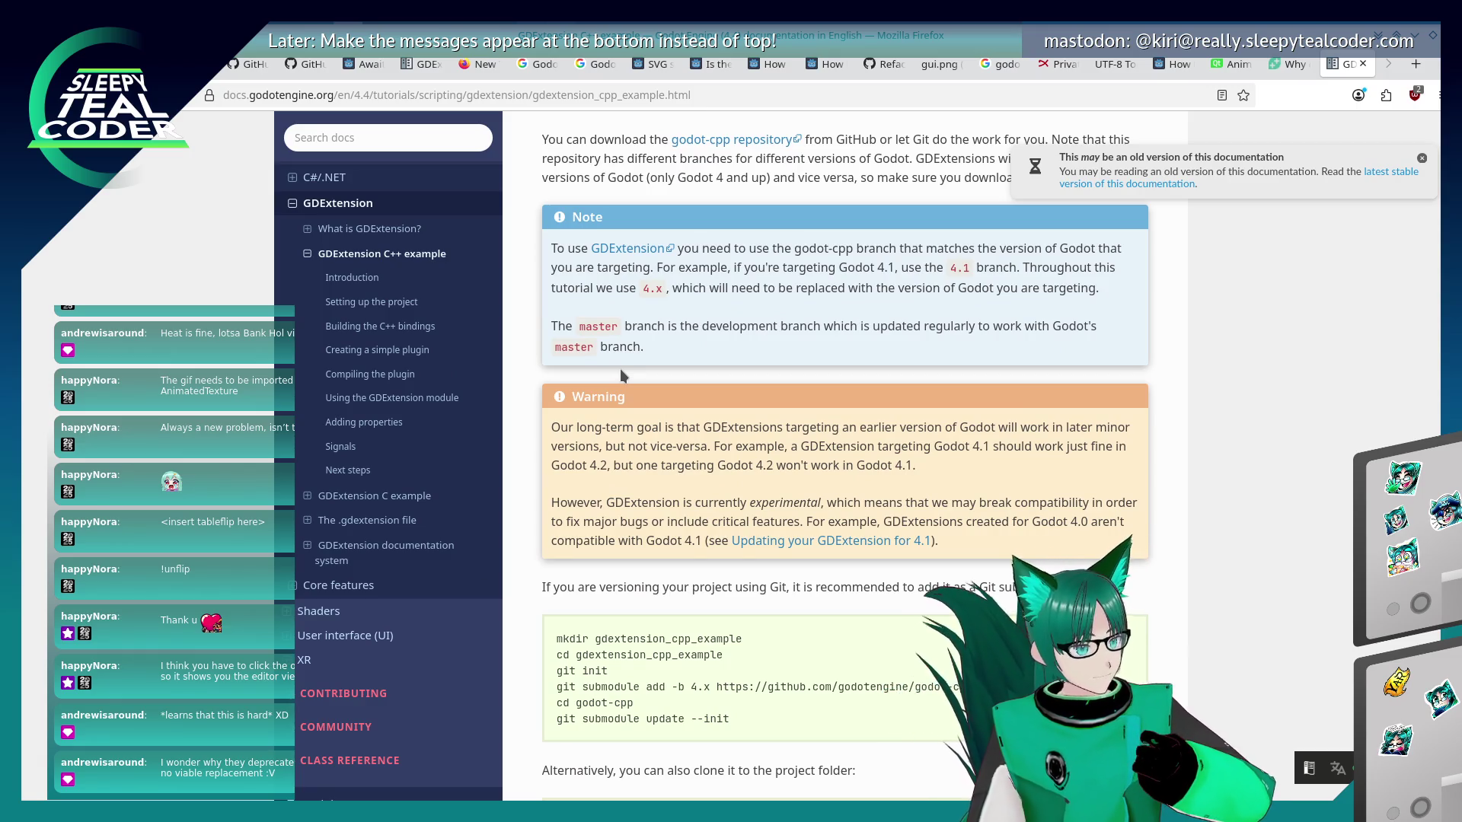
pyautogui.scroll(-2, 642, 422)
pyautogui.scroll(-2, 642, 423)
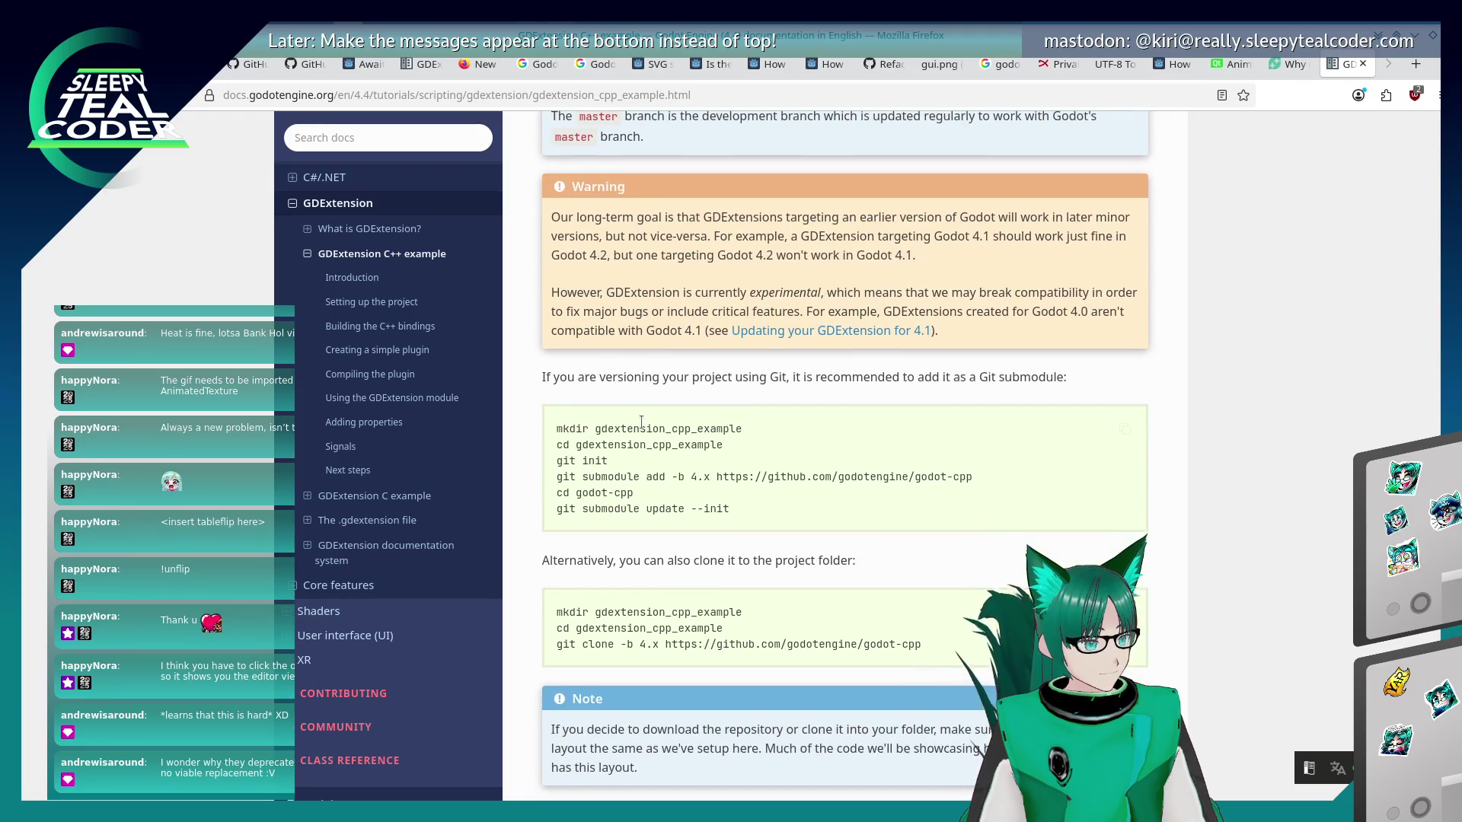
pyautogui.scroll(-2, 642, 423)
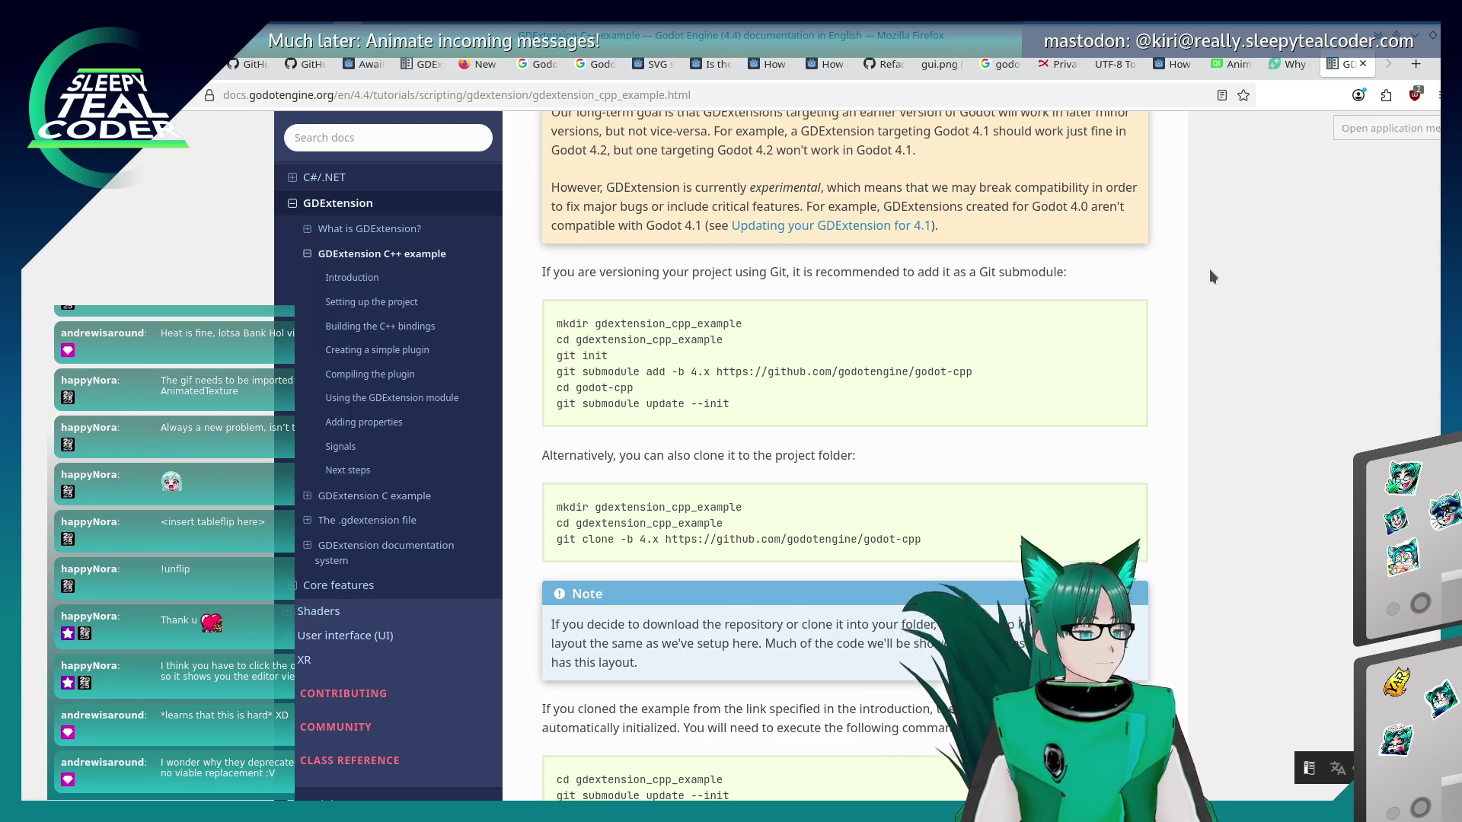
pyautogui.scroll(-4, 1113, 338)
pyautogui.scroll(-4, 976, 418)
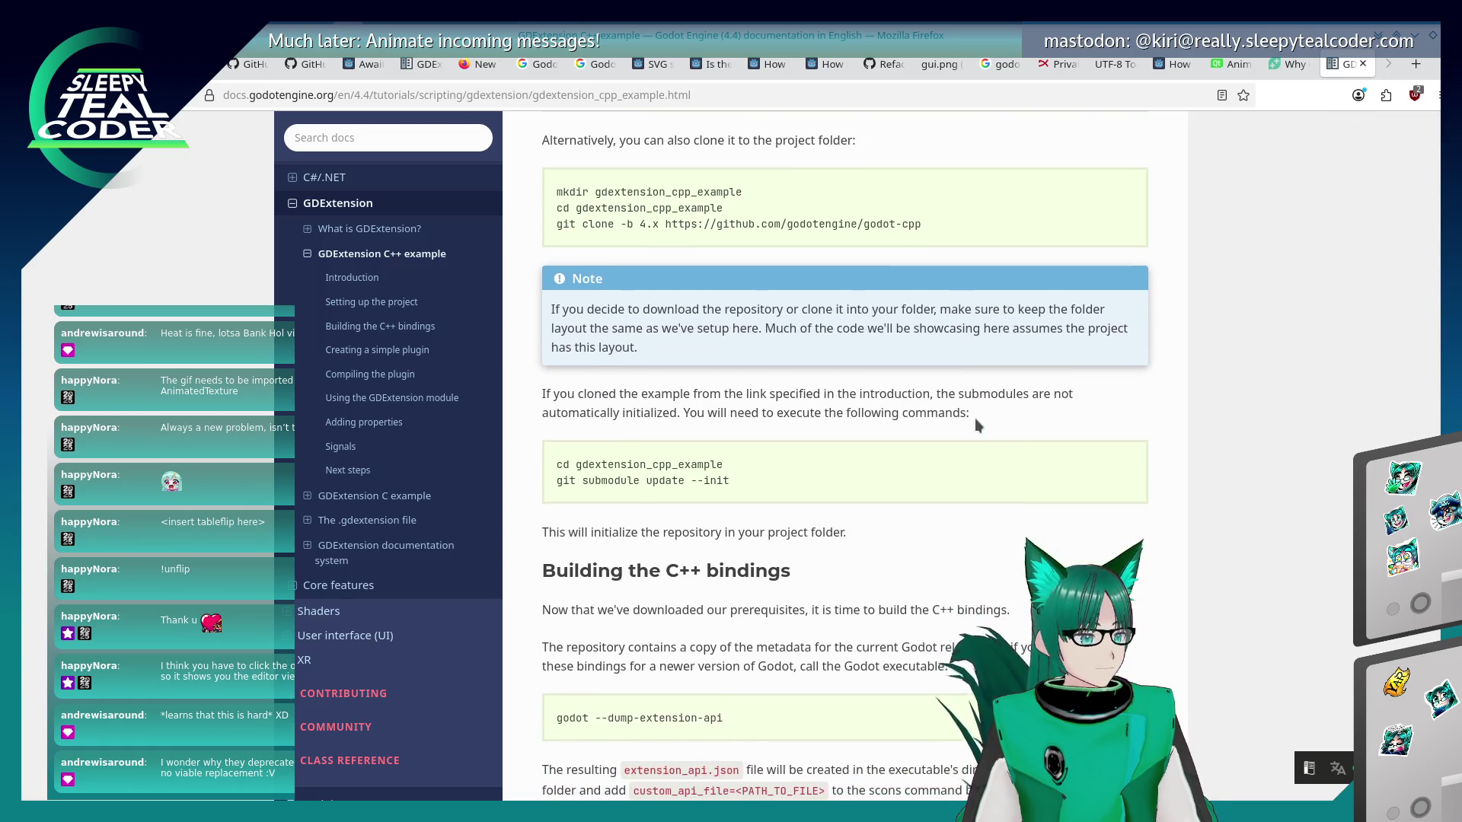
pyautogui.scroll(5, 974, 418)
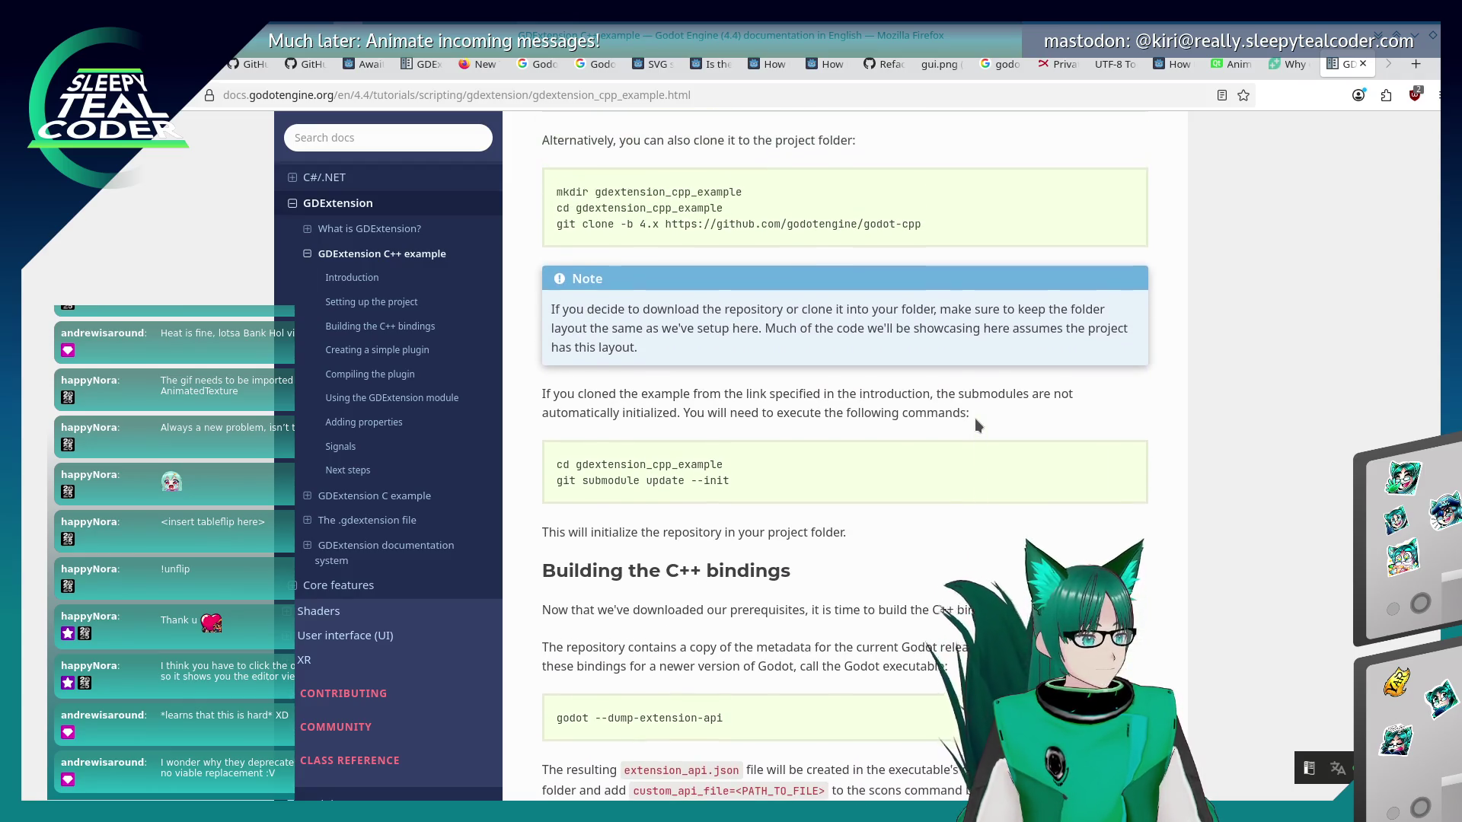
pyautogui.scroll(-7, 974, 417)
pyautogui.scroll(-6, 975, 416)
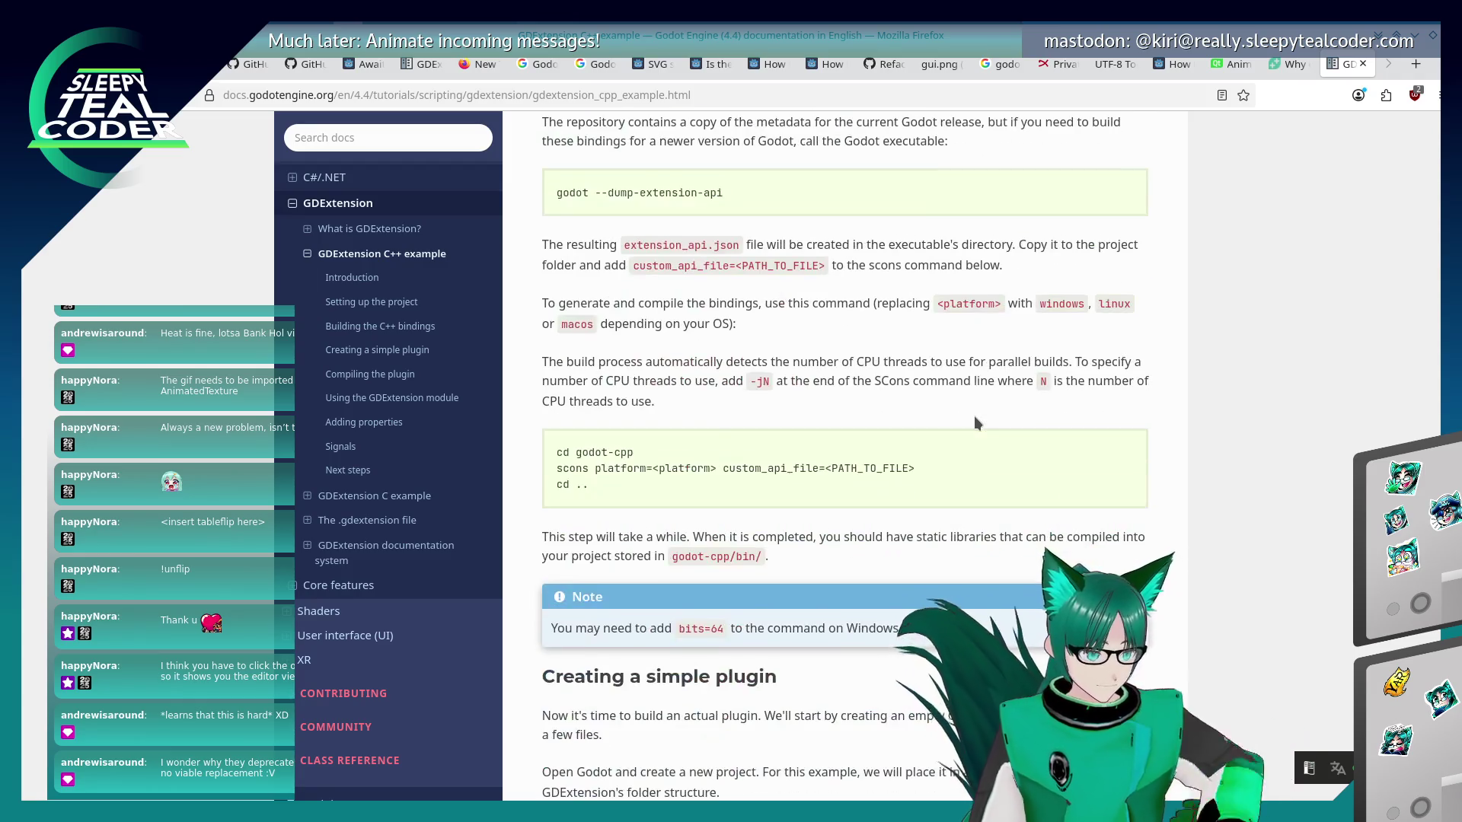
pyautogui.scroll(4, 973, 415)
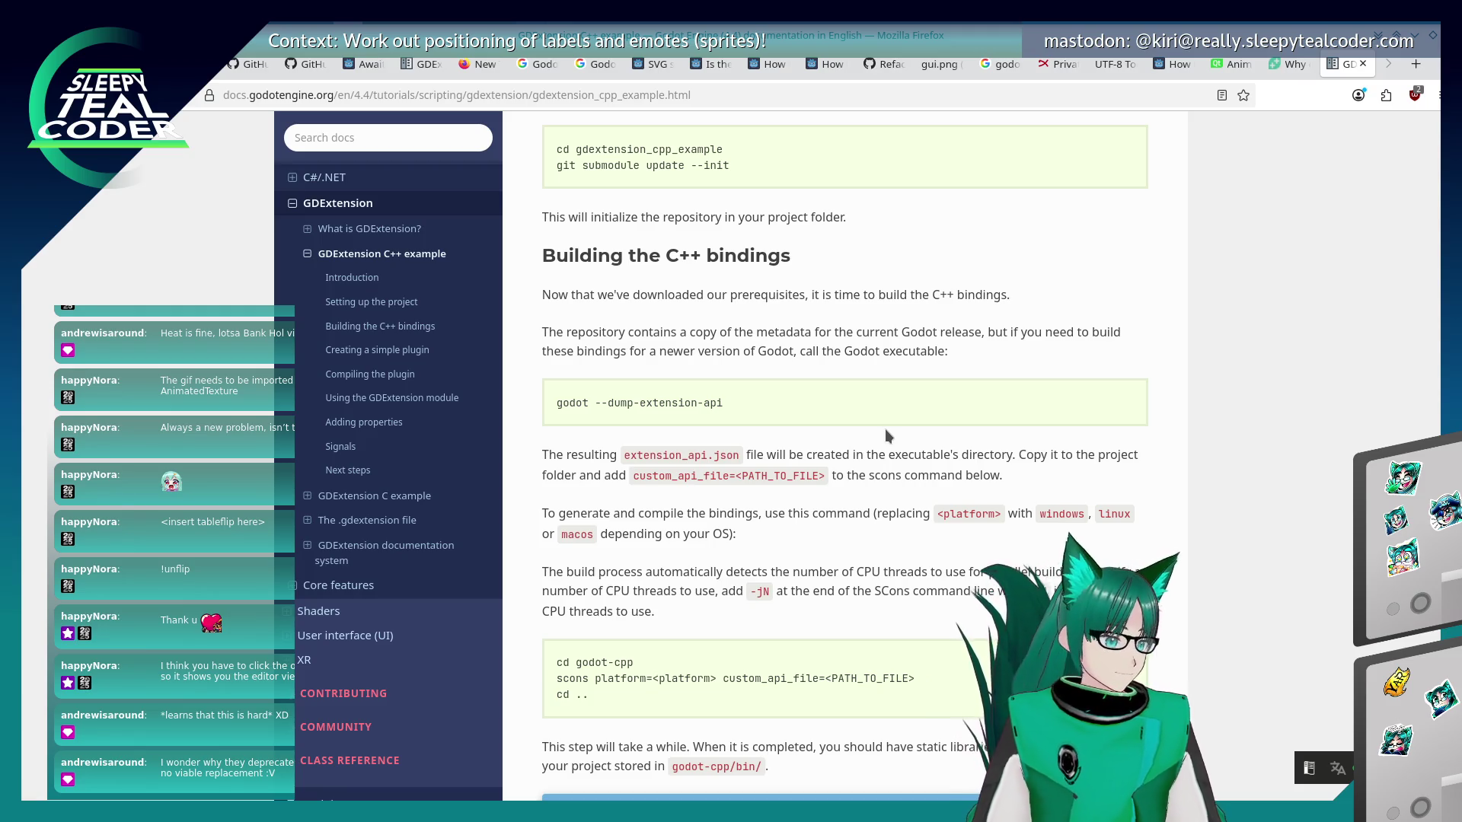
pyautogui.scroll(-8, 885, 435)
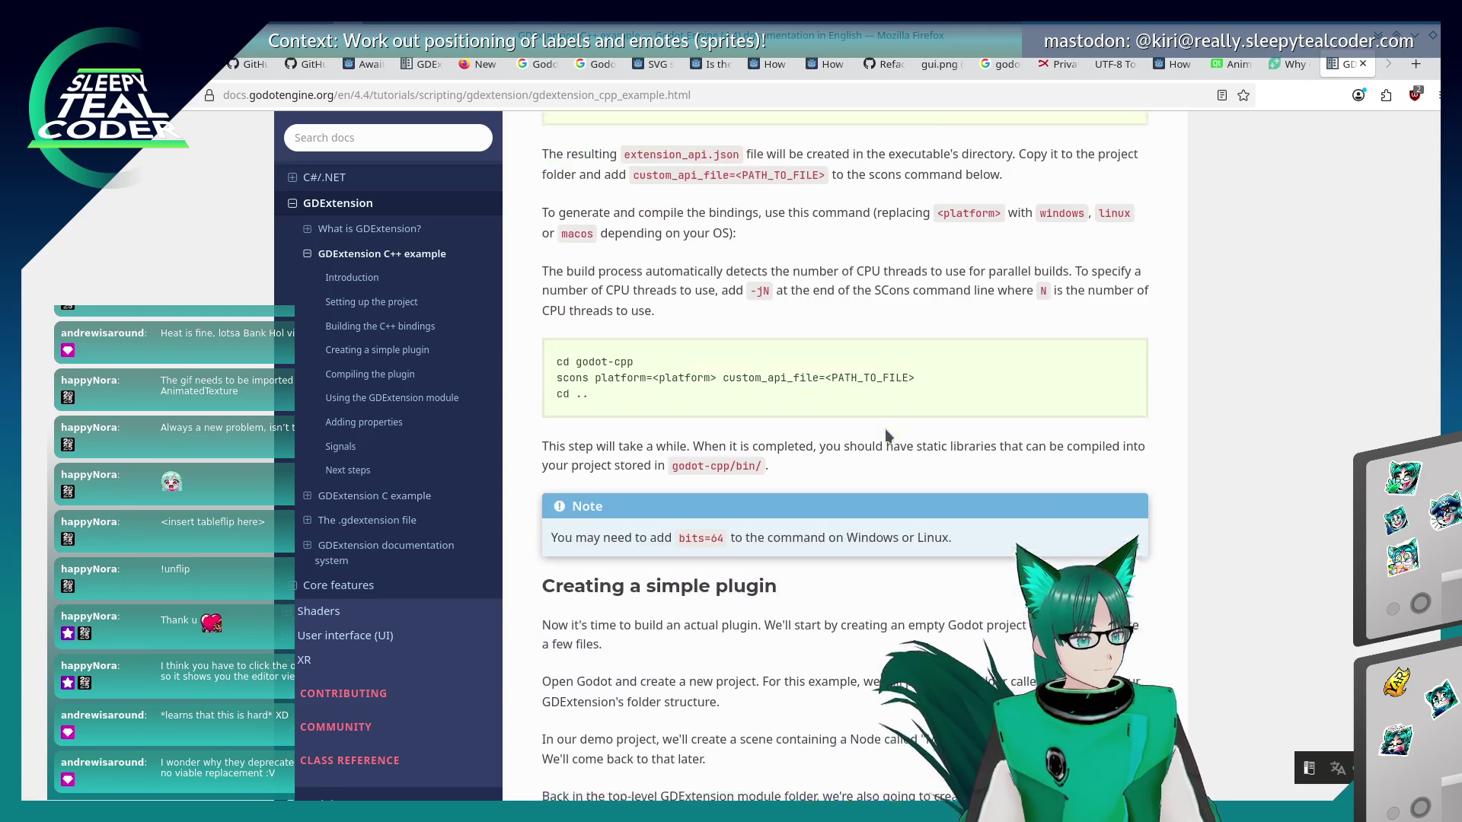
pyautogui.scroll(-10, 886, 435)
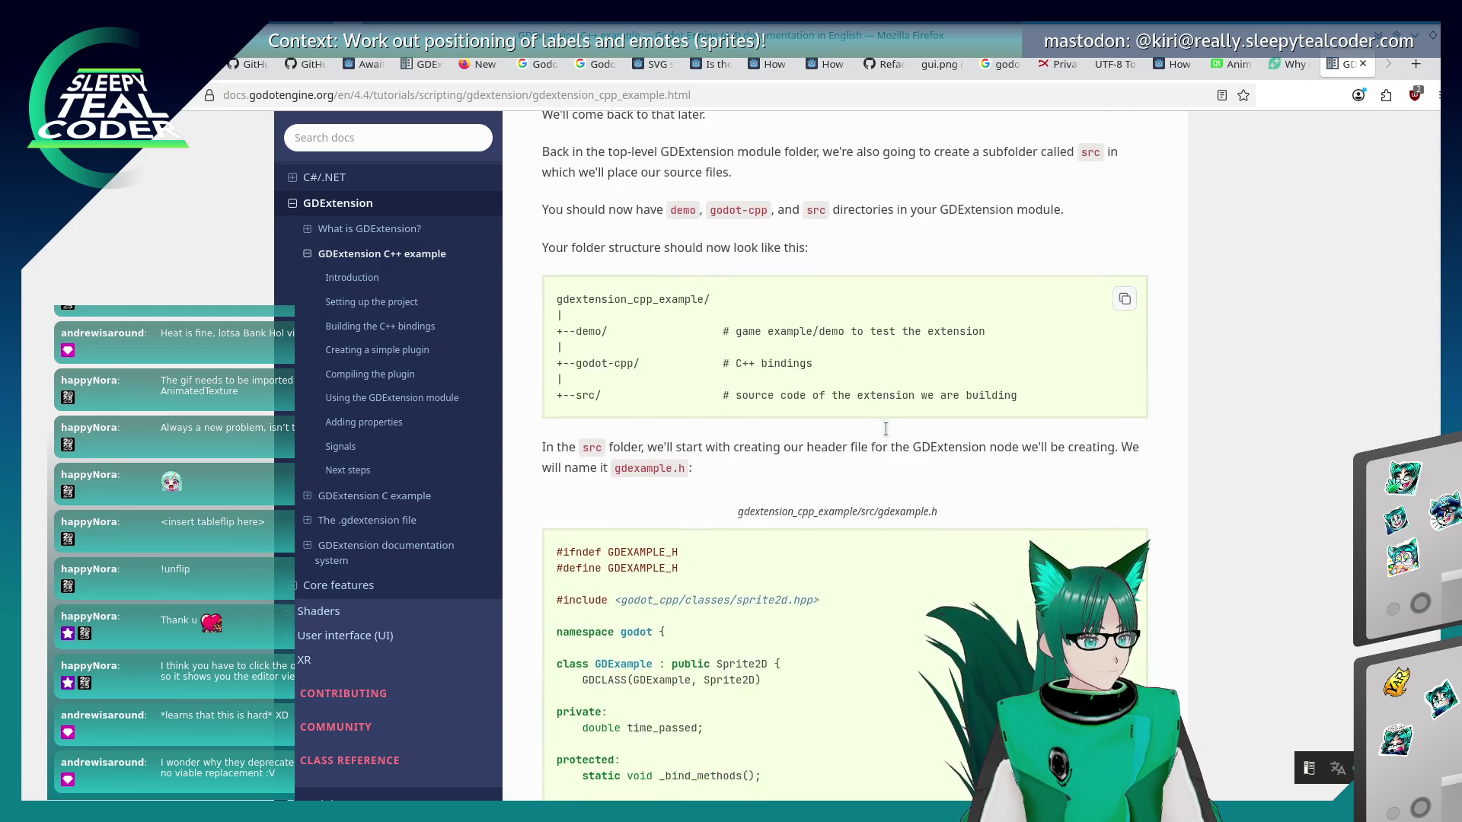
pyautogui.scroll(-12, 887, 435)
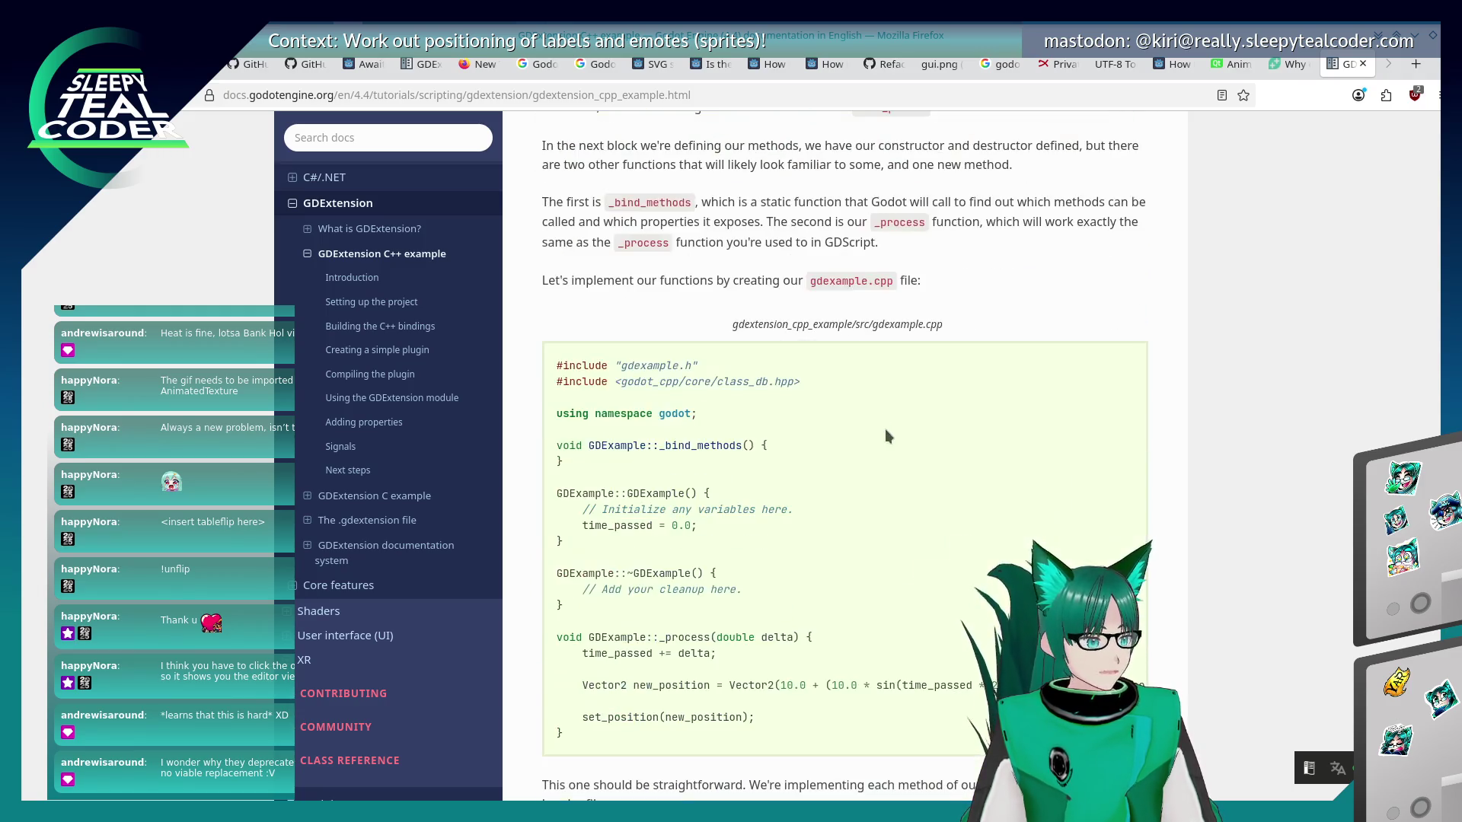
pyautogui.scroll(-3, 886, 428)
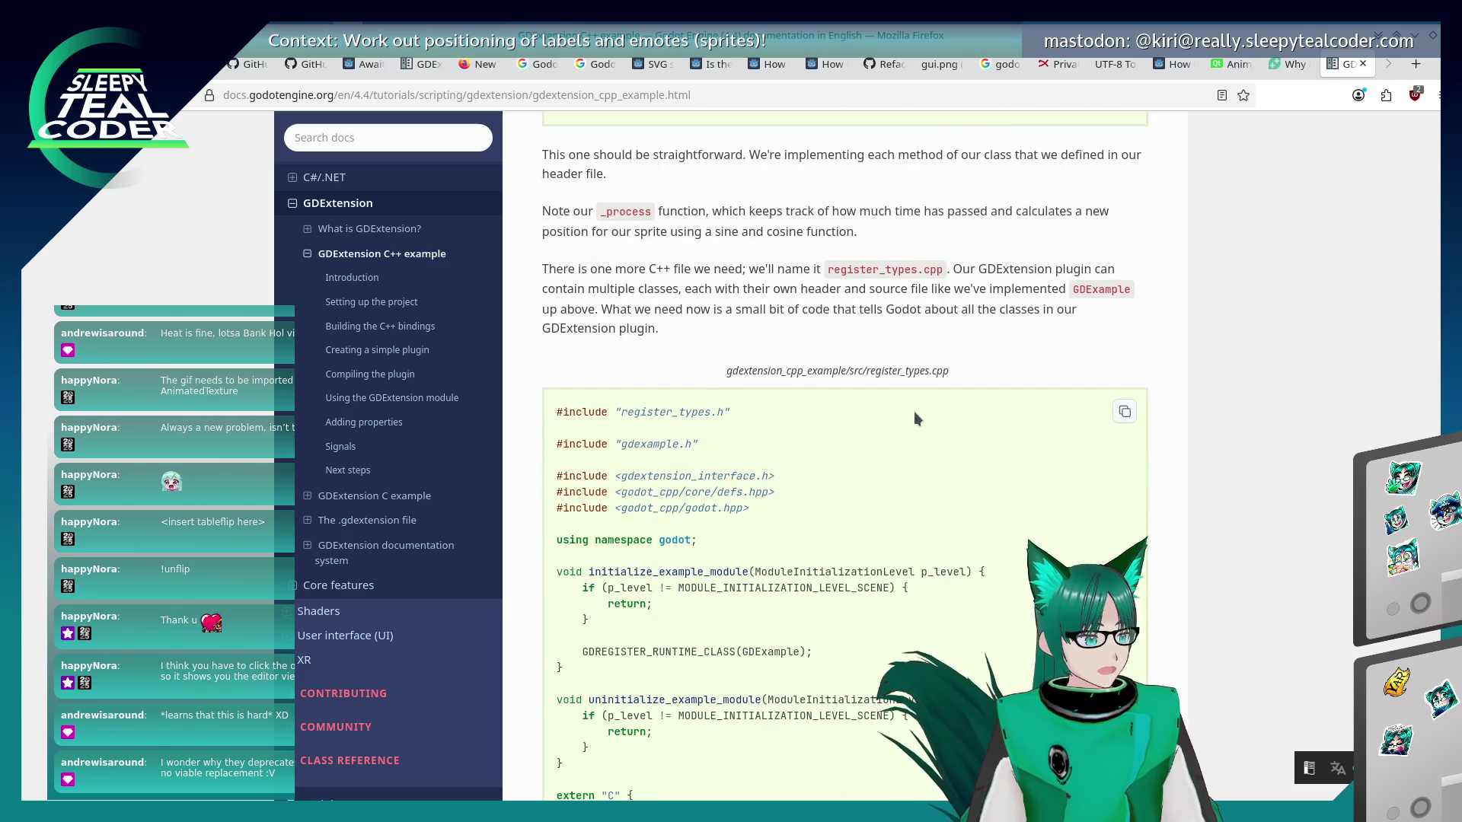
pyautogui.click(334, 548)
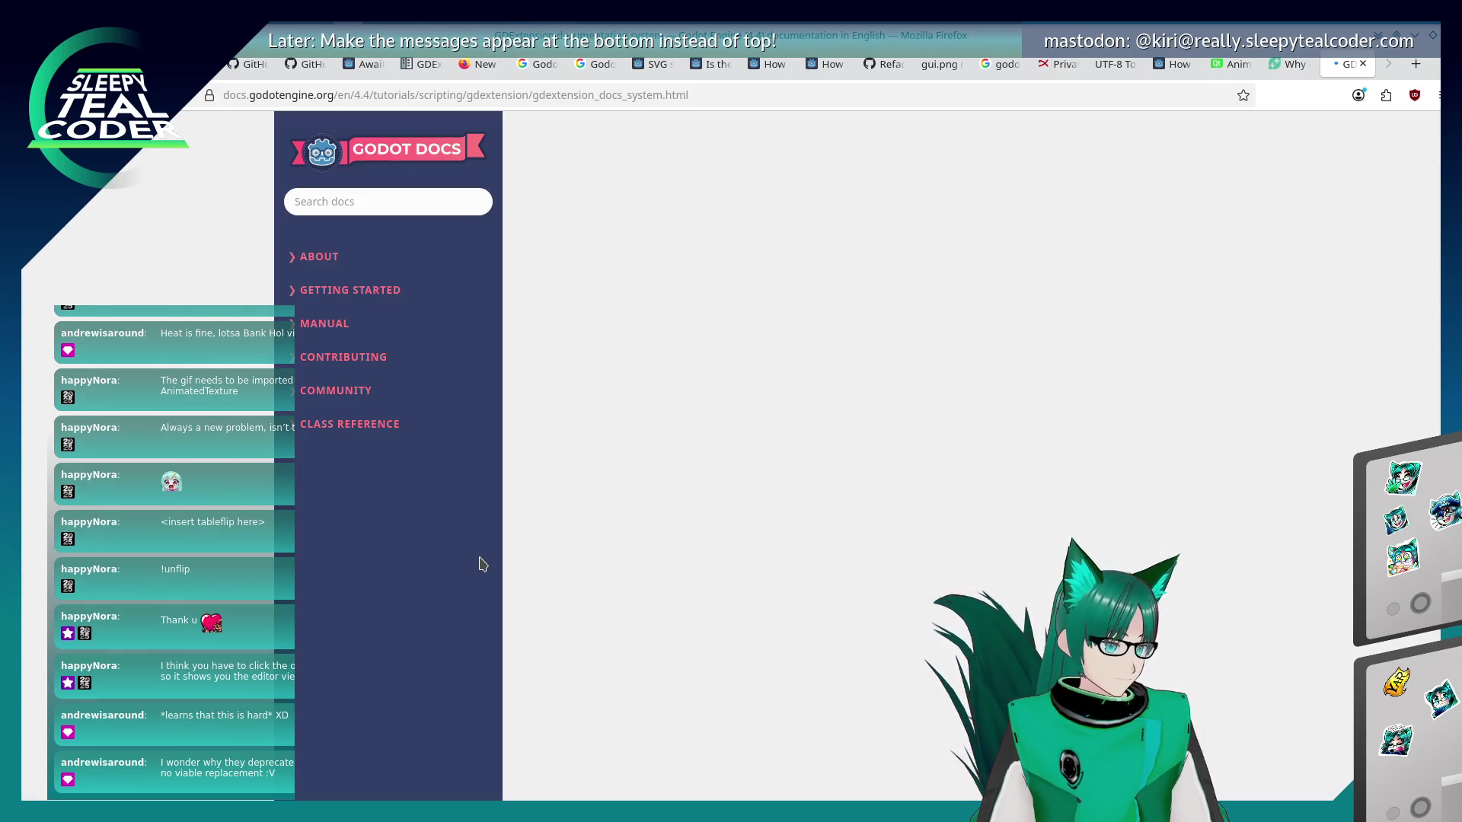
pyautogui.scroll(-10, 673, 505)
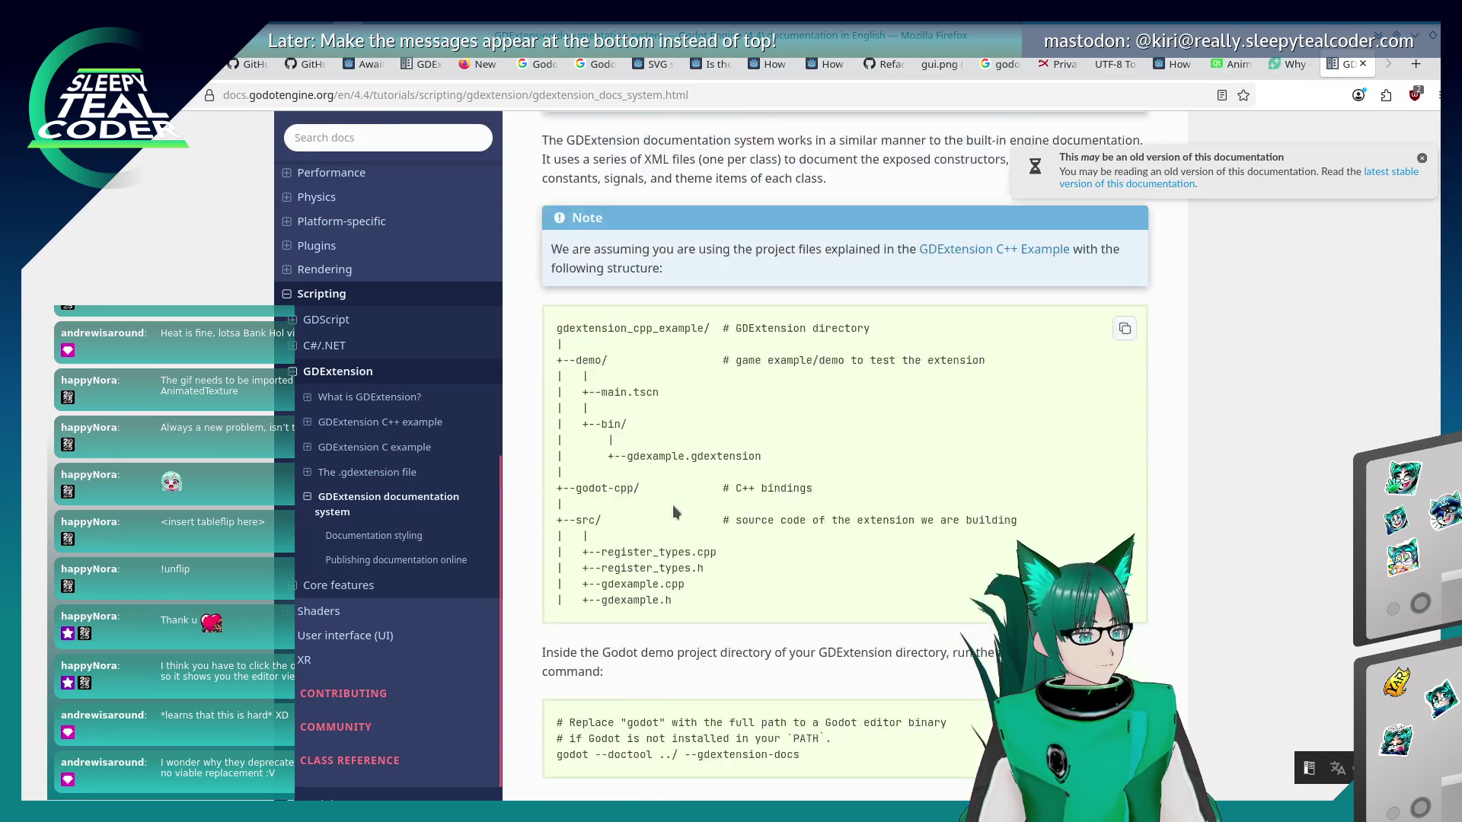
pyautogui.scroll(-12, 673, 511)
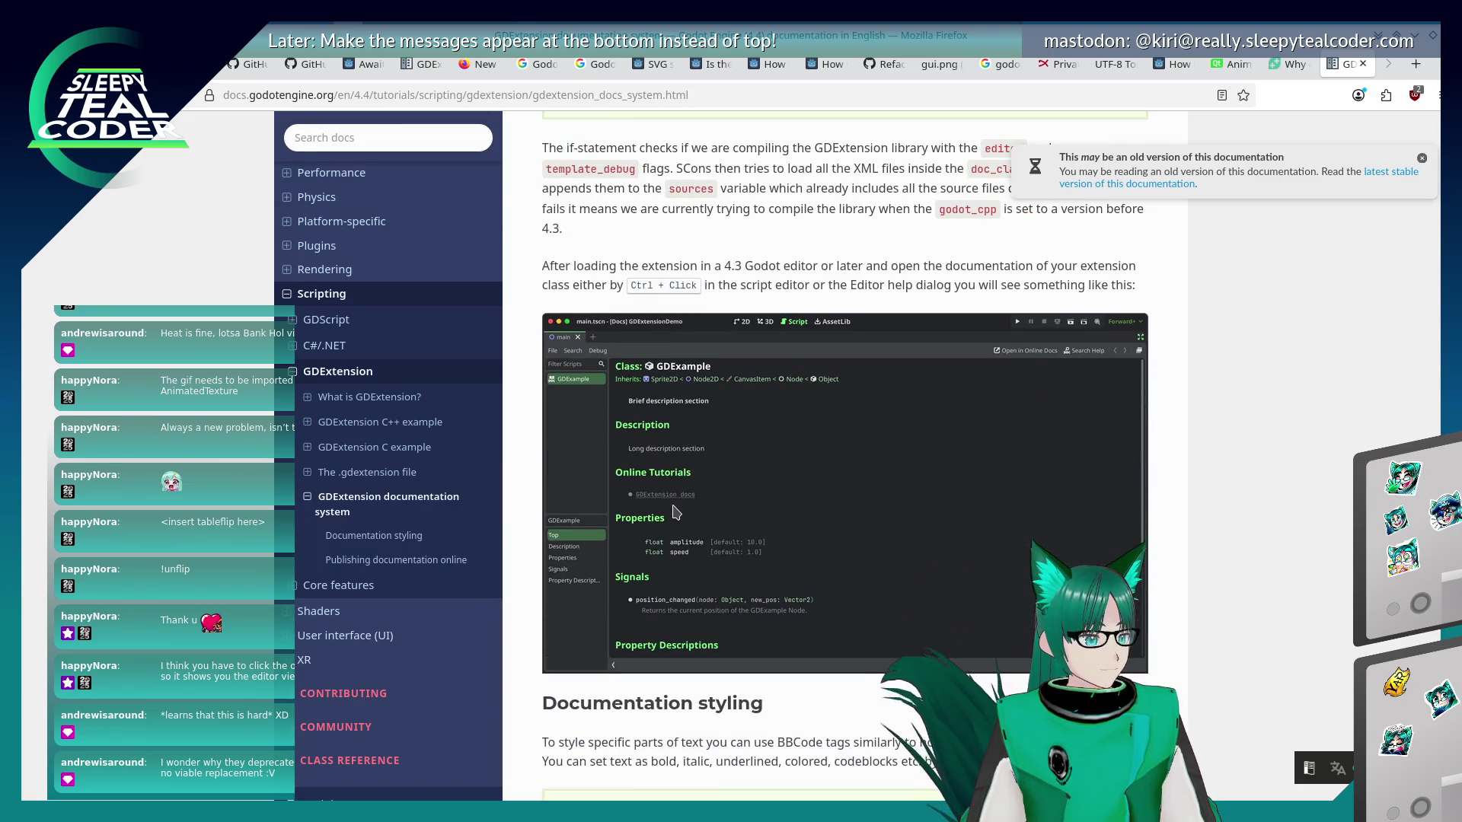
pyautogui.scroll(-13, 673, 511)
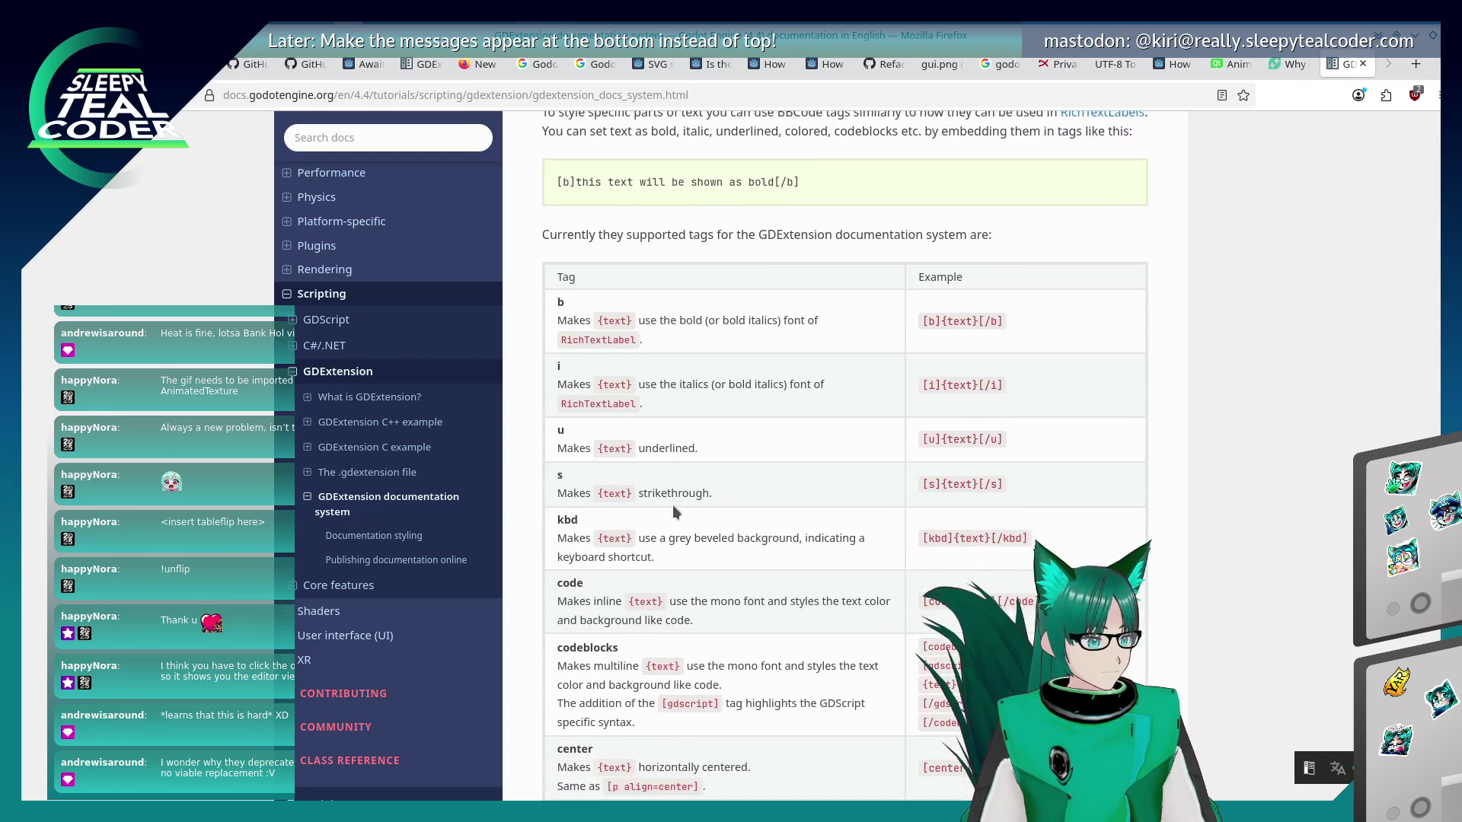
pyautogui.scroll(-3, 673, 504)
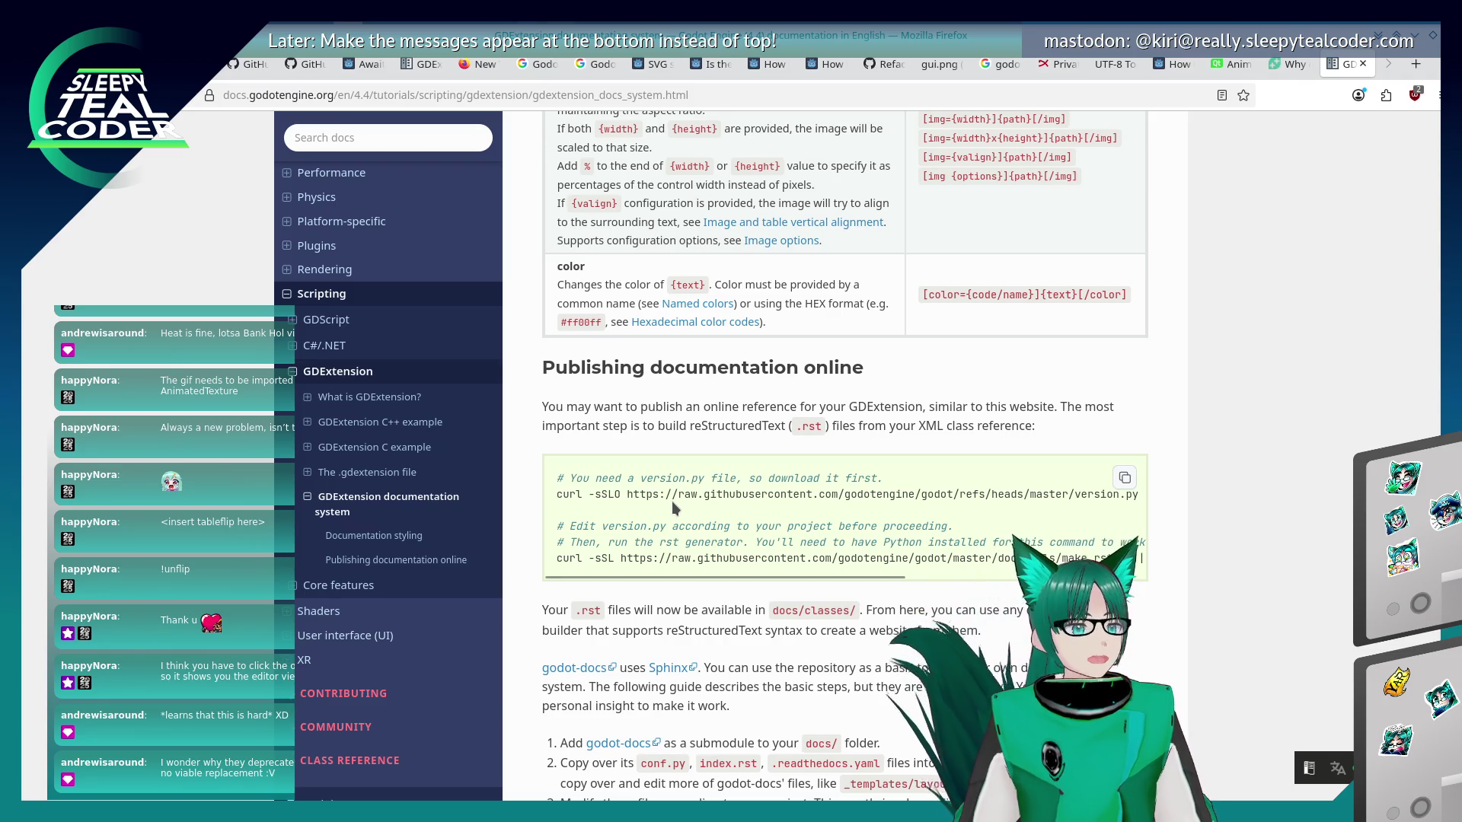
pyautogui.scroll(-5, 671, 501)
pyautogui.scroll(-5, 672, 501)
pyautogui.scroll(10, 672, 505)
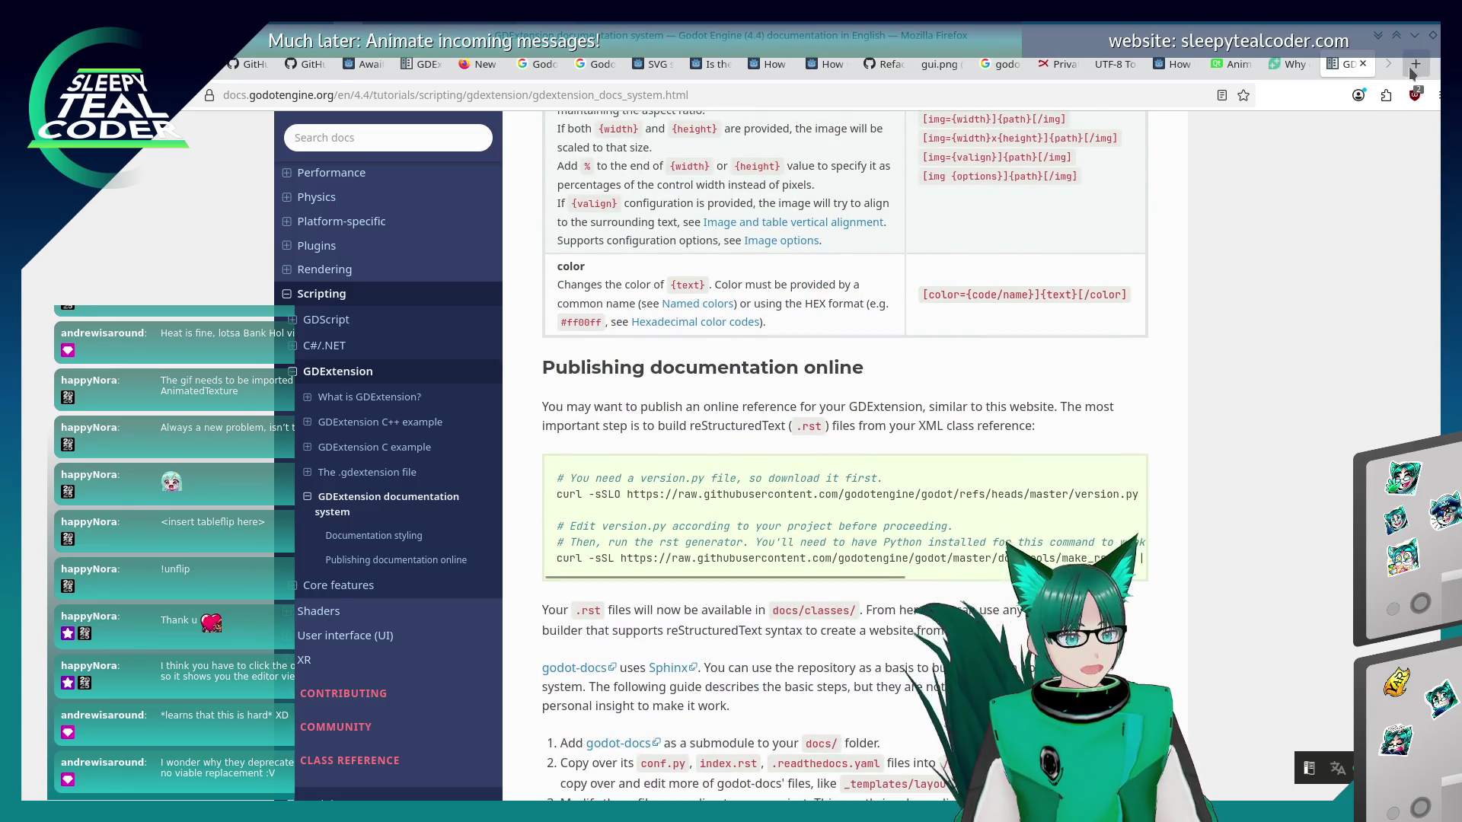
pyautogui.click(1413, 65)
pyautogui.click(922, 90)
# Try github.com/godot/godot, then change the address to github.com/godotjs.
pyautogui.write('godot/')
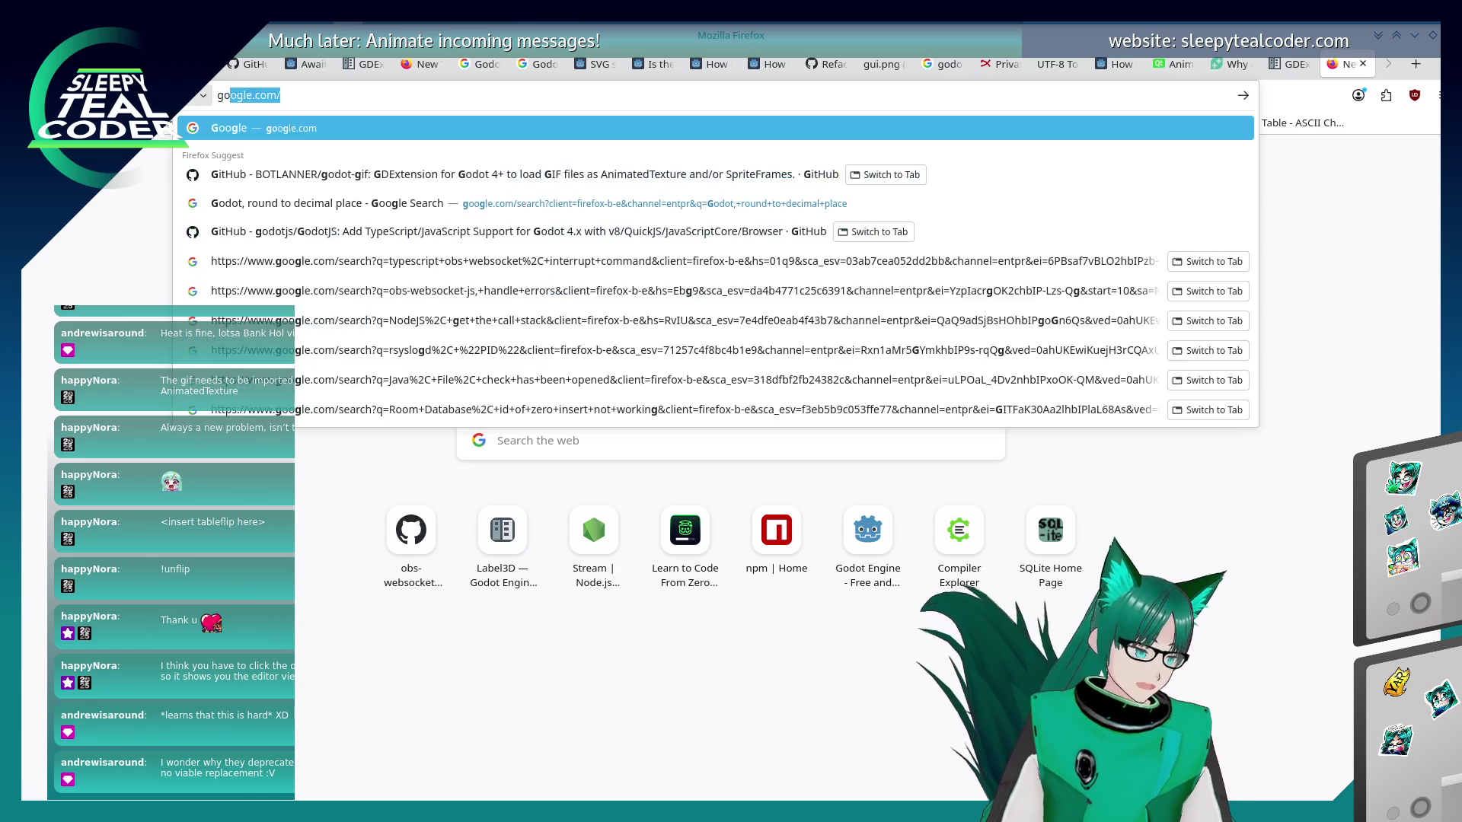
pyautogui.write('github.com')
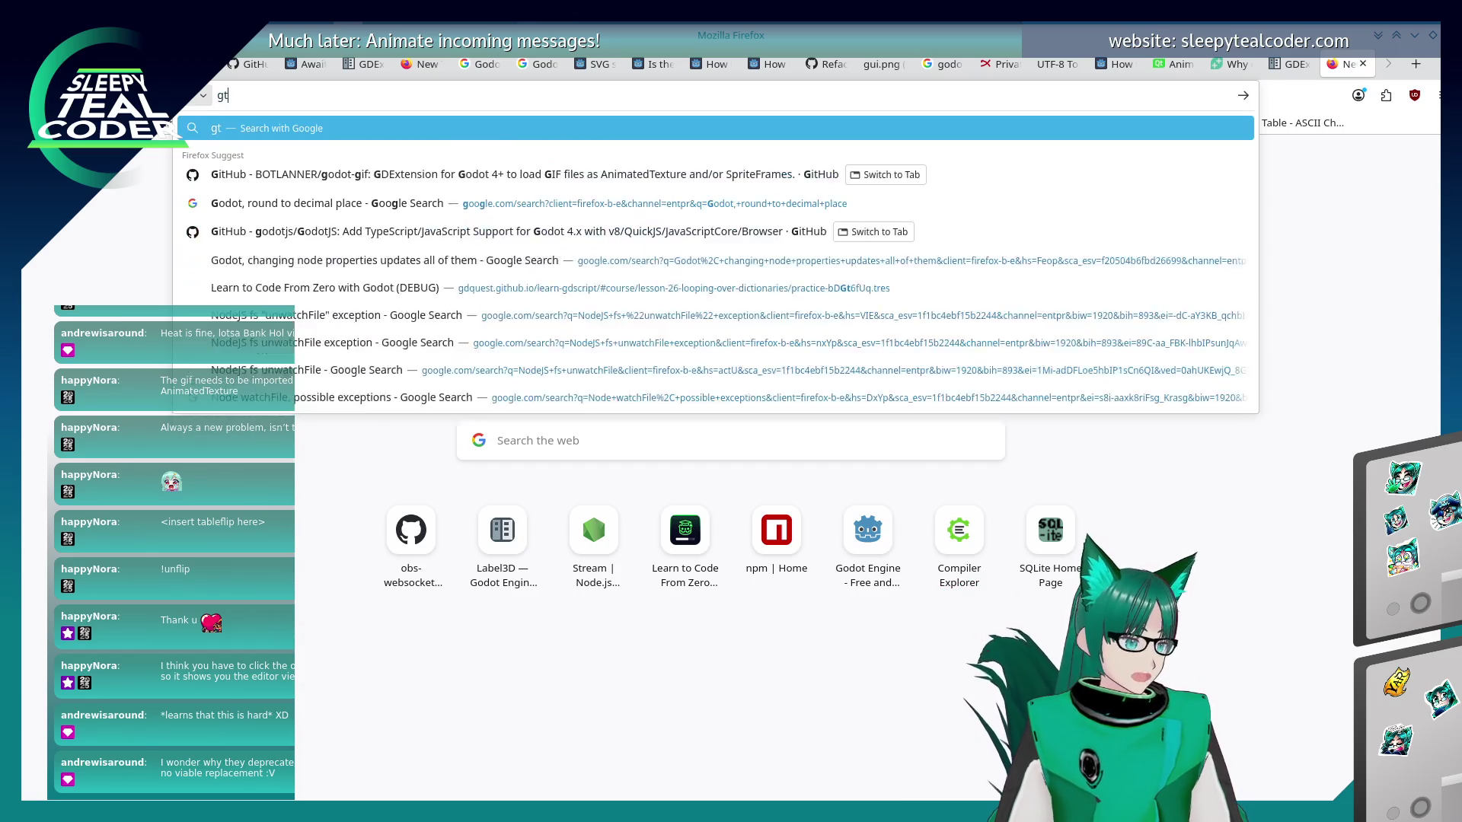
pyautogui.write('/g')
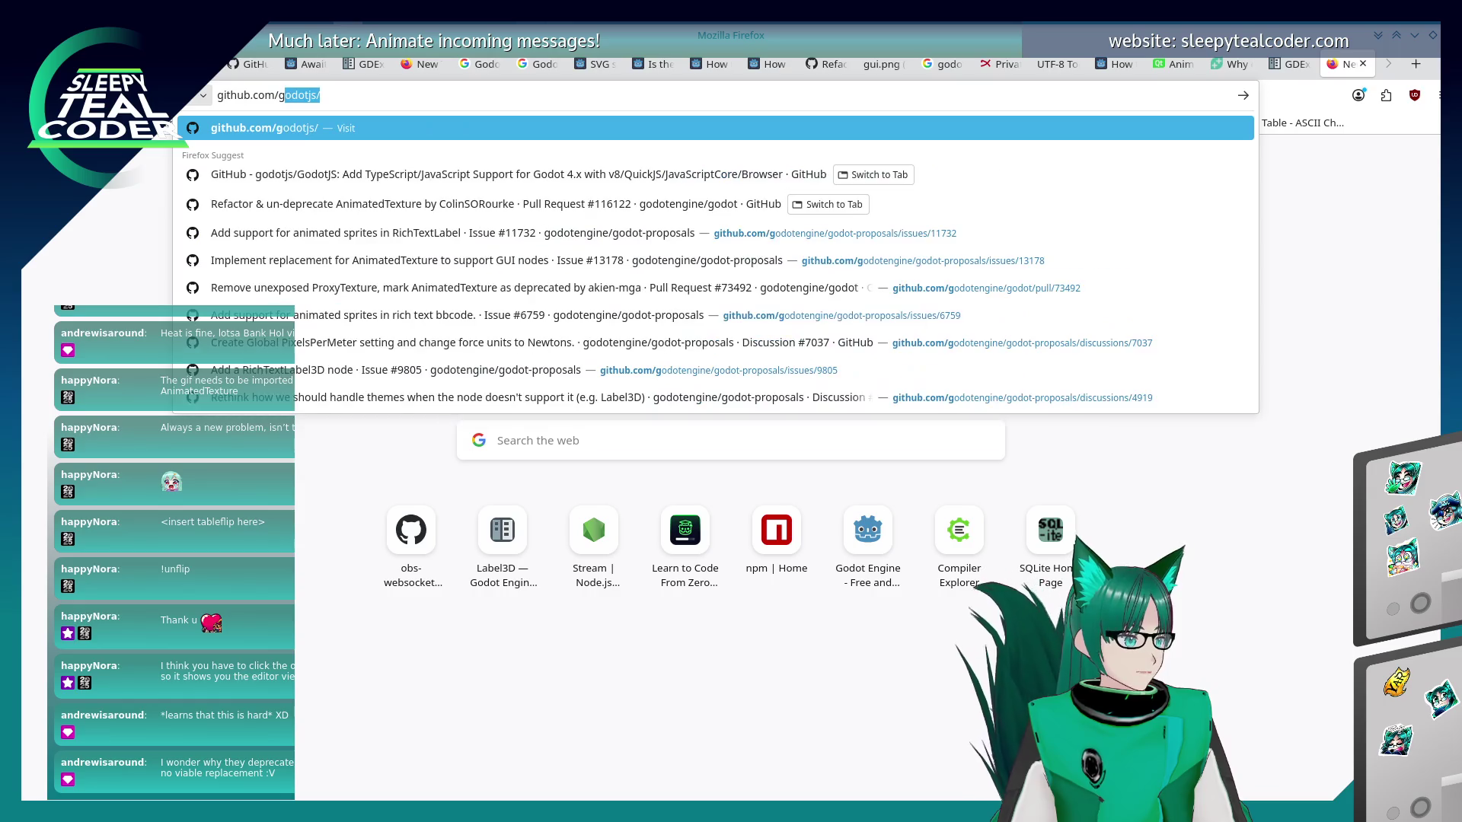
pyautogui.write('odot/godot')
pyautogui.press('Return')
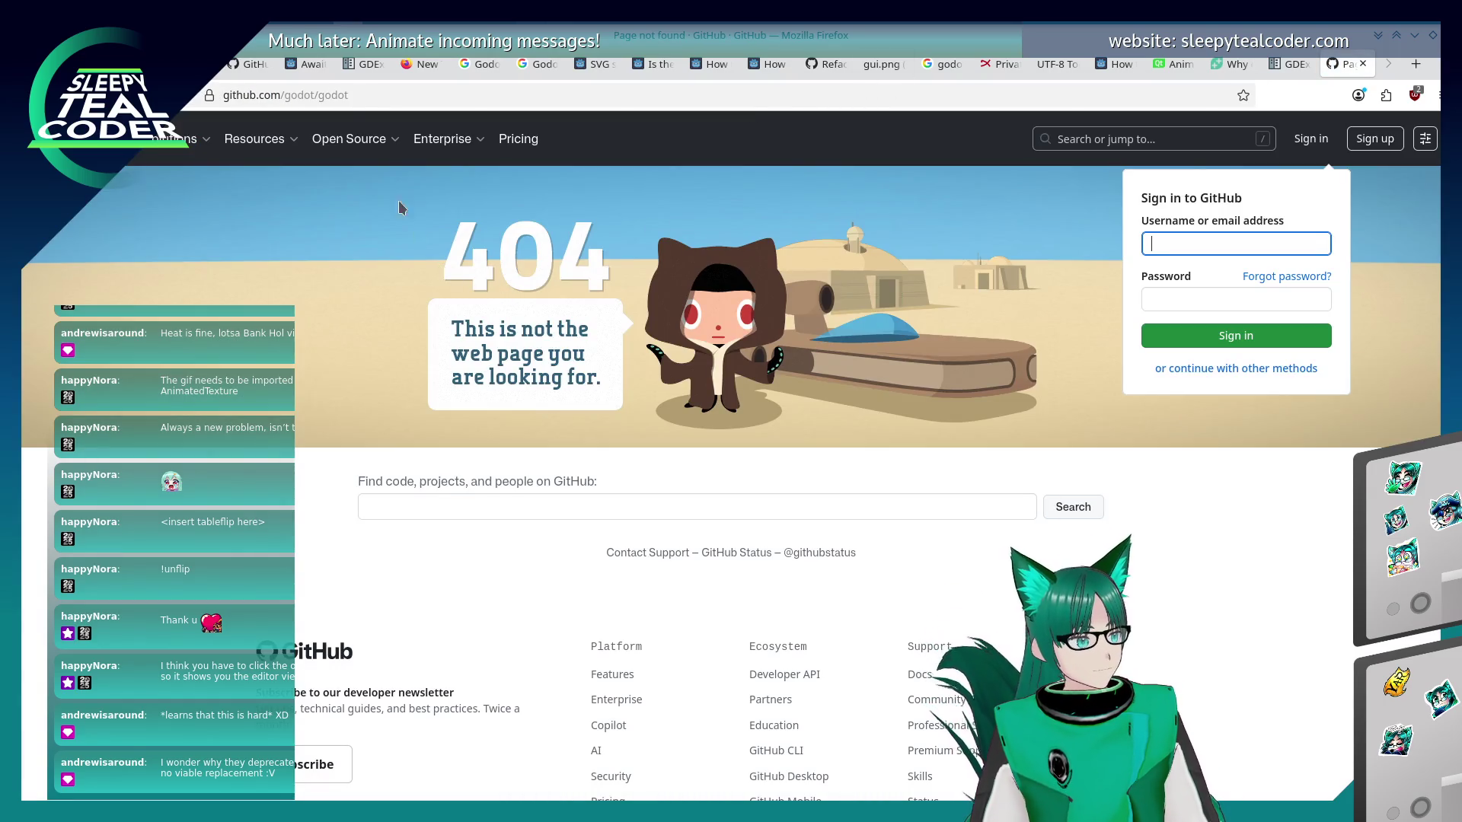
pyautogui.click(321, 93)
pyautogui.click(344, 93)
pyautogui.hotkey('shift', 'End')
pyautogui.write('tjs/')
pyautogui.press('Return')
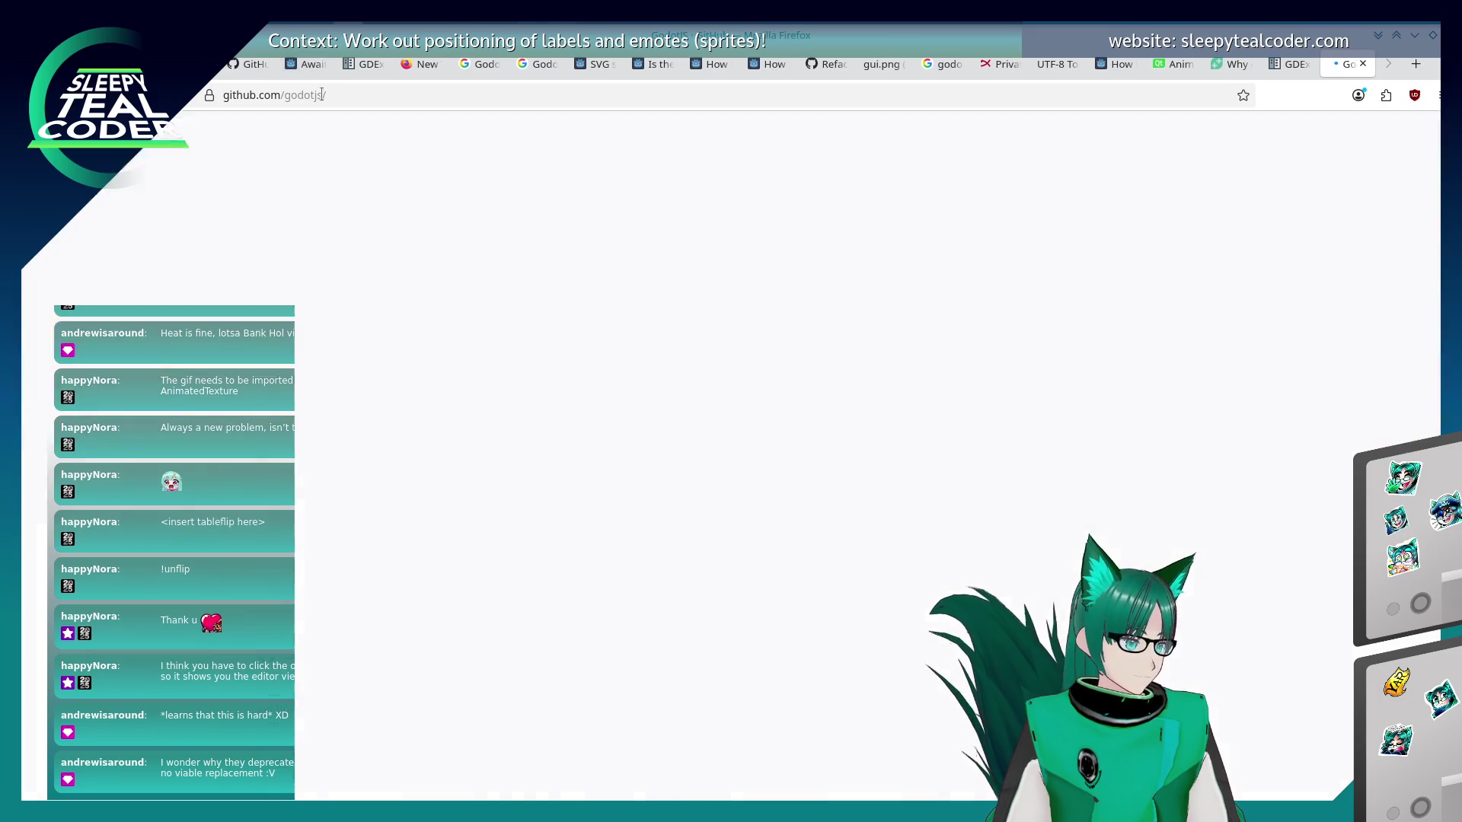
# Trim the address to github.com/godotj, then github.com/godot, and go back to the GodotJ page.
pyautogui.click(421, 92)
pyautogui.click(421, 91)
pyautogui.press('BackSpace')
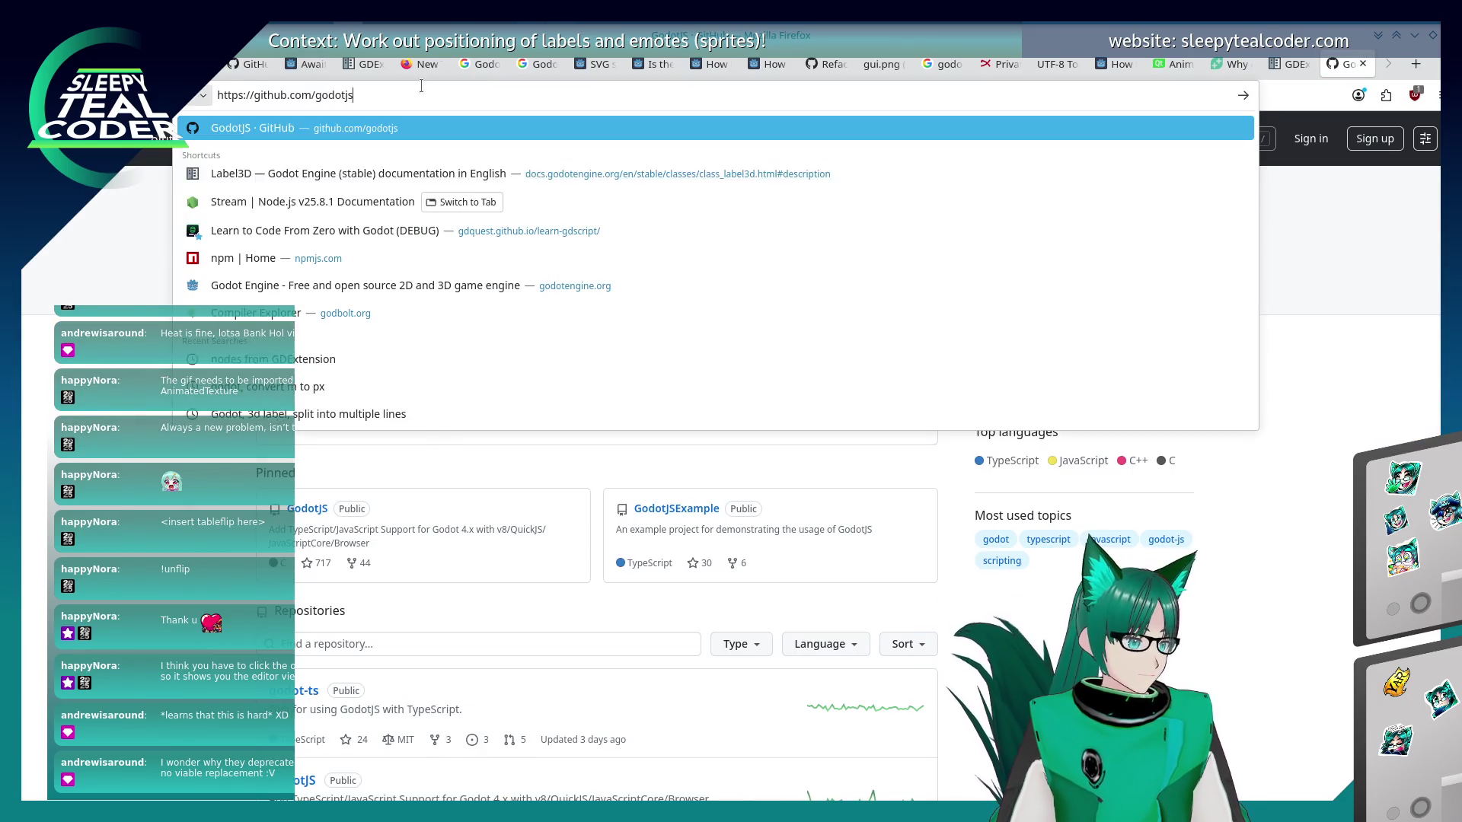
pyautogui.press('BackSpace')
pyautogui.press('Return')
pyautogui.click(361, 92)
pyautogui.click(361, 93)
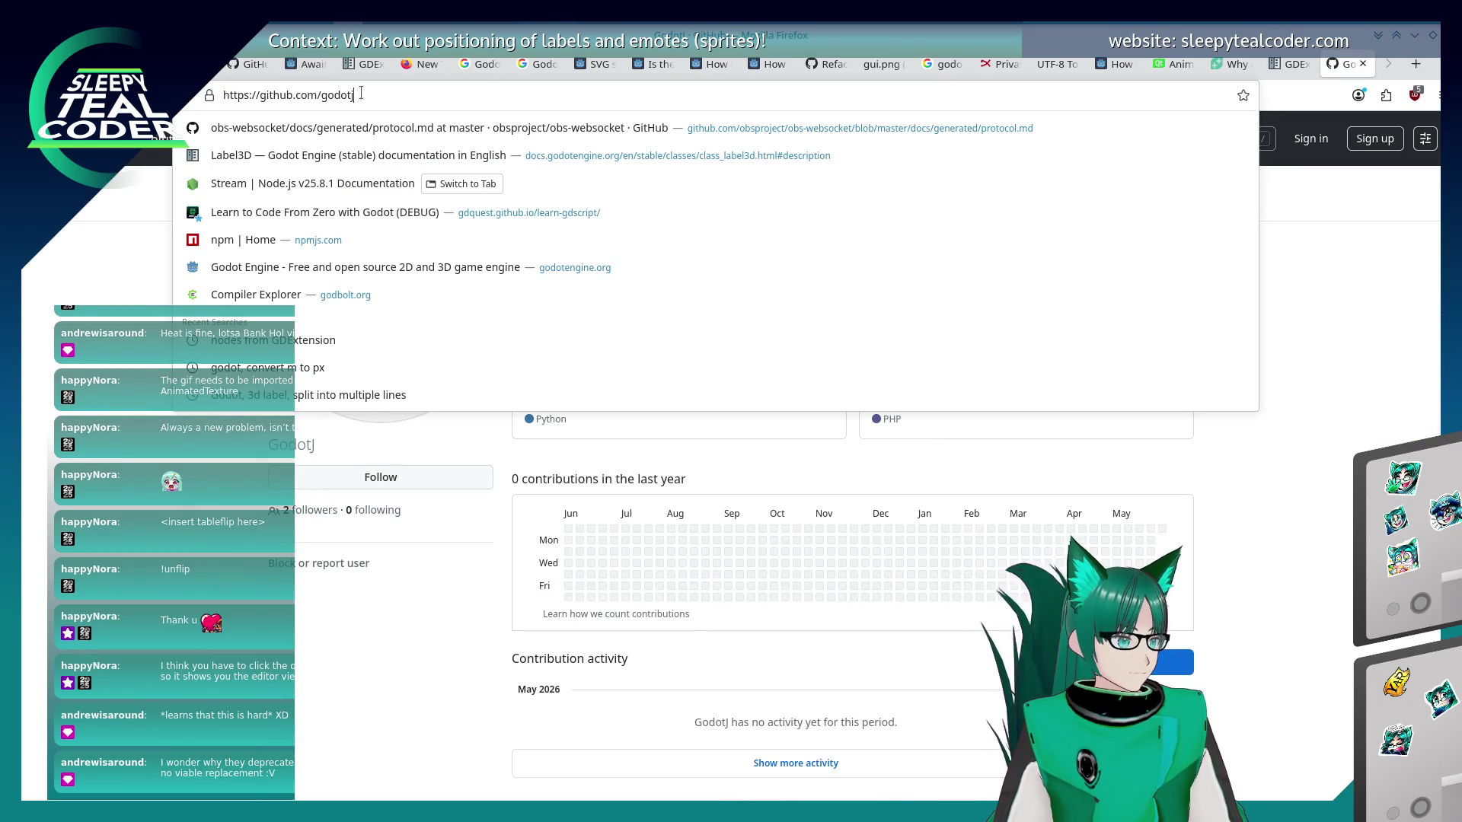
pyautogui.press('BackSpace')
pyautogui.press('Return')
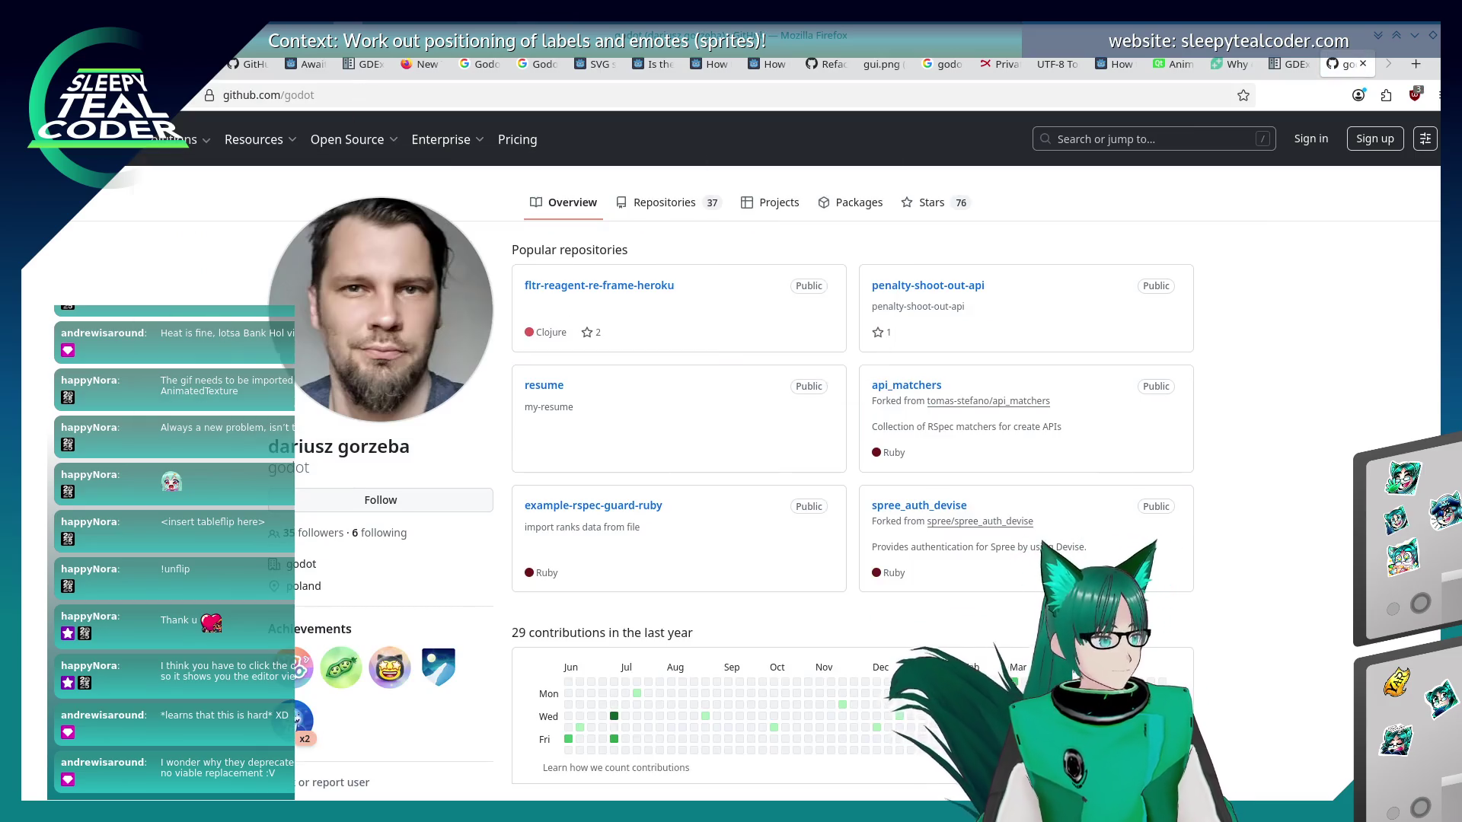
pyautogui.hotkey('alt', 'Left')
# Glance at the forum tab, then enter 'godotengine' to load the Godot Engine homepage.
pyautogui.click(305, 95)
pyautogui.click(304, 95)
pyautogui.click(81, 369)
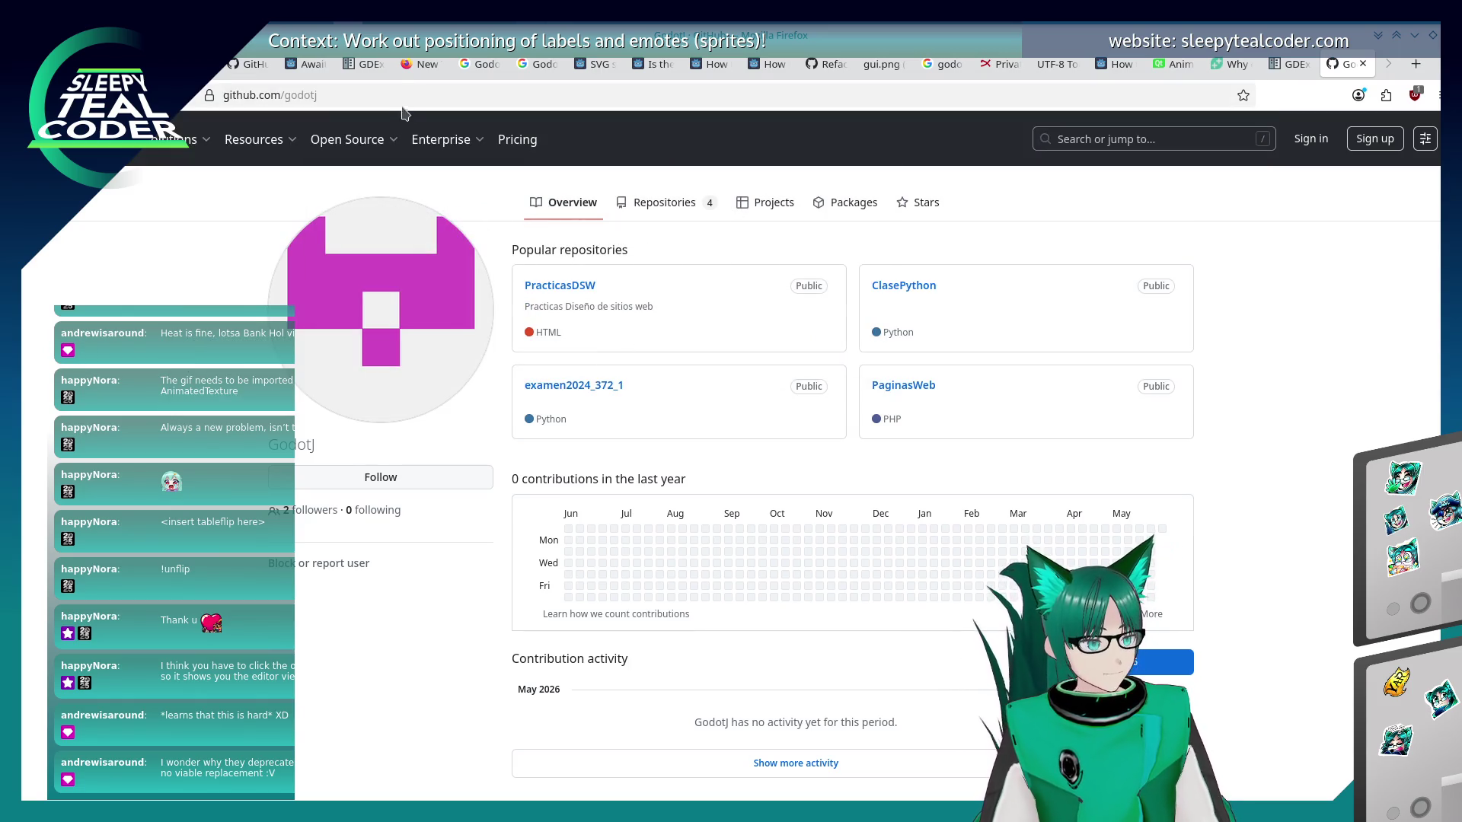
pyautogui.click(955, 89)
pyautogui.click(1115, 63)
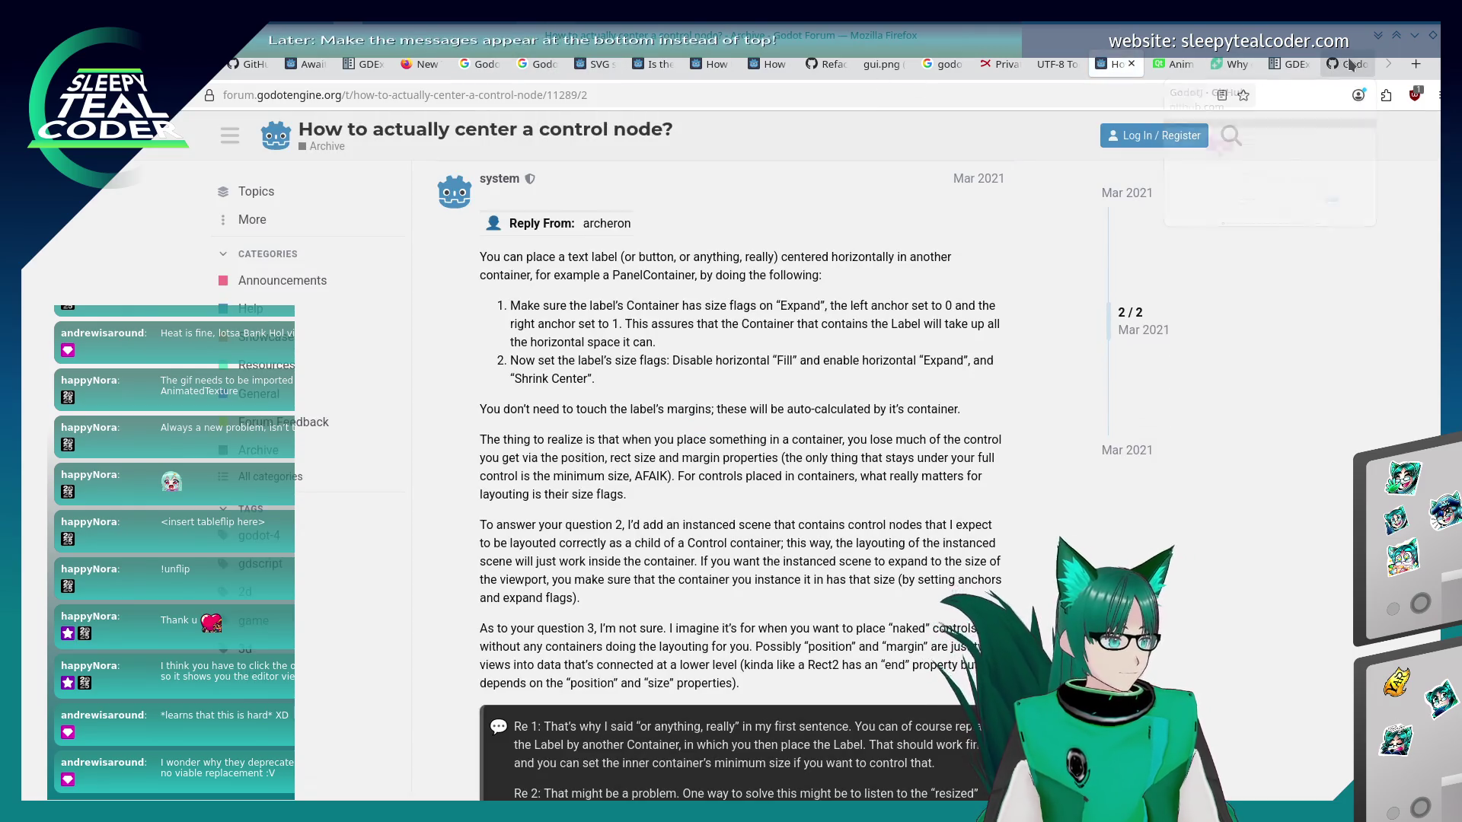
pyautogui.click(1347, 64)
pyautogui.click(761, 95)
pyautogui.write('godotengine.org/')
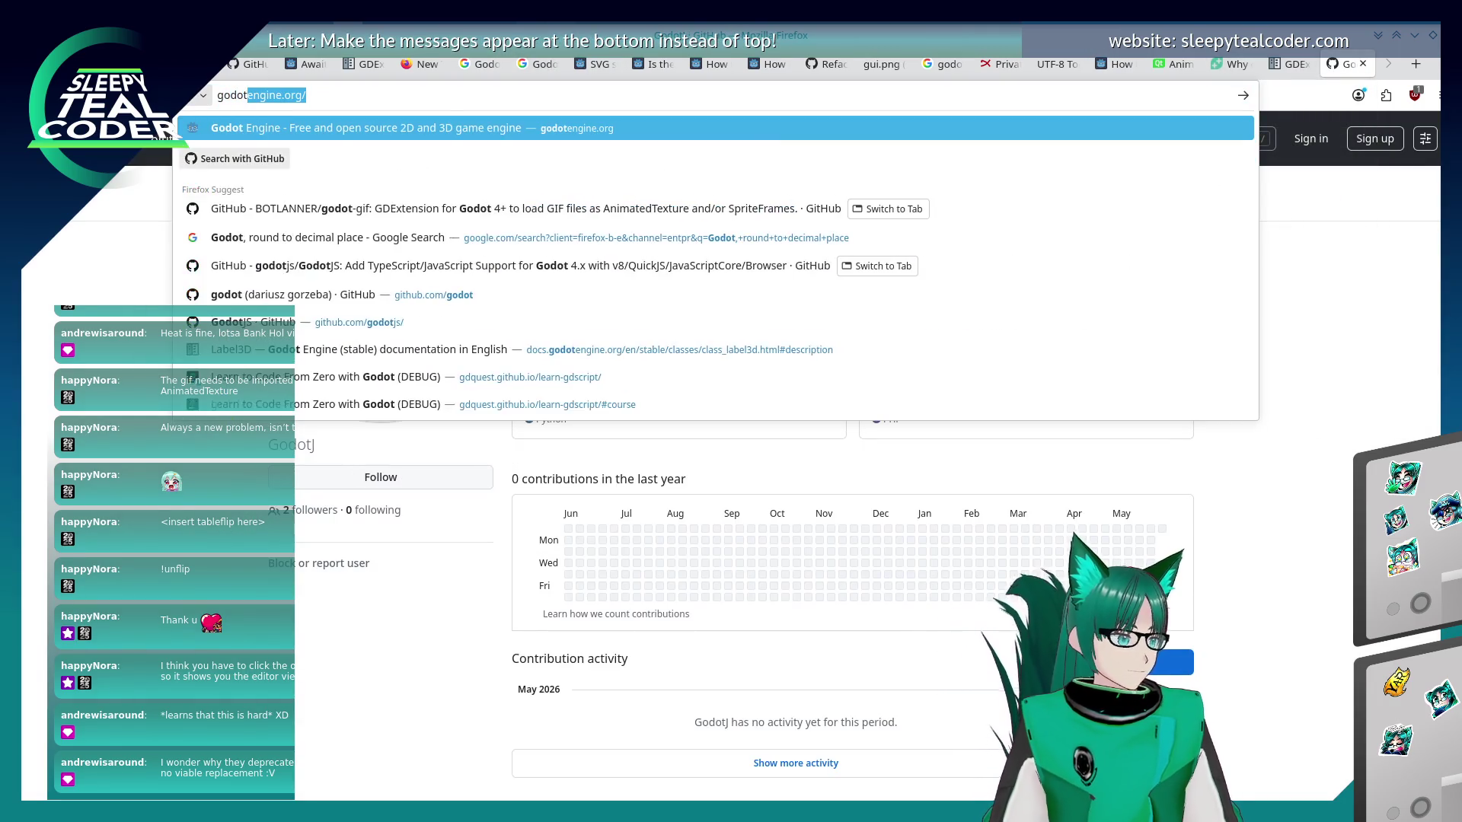
pyautogui.press('Return')
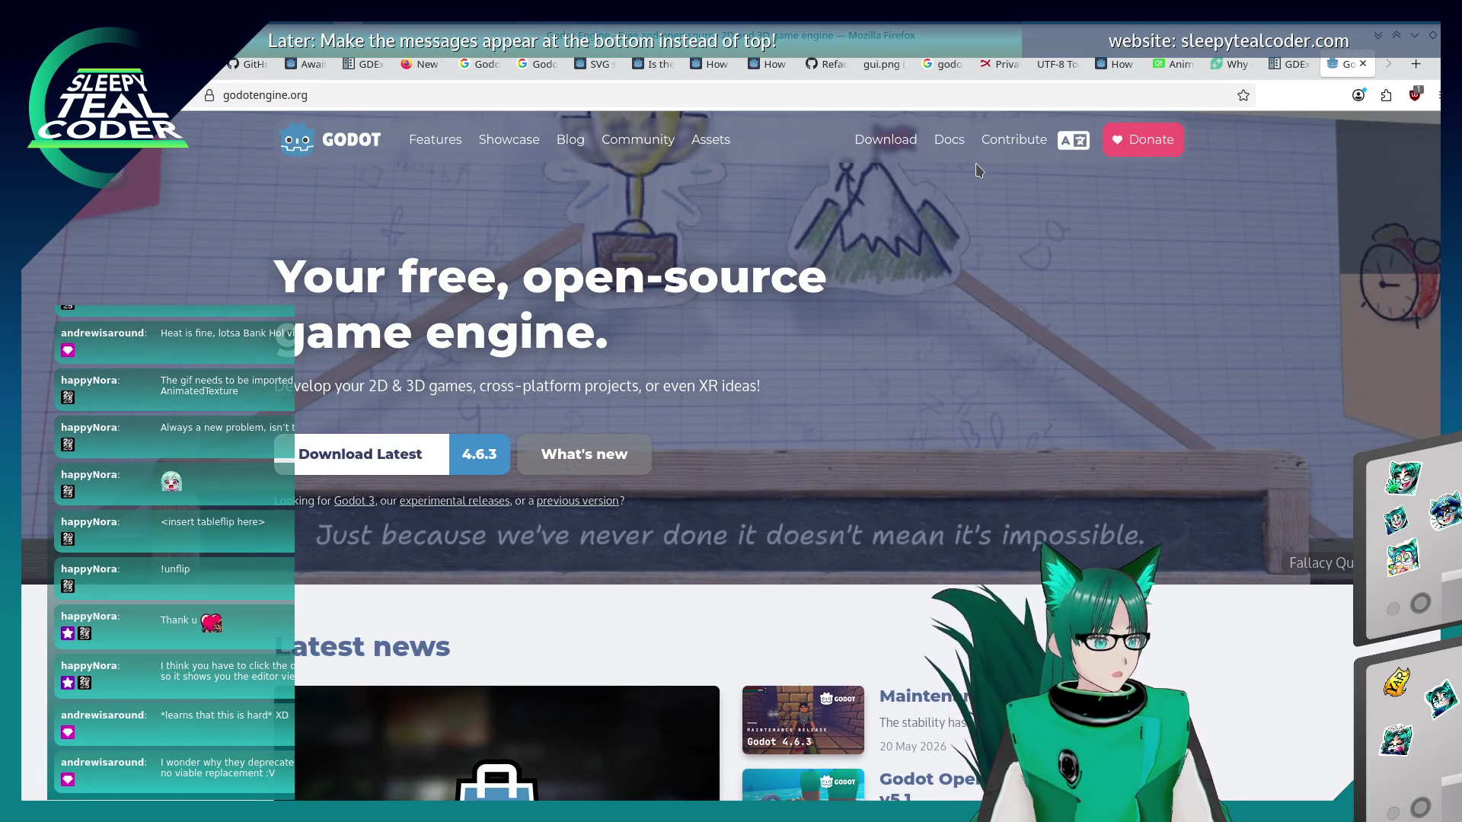
# Open Godot's How to contribute guide and then the introduction to engine contributions.
pyautogui.scroll(-4, 851, 325)
pyautogui.scroll(4, 852, 319)
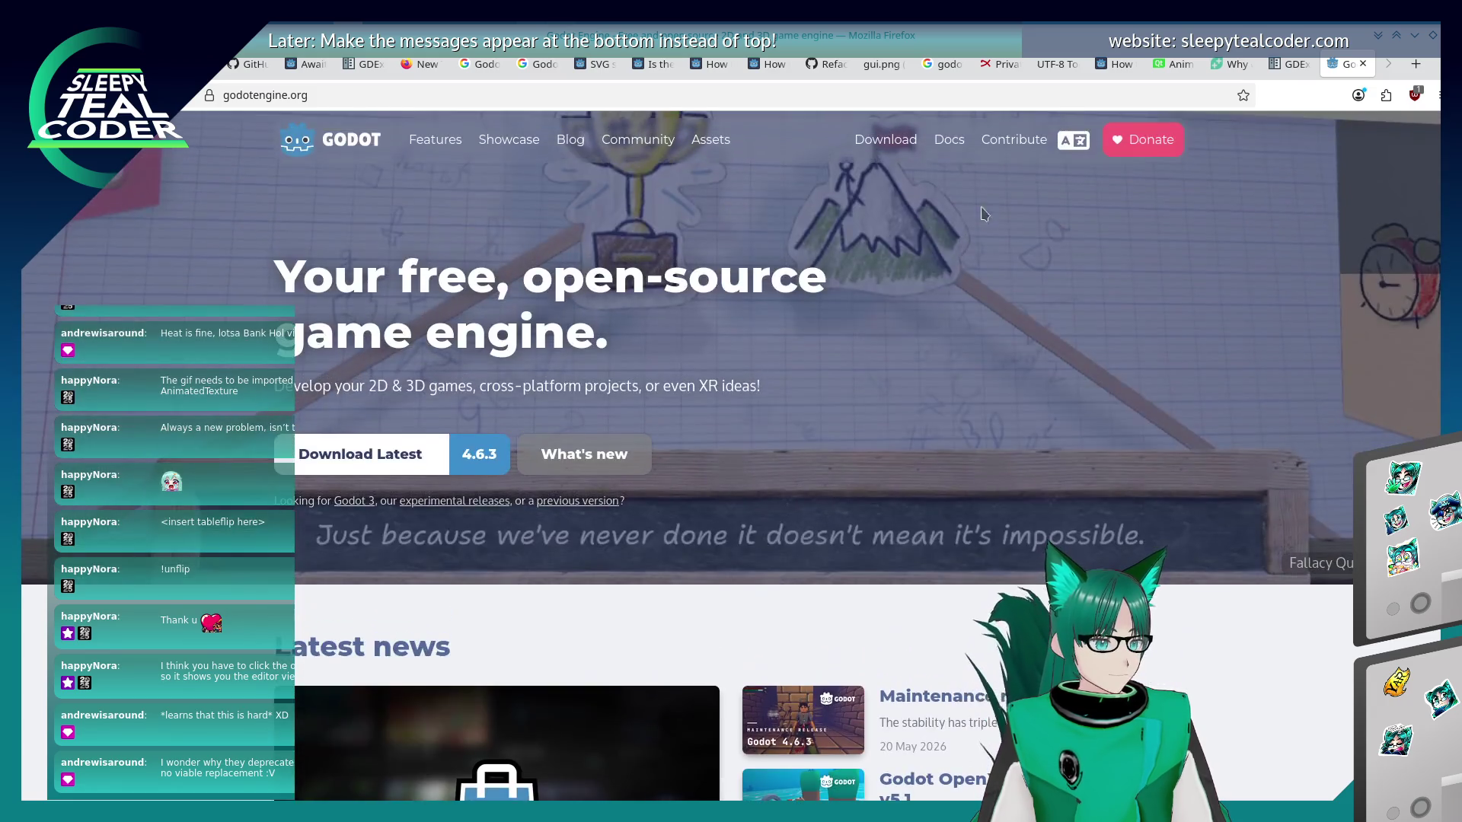
pyautogui.click(989, 141)
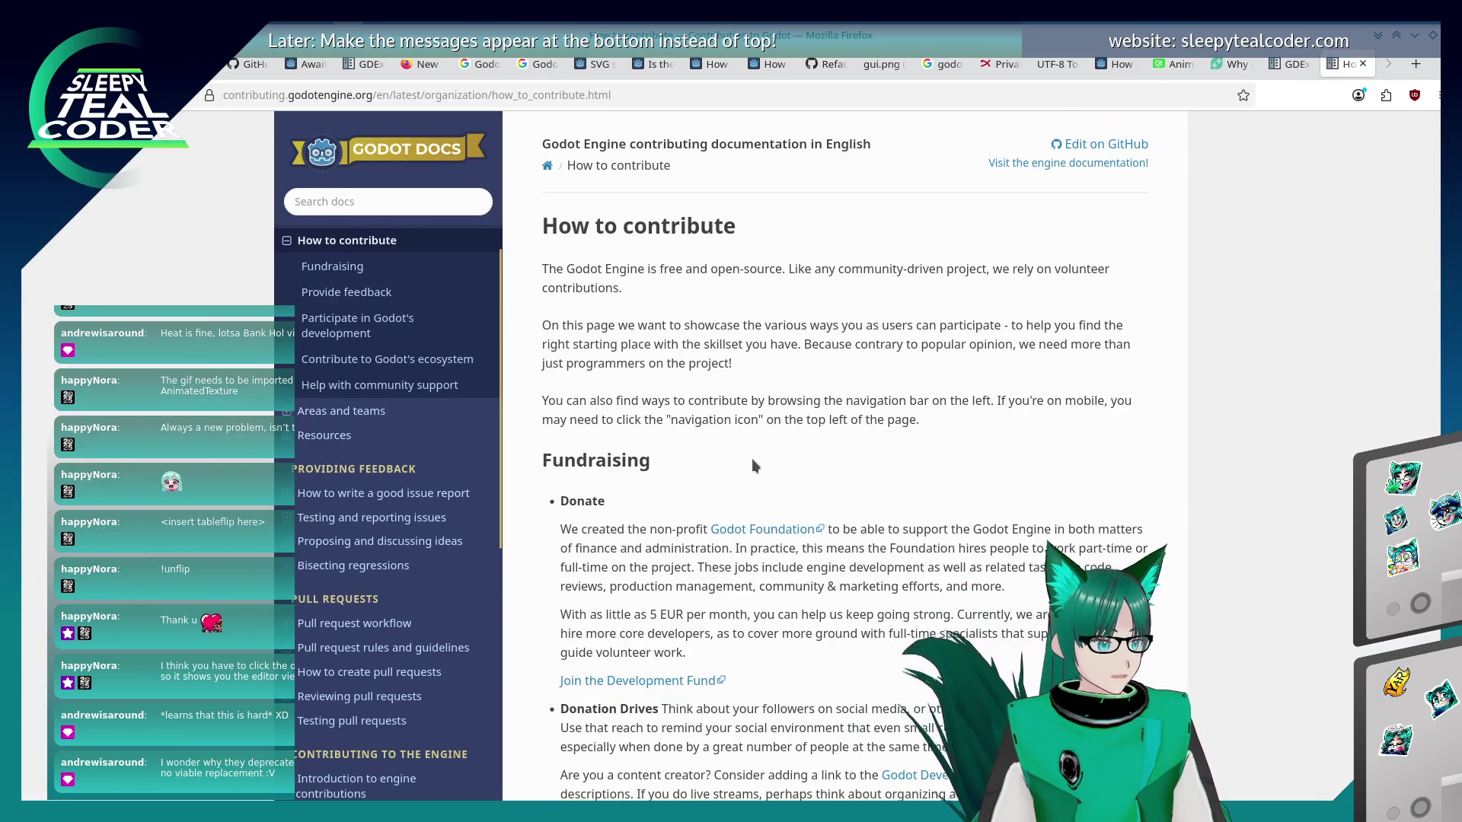
pyautogui.scroll(-6, 752, 459)
pyautogui.scroll(-15, 756, 454)
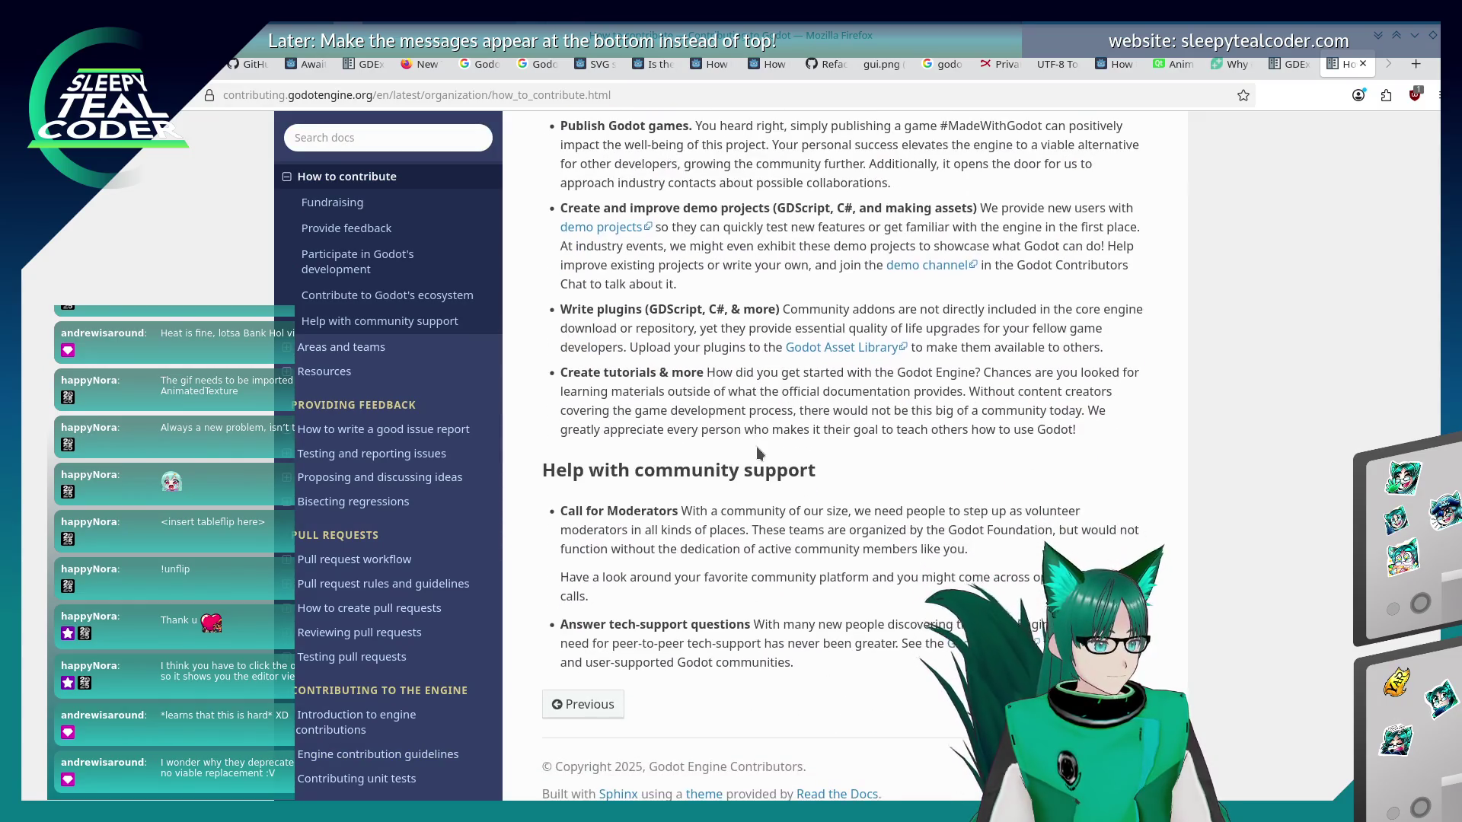
pyautogui.scroll(8, 756, 446)
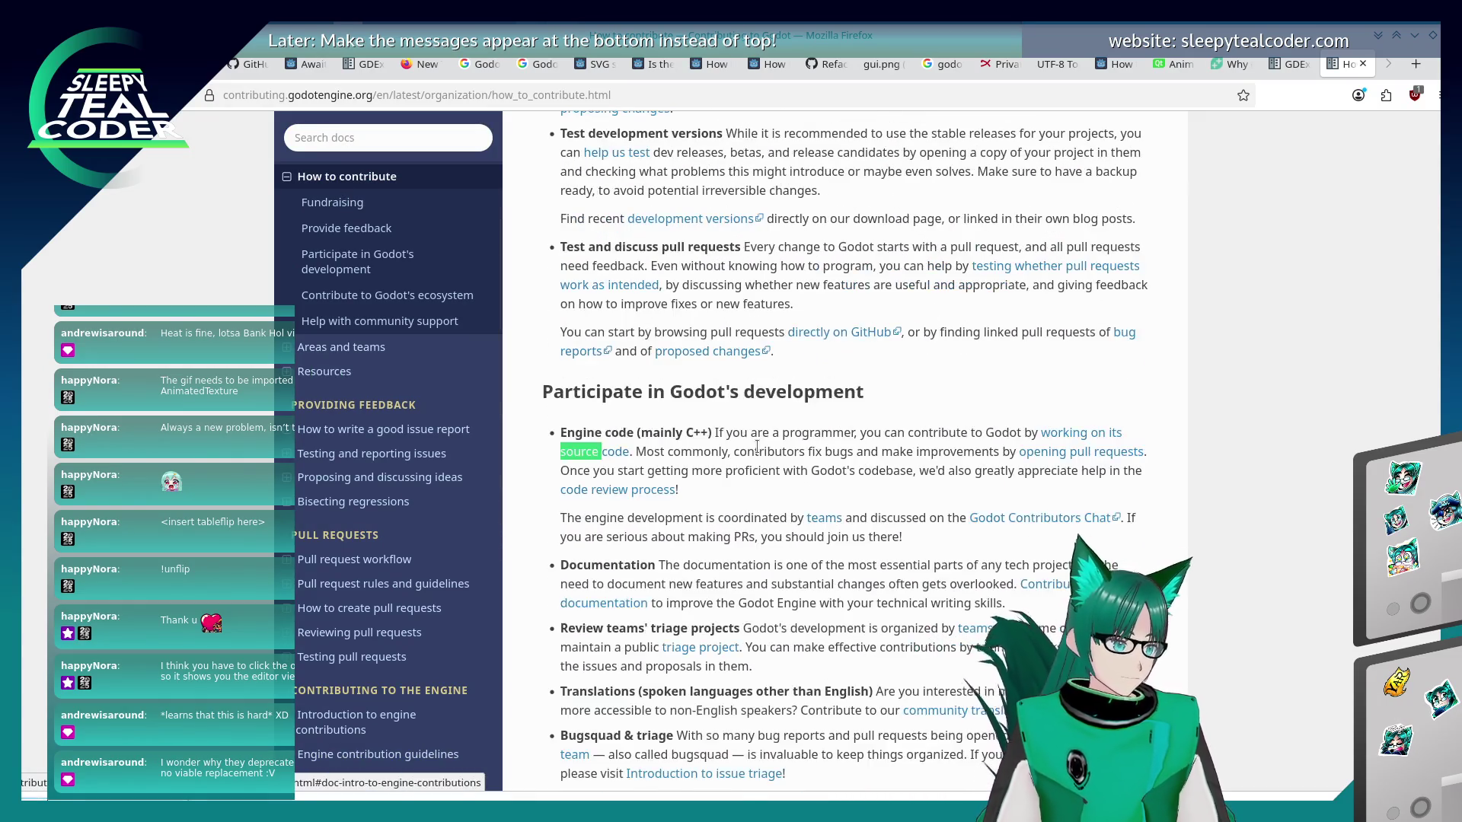
pyautogui.press('Return')
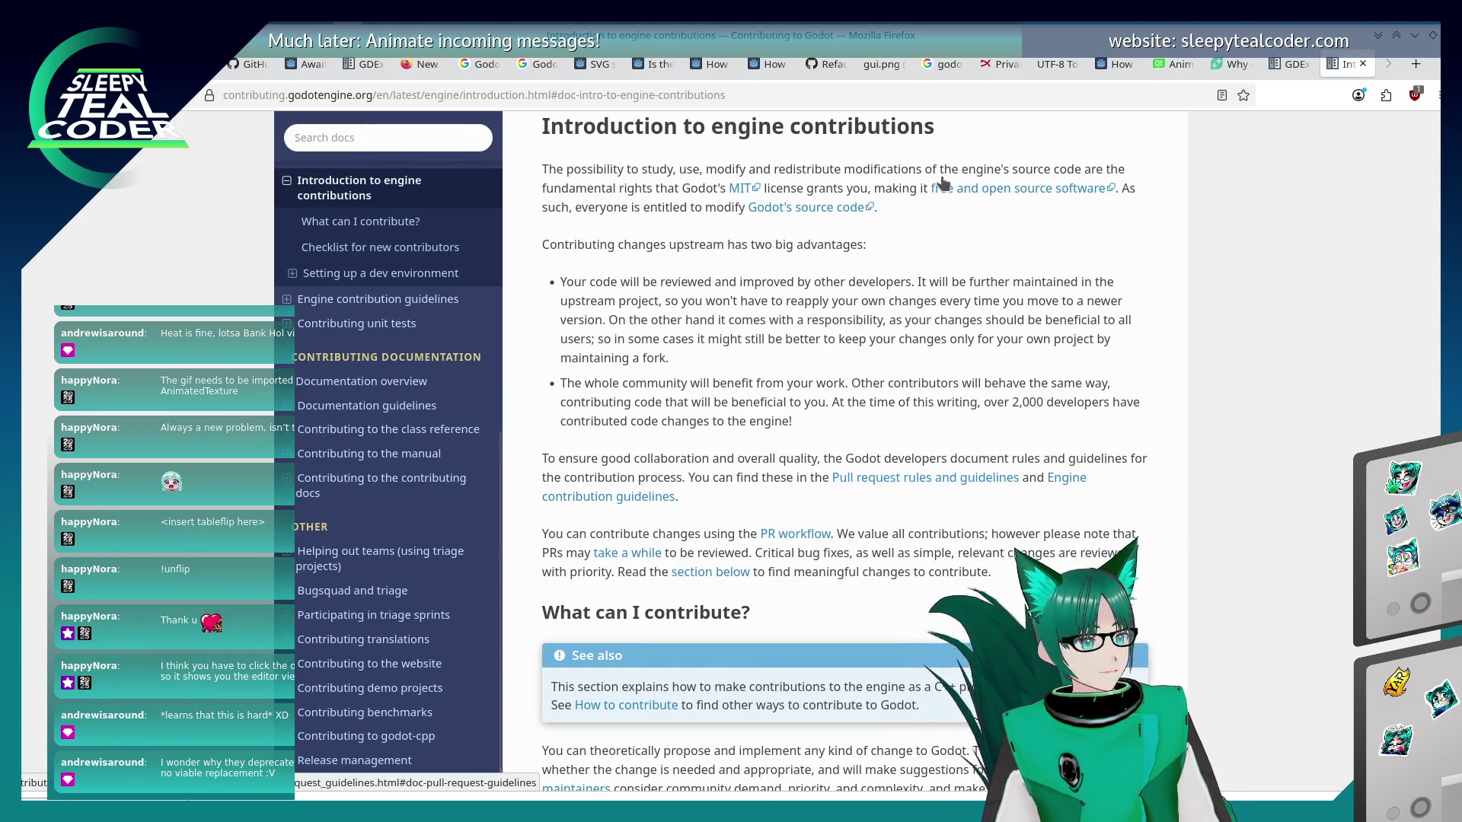
# Paste github.com/godotengine/godot into the address bar and load the repository.
pyautogui.click(822, 67)
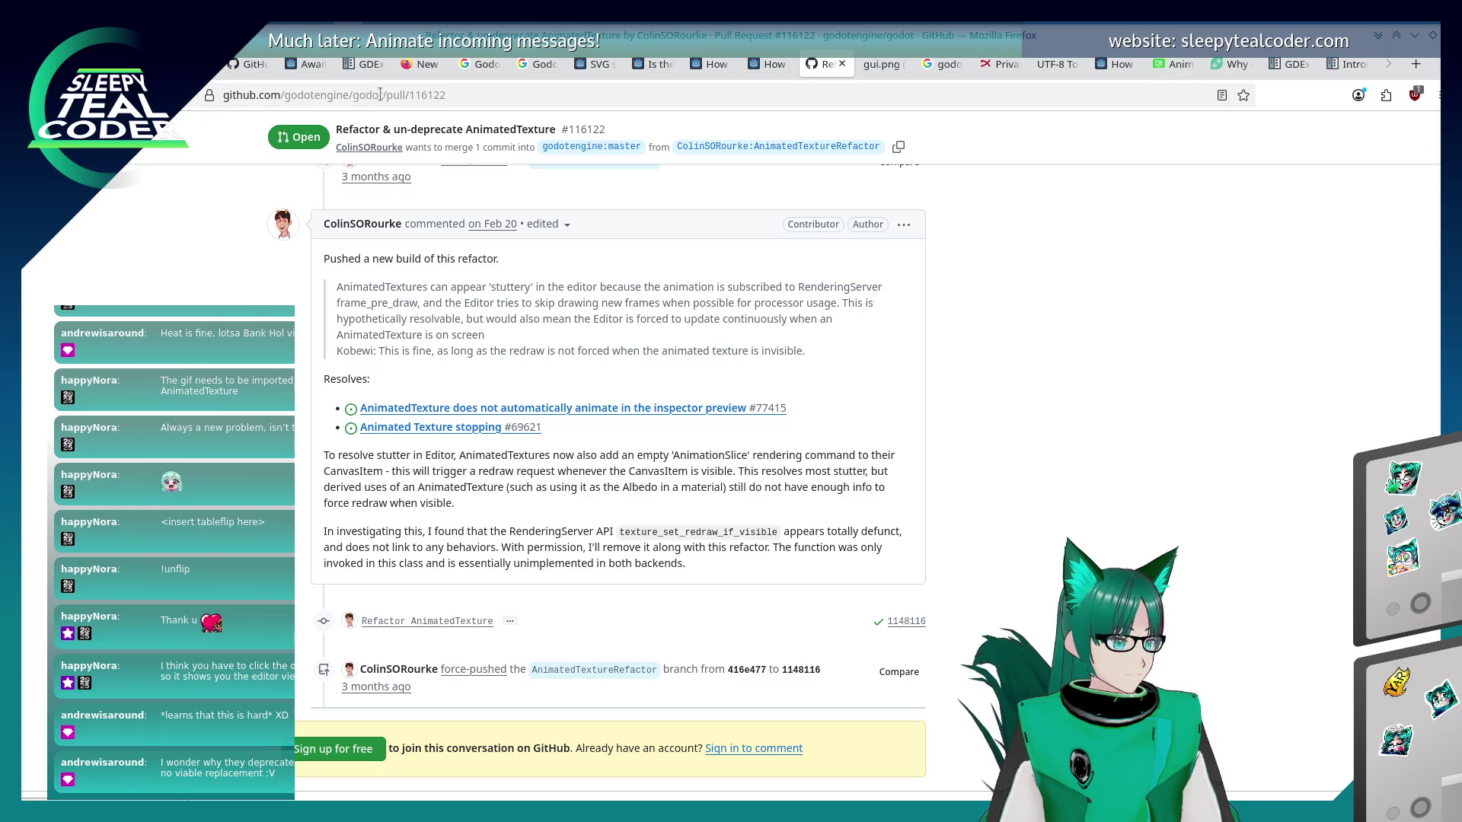
pyautogui.click(379, 92)
pyautogui.click(487, 183)
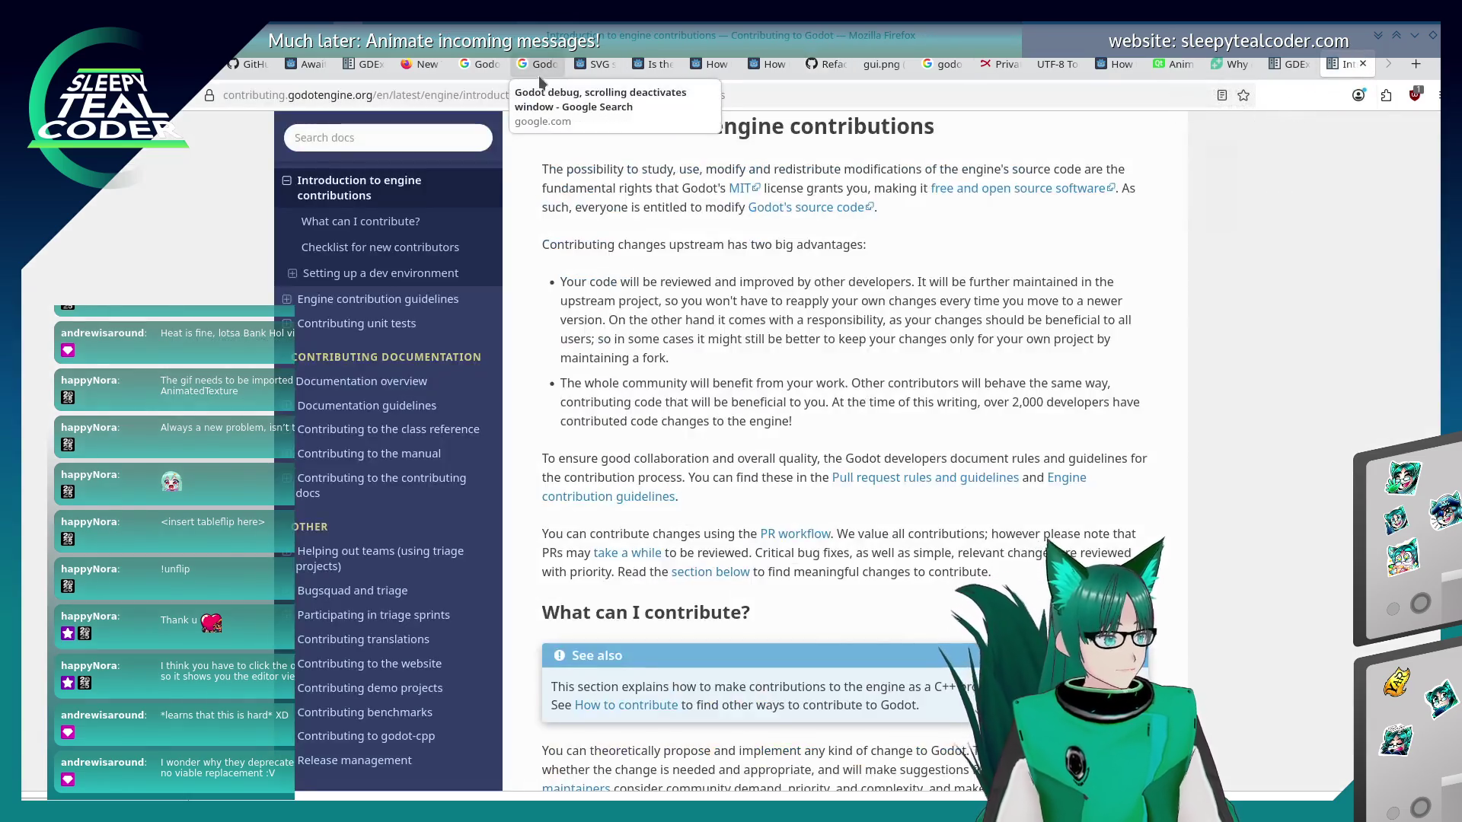
pyautogui.click(540, 94)
pyautogui.write('https://github.com/godotengine/godot')
pyautogui.press('Return')
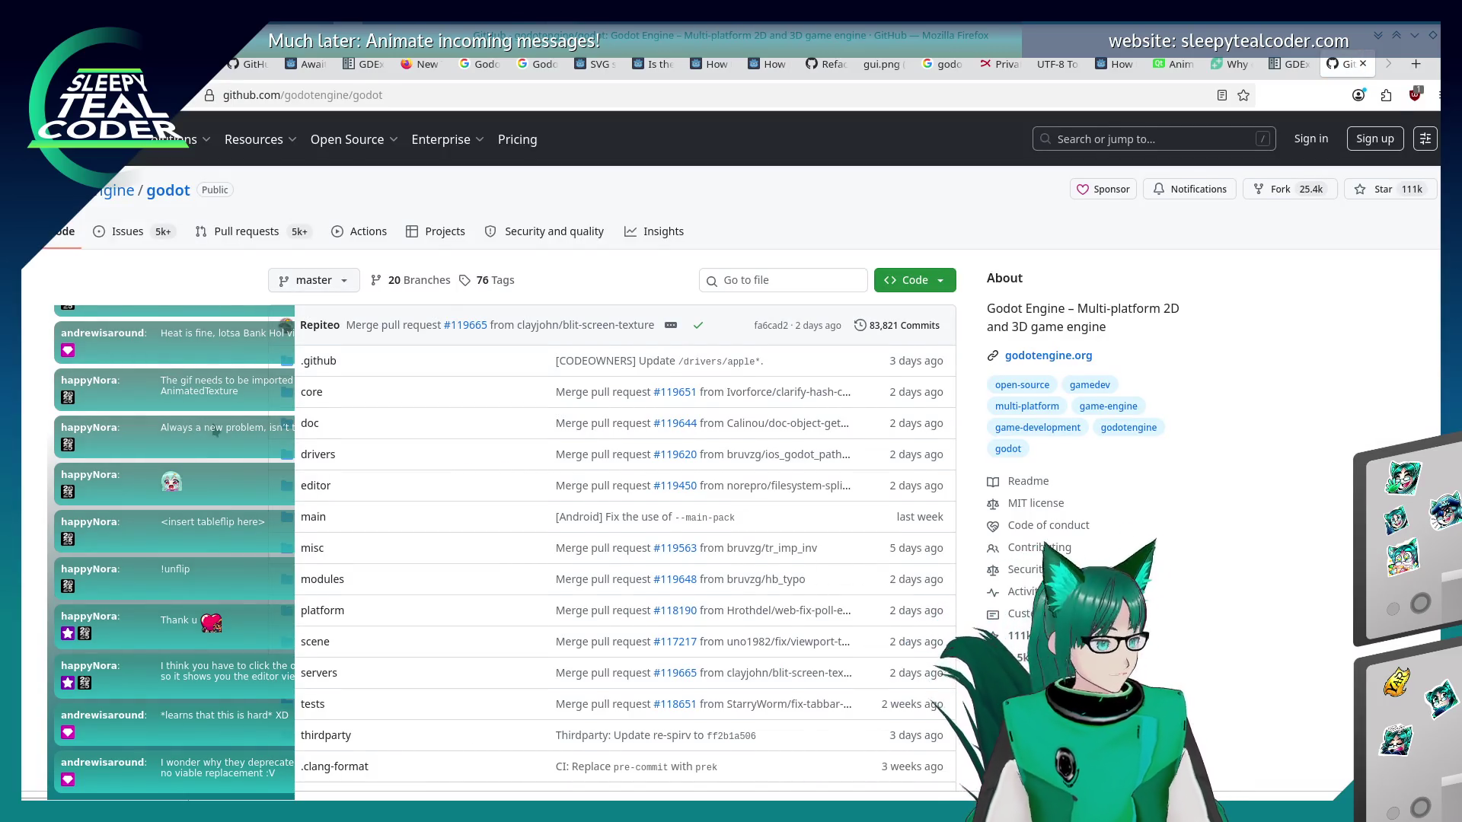
# Browse the godot repository's editor folder and its inspector subfolder on GitHub.
pyautogui.scroll(-5, 216, 432)
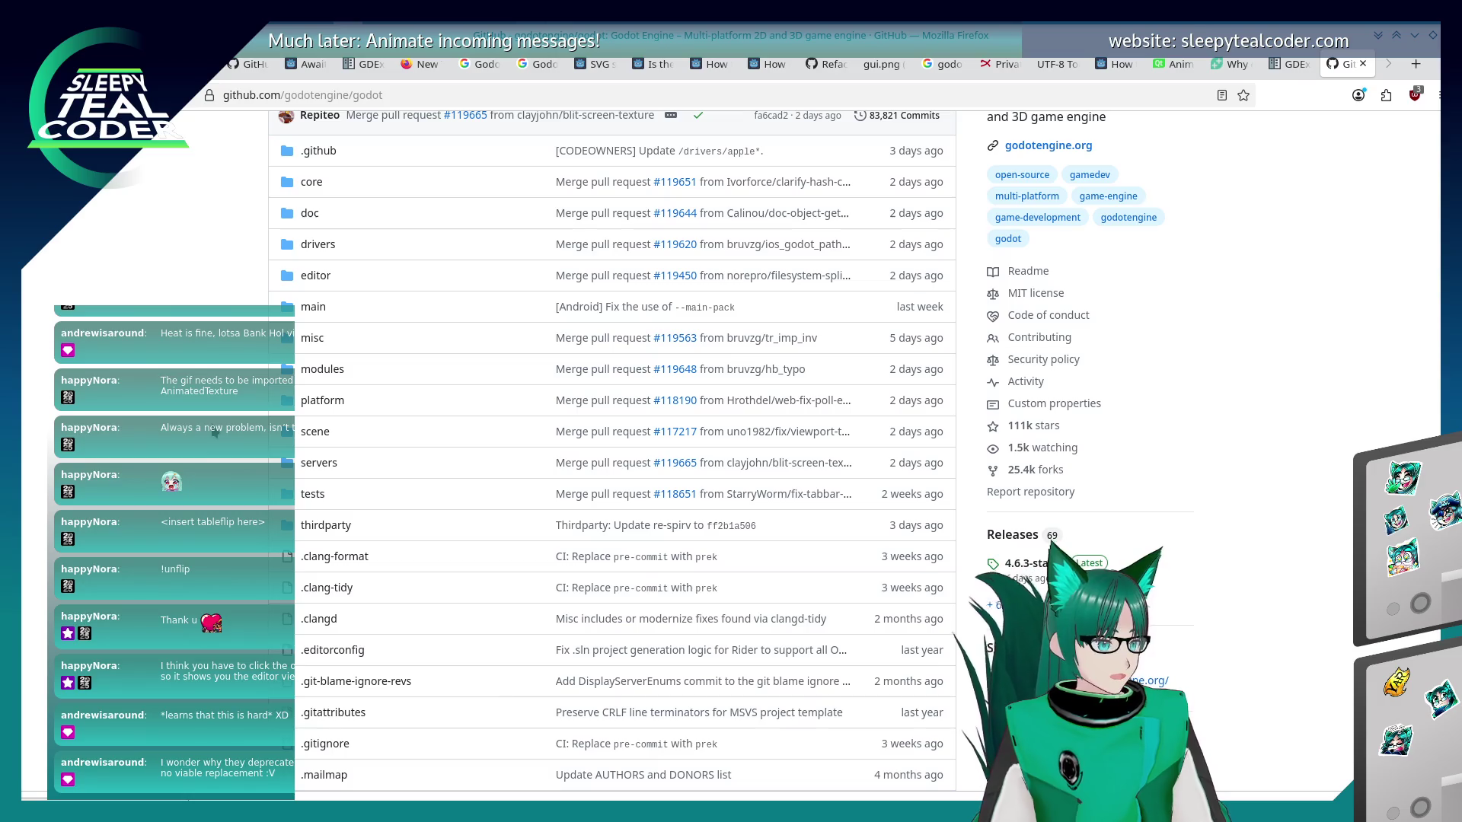
pyautogui.click(315, 275)
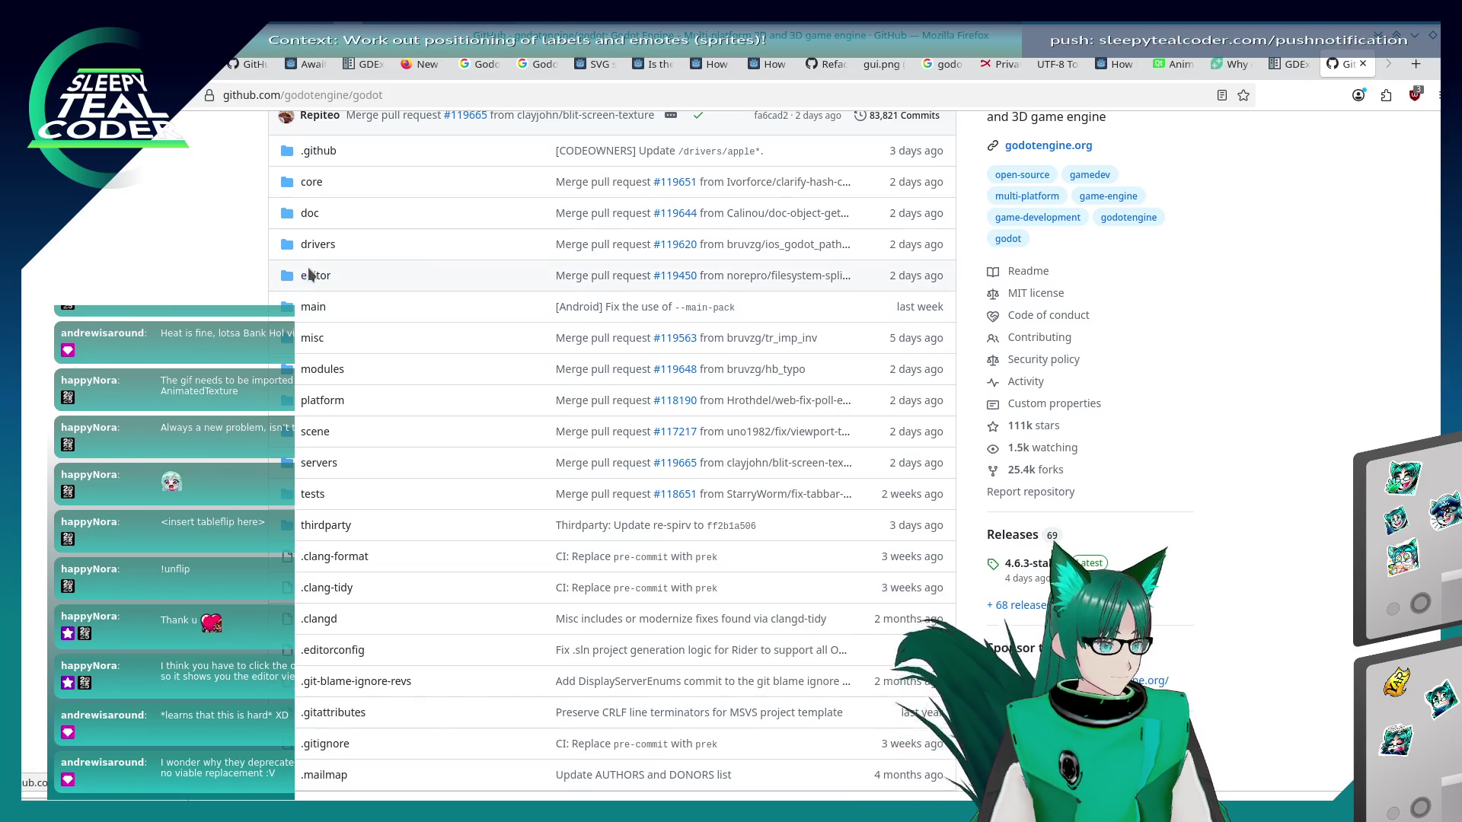
pyautogui.scroll(-5, 419, 514)
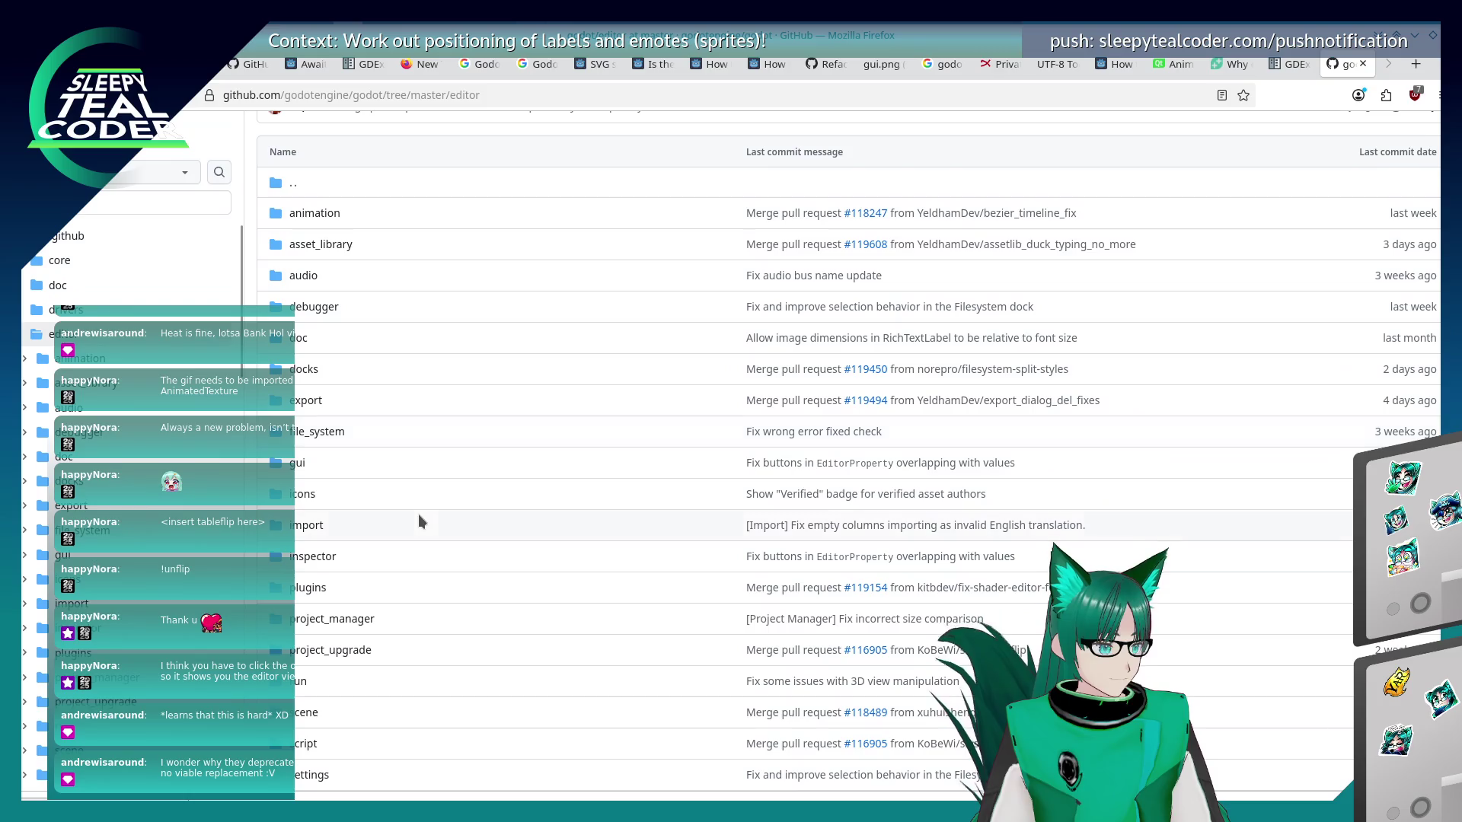
pyautogui.scroll(-5, 418, 514)
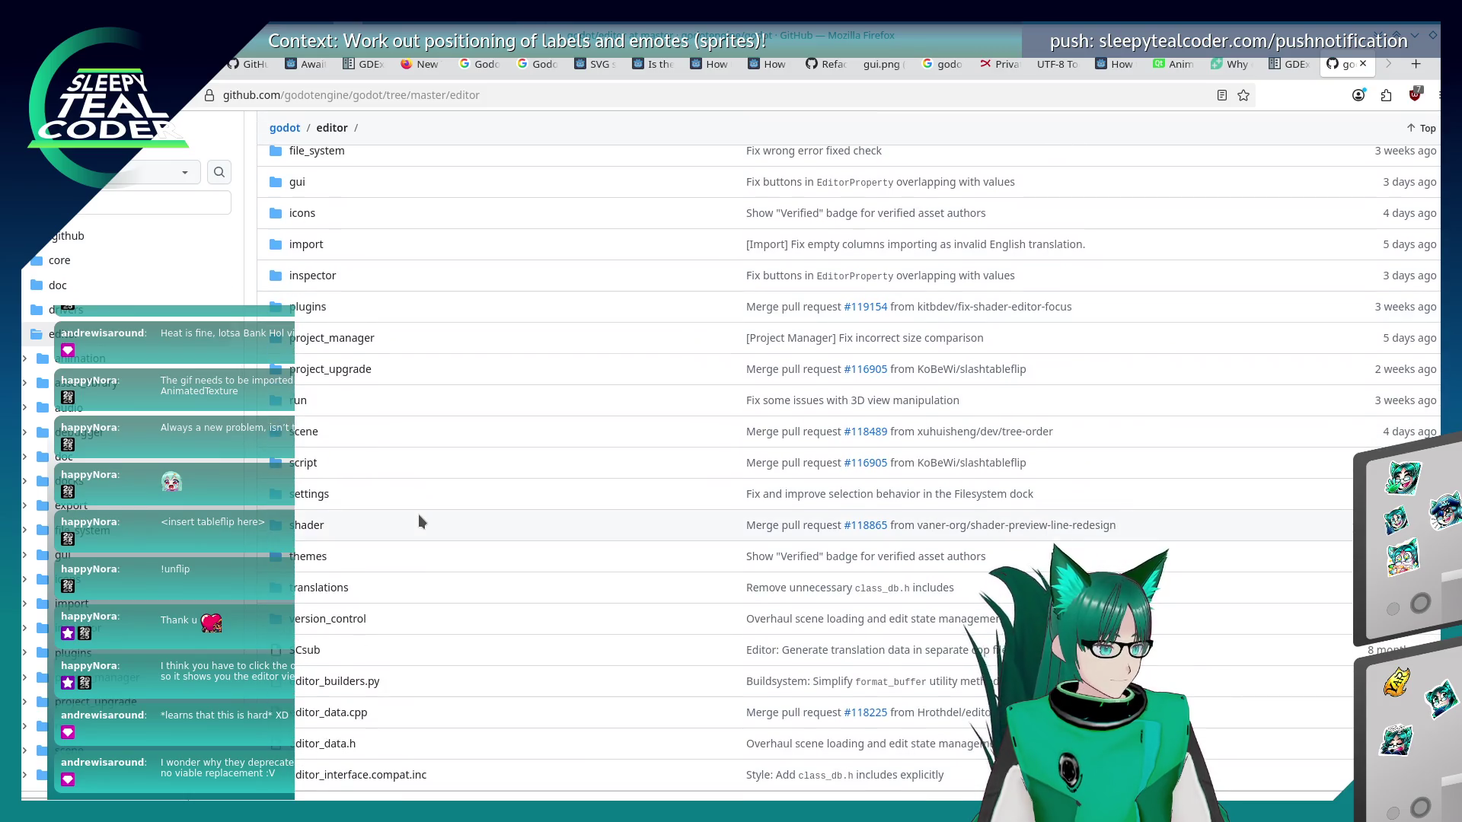
pyautogui.scroll(5, 418, 514)
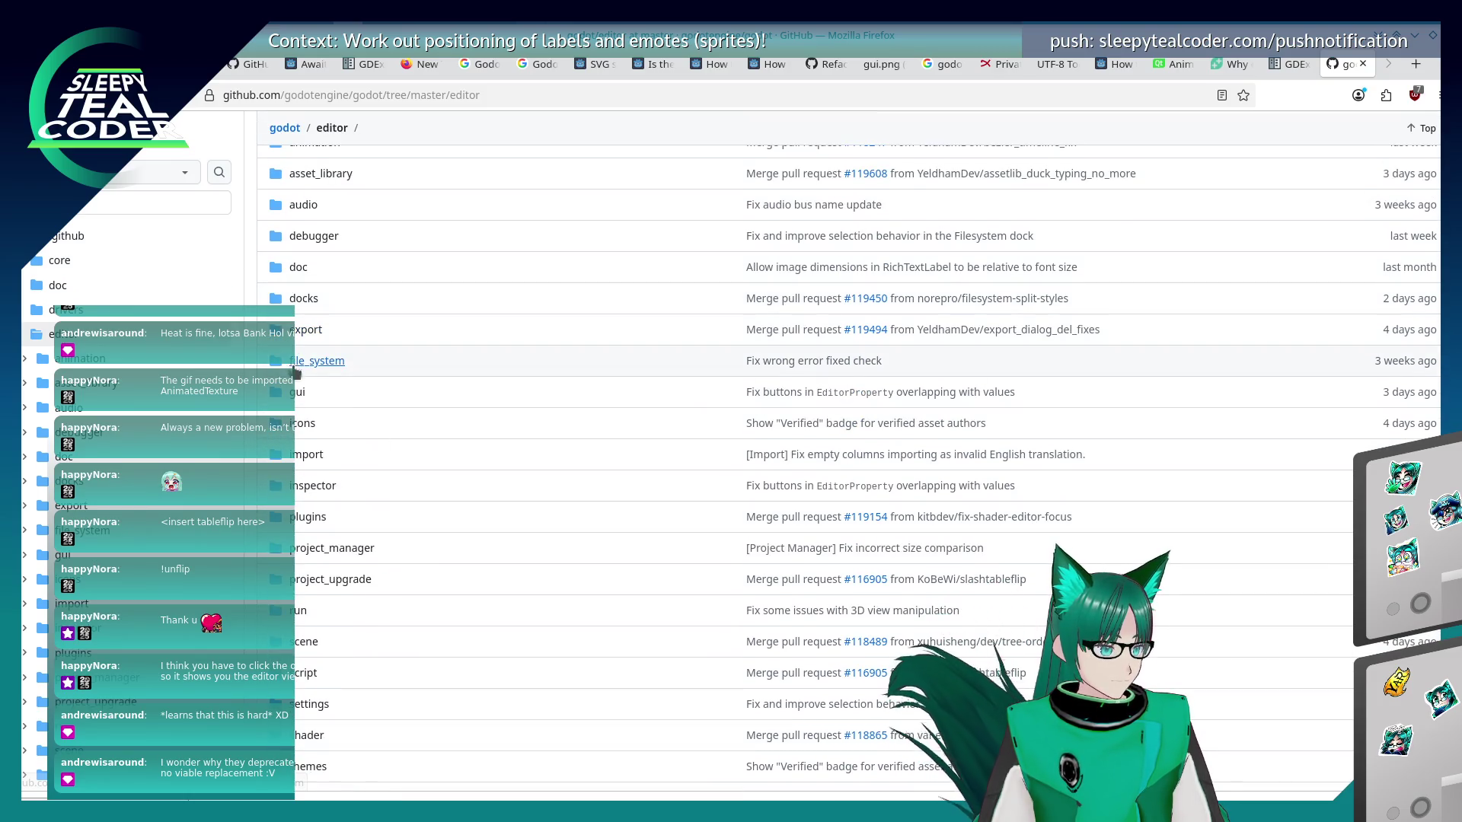
pyautogui.click(312, 487)
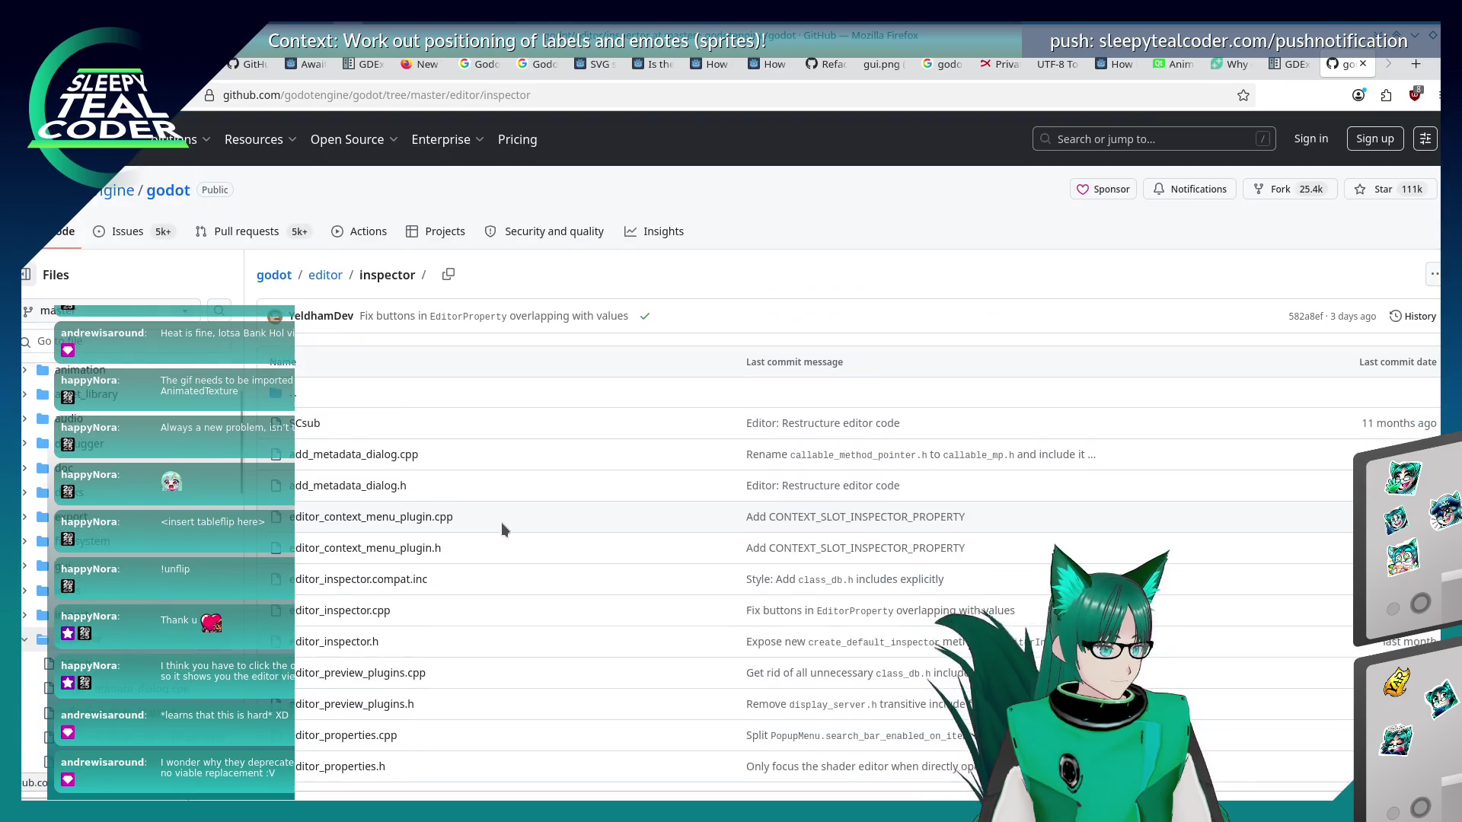
pyautogui.scroll(-5, 501, 522)
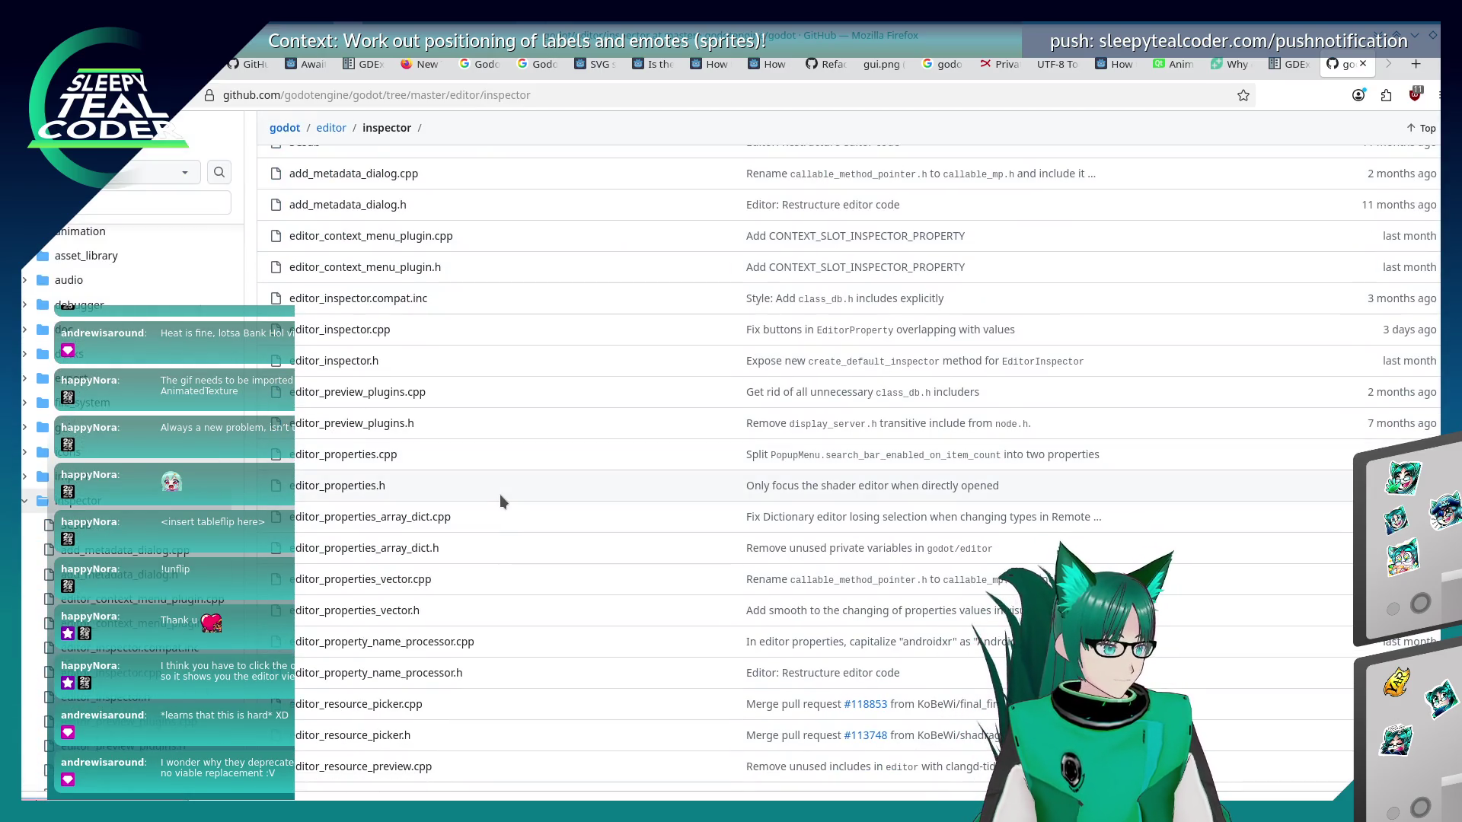
# Look through the core and modules folders, then return to the repository root.
pyautogui.hotkey('alt', 'Left')
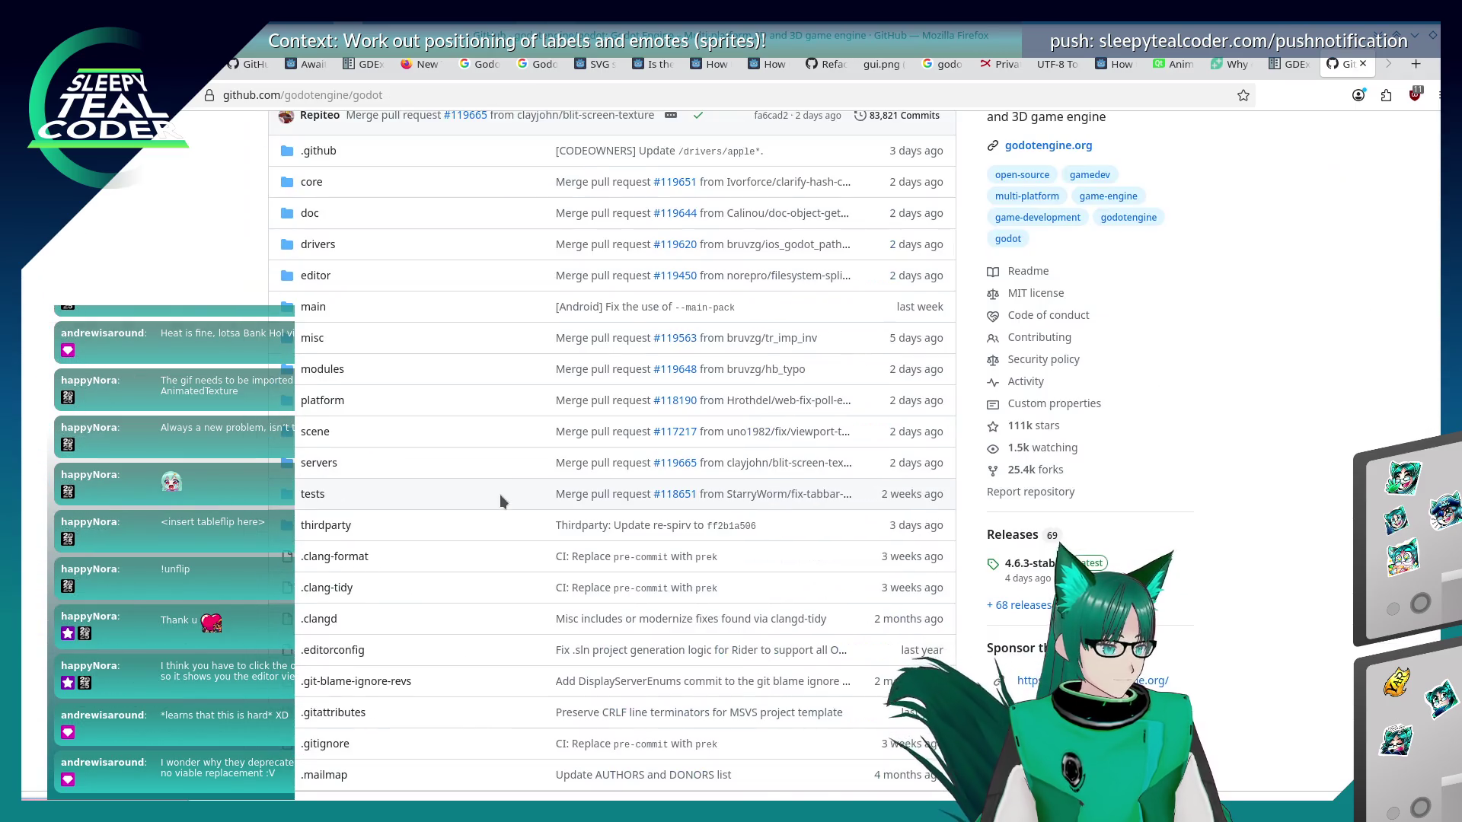
pyautogui.scroll(2, 487, 500)
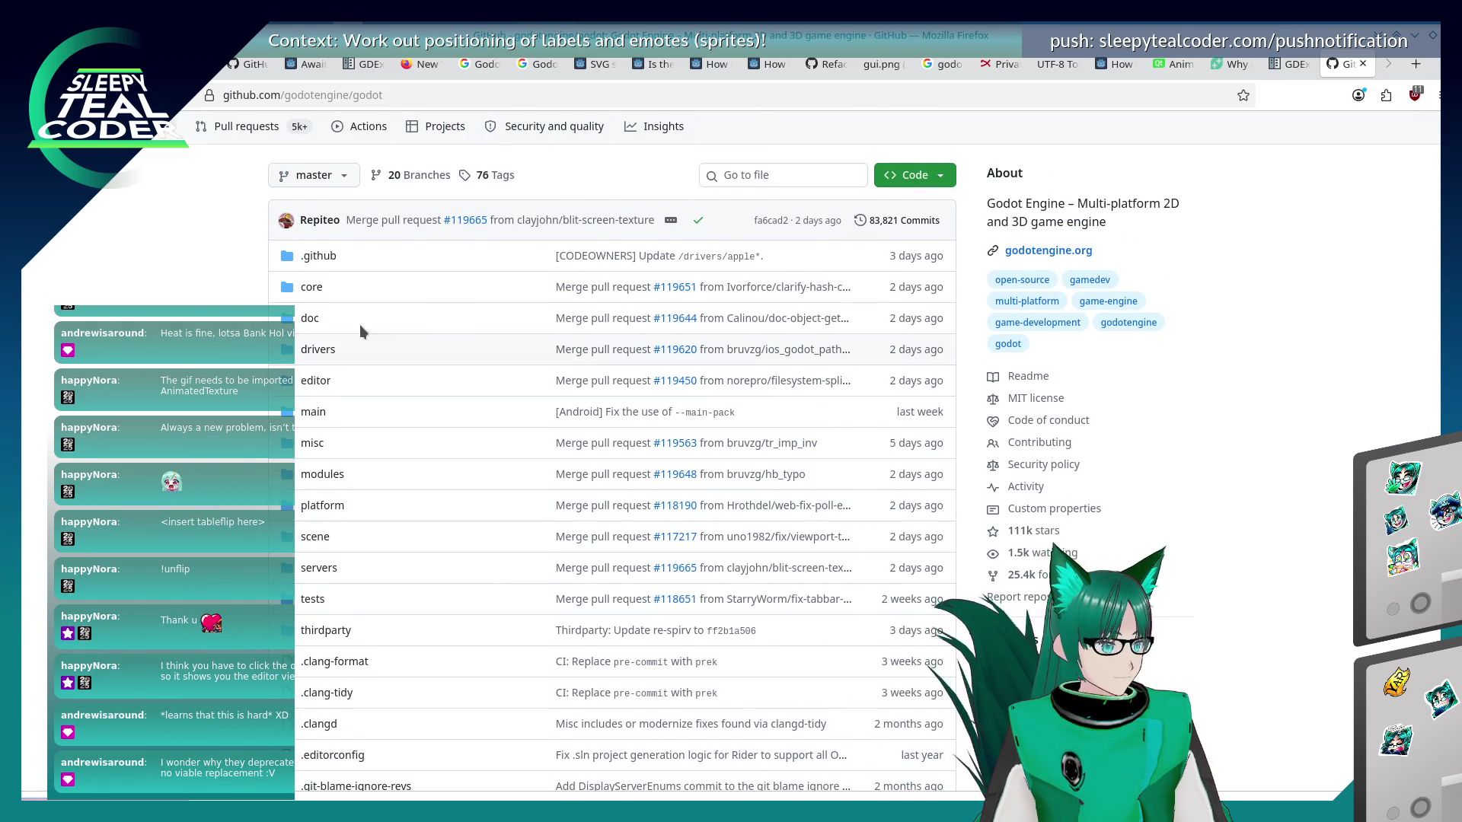
pyautogui.click(286, 276)
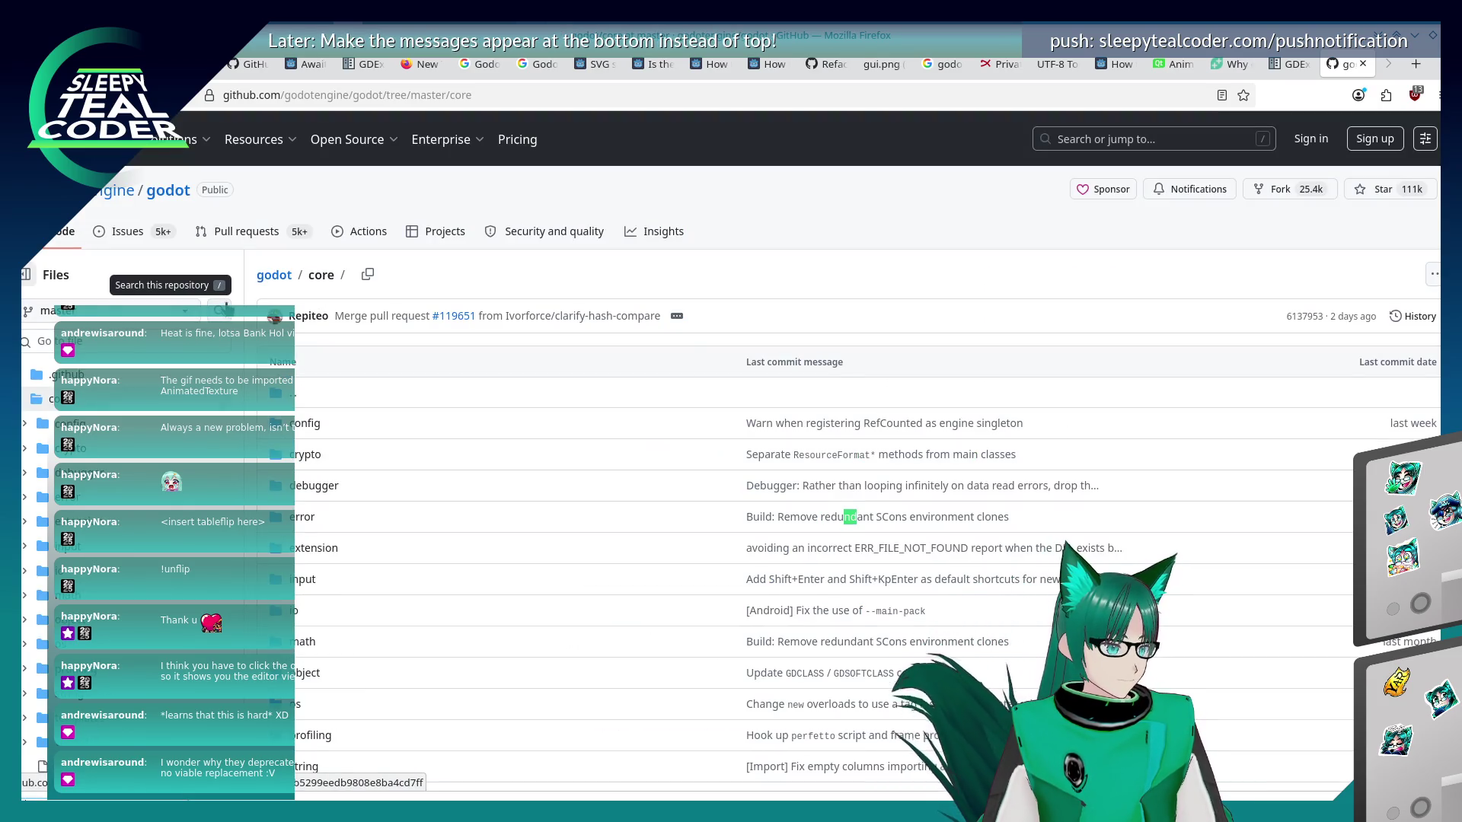
pyautogui.hotkey('alt', 'Left')
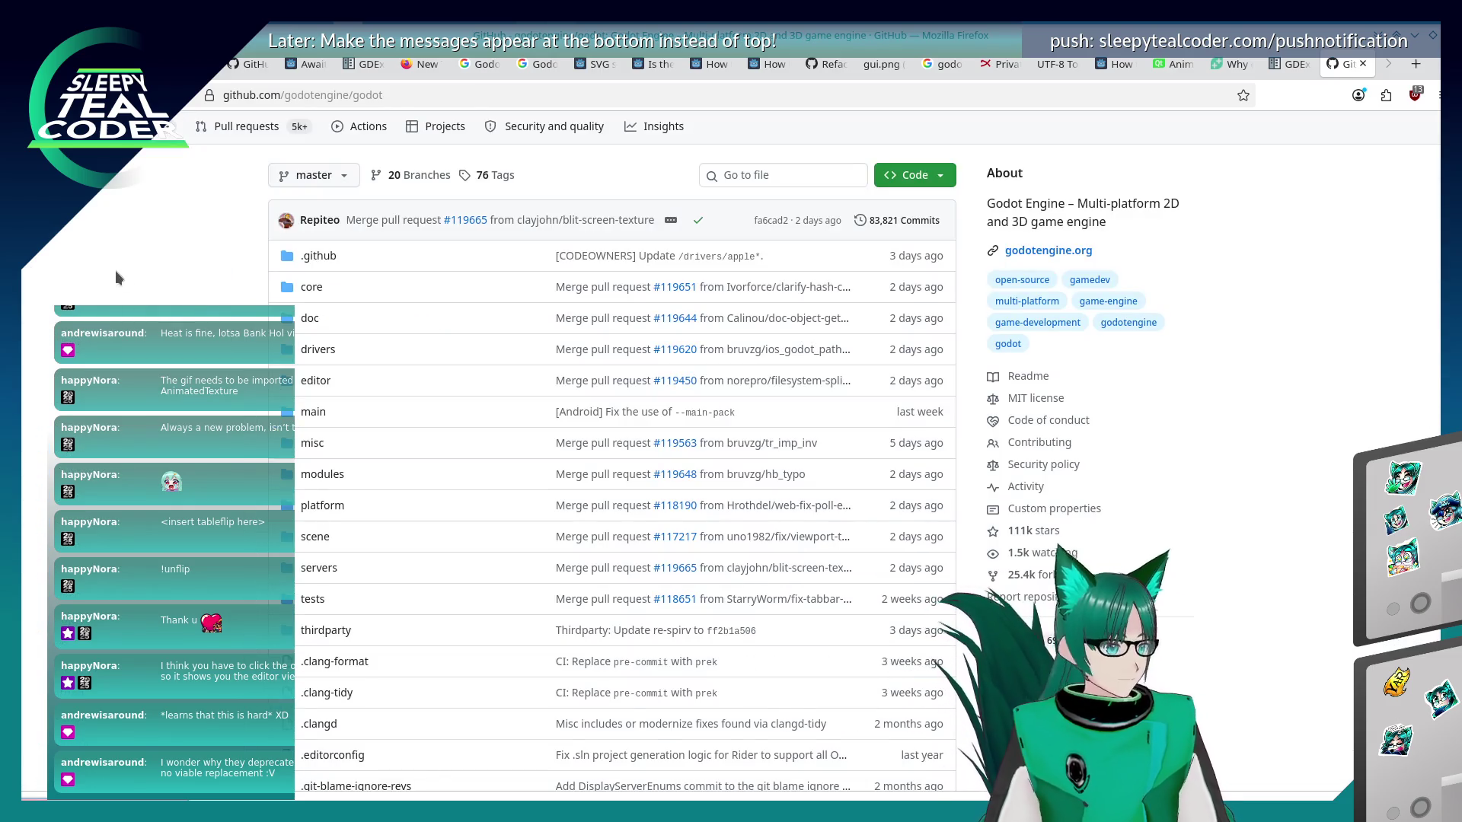
pyautogui.click(324, 481)
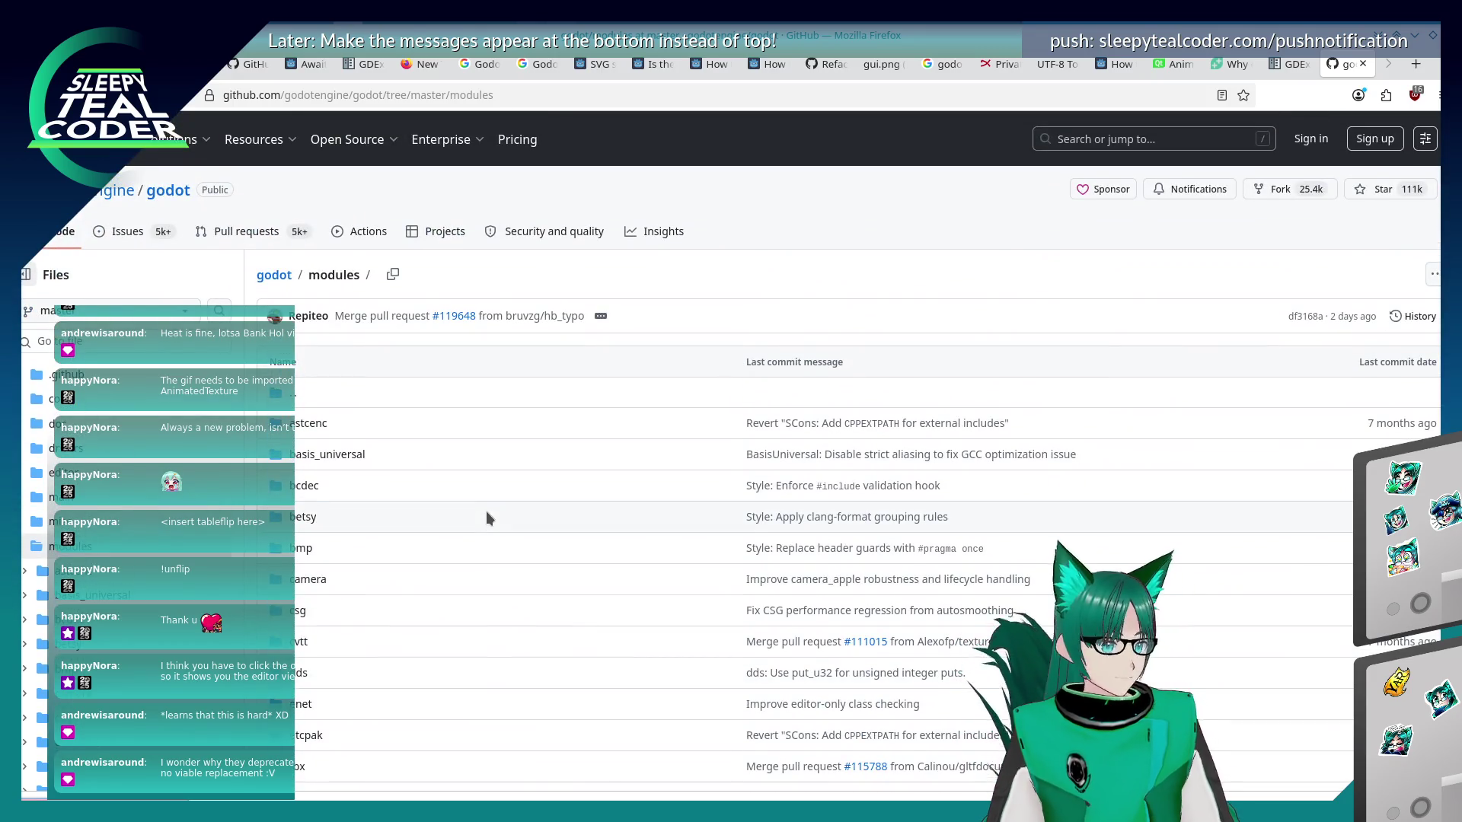
pyautogui.click(1064, 138)
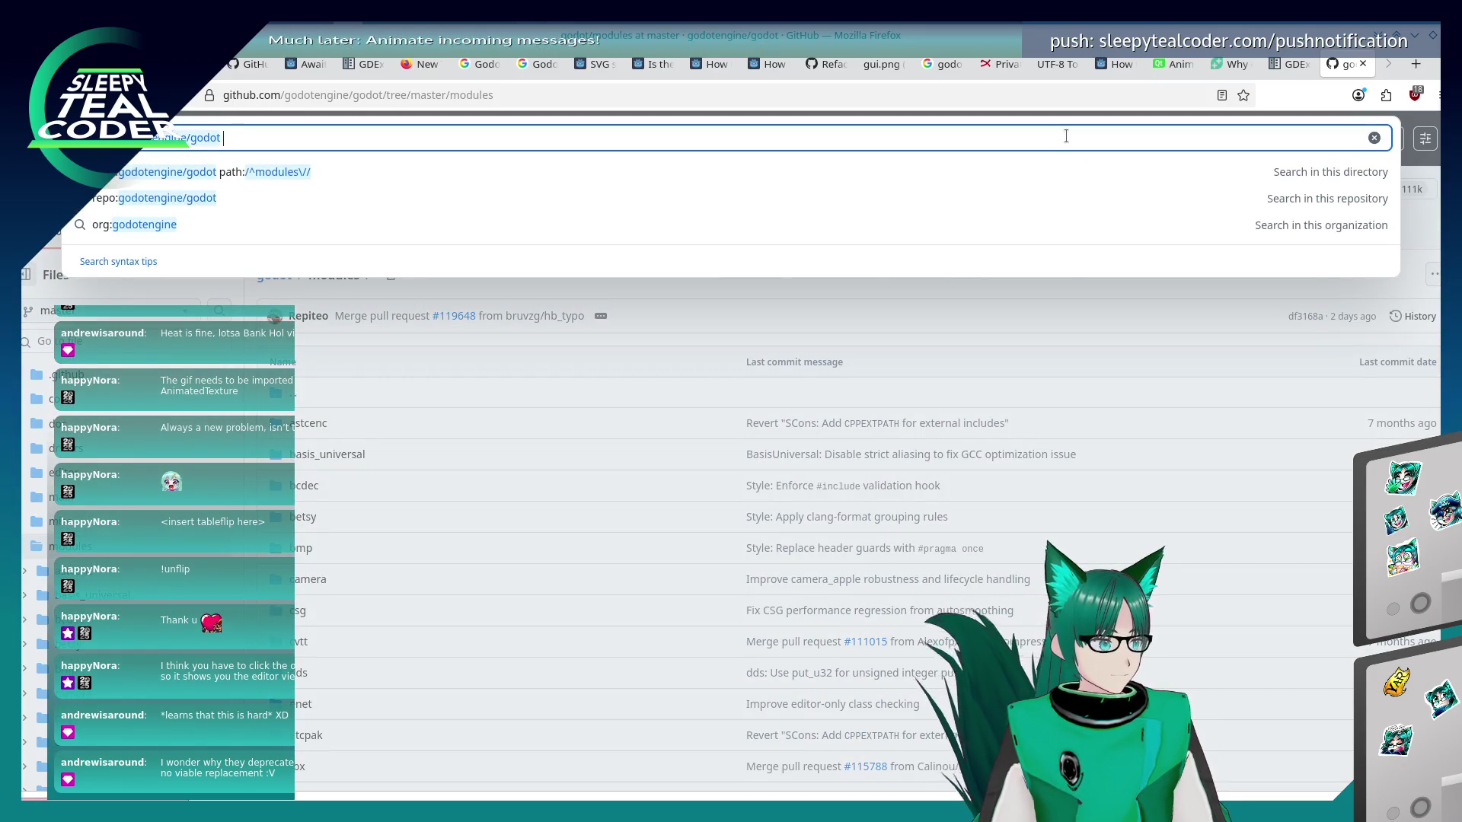
pyautogui.click(442, 495)
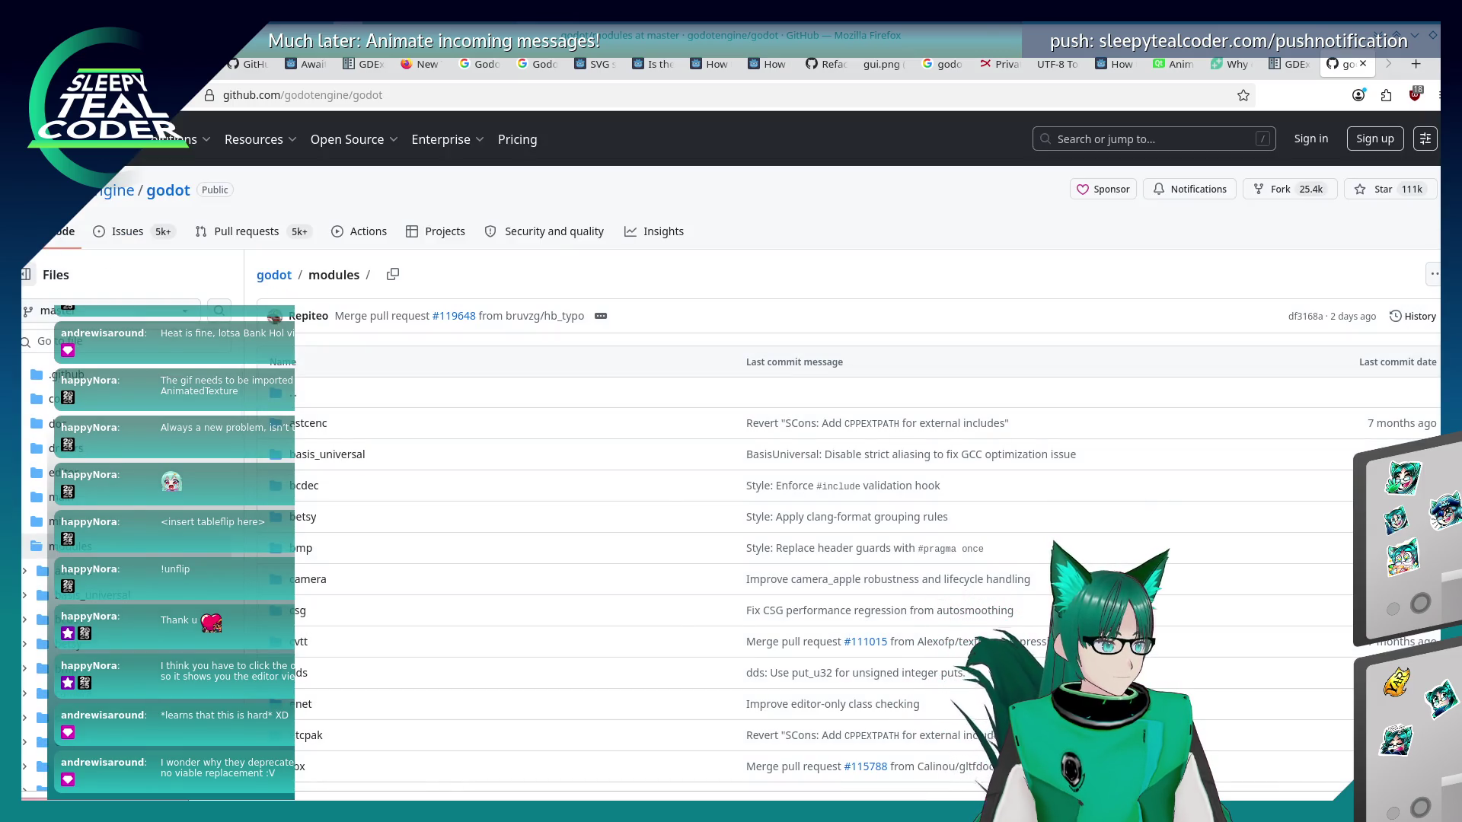
pyautogui.hotkey('alt', 'Left')
# Copy the repository's HTTPS clone URL and switch to the Konsole terminal.
pyautogui.click(919, 182)
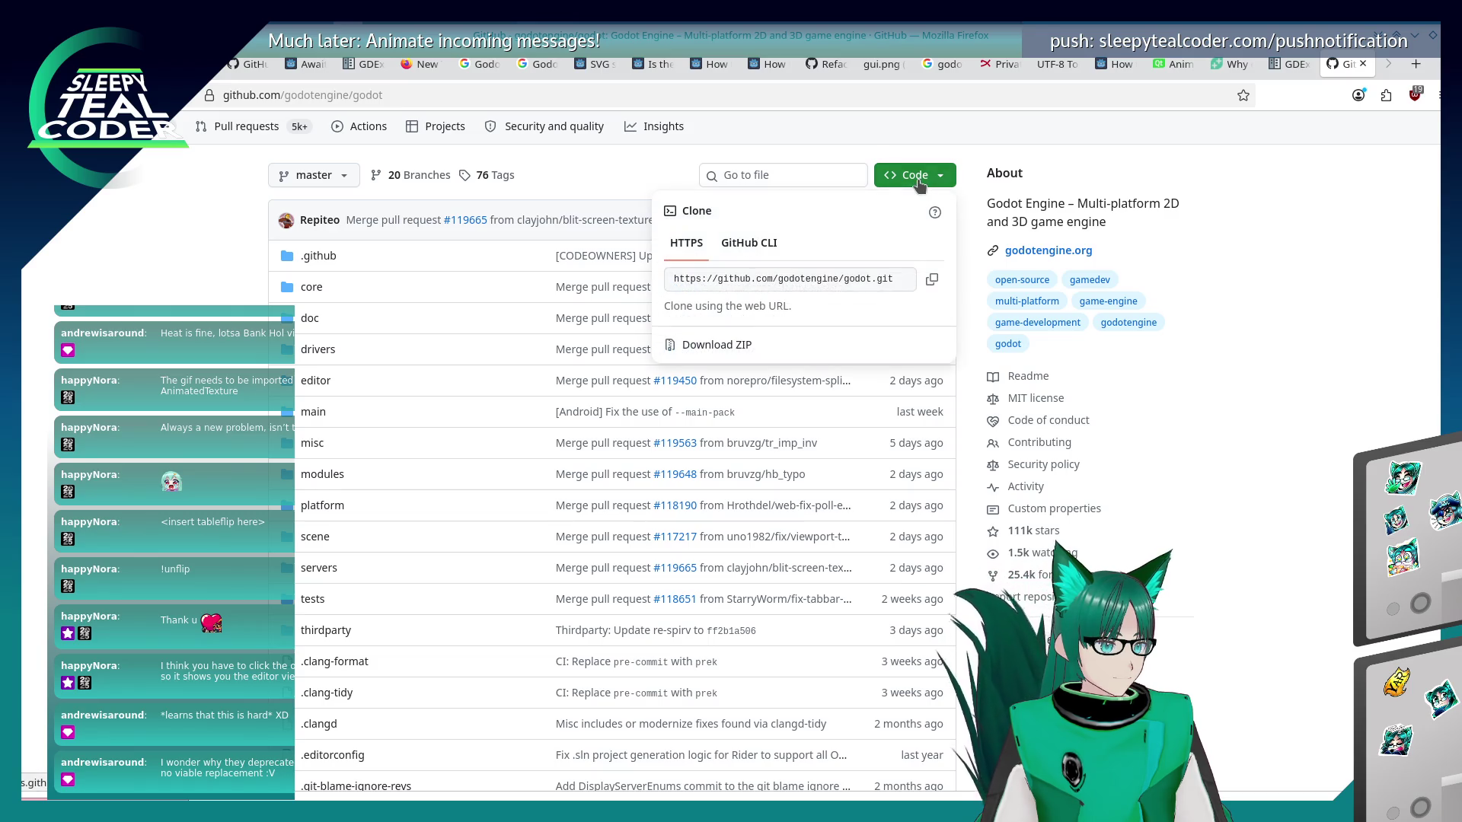
pyautogui.click(931, 279)
pyautogui.hotkey('alt', 'Tab')
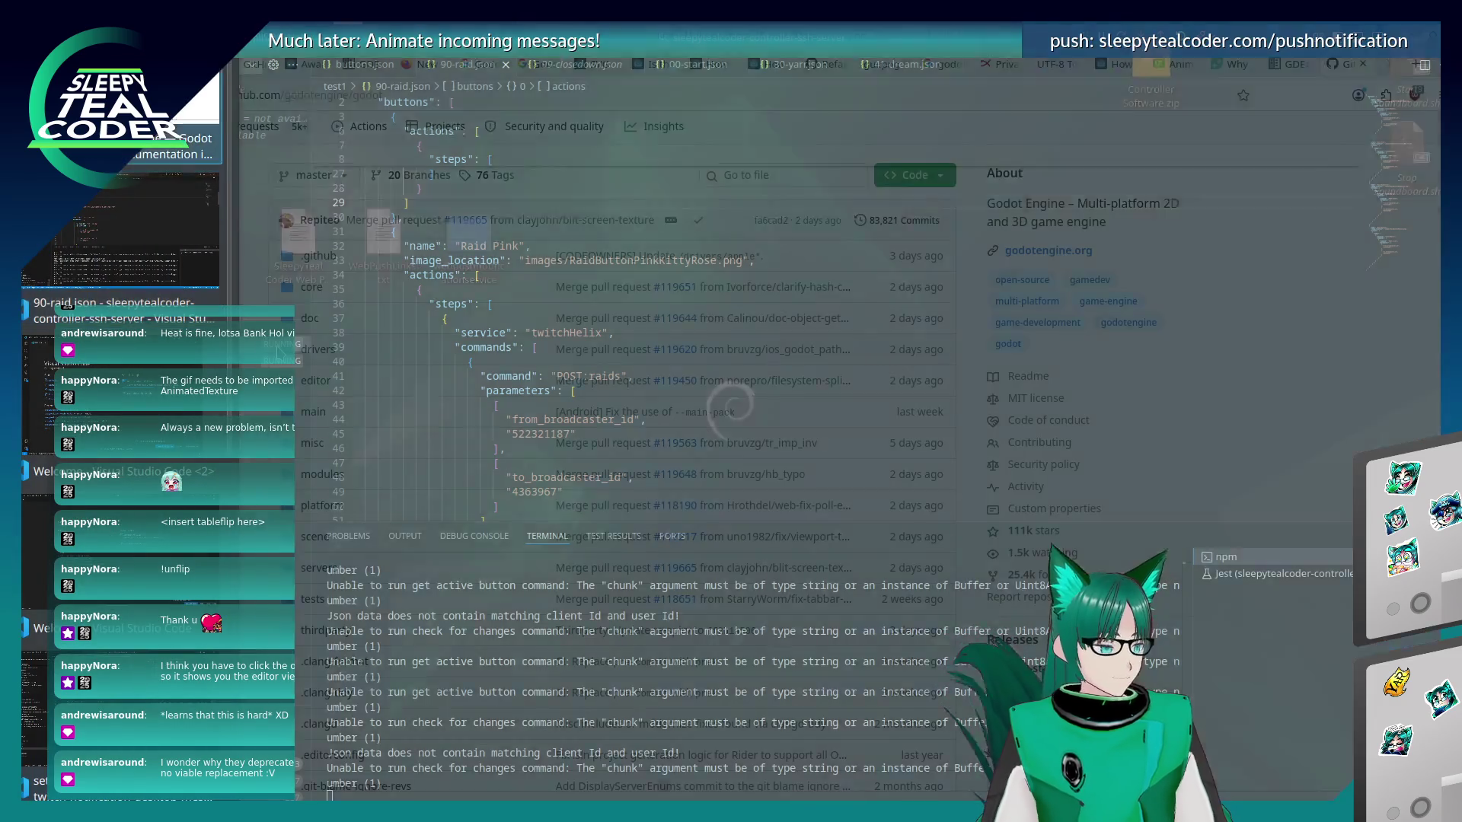
pyautogui.hotkey('alt', 'Tab')
pyautogui.hotkey('alt', 'Tab')
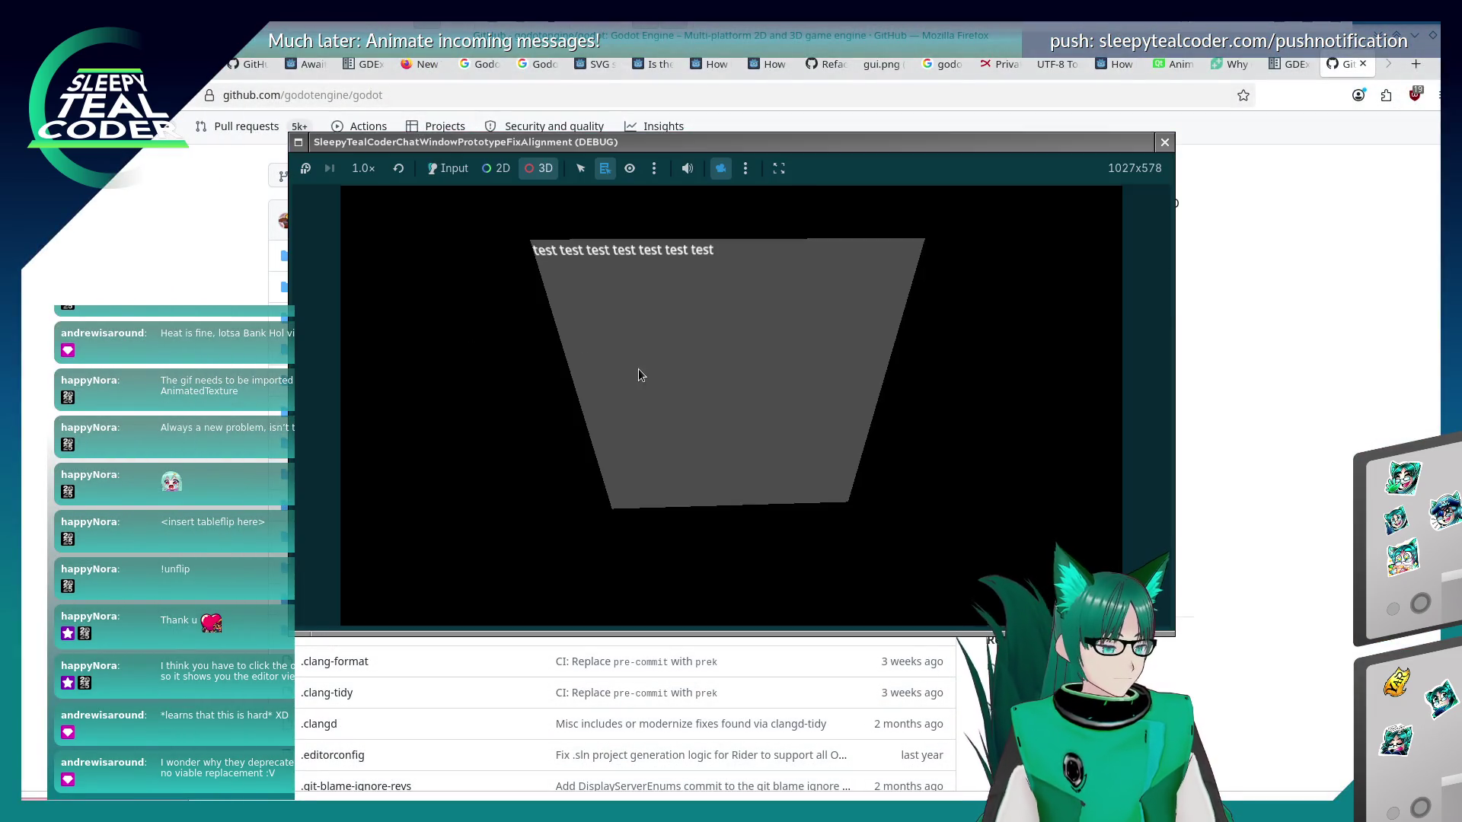
pyautogui.hotkey('alt', 'Tab')
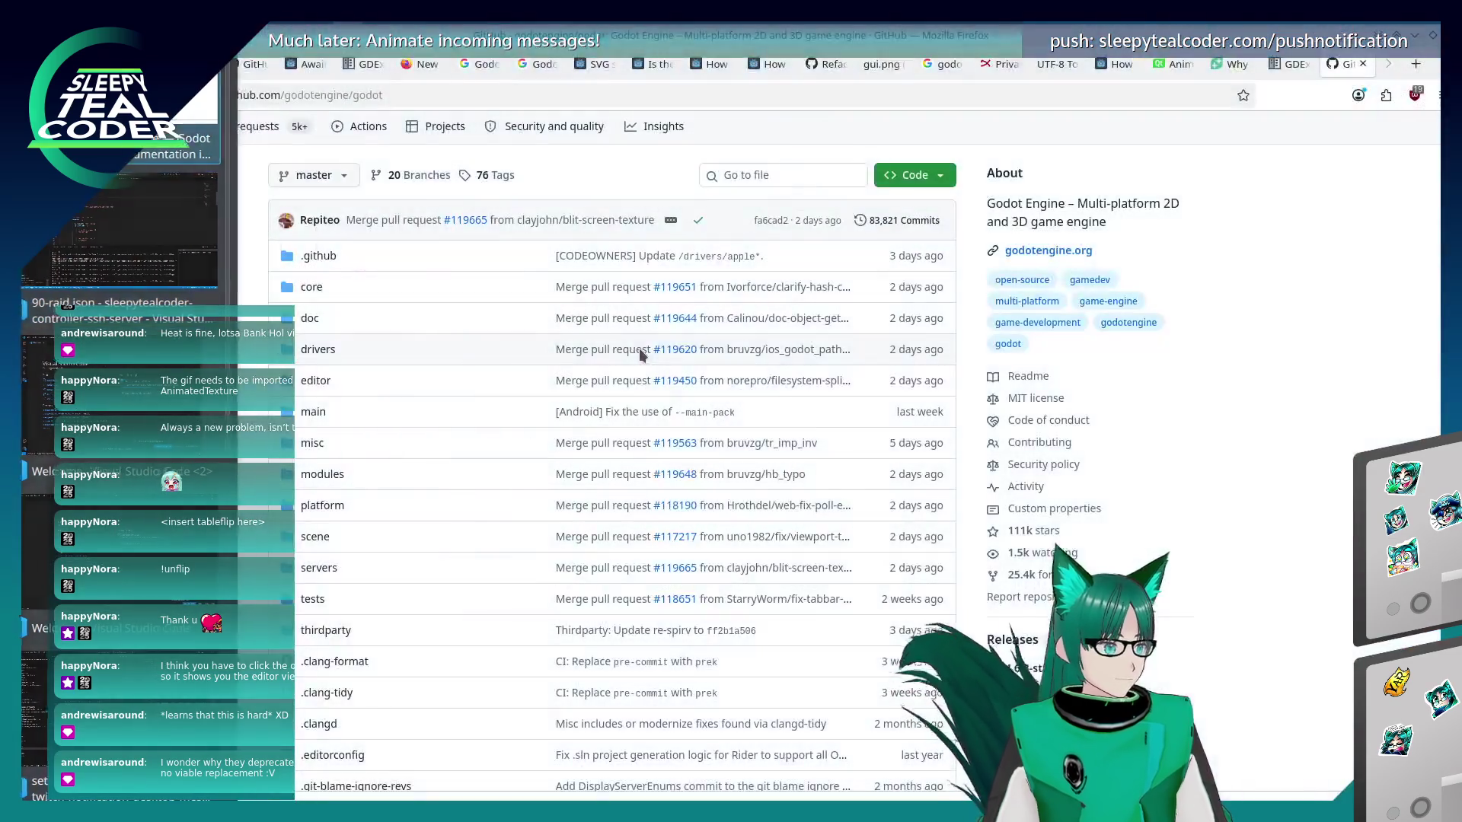
pyautogui.hotkey('alt', 'Tab')
# In the top pane, change into the sleepy chat window prototype's fix-alignment directory.
pyautogui.write('c')
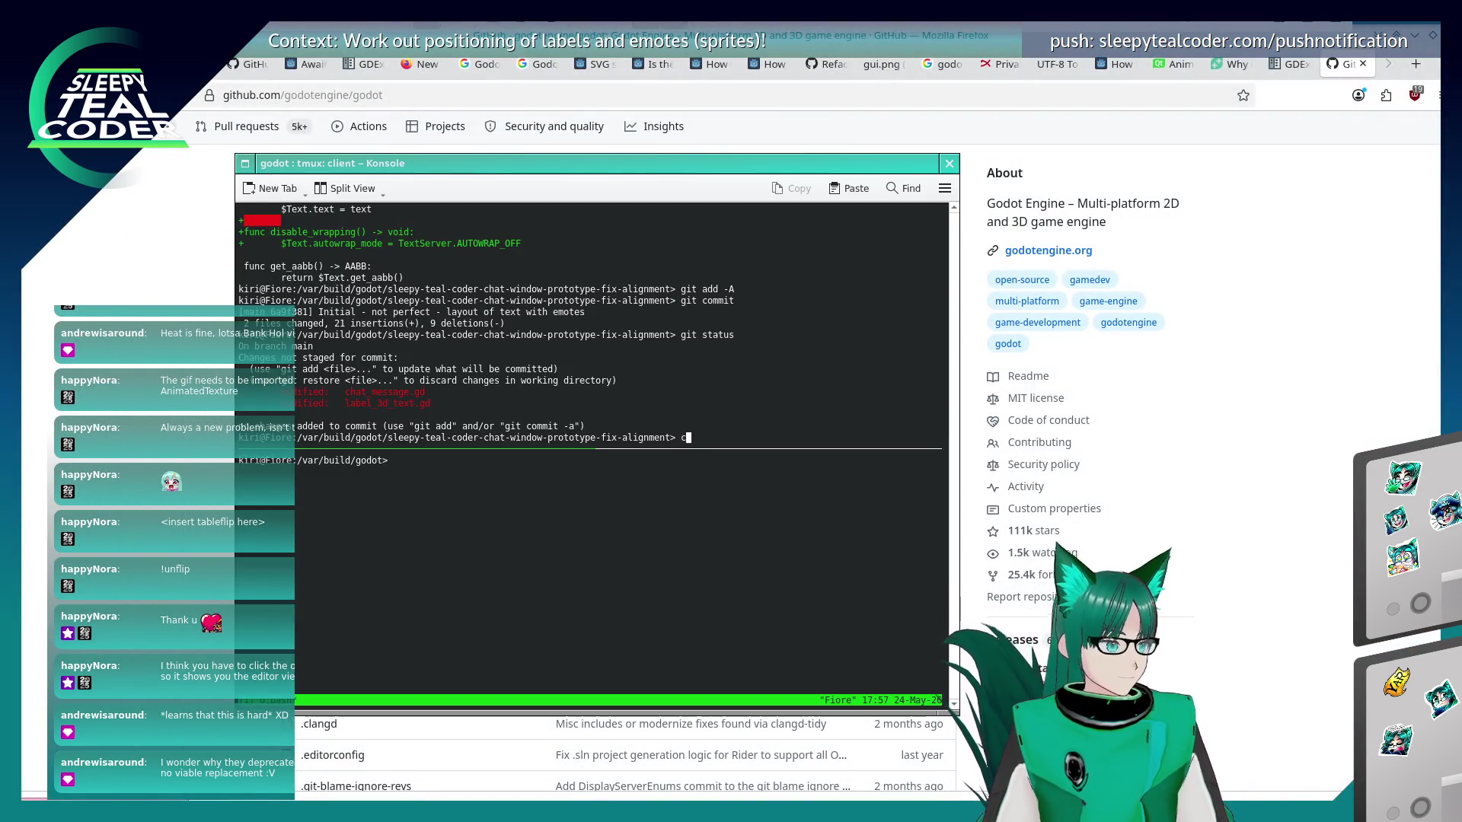
pyautogui.write('d .')
pyautogui.press('Return')
pyautogui.write('cd sl')
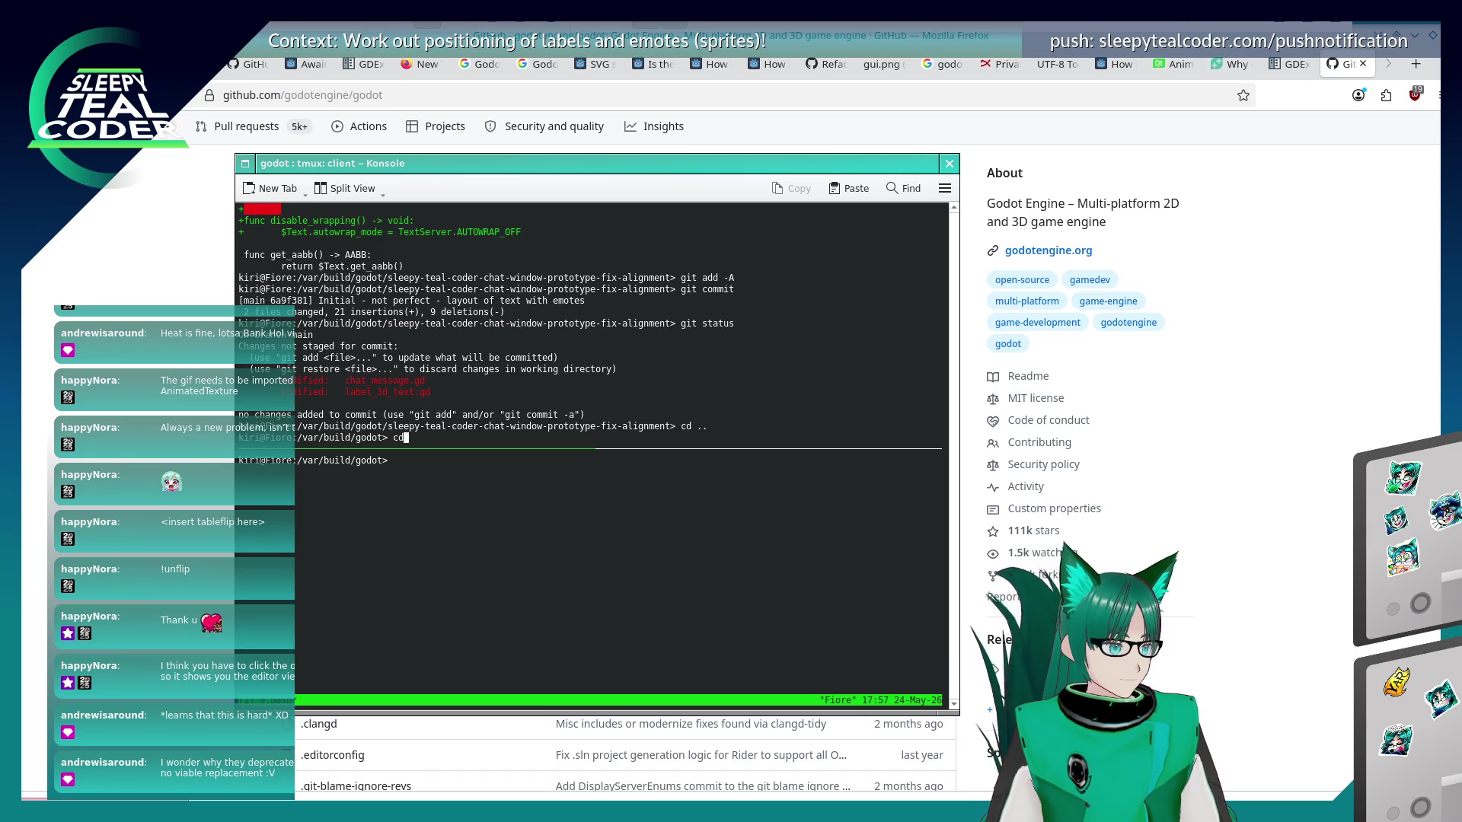
pyautogui.press('Tab')
pyautogui.write('-')
pyautogui.press('Tab')
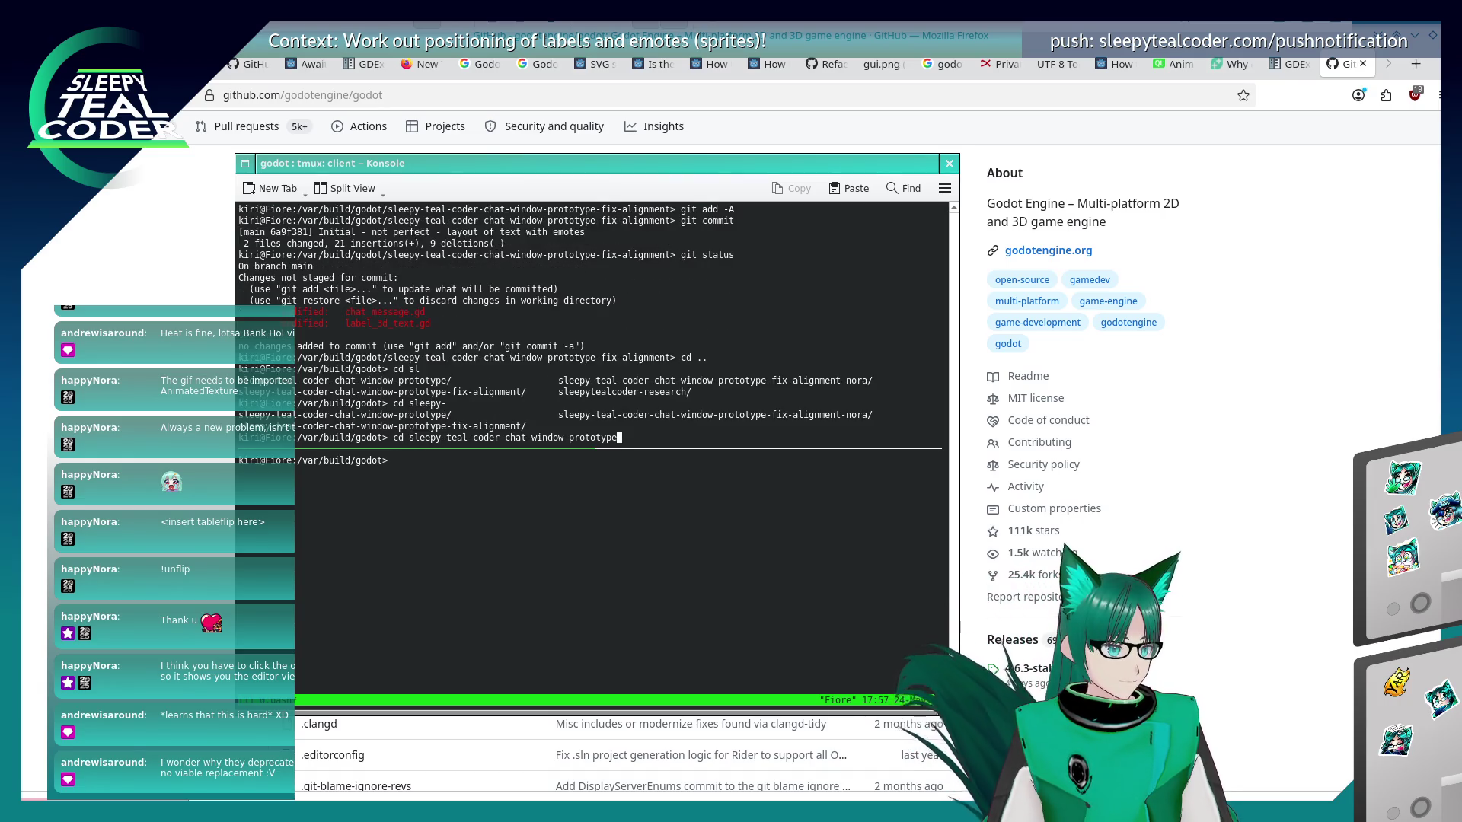
pyautogui.press('Tab')
pyautogui.press('Return')
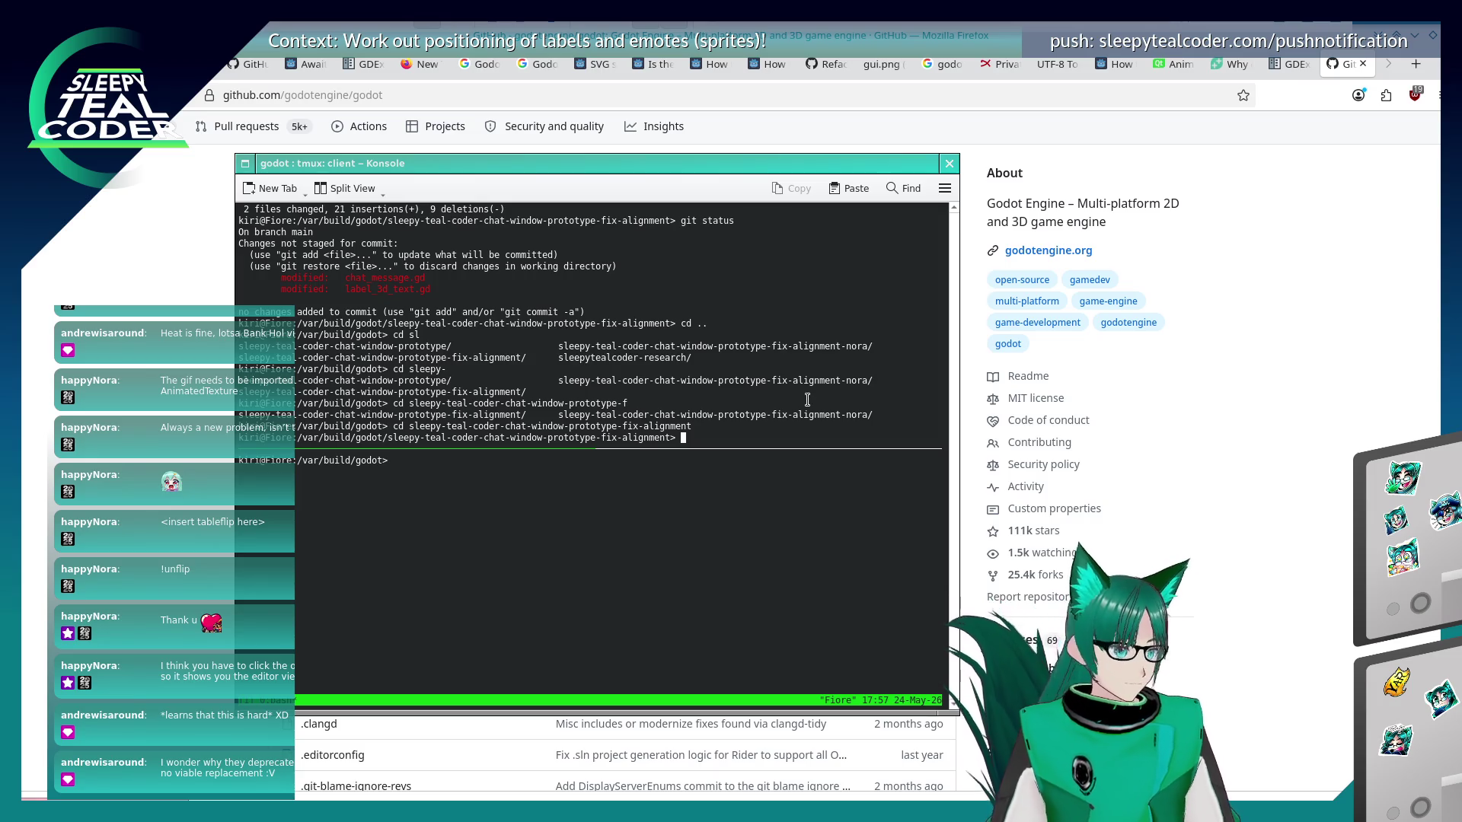
# In the bottom pane, go up to /var/build and start a 'git clone' command.
pyautogui.hotkey('ctrl', 'b')
pyautogui.press('Down')
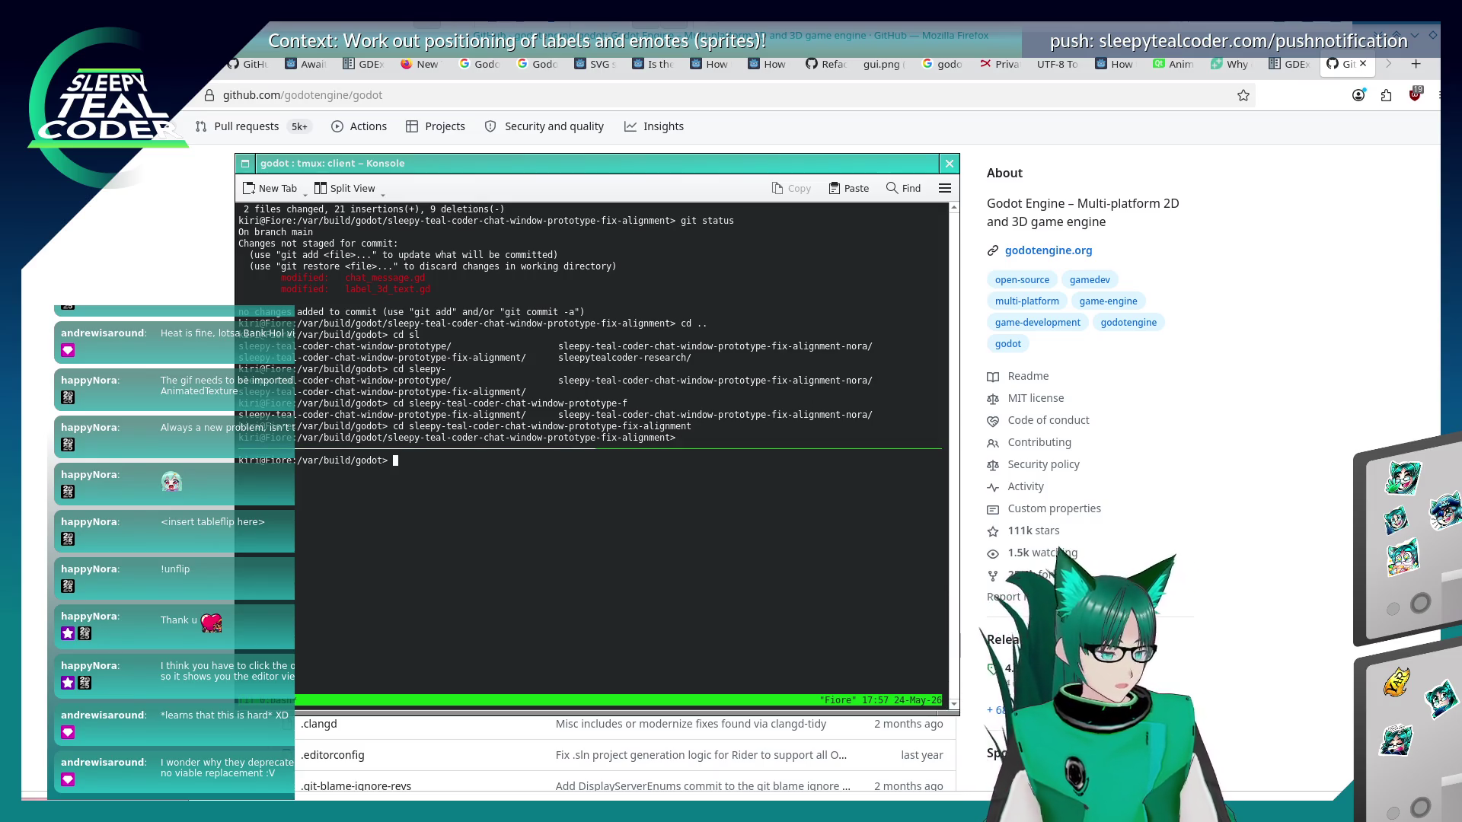
pyautogui.write('..')
pyautogui.press('Return')
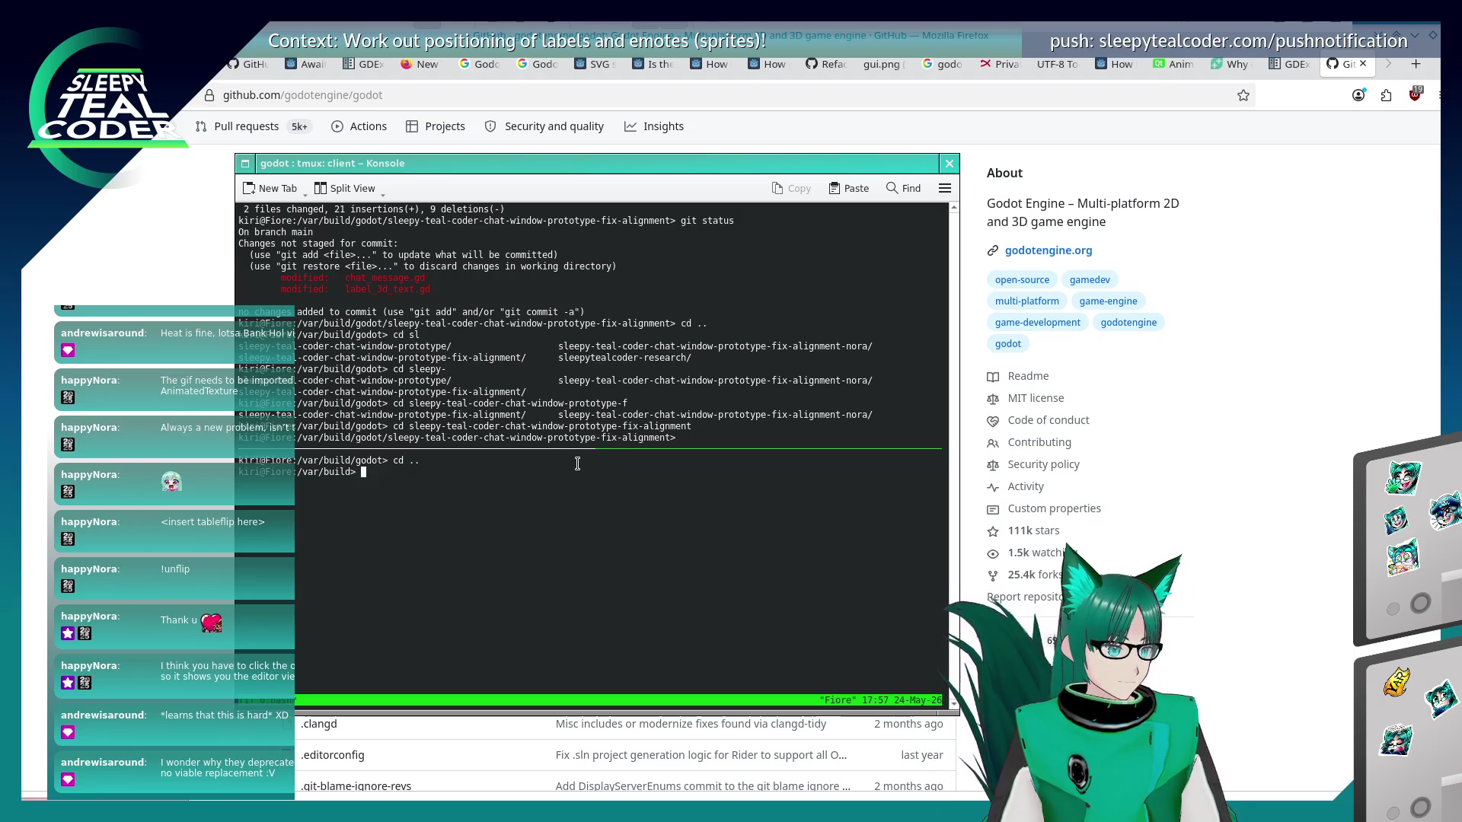
pyautogui.rightClick(408, 363)
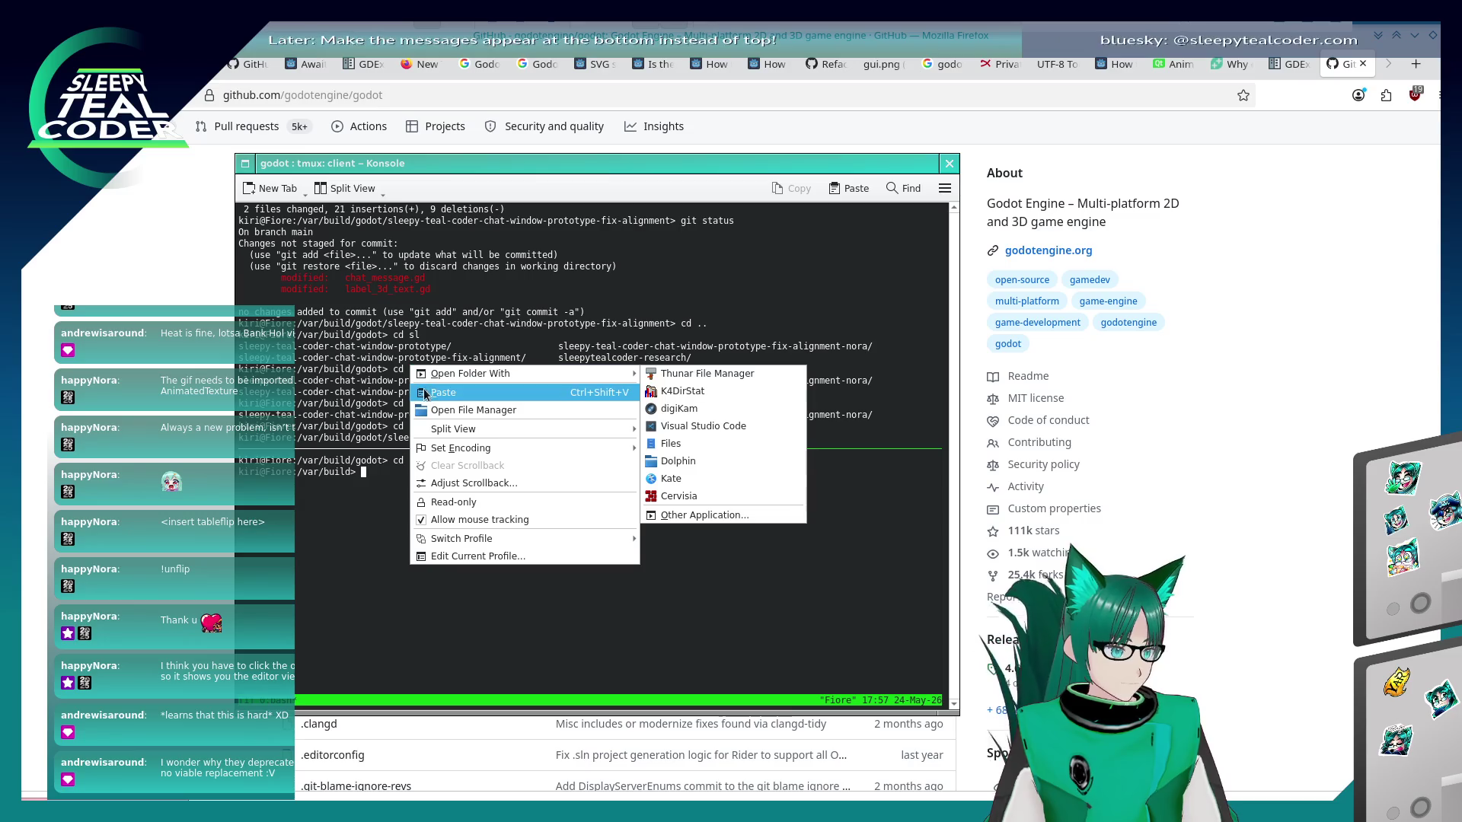
pyautogui.click(349, 389)
pyautogui.moveTo(439, 391); pyautogui.dragTo(440, 403)
pyautogui.write('github')
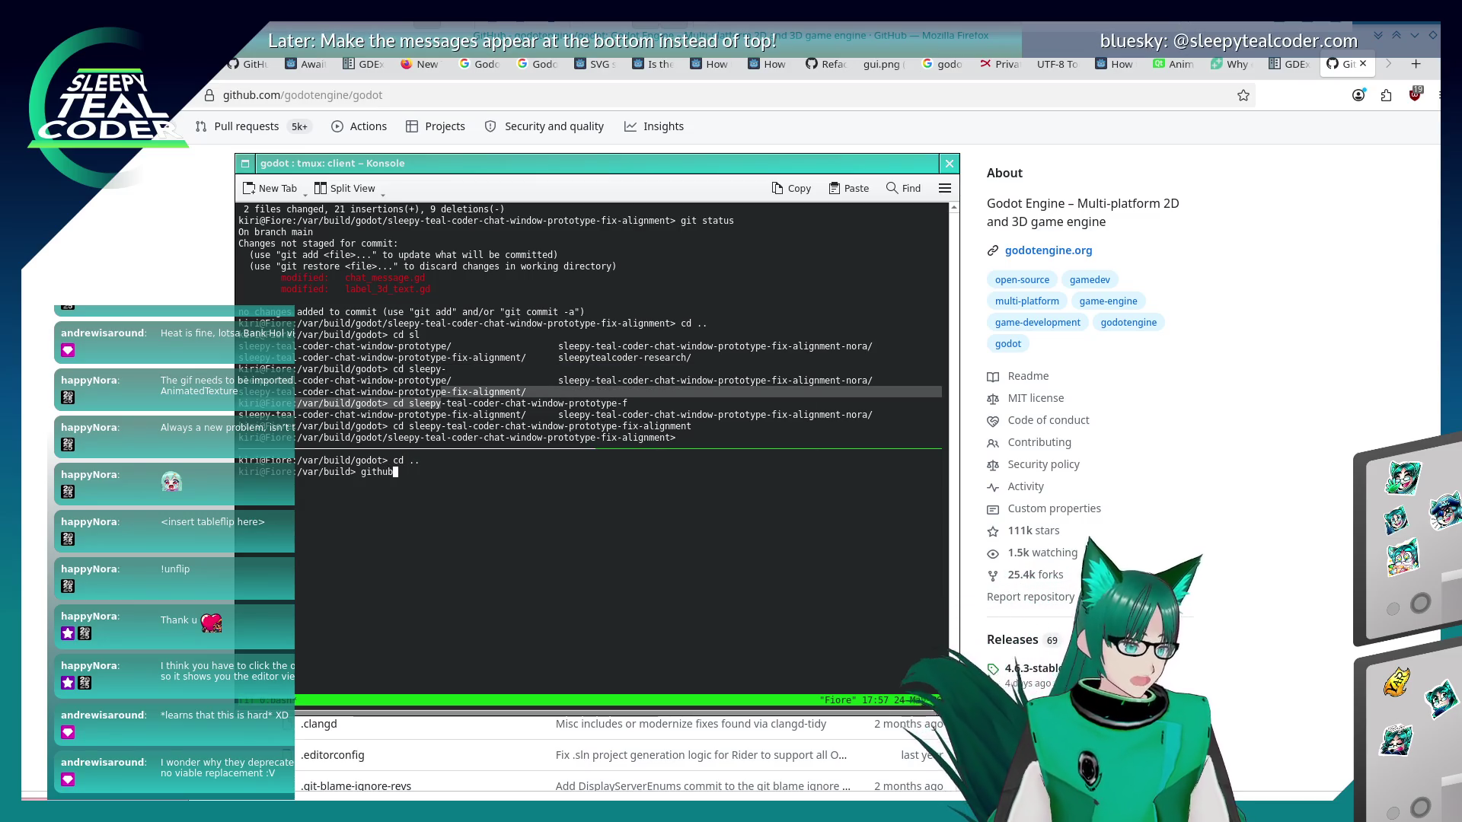
pyautogui.press('BackSpace')
pyautogui.press('BackSpace')
pyautogui.press('BackSpace')
pyautogui.write(' clone')
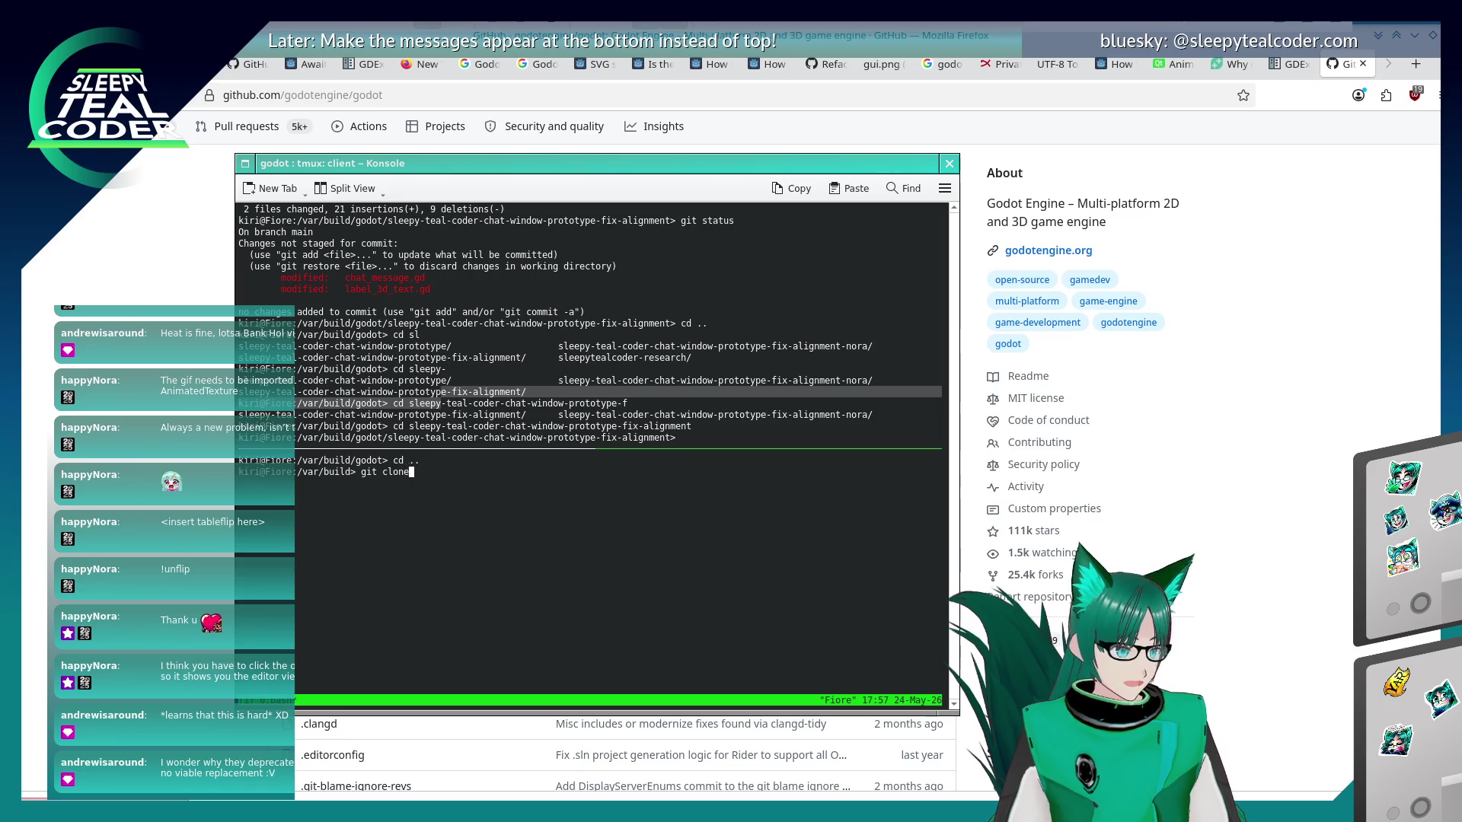
pyautogui.hotkey('alt', 'Tab')
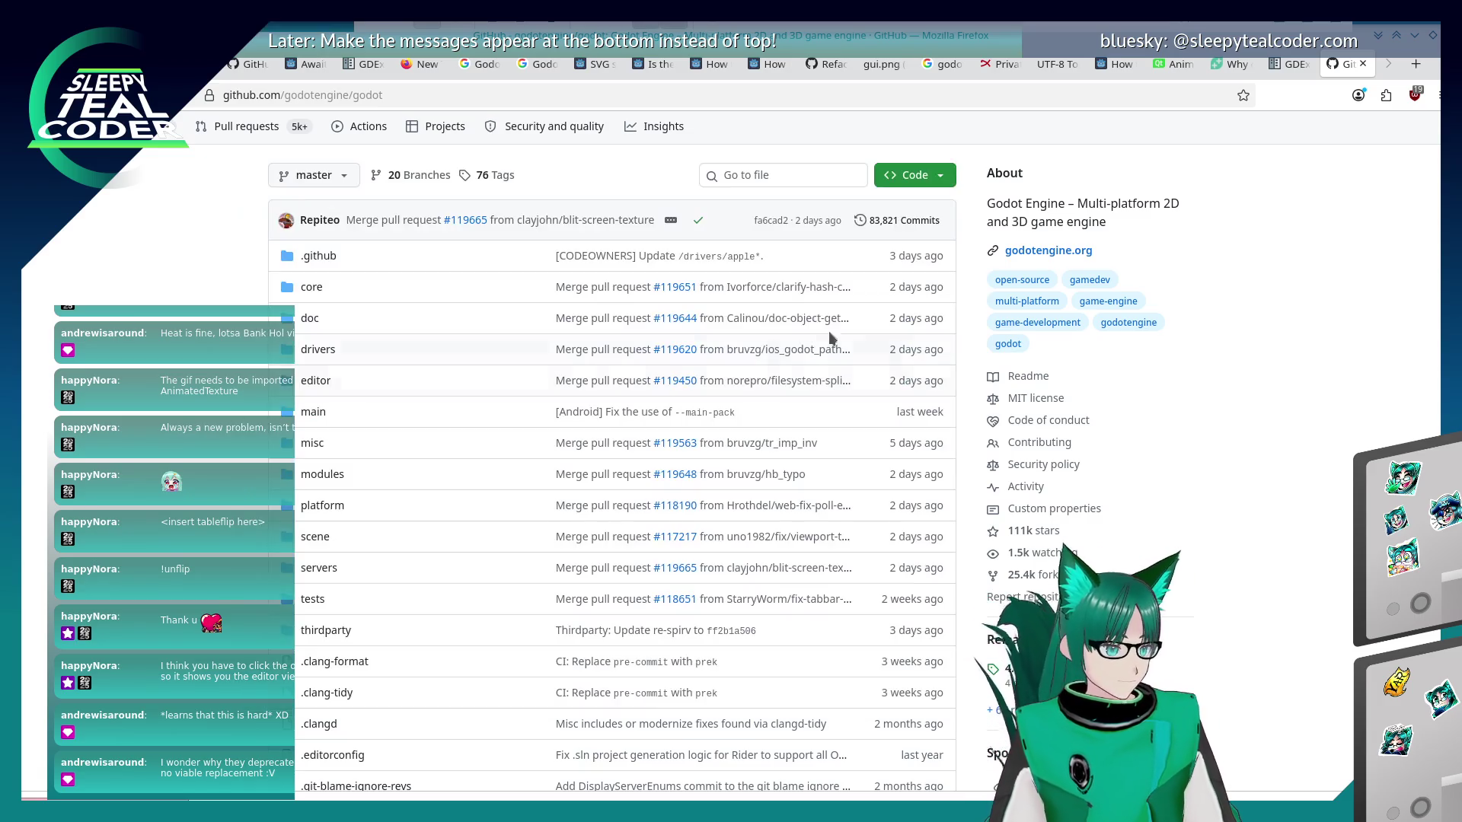
pyautogui.click(895, 175)
pyautogui.click(931, 278)
pyautogui.hotkey('alt', 'Tab')
pyautogui.hotkey('alt', 'Tab')
pyautogui.hotkey('alt', 'Tab')
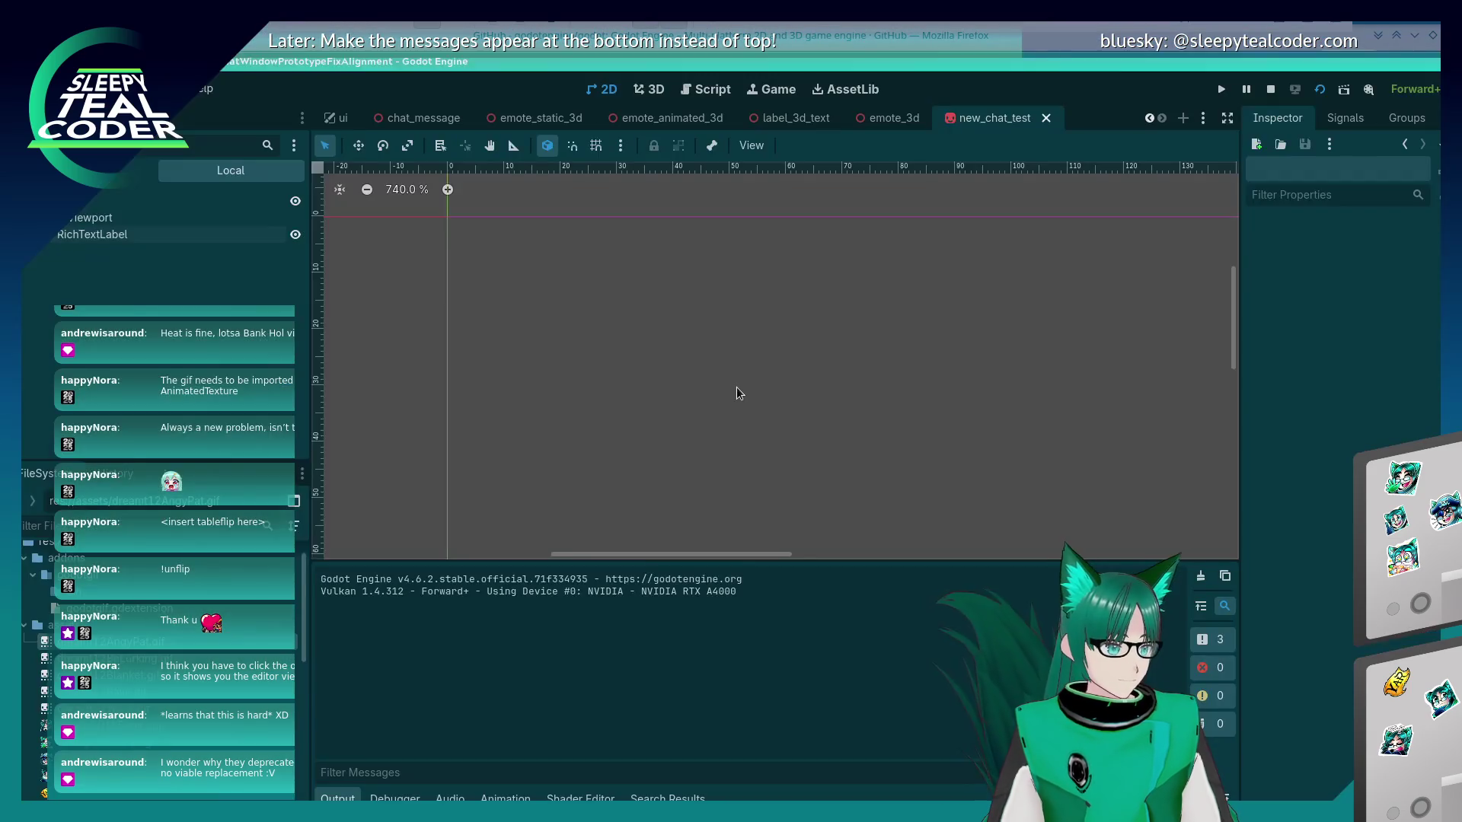
pyautogui.hotkey('alt', 'Tab')
pyautogui.write('h')
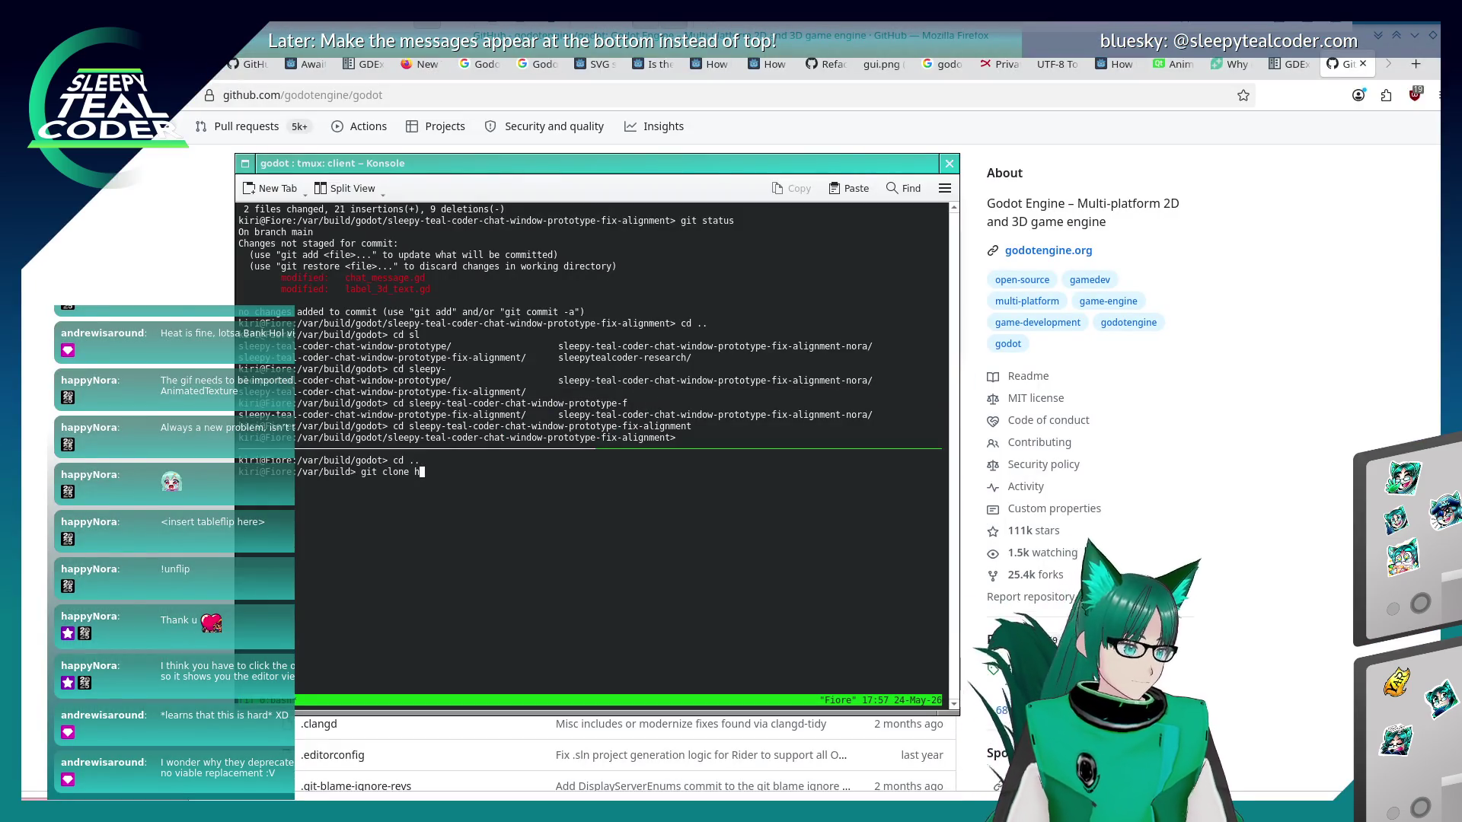
pyautogui.write('ttps://githu')
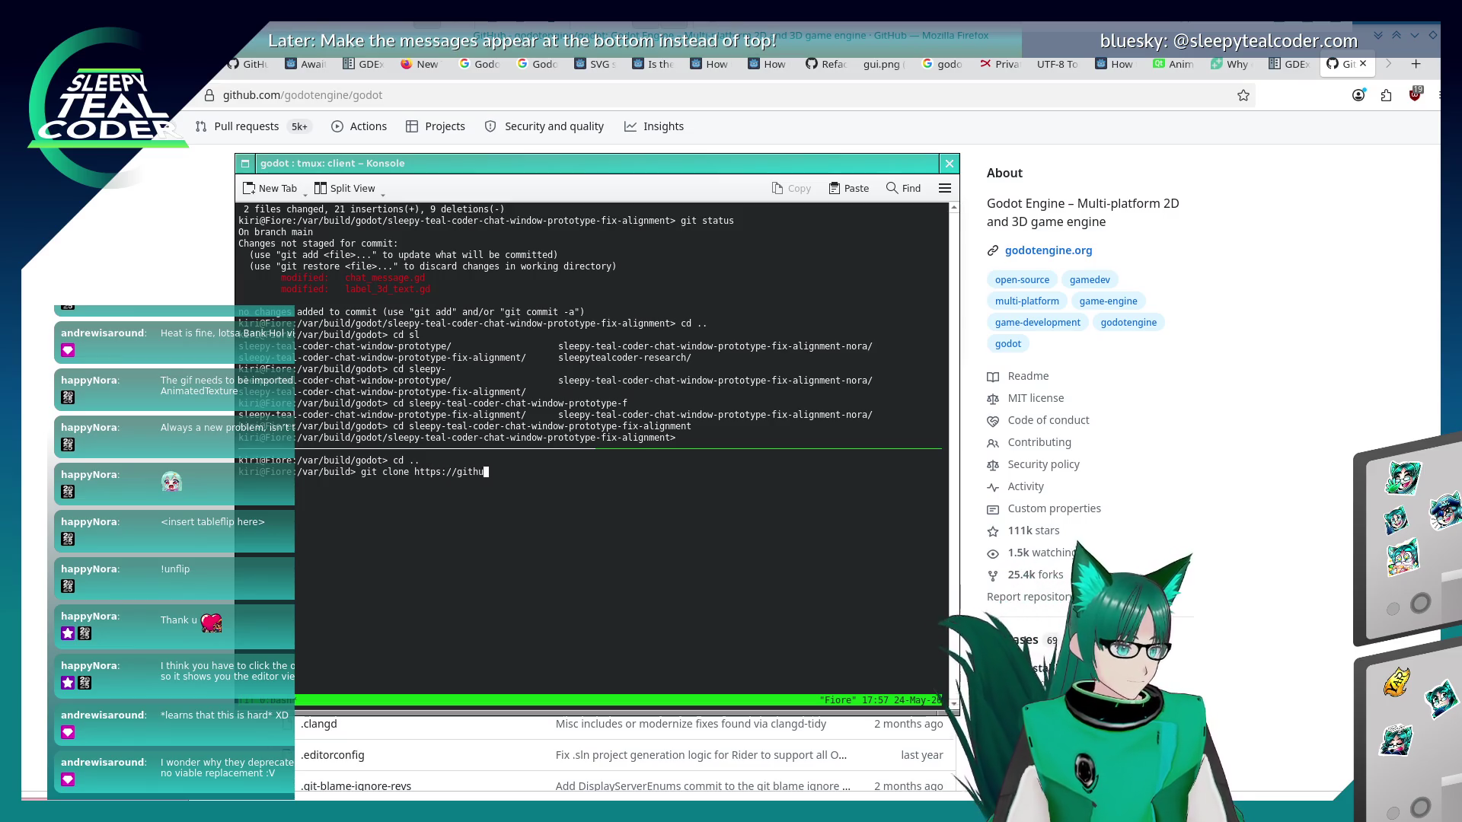
pyautogui.write('b.com/godotengine/godot god')
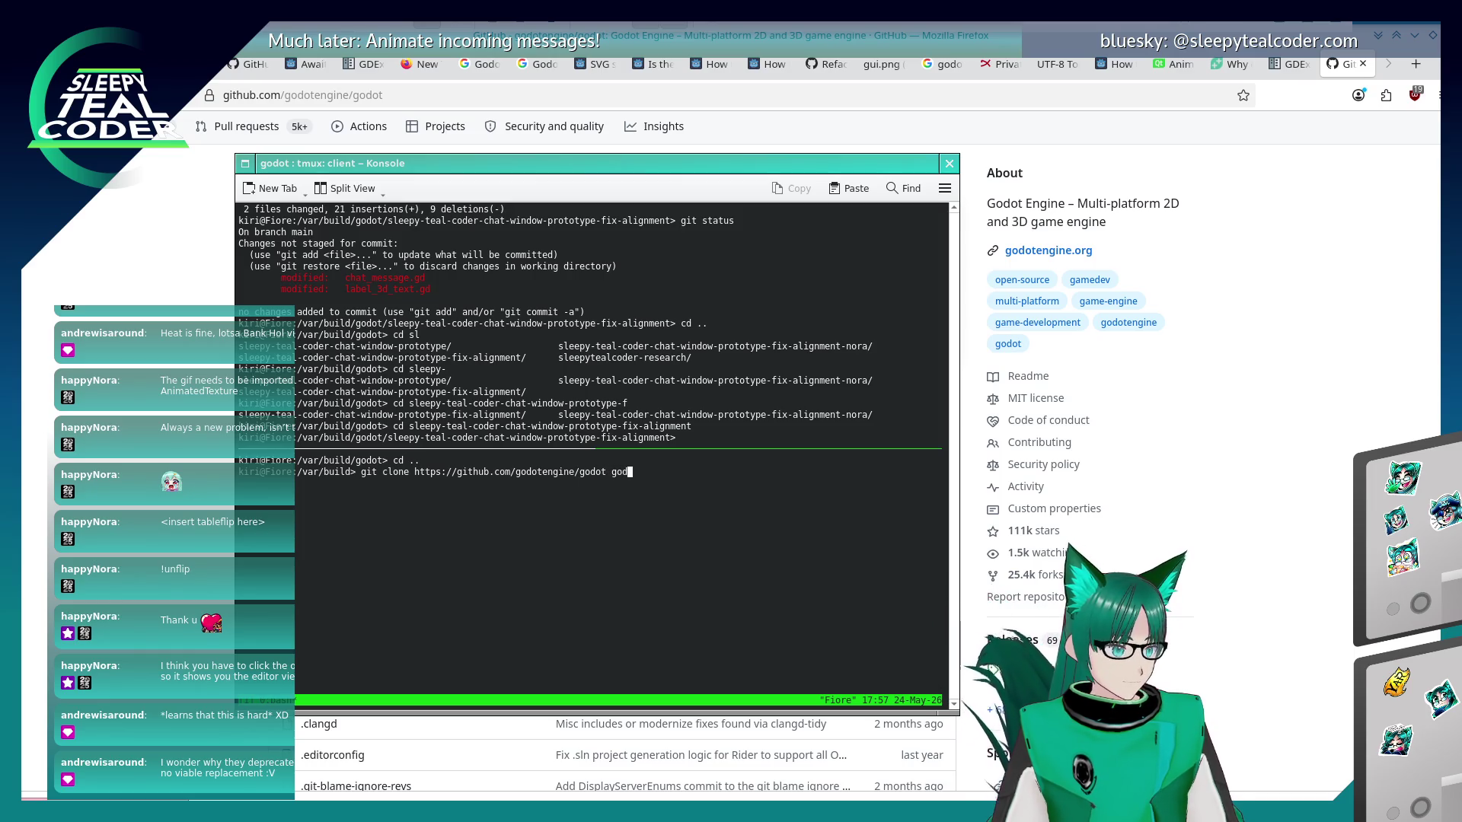
pyautogui.write('ot-')
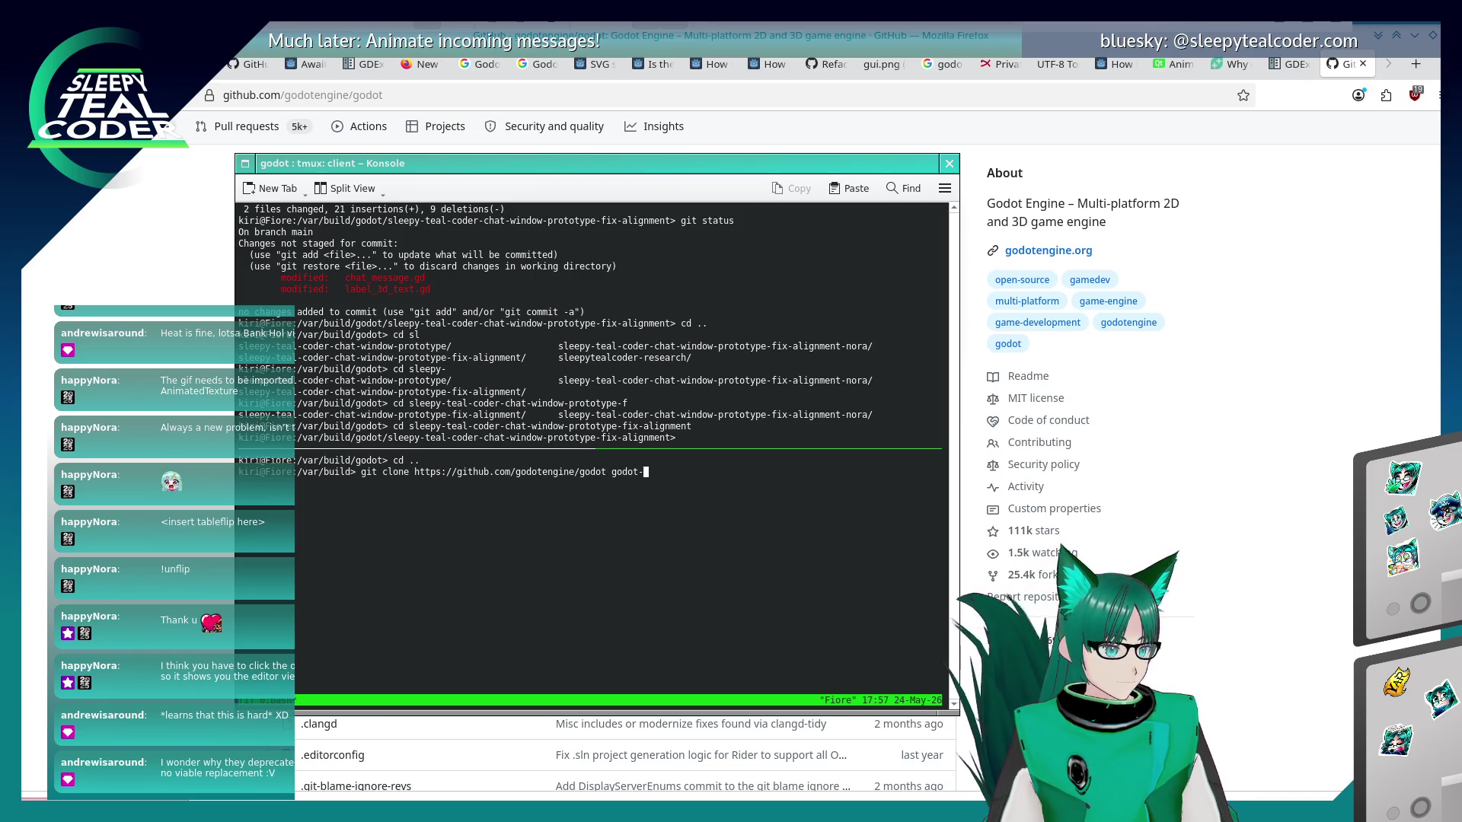
pyautogui.write('src')
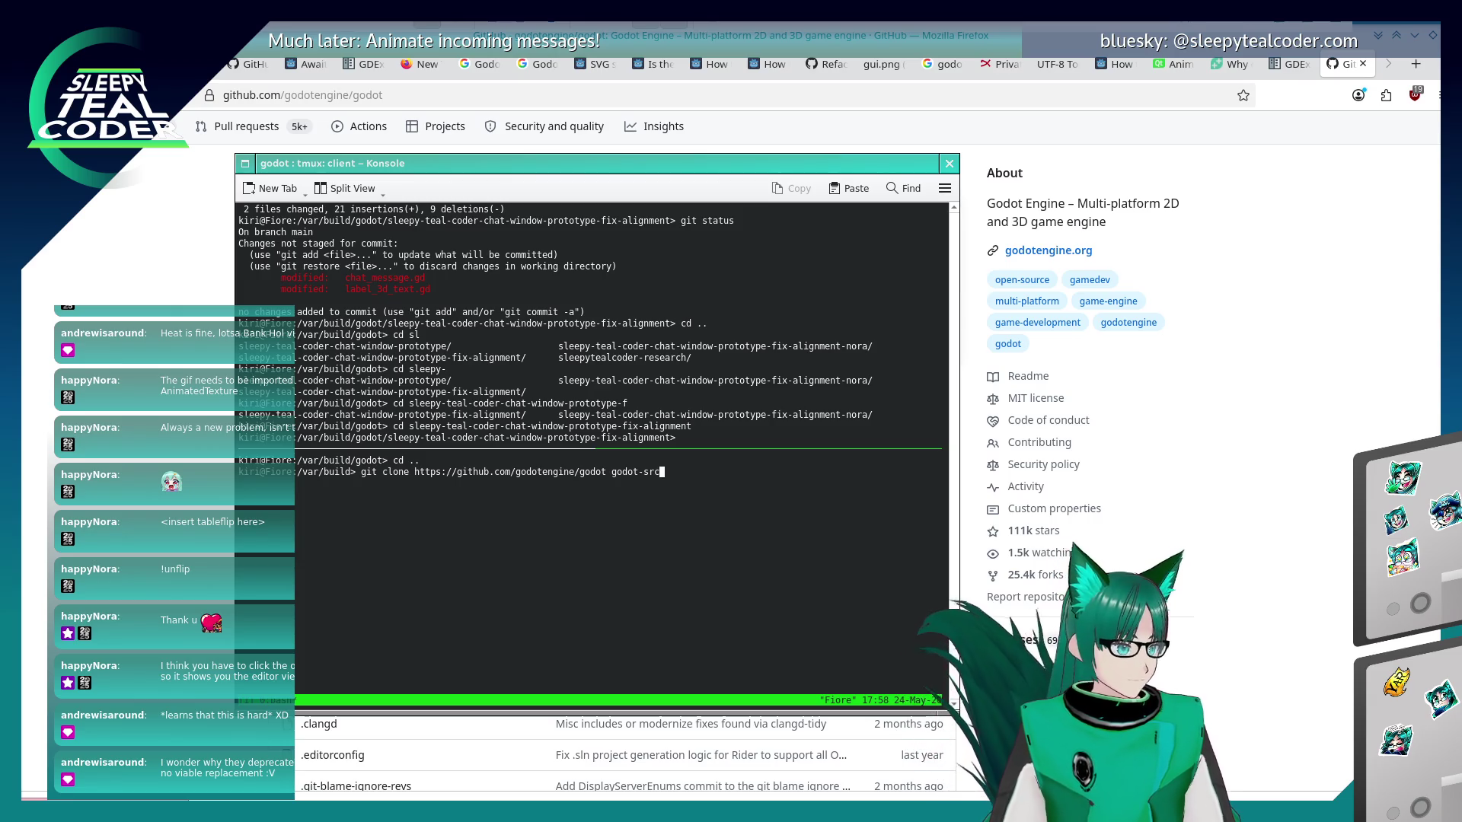
pyautogui.press('Return')
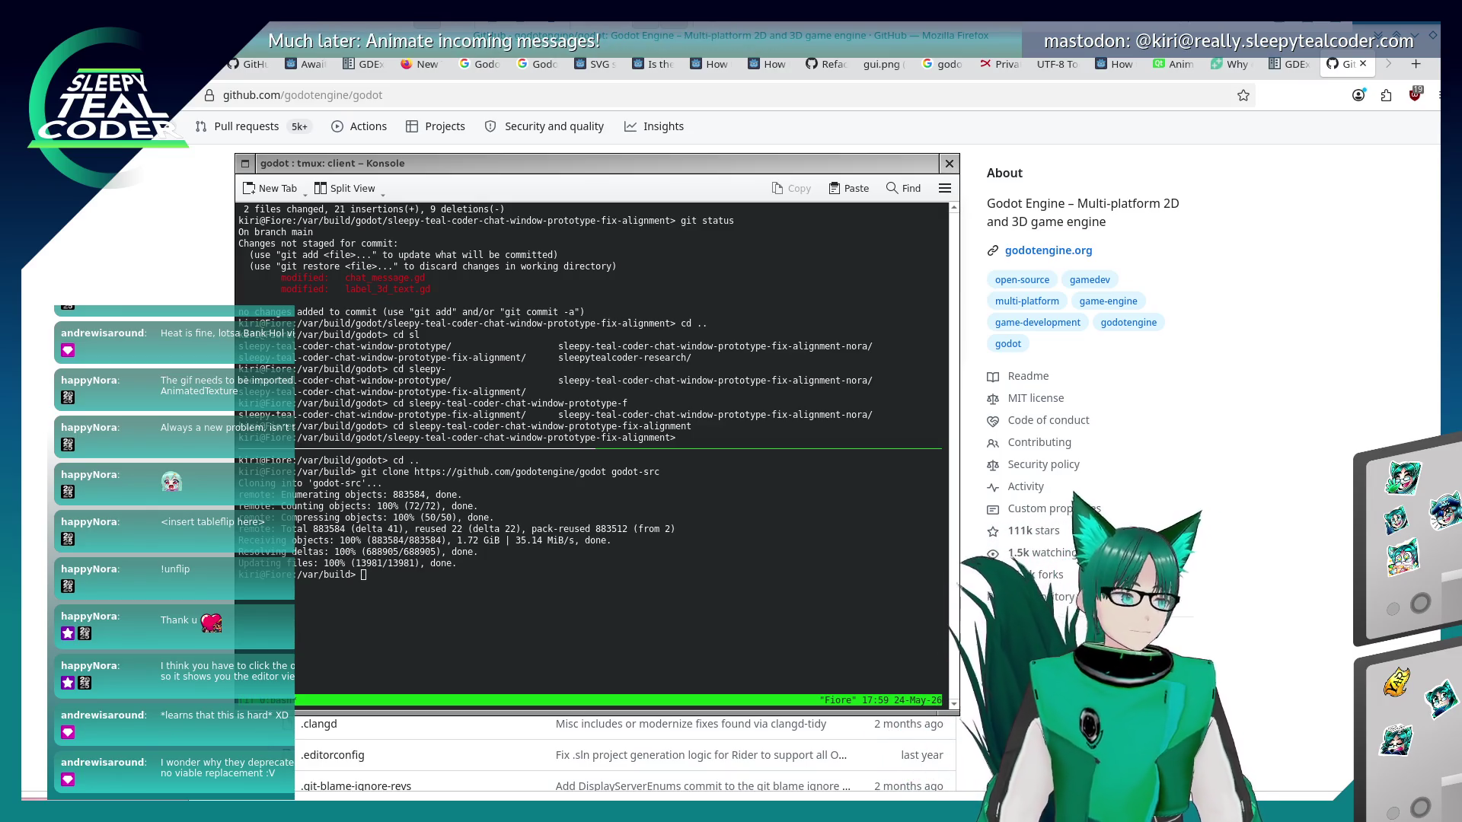
# Change into the godot-src folder in the terminal.
pyautogui.click(666, 516)
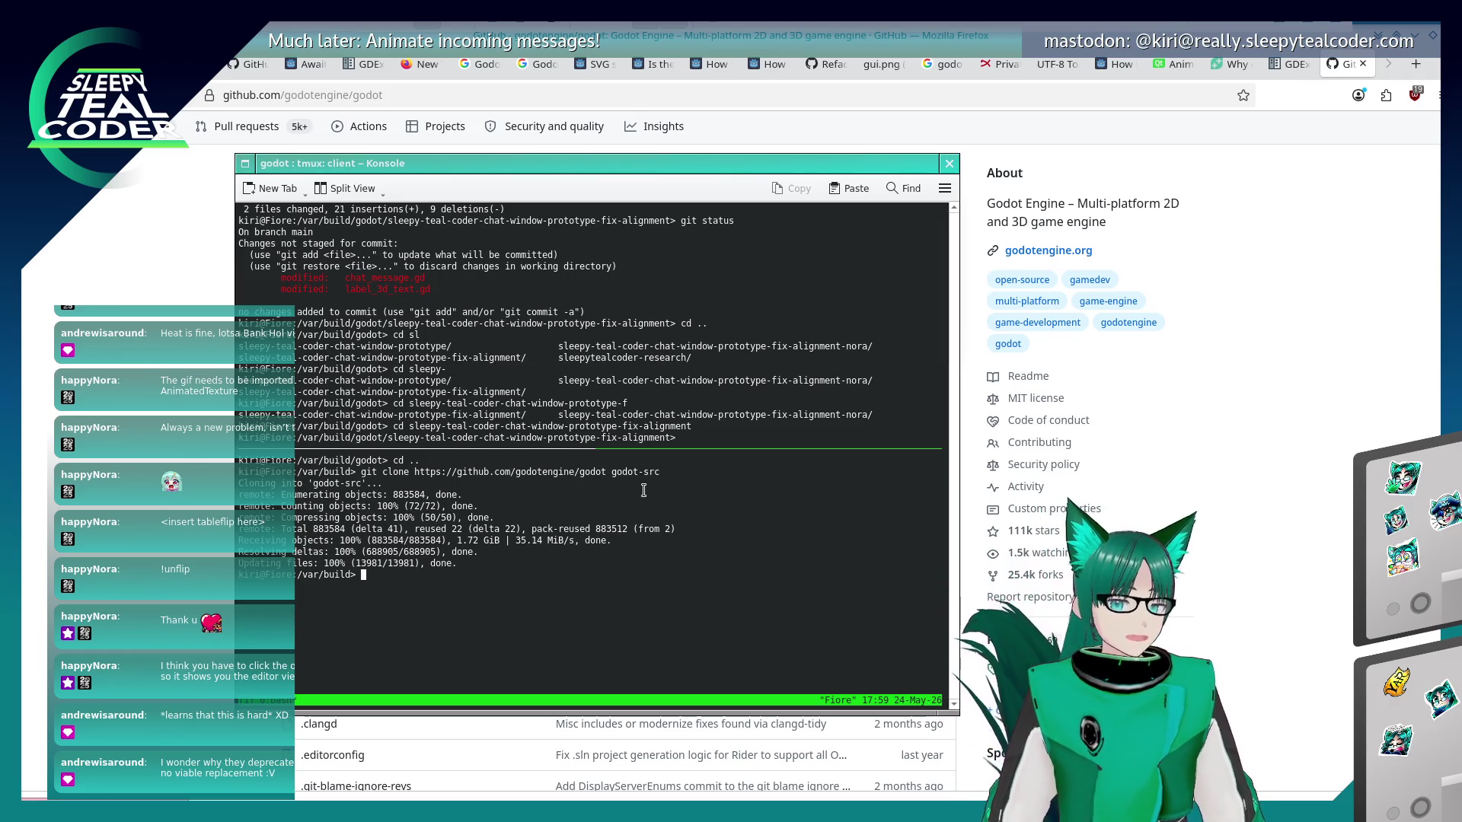
pyautogui.write('cd go')
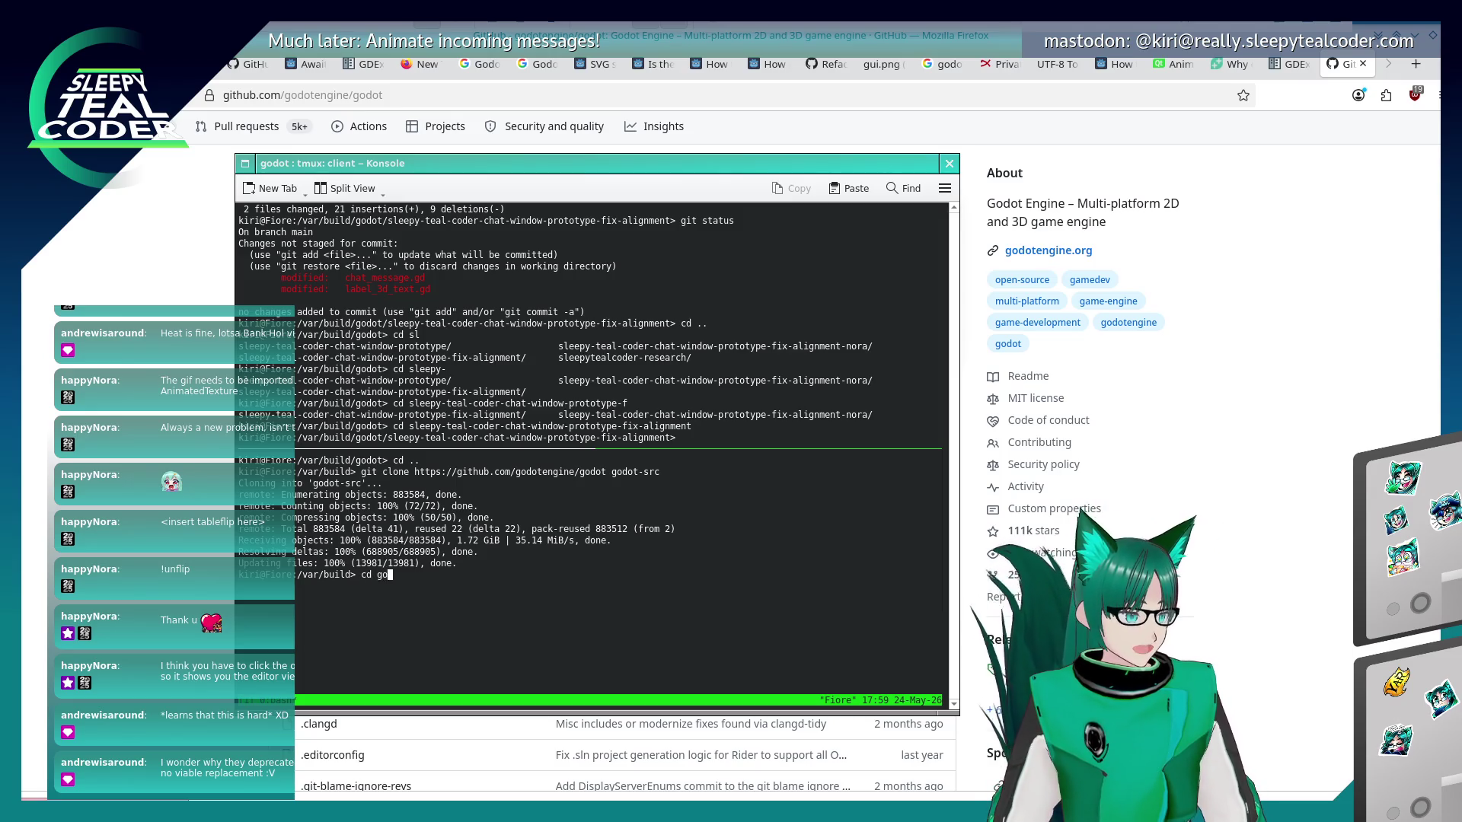
pyautogui.press('Tab')
pyautogui.write('d')
pyautogui.press('Tab')
pyautogui.write('-s')
pyautogui.press('Tab')
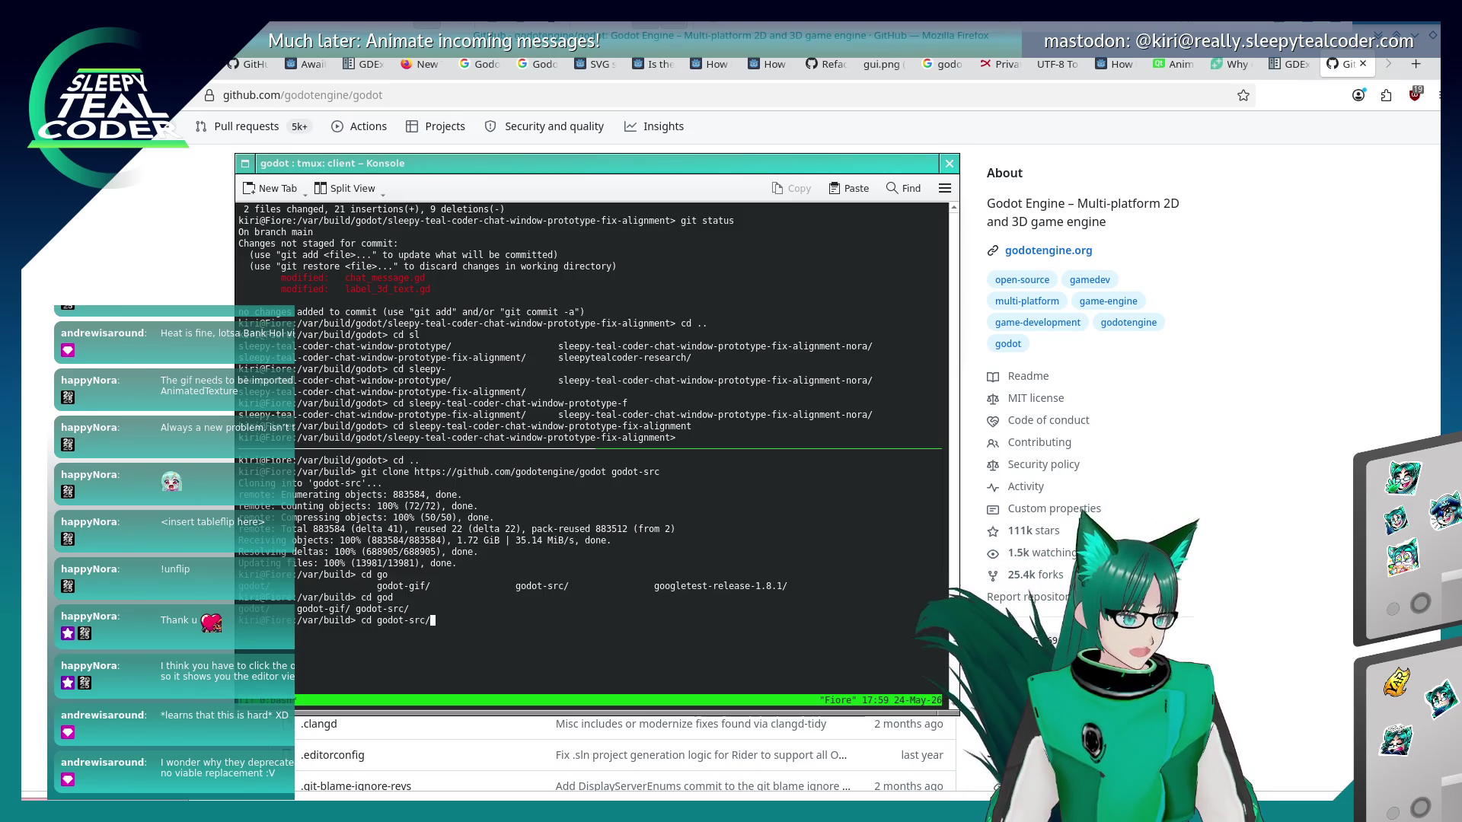
pyautogui.press('Return')
# Search the source tree with 'find * | grep label3d', then broaden it to 'label'.
pyautogui.write('find * | grep label3d')
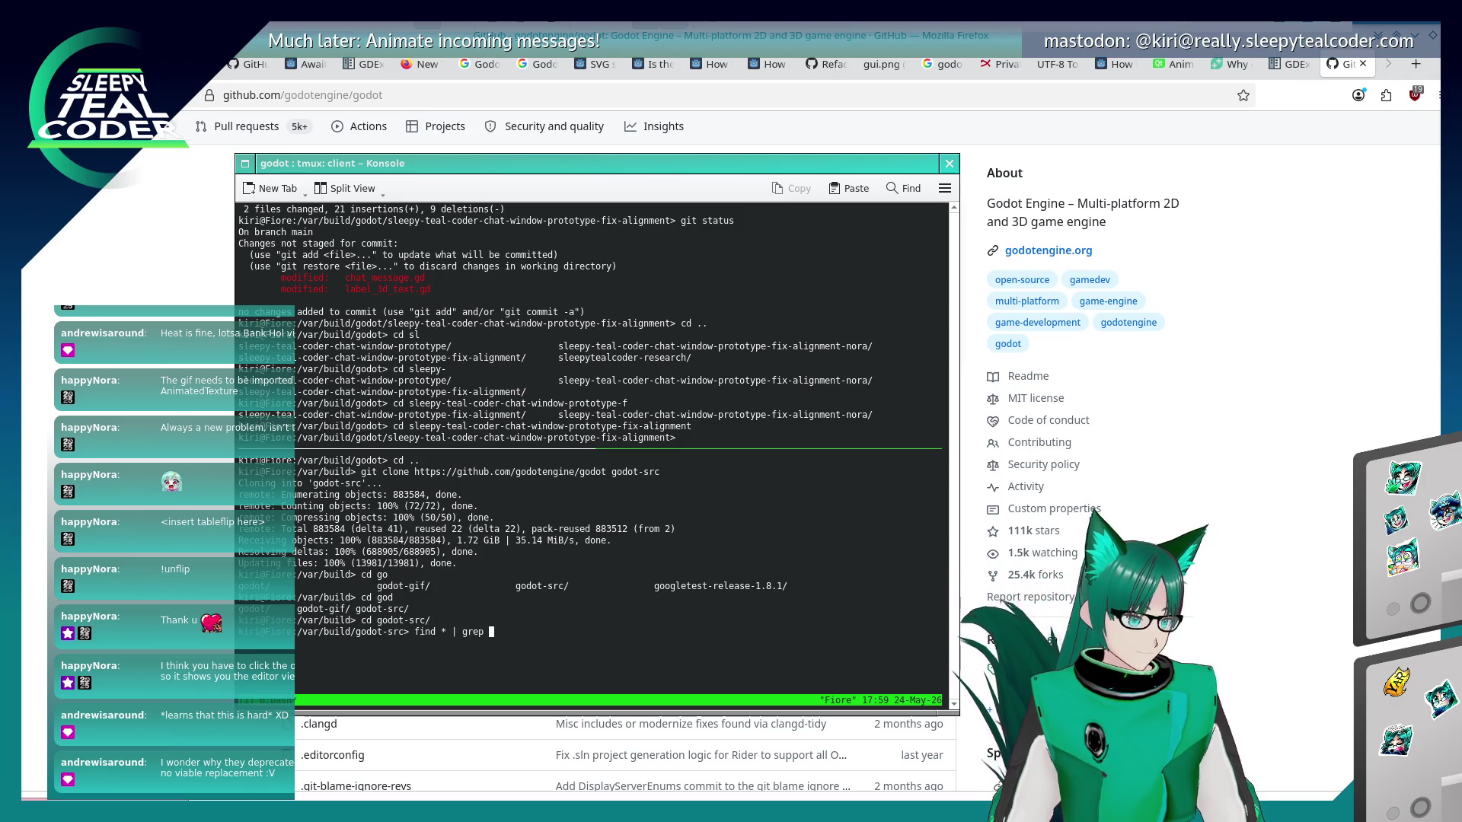
pyautogui.press('Return')
pyautogui.press('Up')
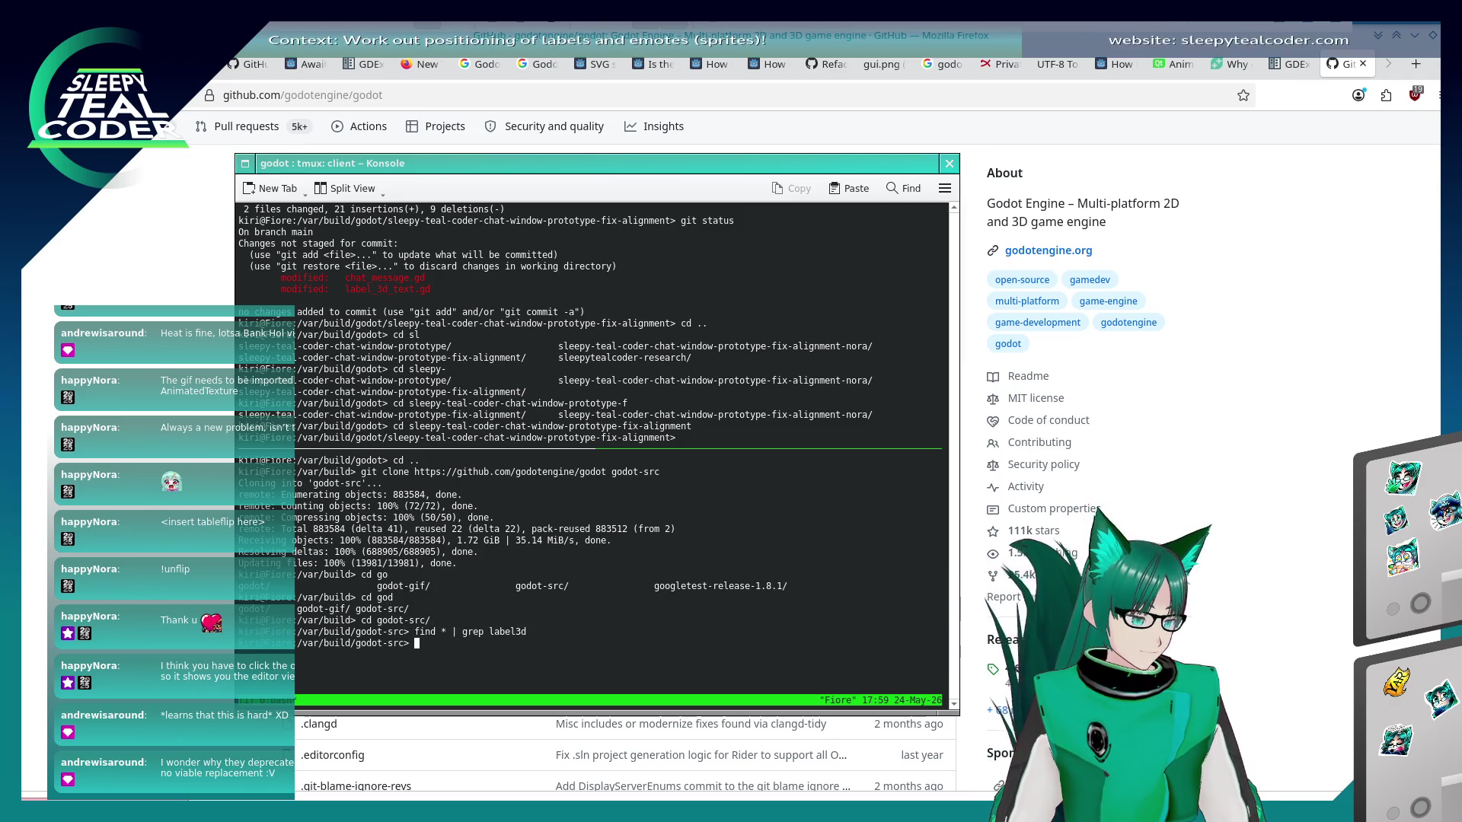
pyautogui.press('BackSpace')
pyautogui.press('BackSpace')
pyautogui.press('Return')
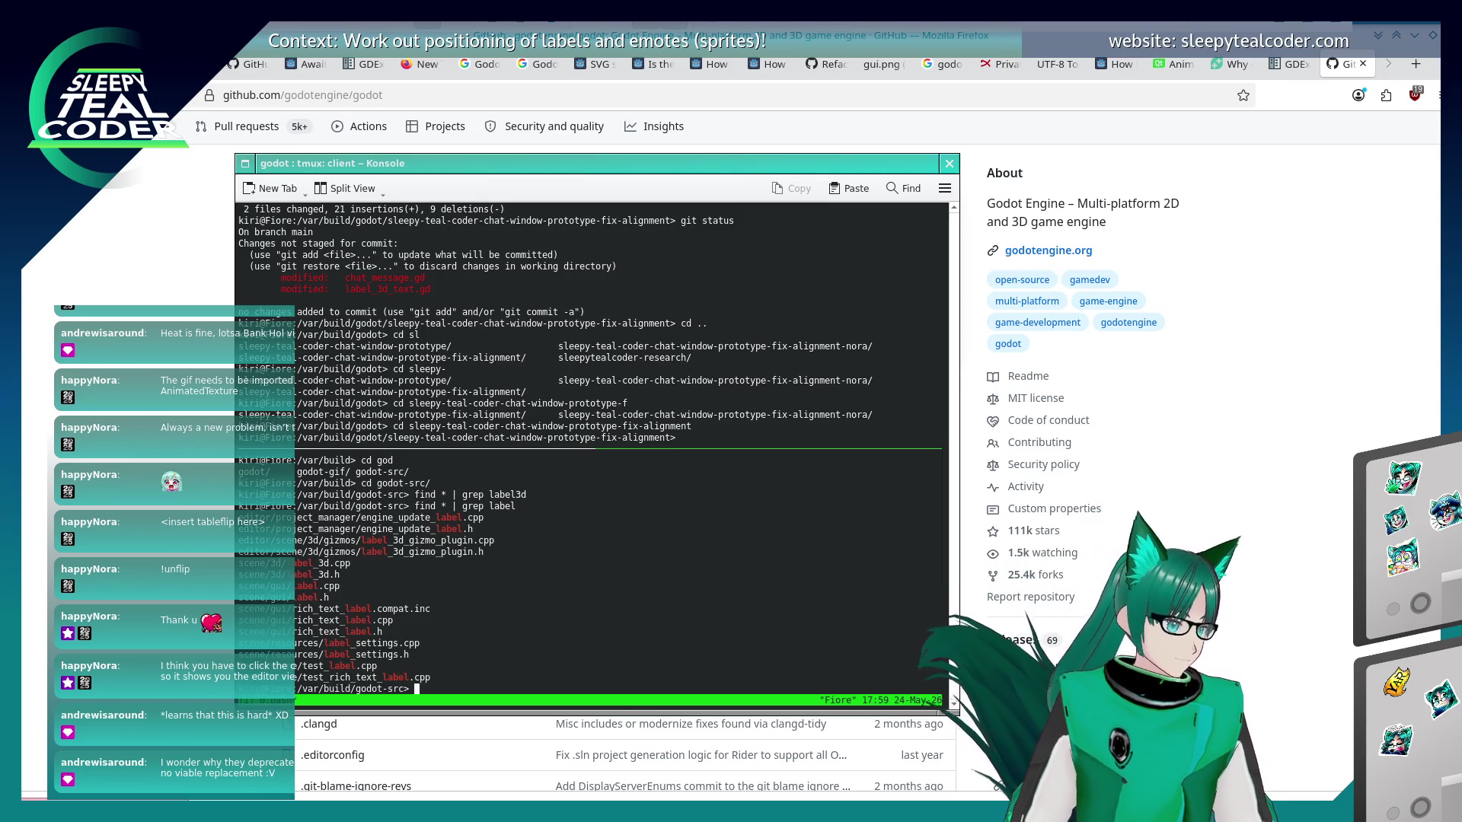
# Move into scene/3d and list its files.
pyautogui.write('cd sc')
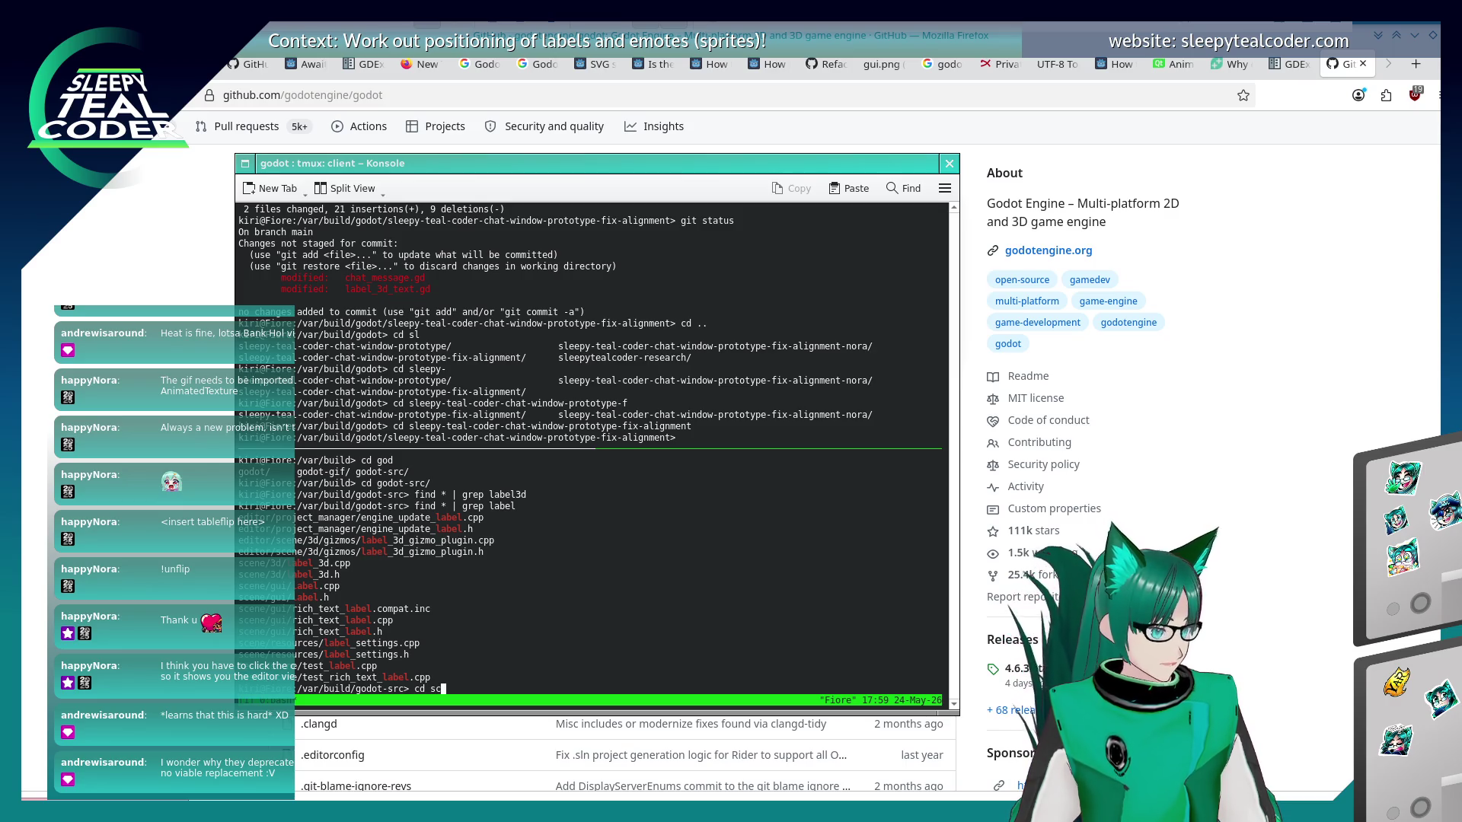
pyautogui.press('Tab')
pyautogui.write('3d')
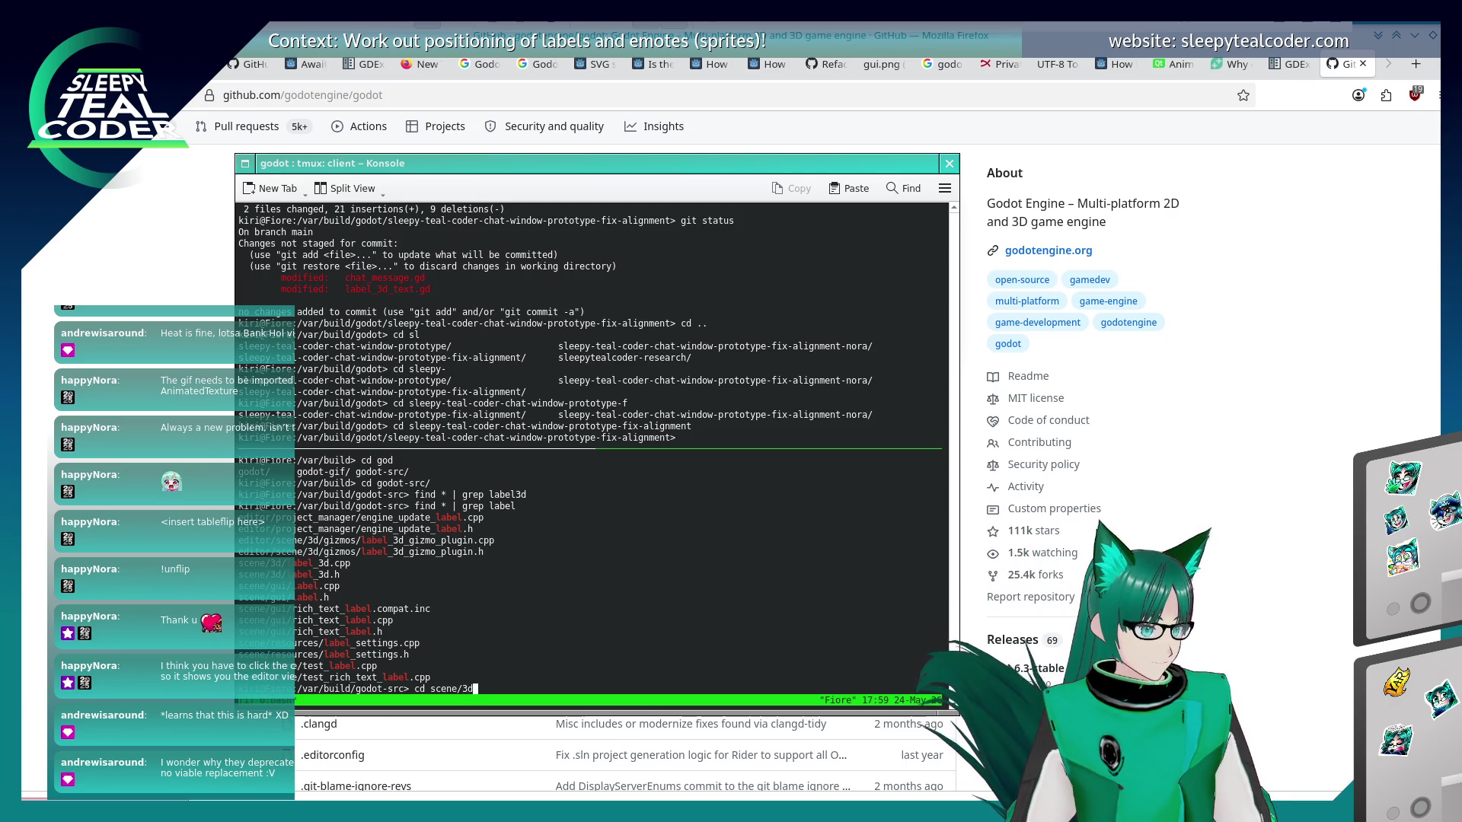
pyautogui.press('Tab')
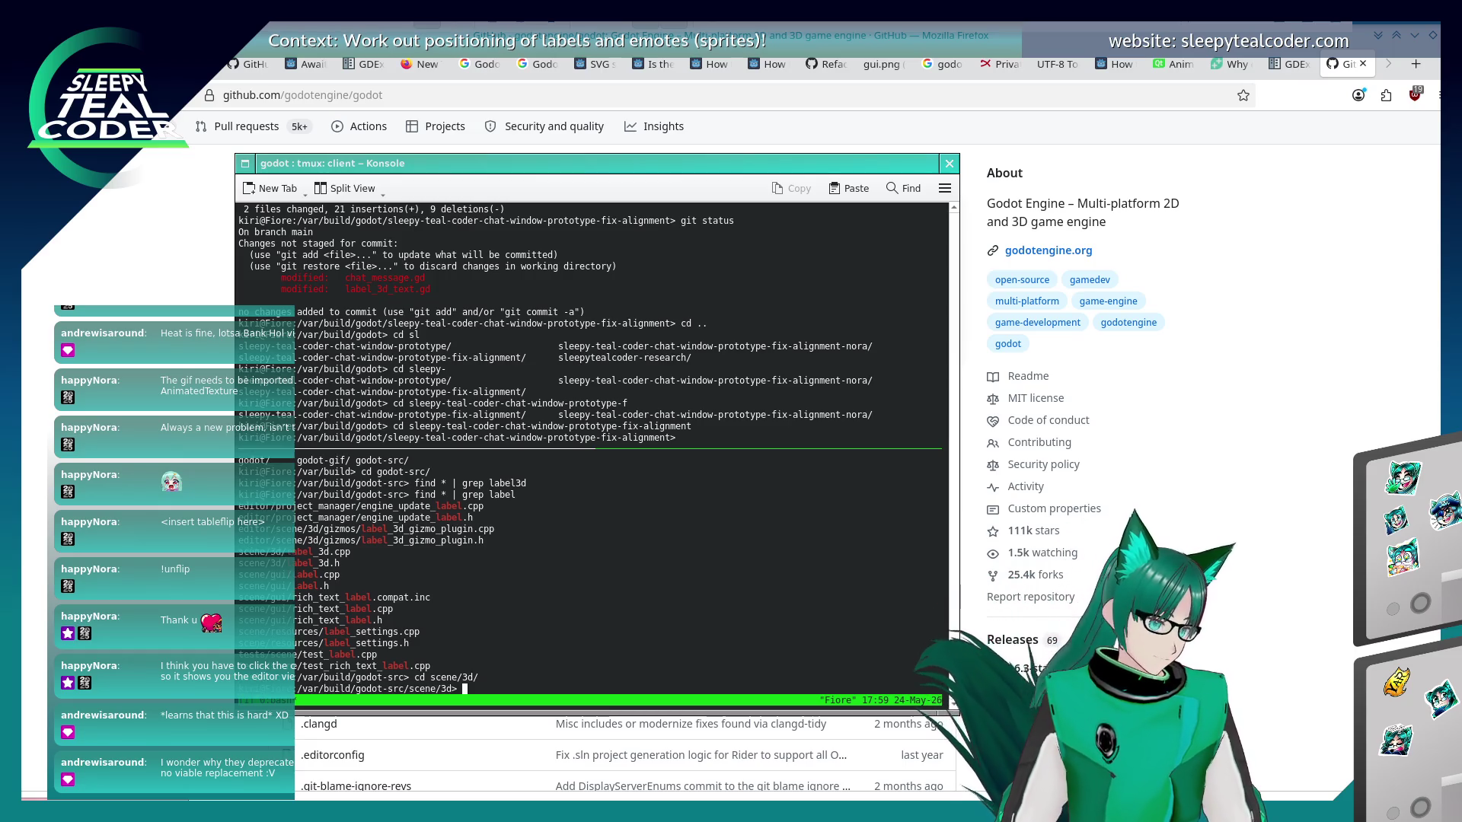
pyautogui.press('Return')
# Open label_3d.cpp in nano.
pyautogui.write('nano lab')
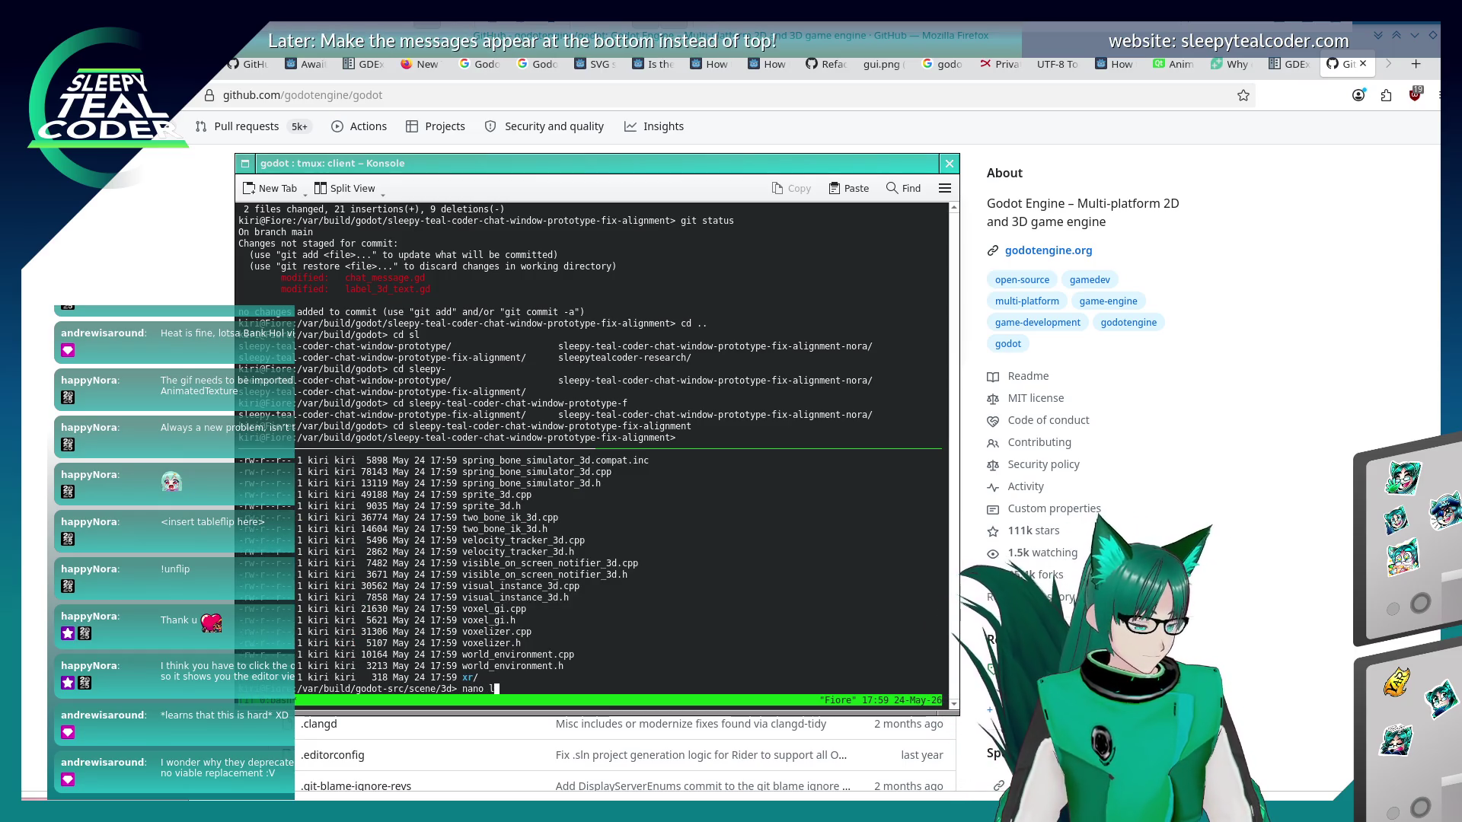
pyautogui.press('Tab')
pyautogui.press('Tab')
pyautogui.write('cpp')
pyautogui.press('Return')
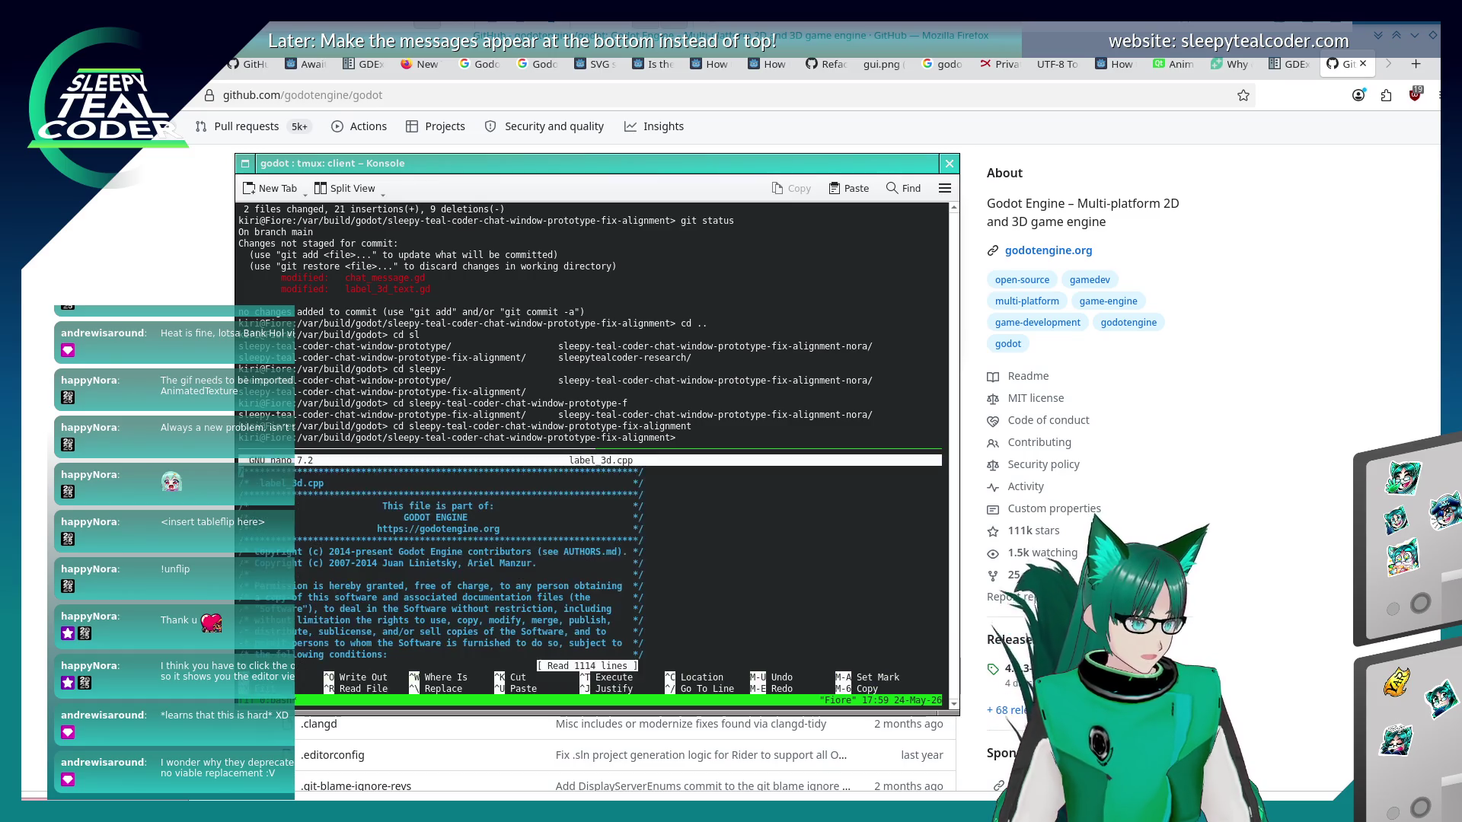
pyautogui.hotkey('ctrl', 'w')
pyautogui.write('dep')
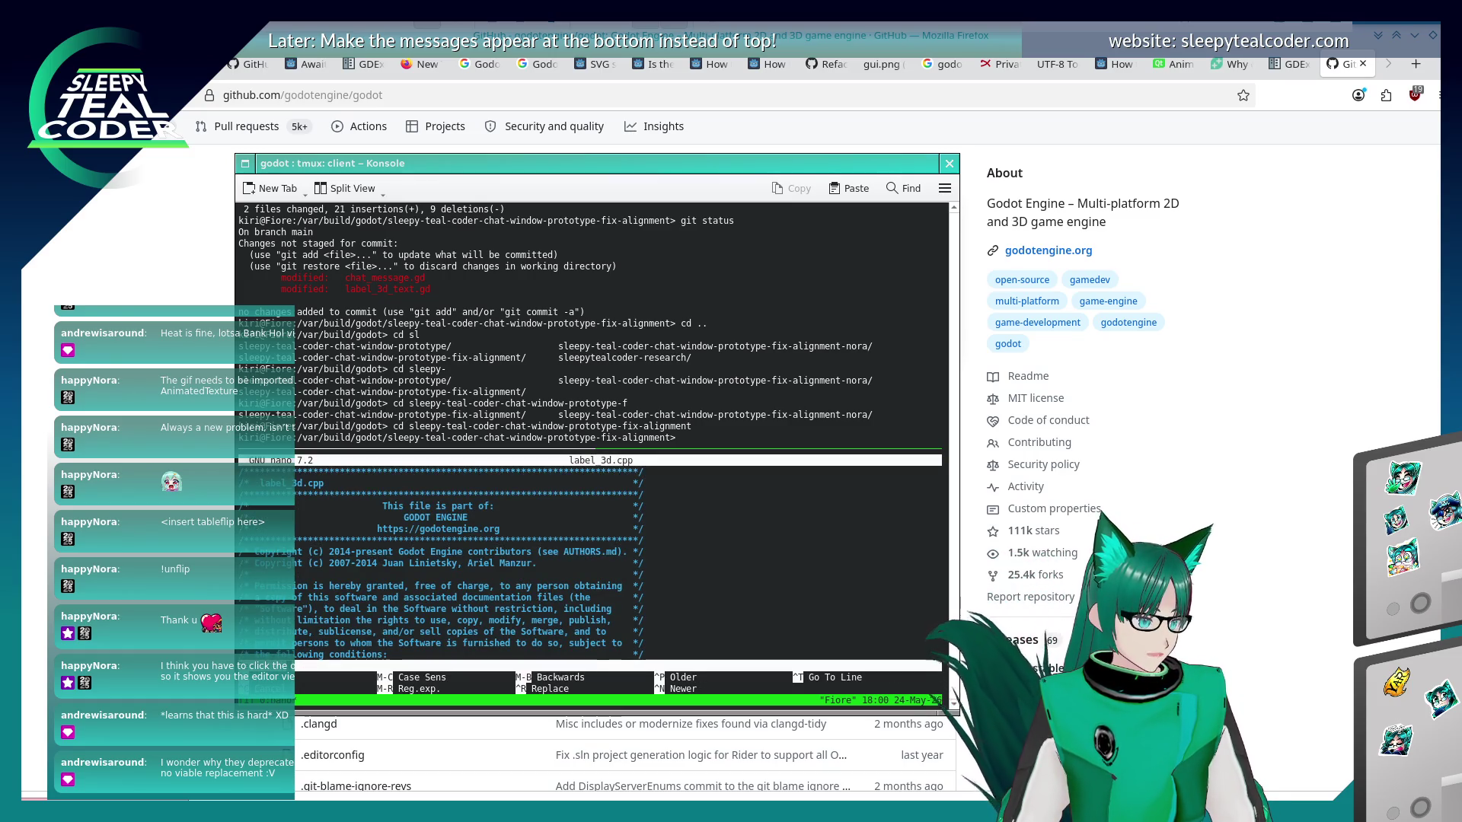
pyautogui.hotkey('ctrl', 'c')
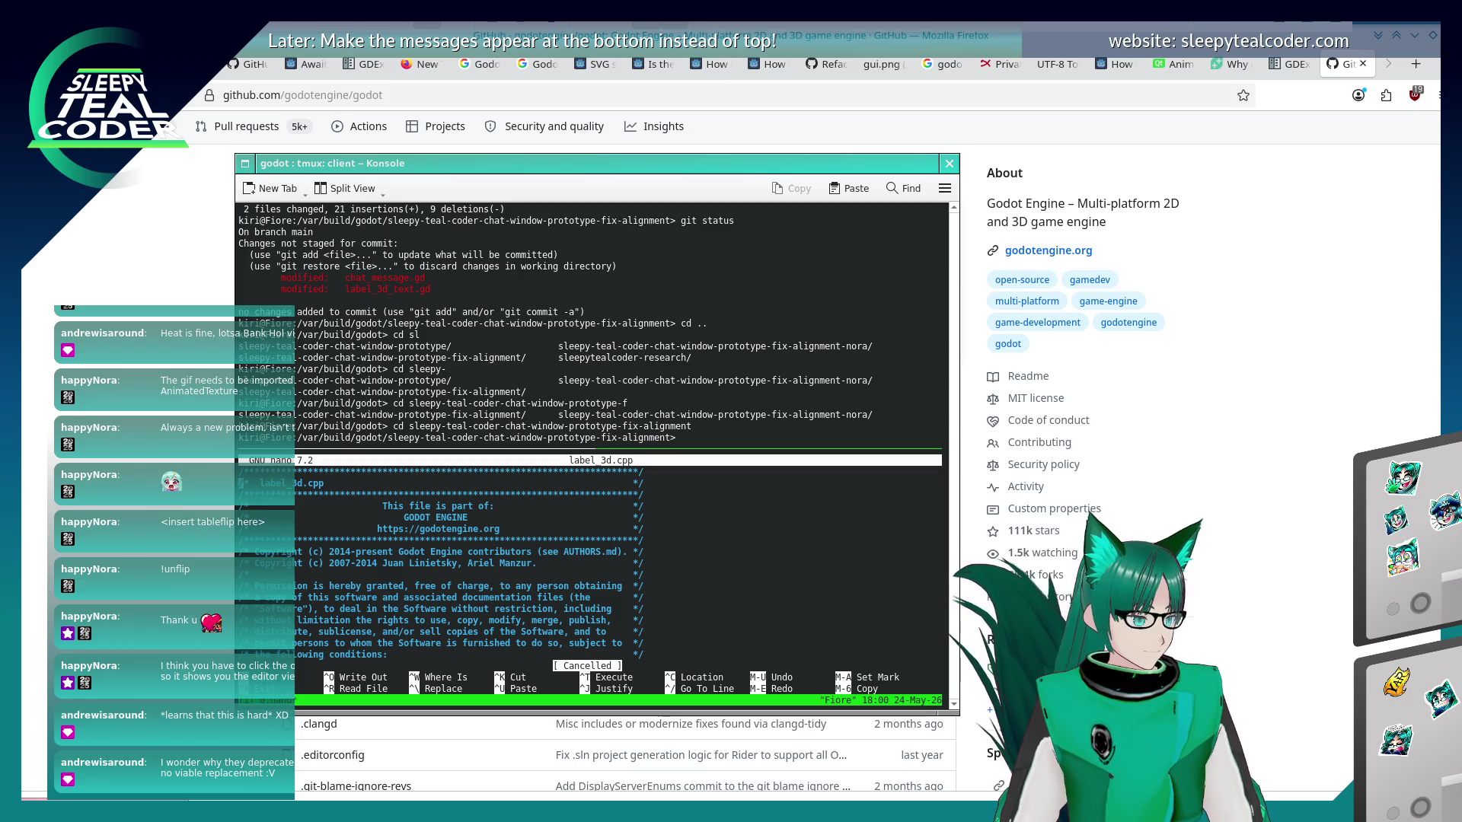
# Scroll through label_3d.cpp, then search to jump to the autowrap mode binding.
pyautogui.scroll(-2, 444, 568)
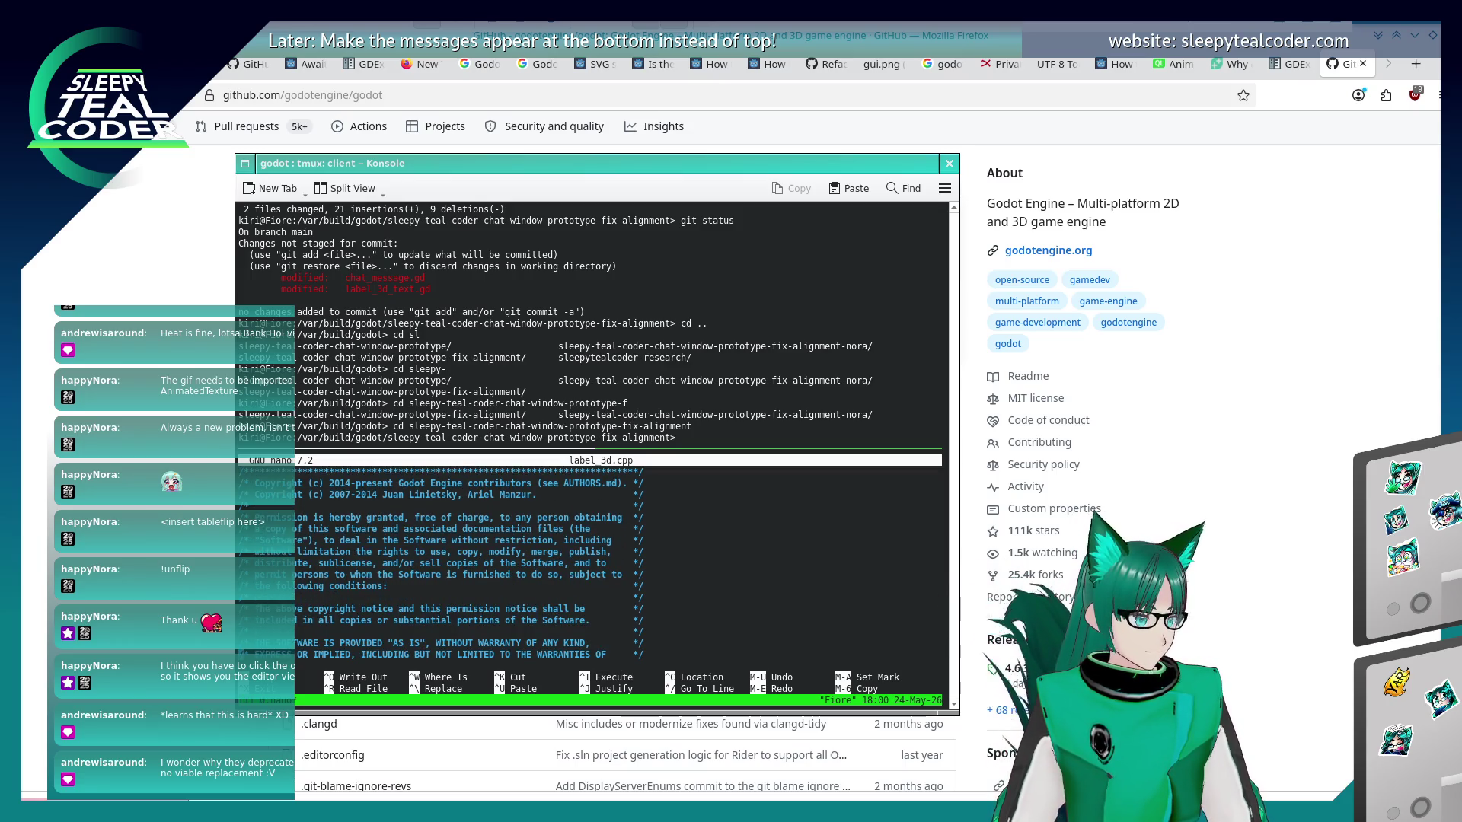
pyautogui.scroll(2, 444, 568)
pyautogui.scroll(-5, 443, 569)
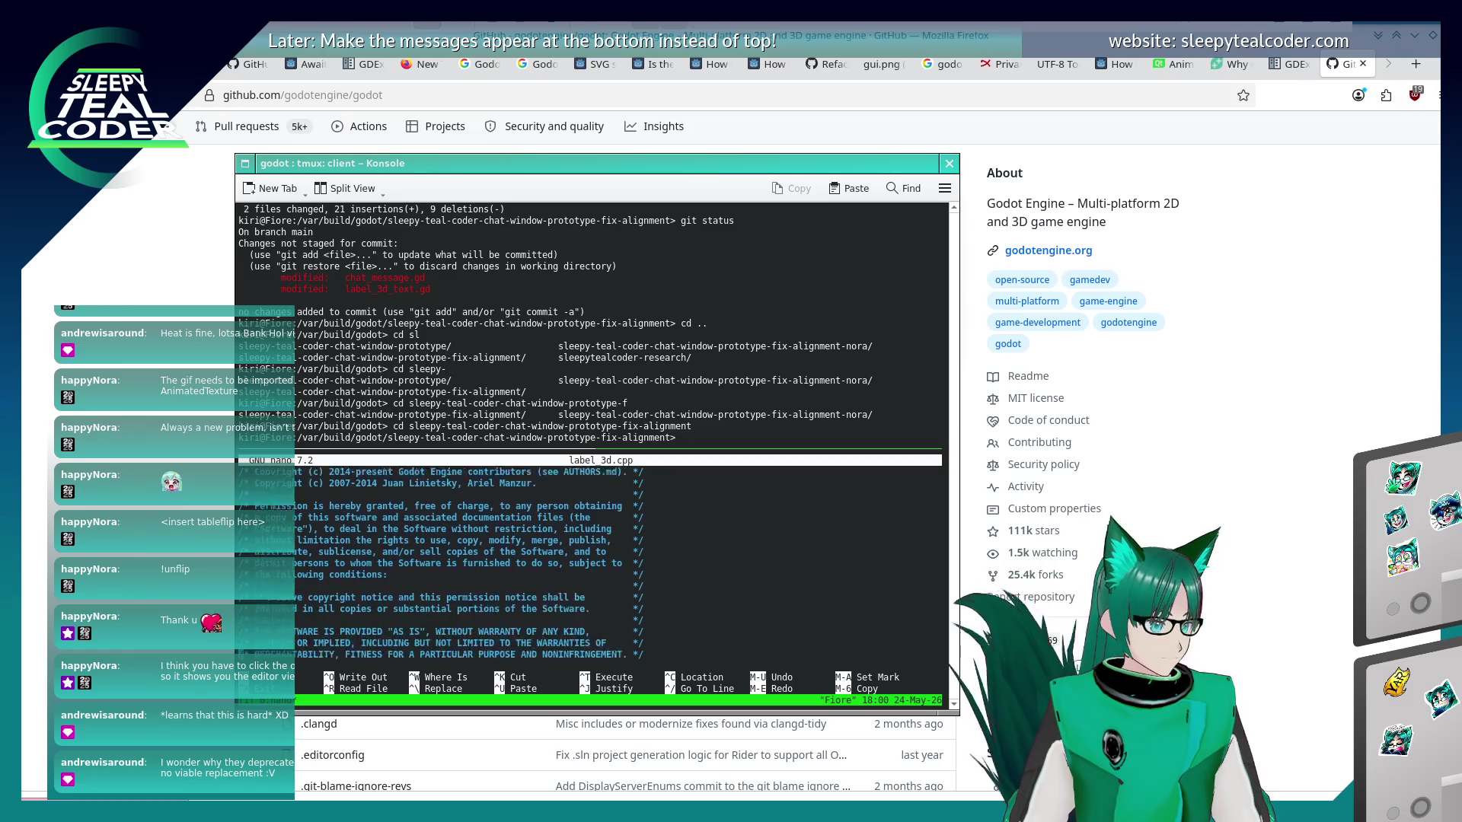
pyautogui.scroll(-1, 444, 568)
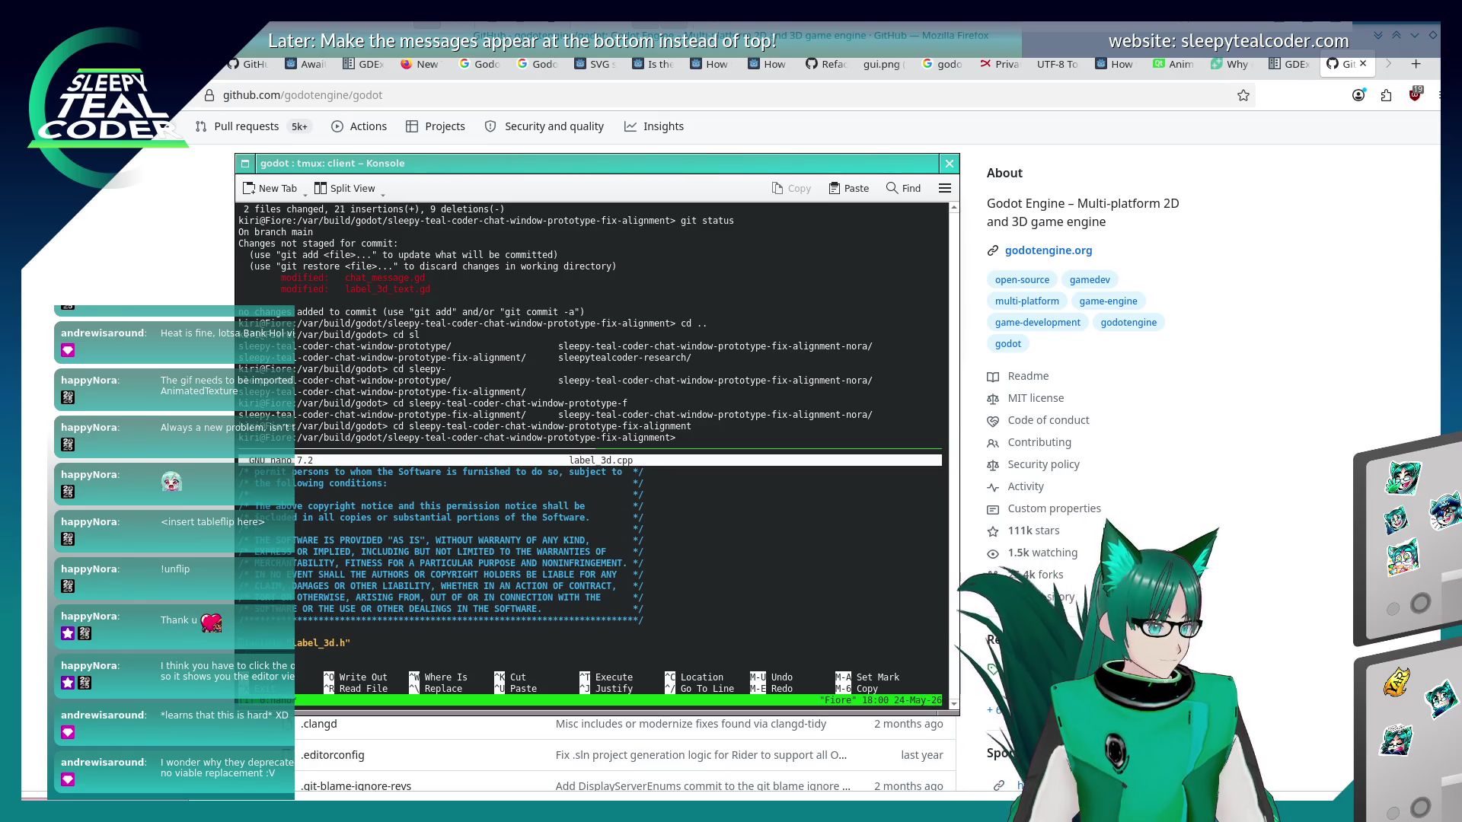
pyautogui.scroll(3, 590, 563)
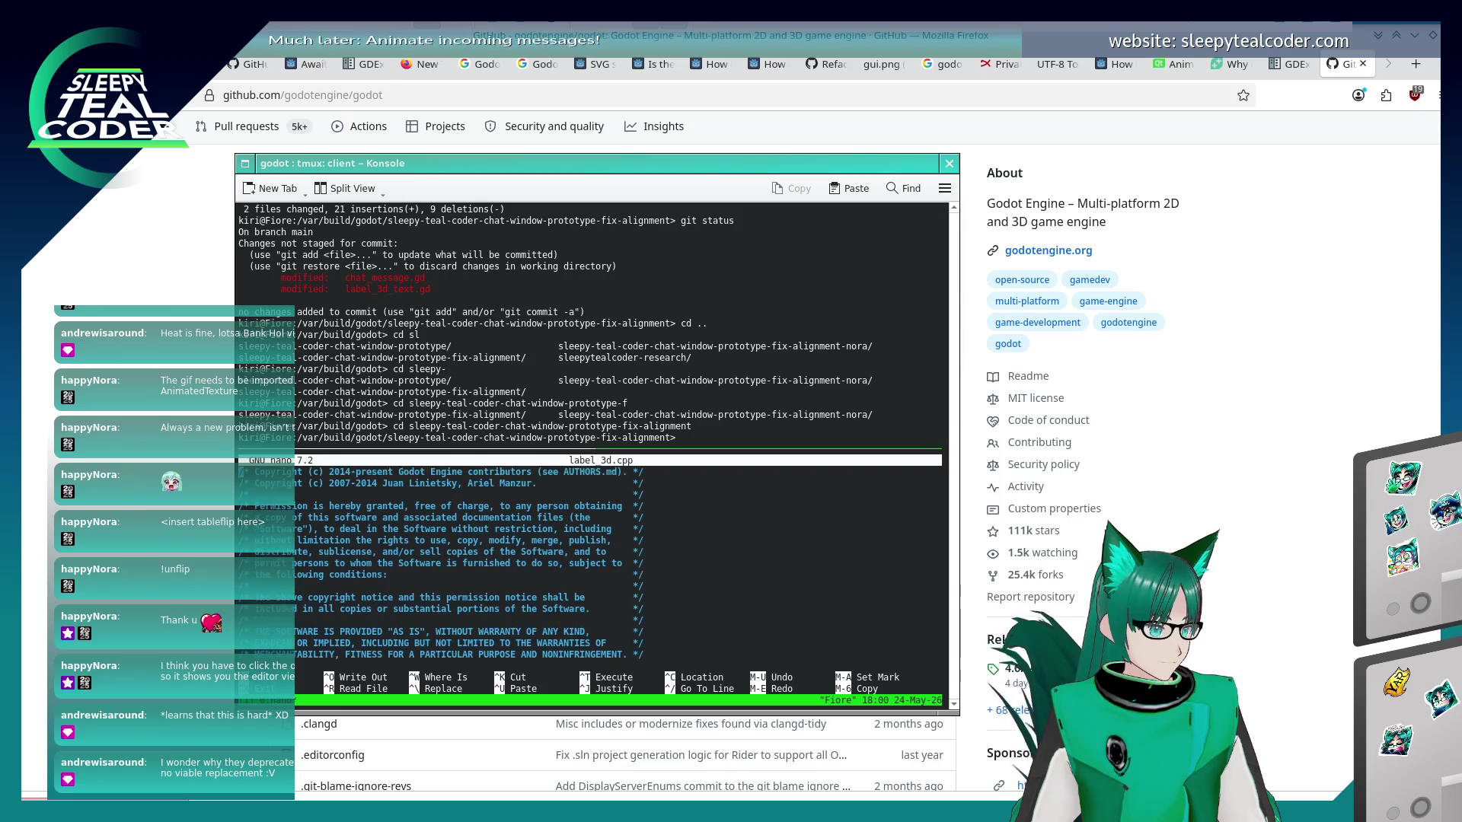
pyautogui.scroll(1, 443, 564)
pyautogui.scroll(1, 441, 563)
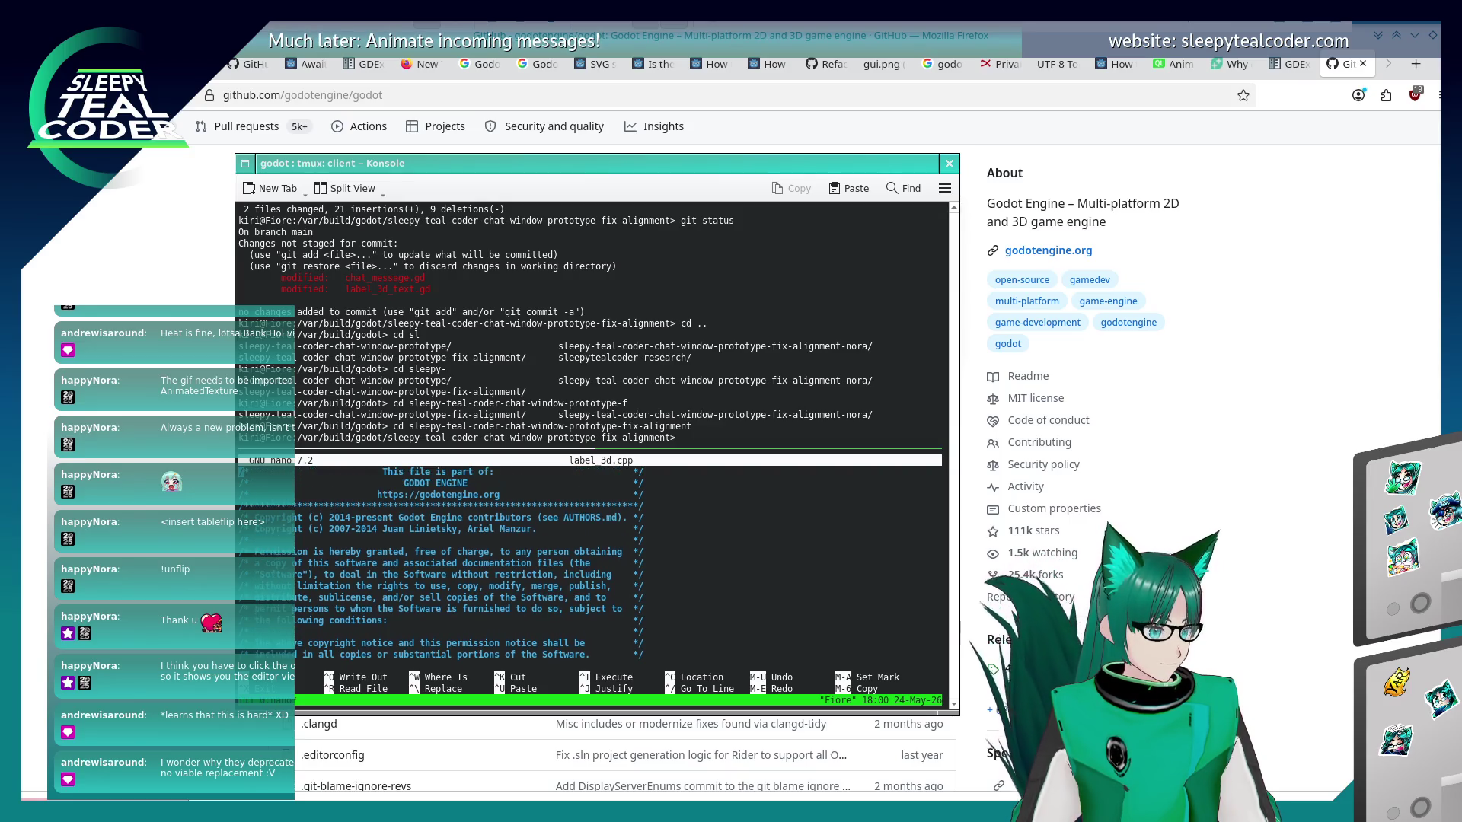
pyautogui.scroll(2, 442, 563)
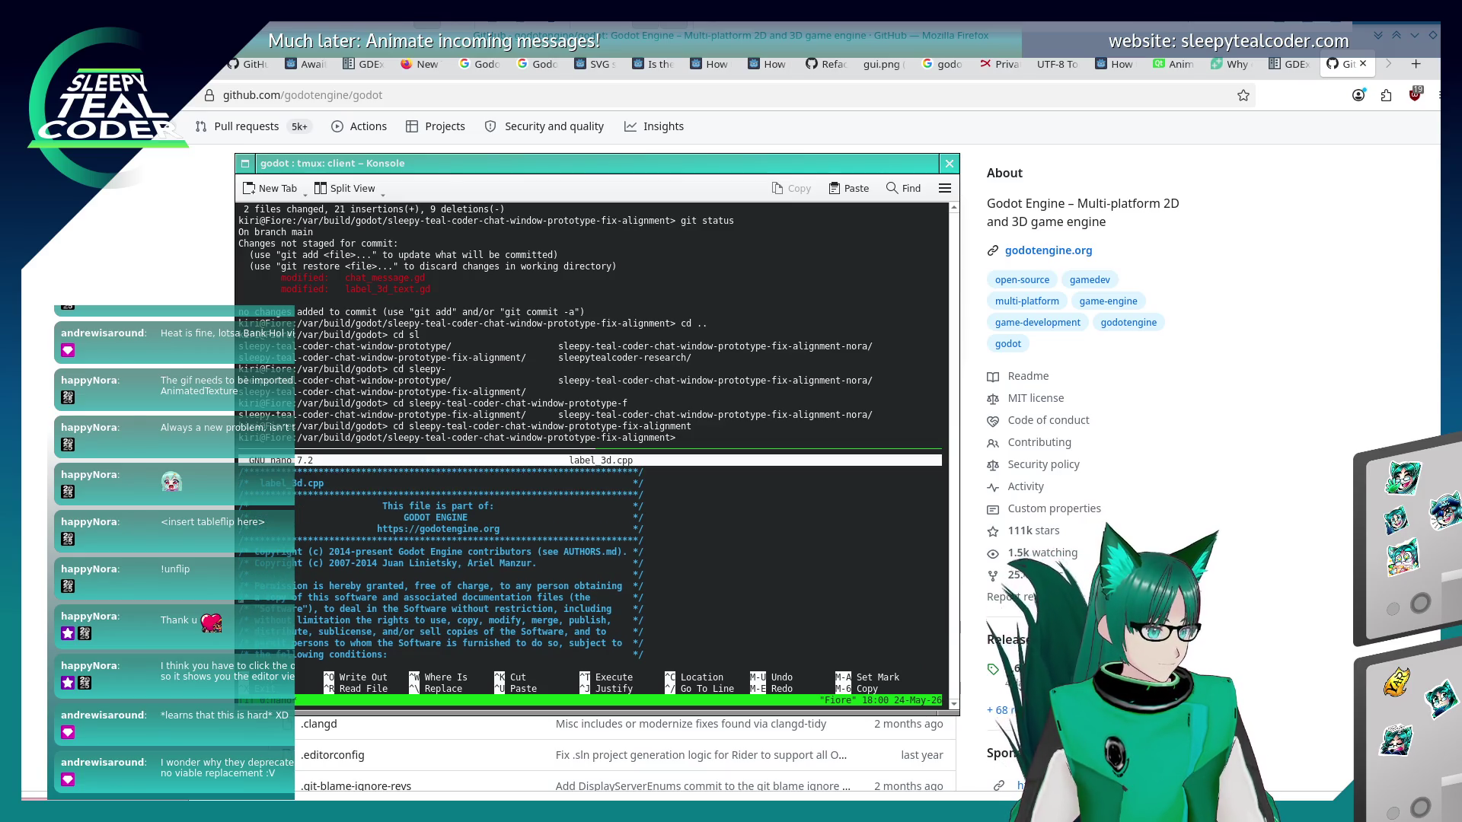
pyautogui.scroll(-10, 444, 561)
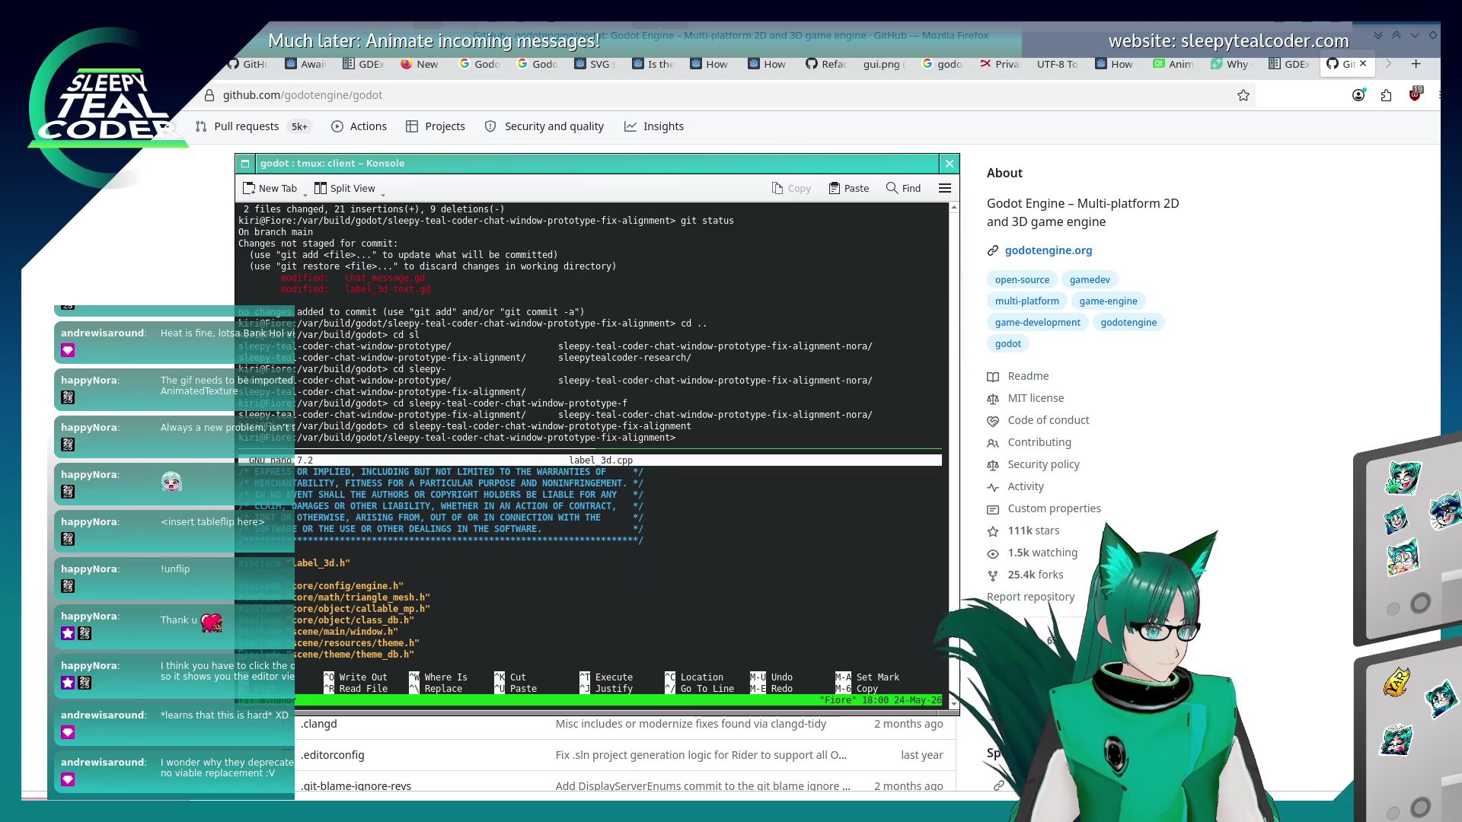
pyautogui.scroll(-5, 444, 562)
pyautogui.hotkey('ctrl', 'w')
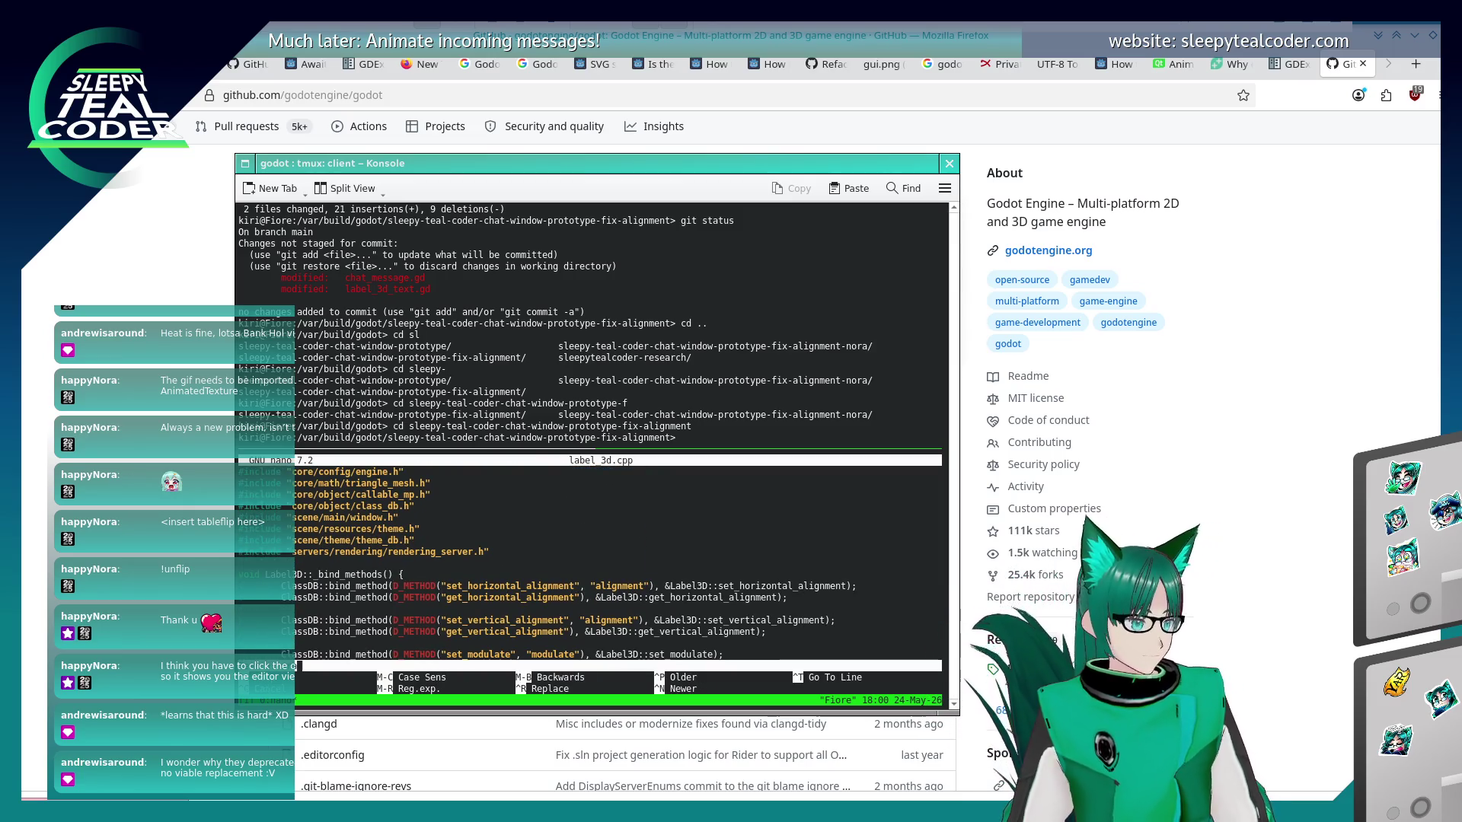
pyautogui.write('p')
pyautogui.press('Return')
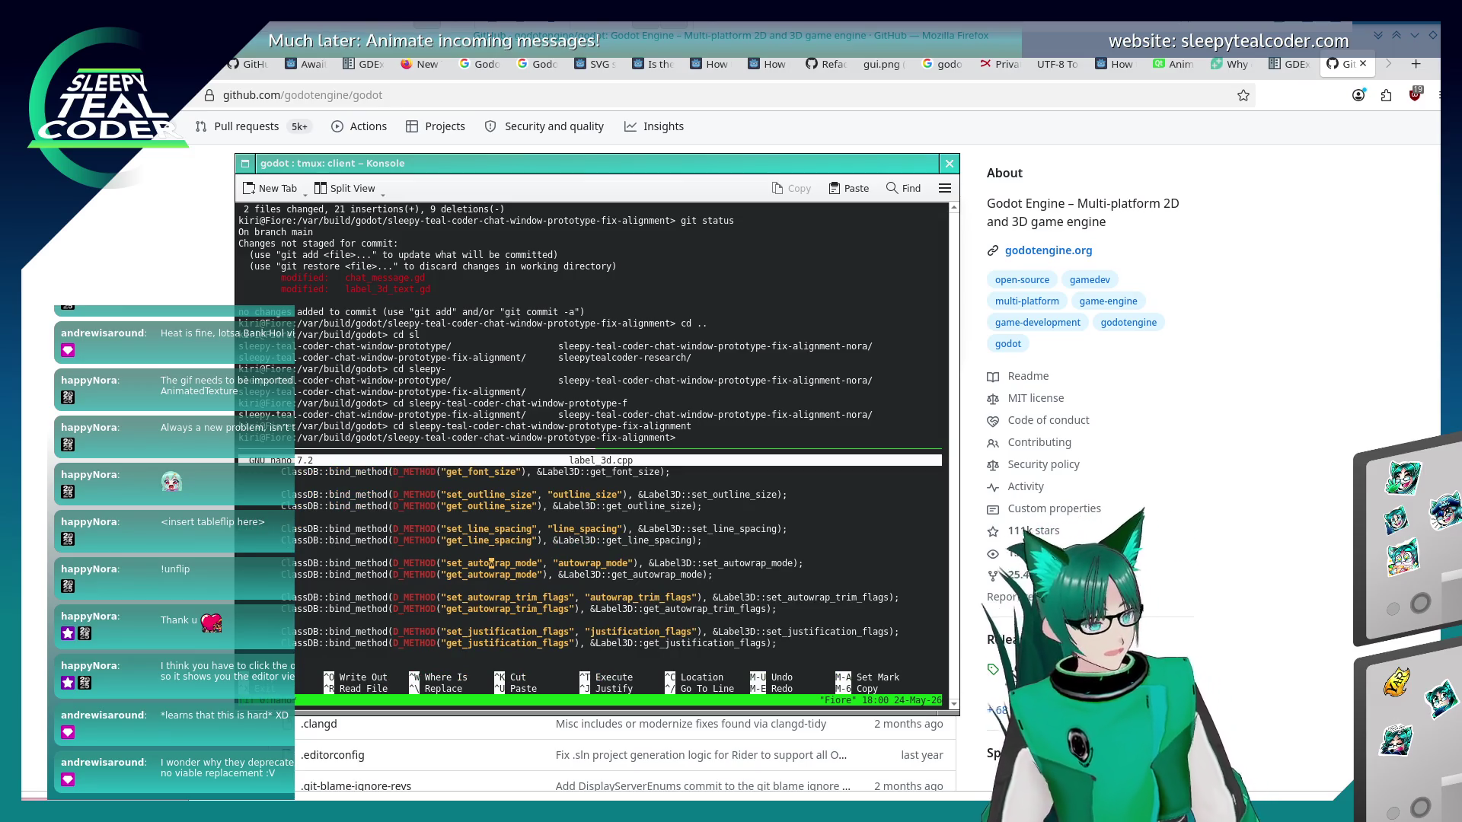
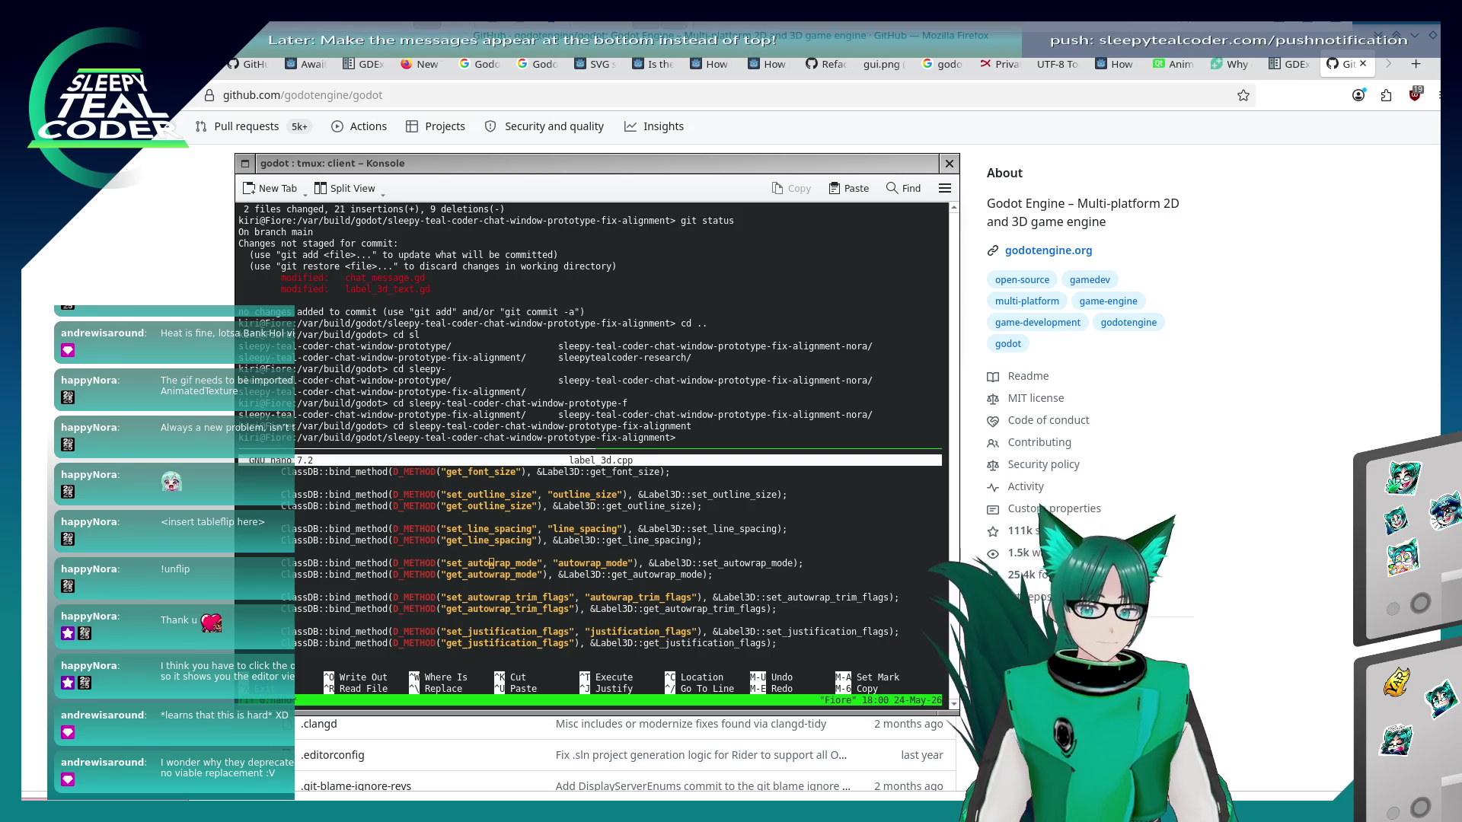
# Read label_3d.cpp from the get_autowrap_mode property bindings down through the enum constants to _notification.
pyautogui.click(697, 524)
pyautogui.press('Down')
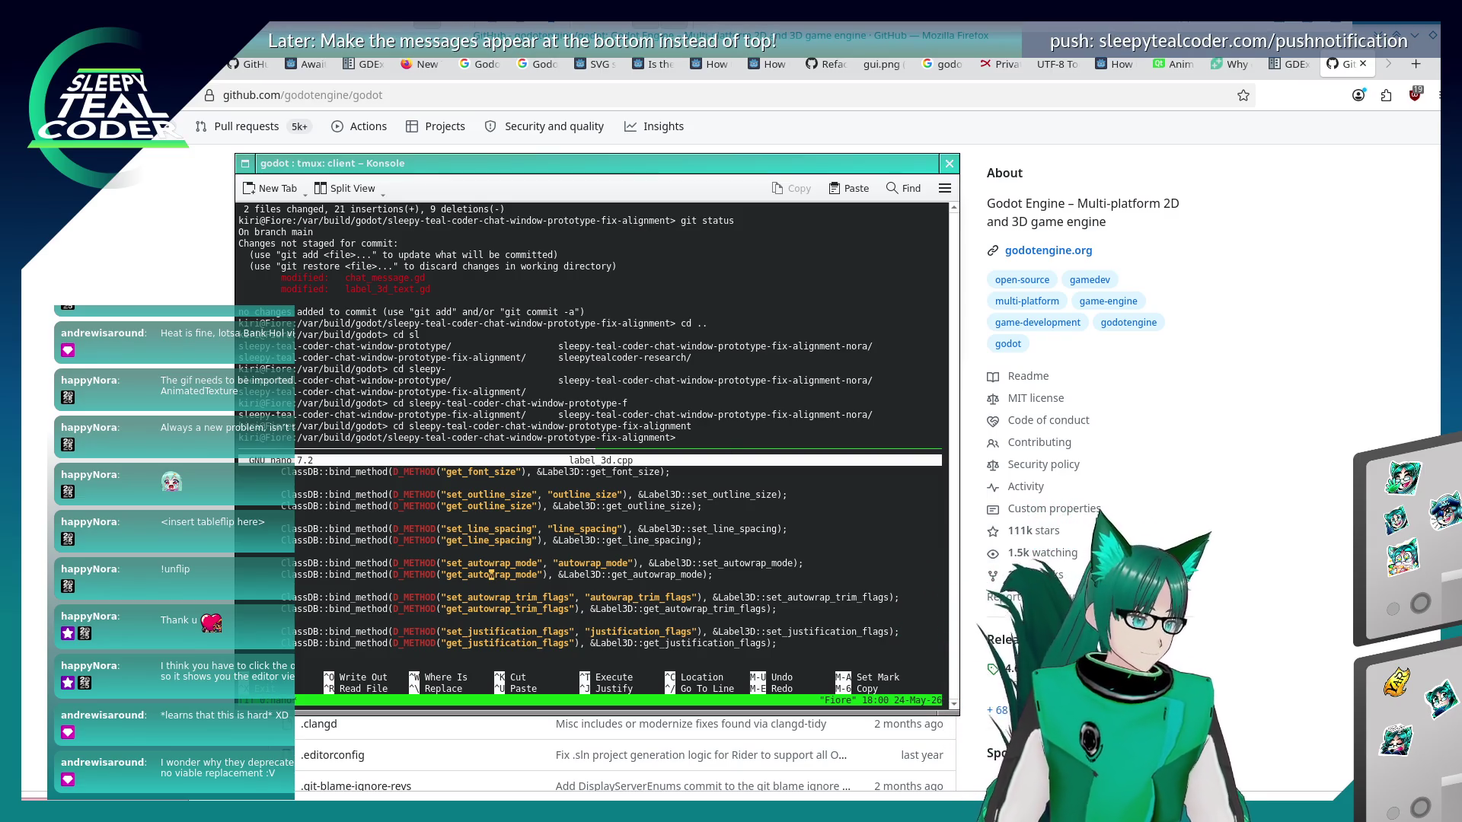
pyautogui.press('Down')
pyautogui.press('Down')
pyautogui.press('Down')
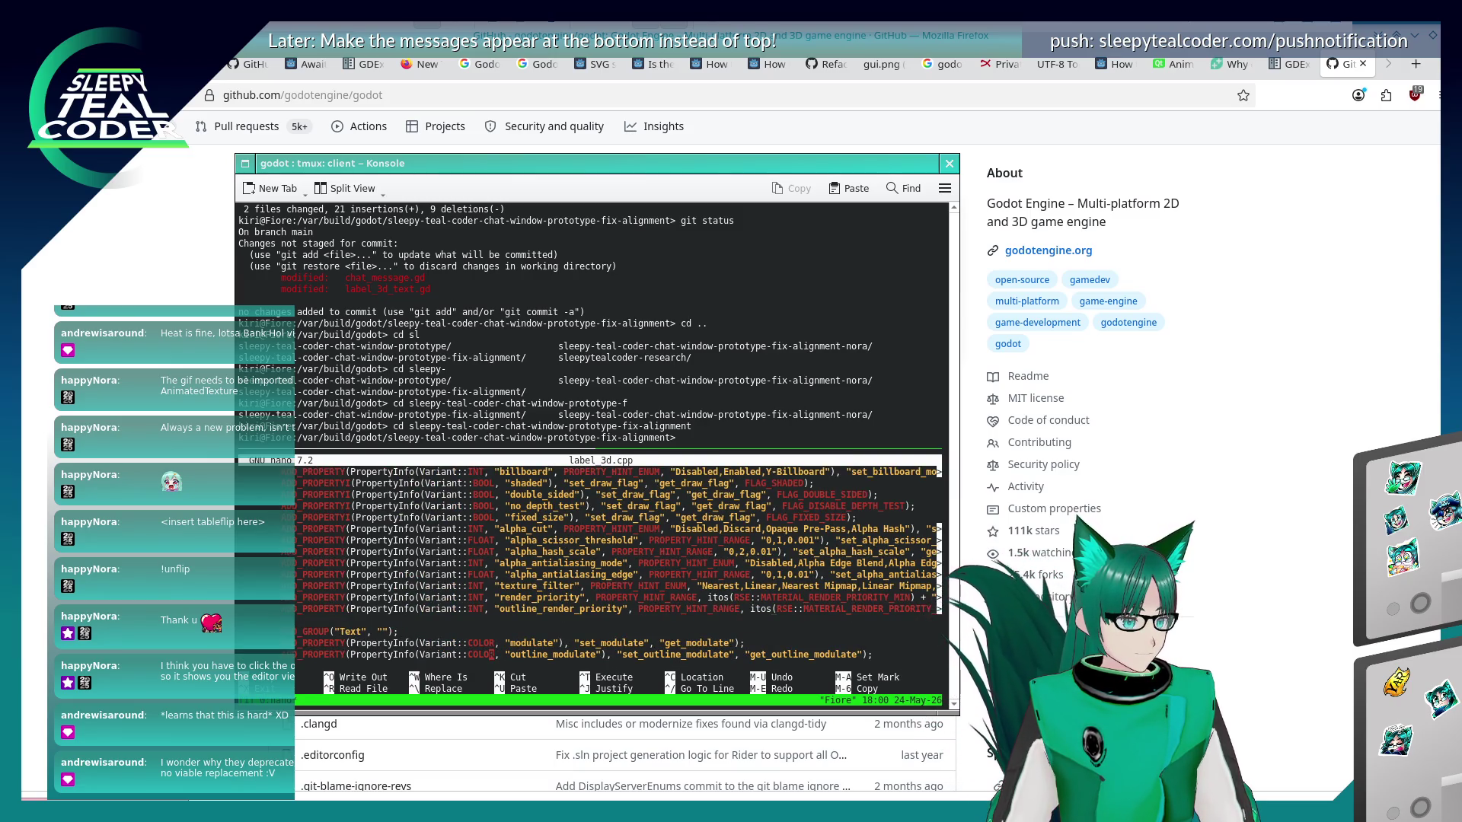
pyautogui.press('pagedown')
pyautogui.press('pagedown')
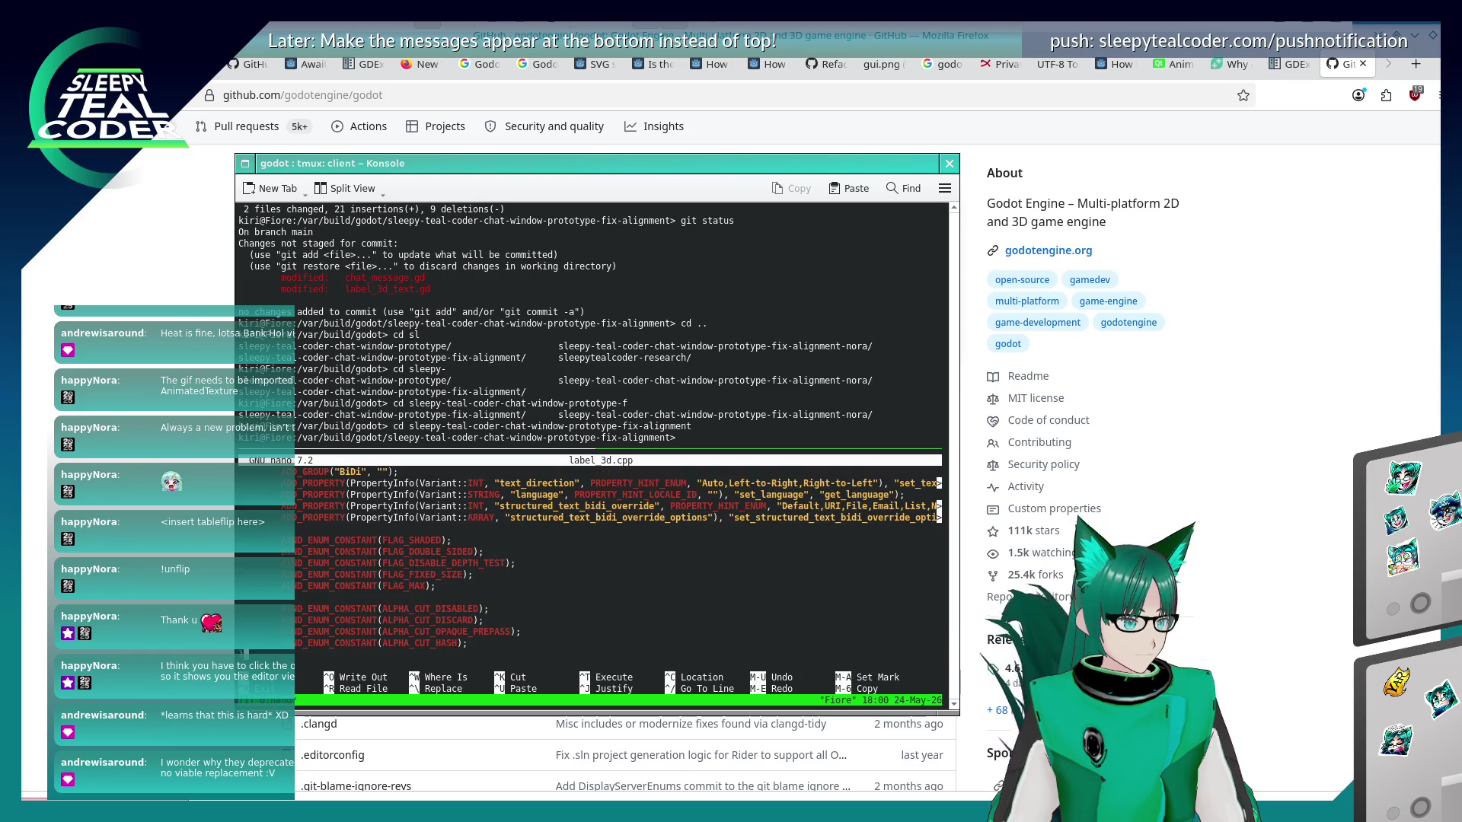
pyautogui.press('pagedown')
pyautogui.press('pagedown')
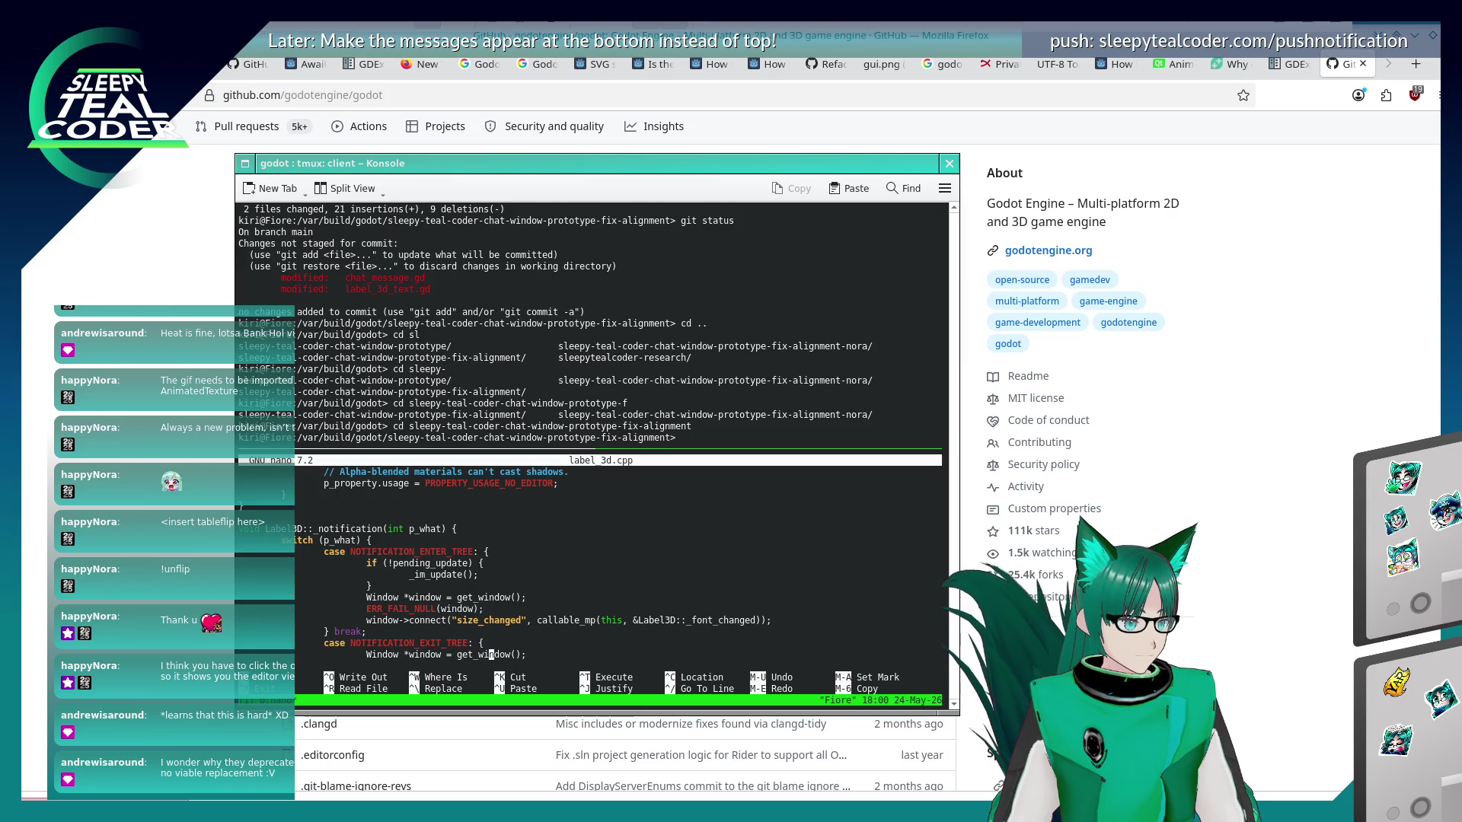
# Read past the exit-tree cases and _queue_update to get_aabb, then start a search for 'pjysics'.
pyautogui.press('pagedown')
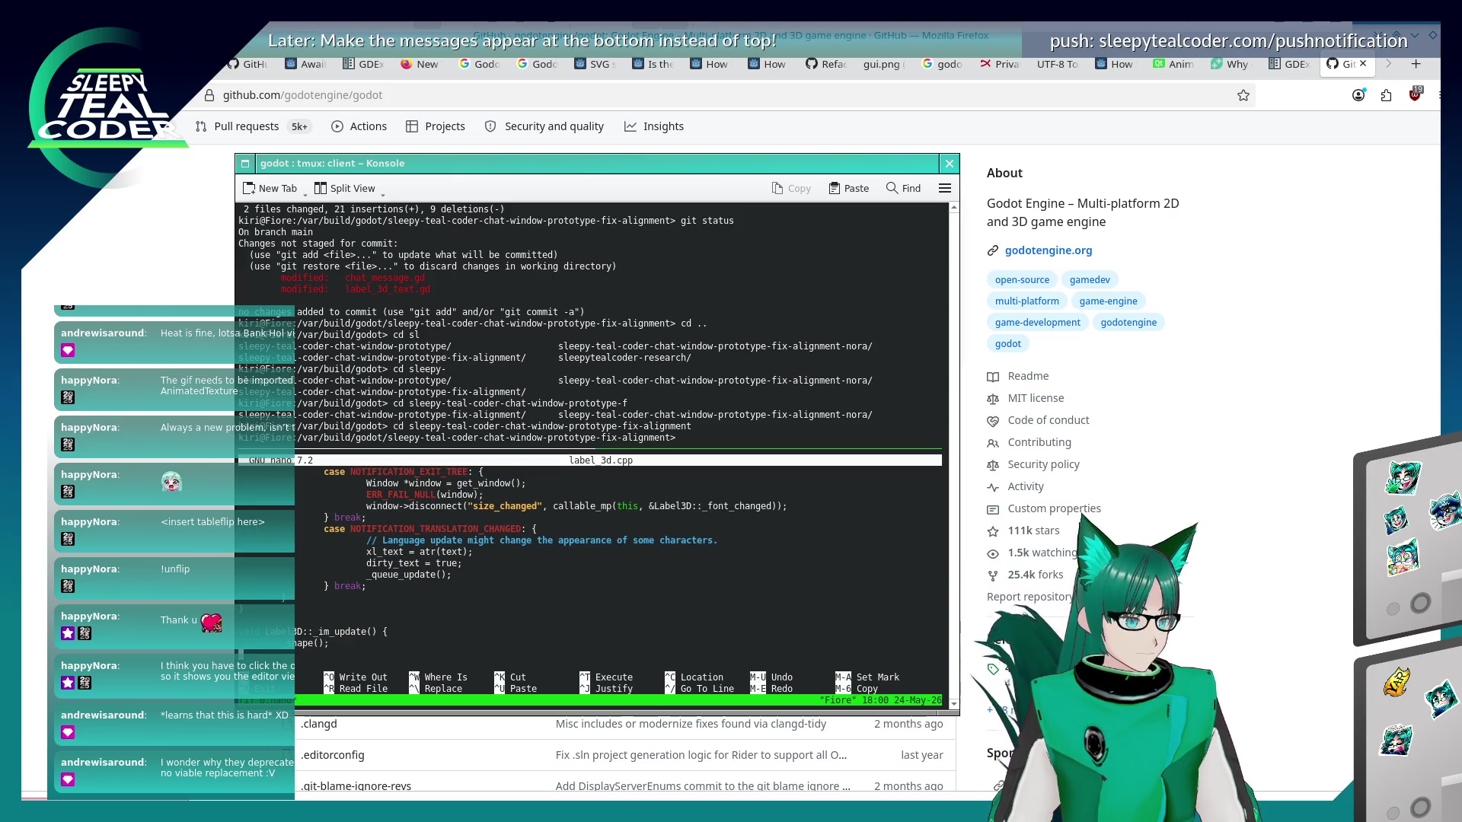
pyautogui.press('pagedown')
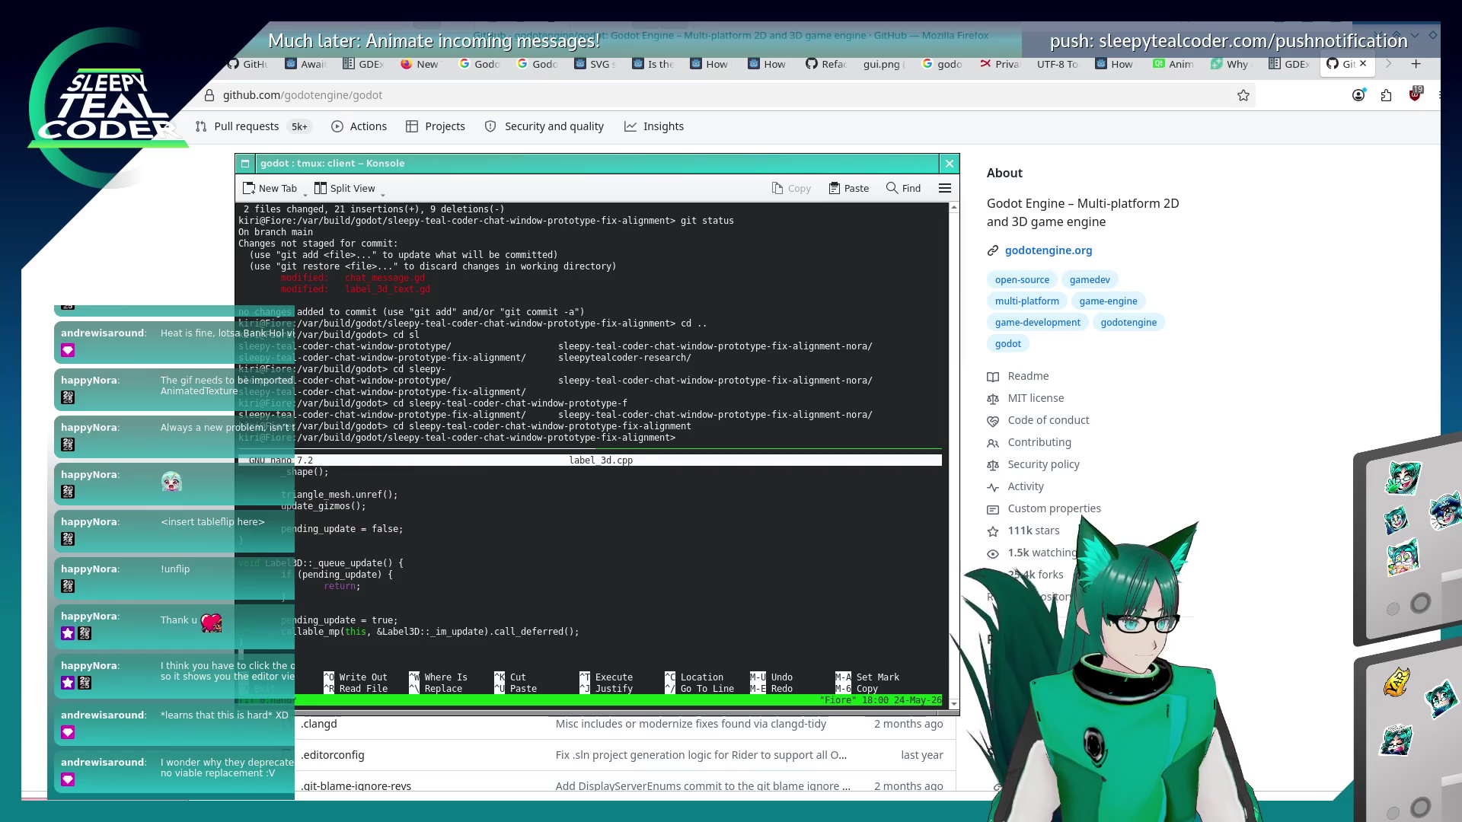
pyautogui.press('pageup')
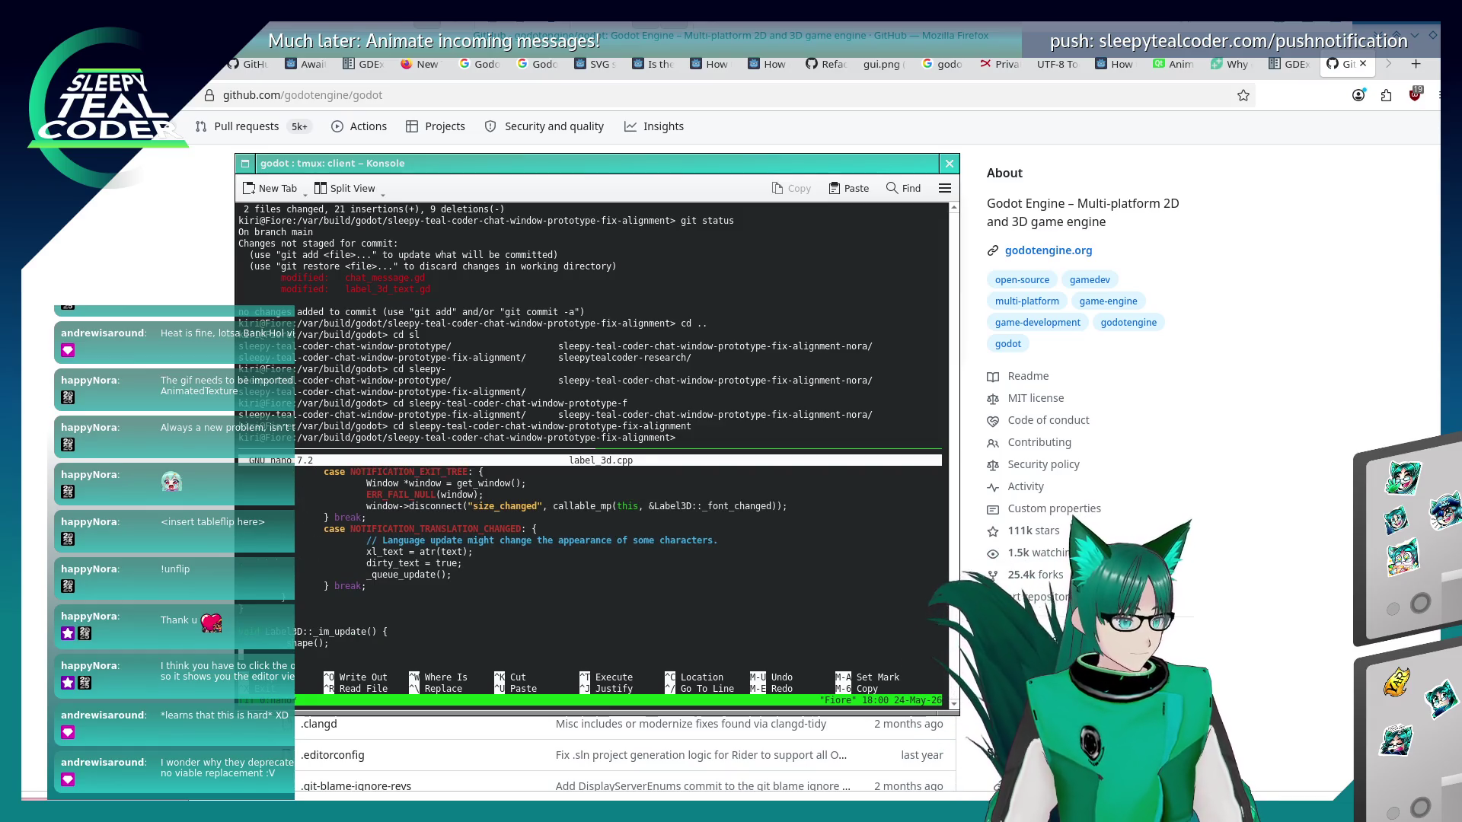
pyautogui.press('pagedown')
pyautogui.press('pagedown')
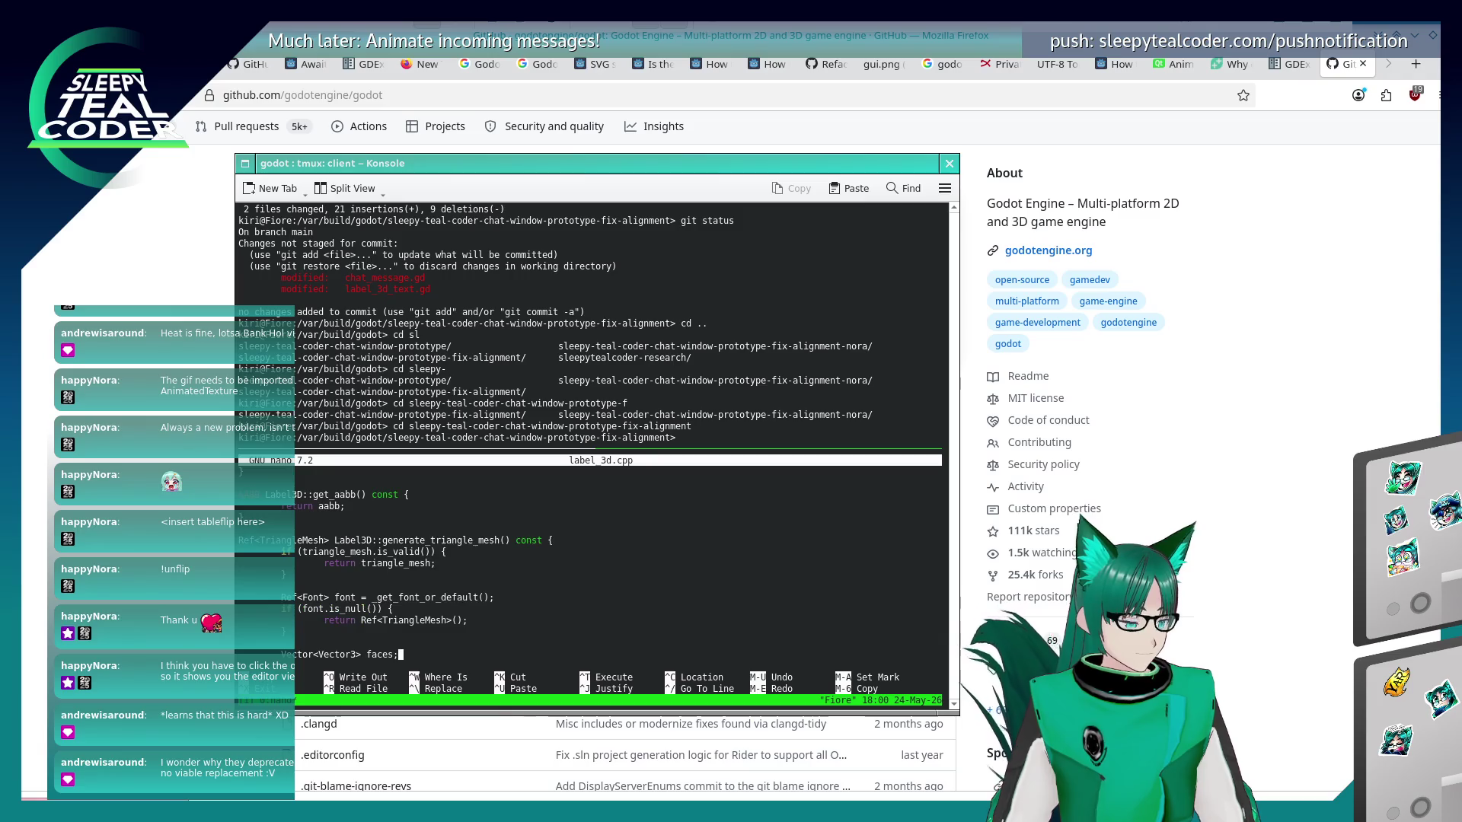
pyautogui.scroll(2, 590, 567)
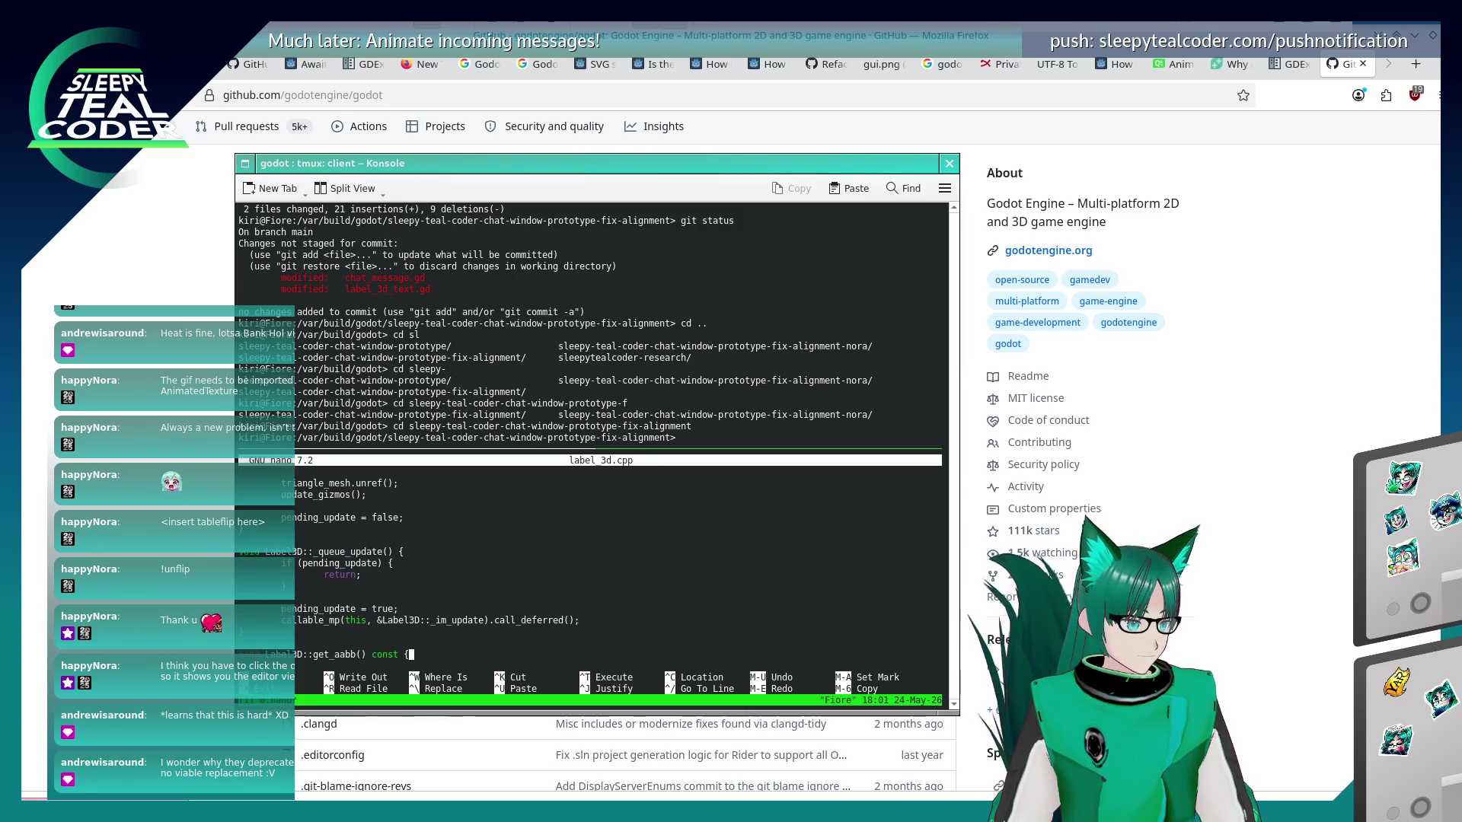
pyautogui.scroll(-3, 590, 567)
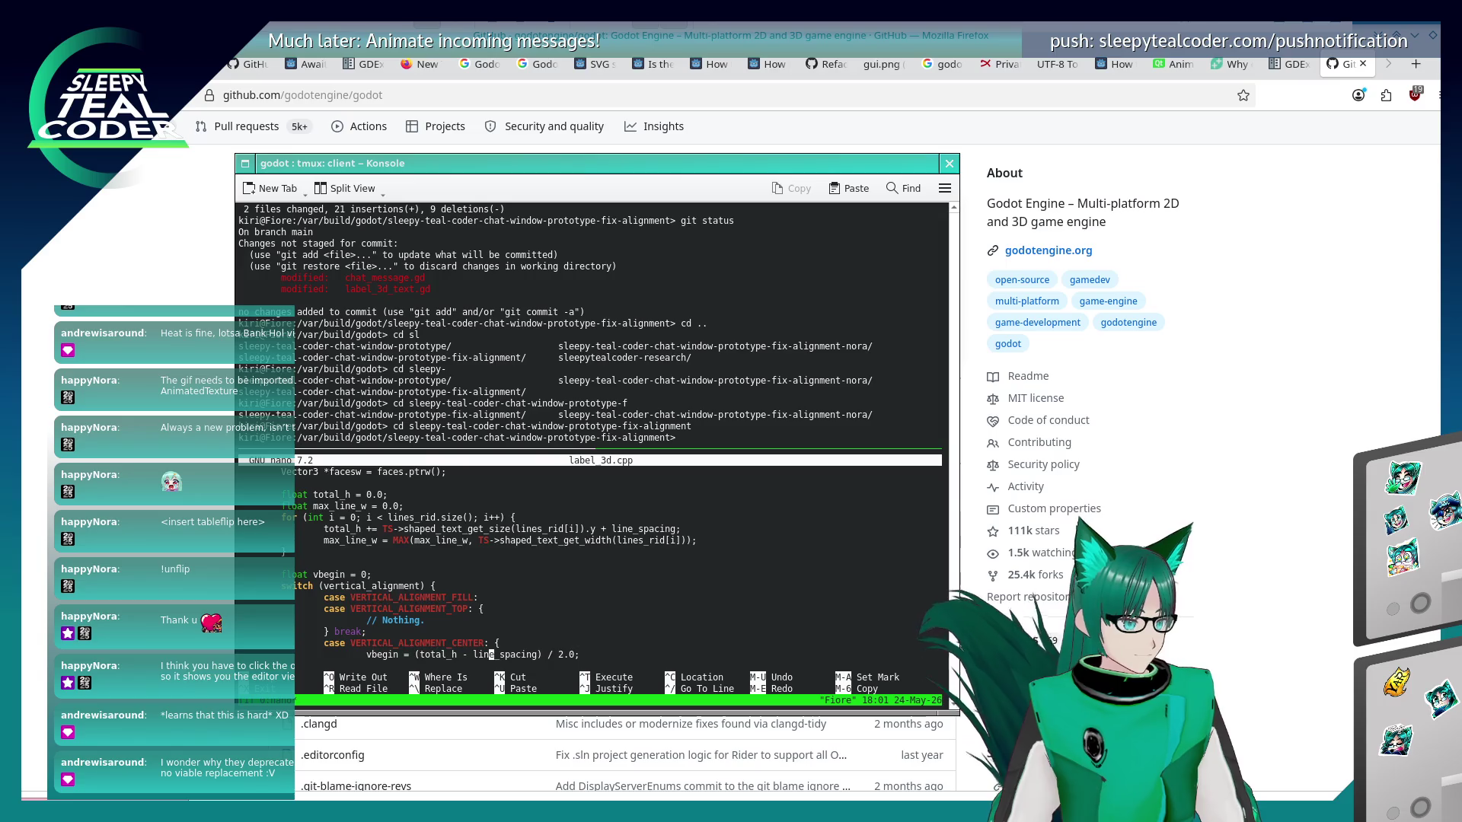
pyautogui.hotkey('ctrl', 'w')
pyautogui.write('p')
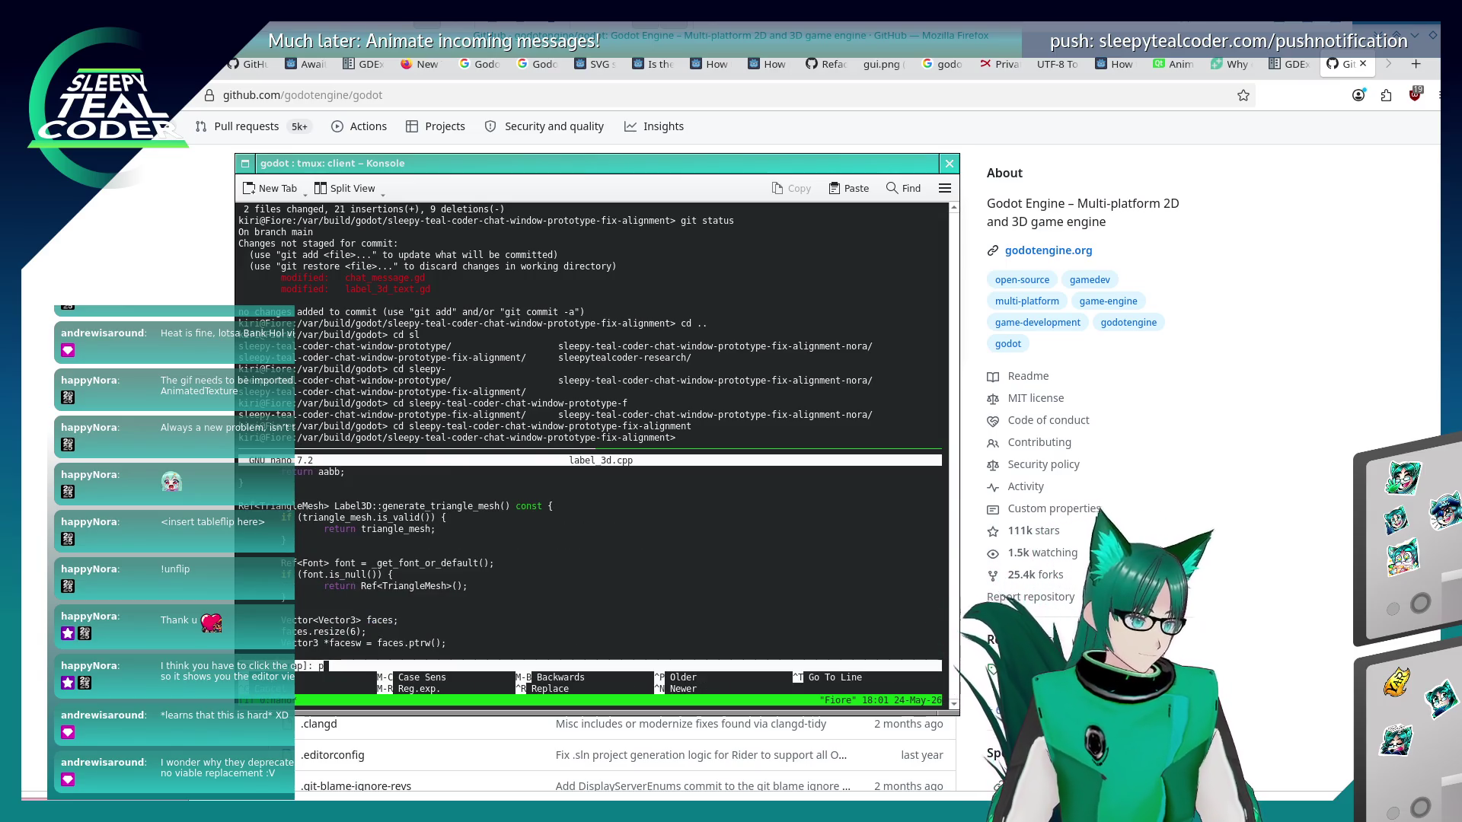
pyautogui.write('jysics')
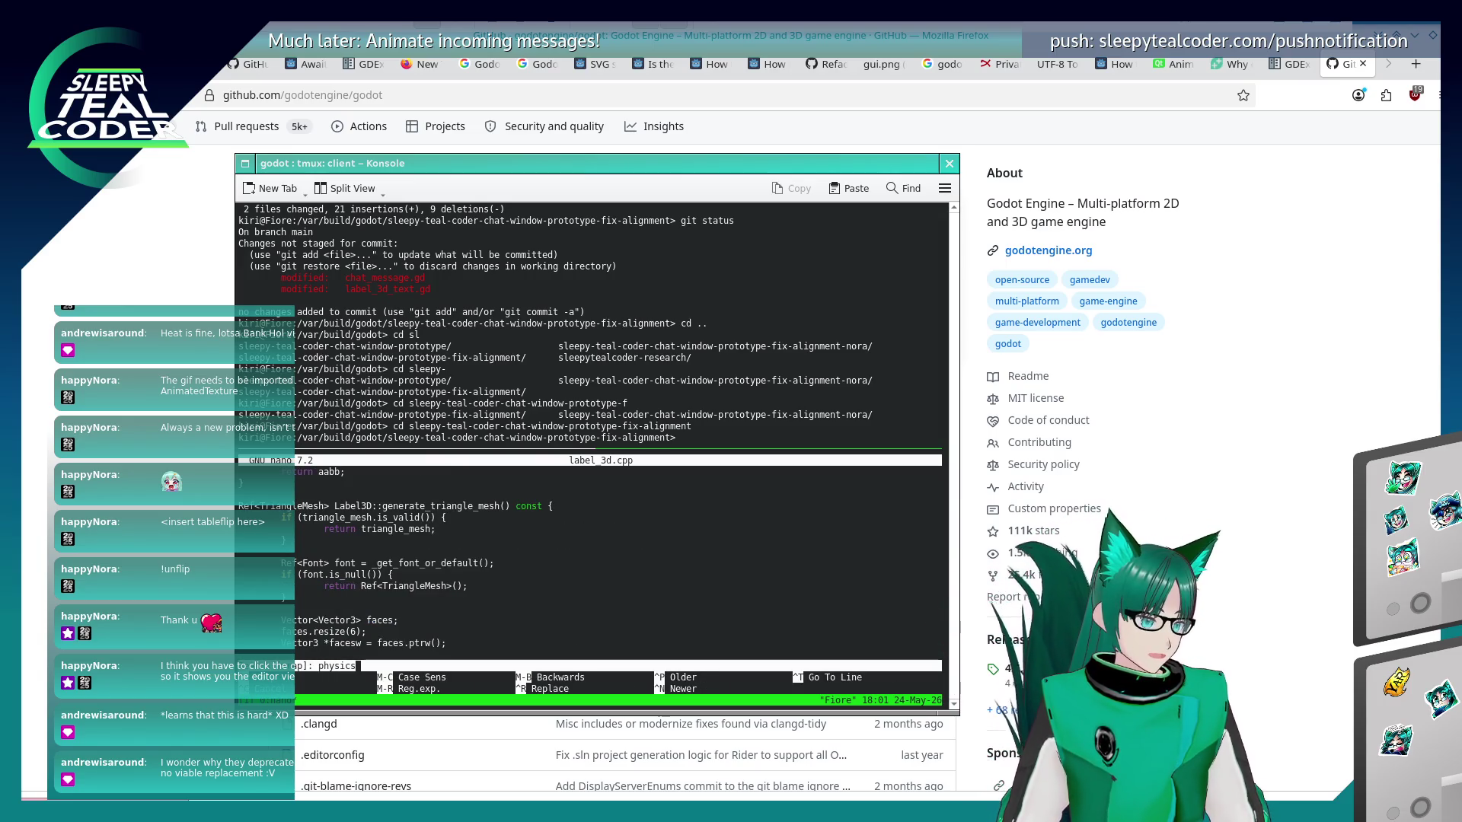
# Search for 'pjysics' with no match, then search 'render' to reach the RenderingServer material setup.
pyautogui.press('Return')
pyautogui.hotkey('ctrl', 'w')
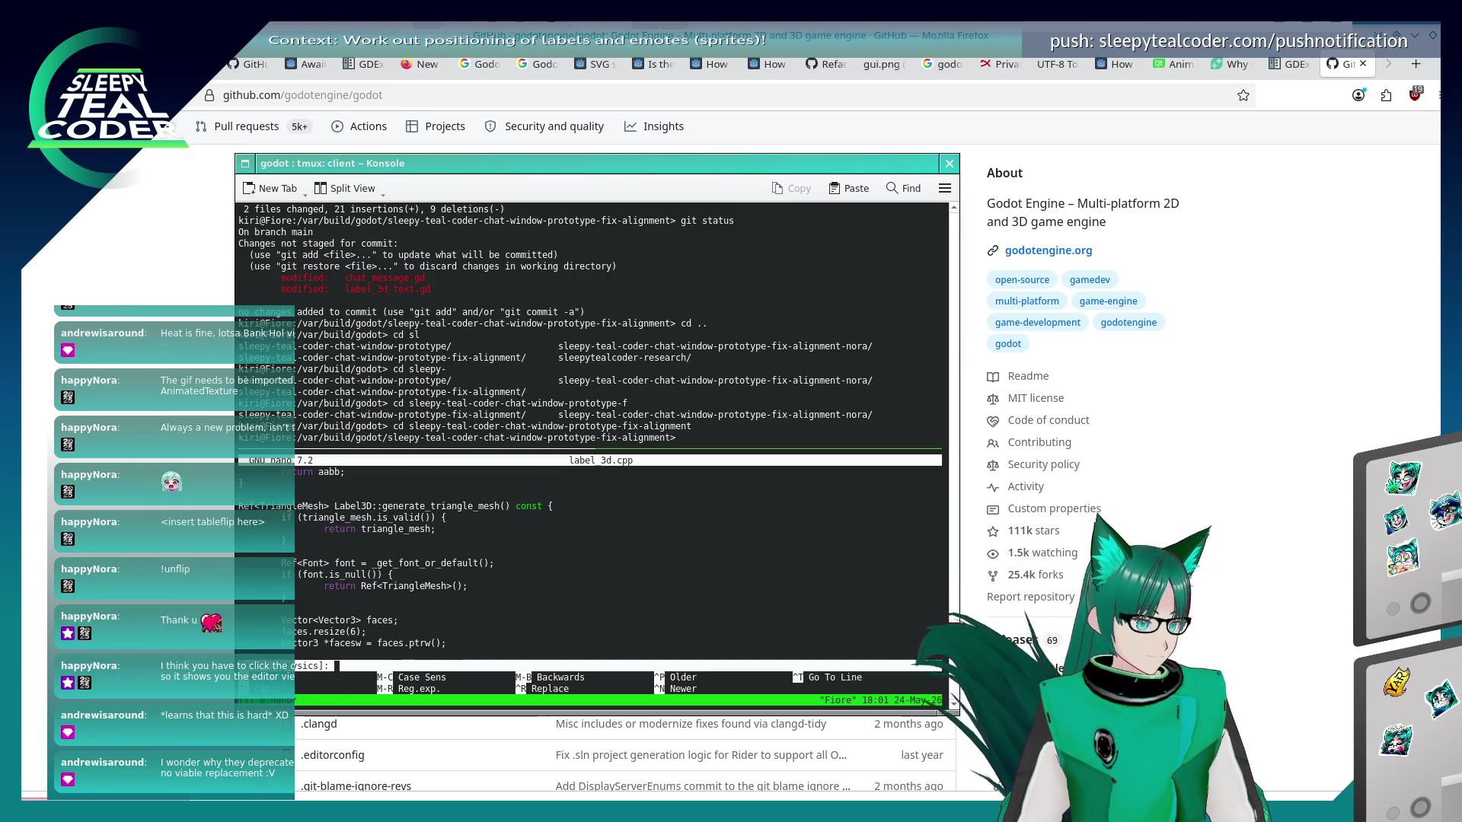
pyautogui.write('p')
pyautogui.press('BackSpace')
pyautogui.write('re')
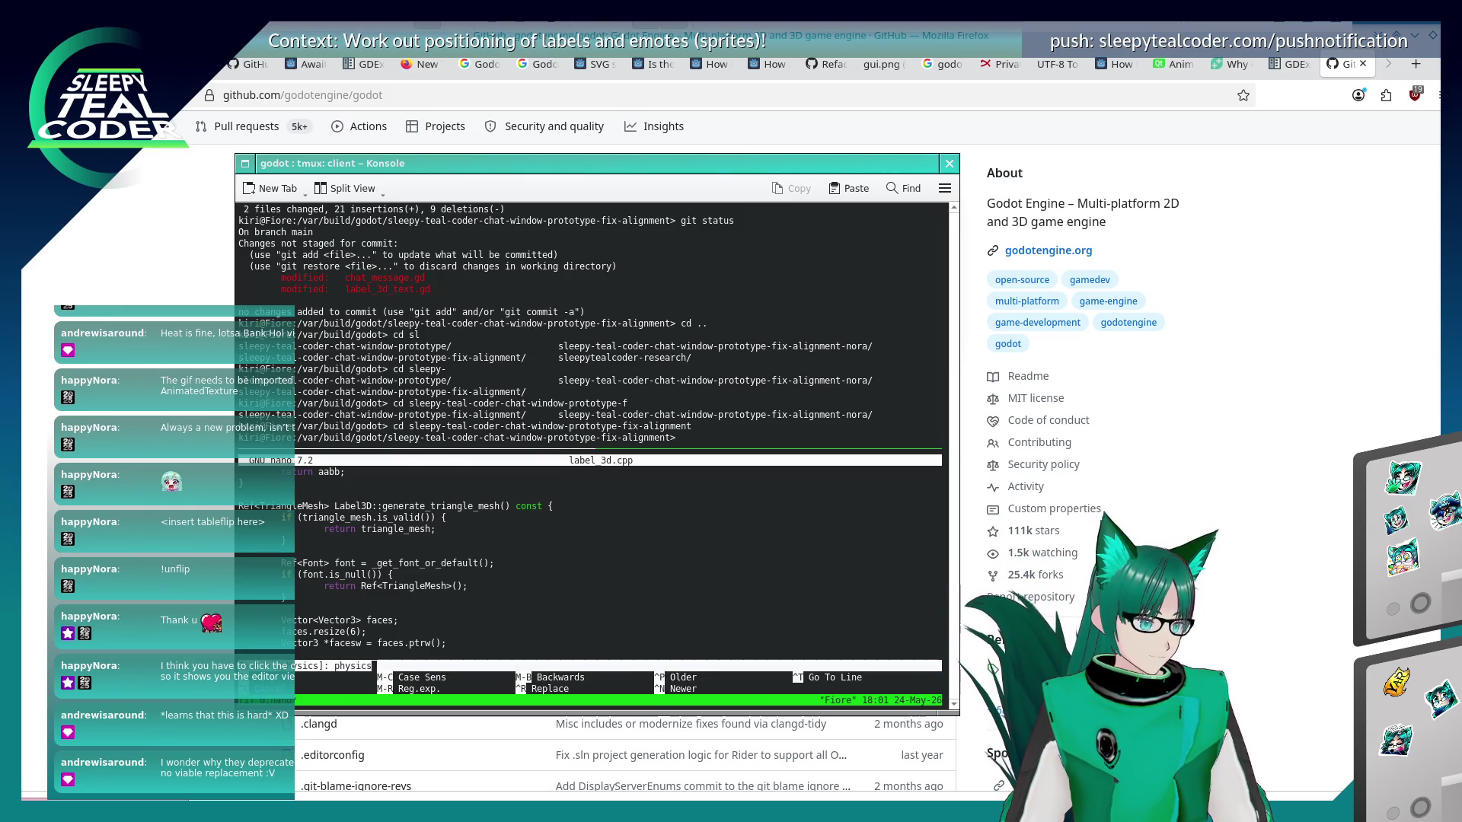
pyautogui.write('nder')
pyautogui.press('Return')
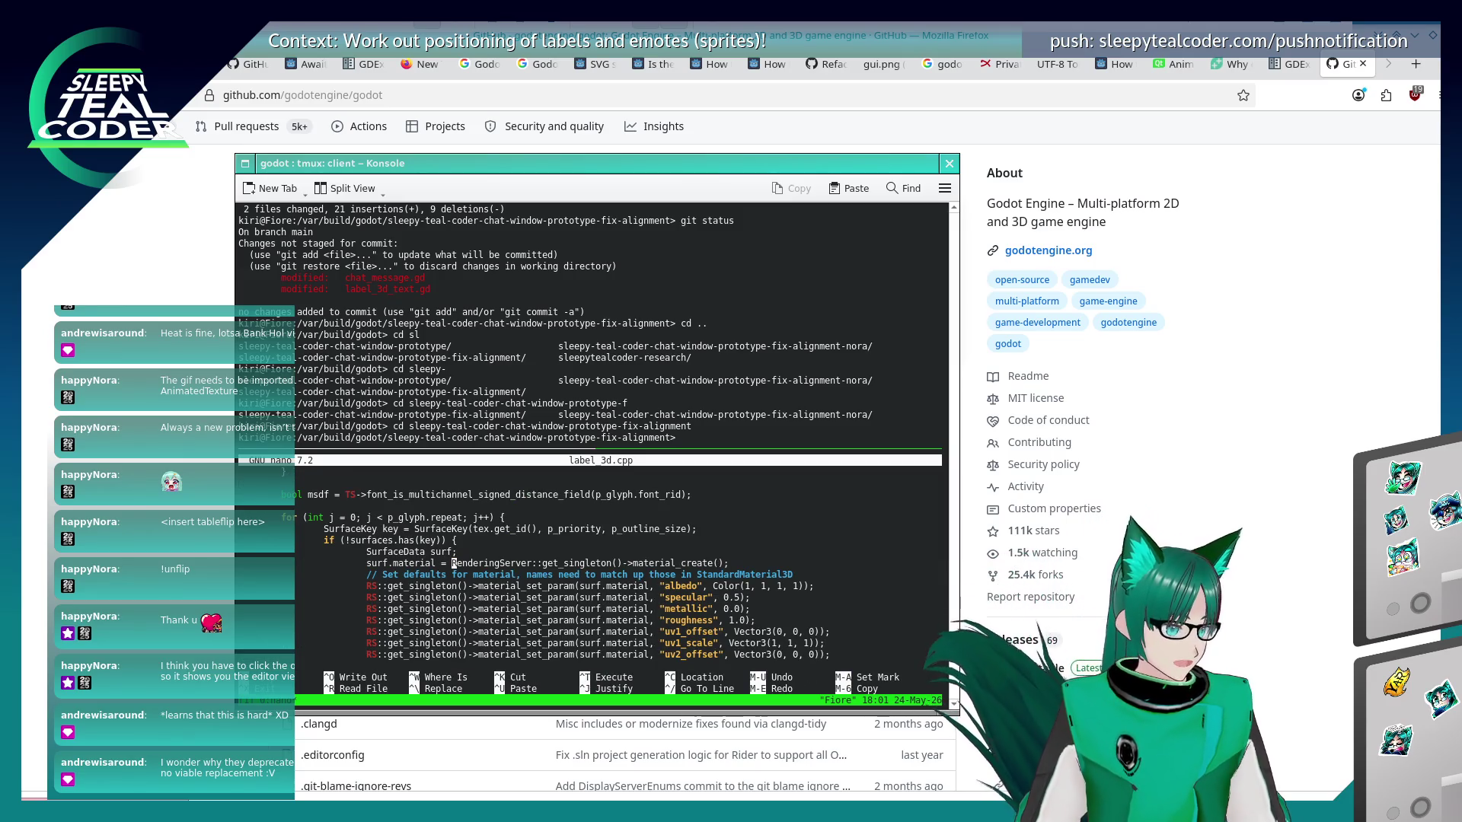
# Step through the SurfaceData, alpha cut and transparency code to the surfaces.has(key) check.
pyautogui.press('Up')
pyautogui.press('Up')
pyautogui.press('Up')
pyautogui.press('Up')
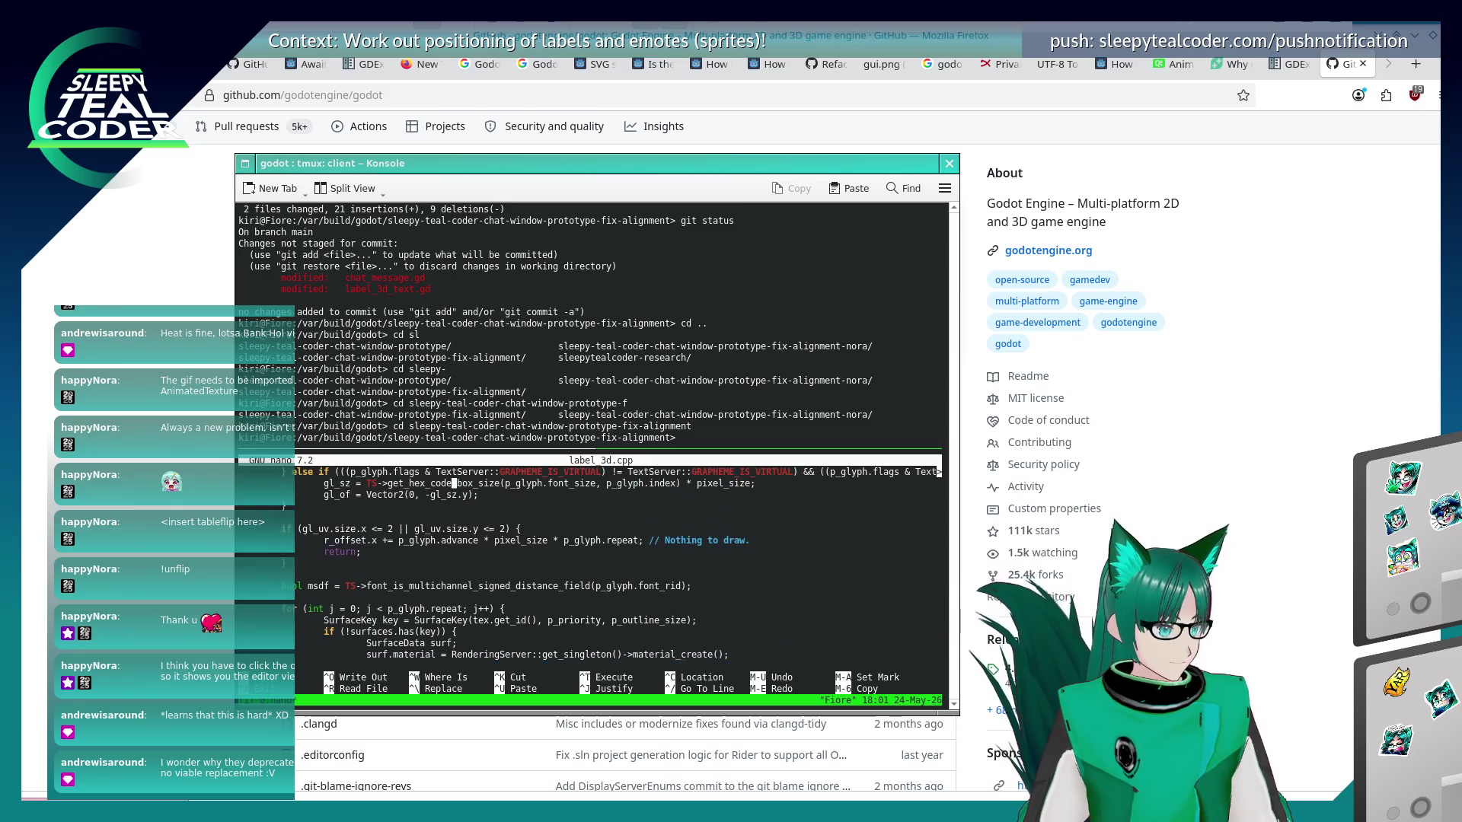
pyautogui.press('Down')
pyautogui.press('Down')
pyautogui.press('Down')
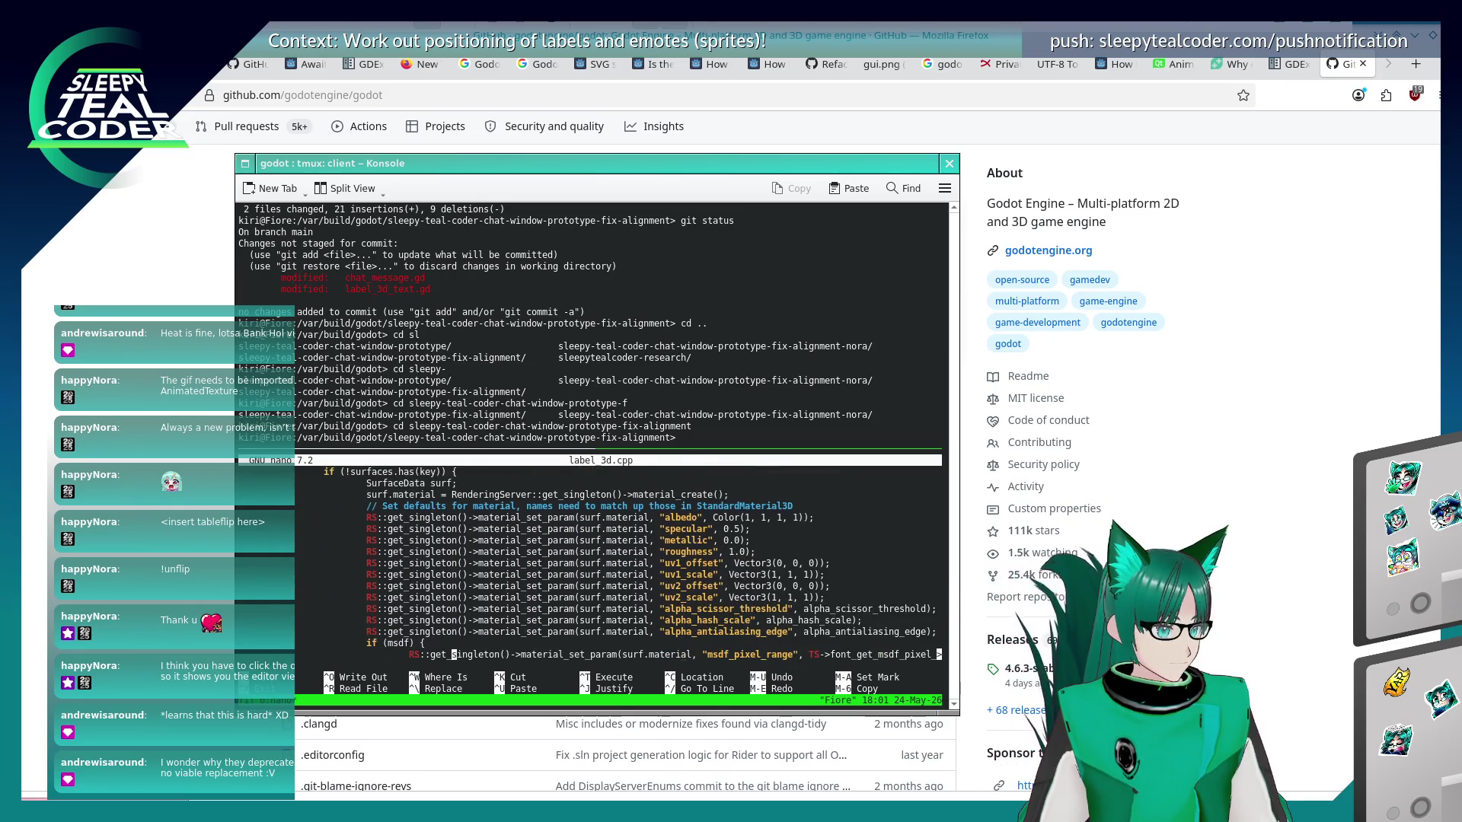
pyautogui.press('Down')
pyautogui.press('Down')
pyautogui.press('Down')
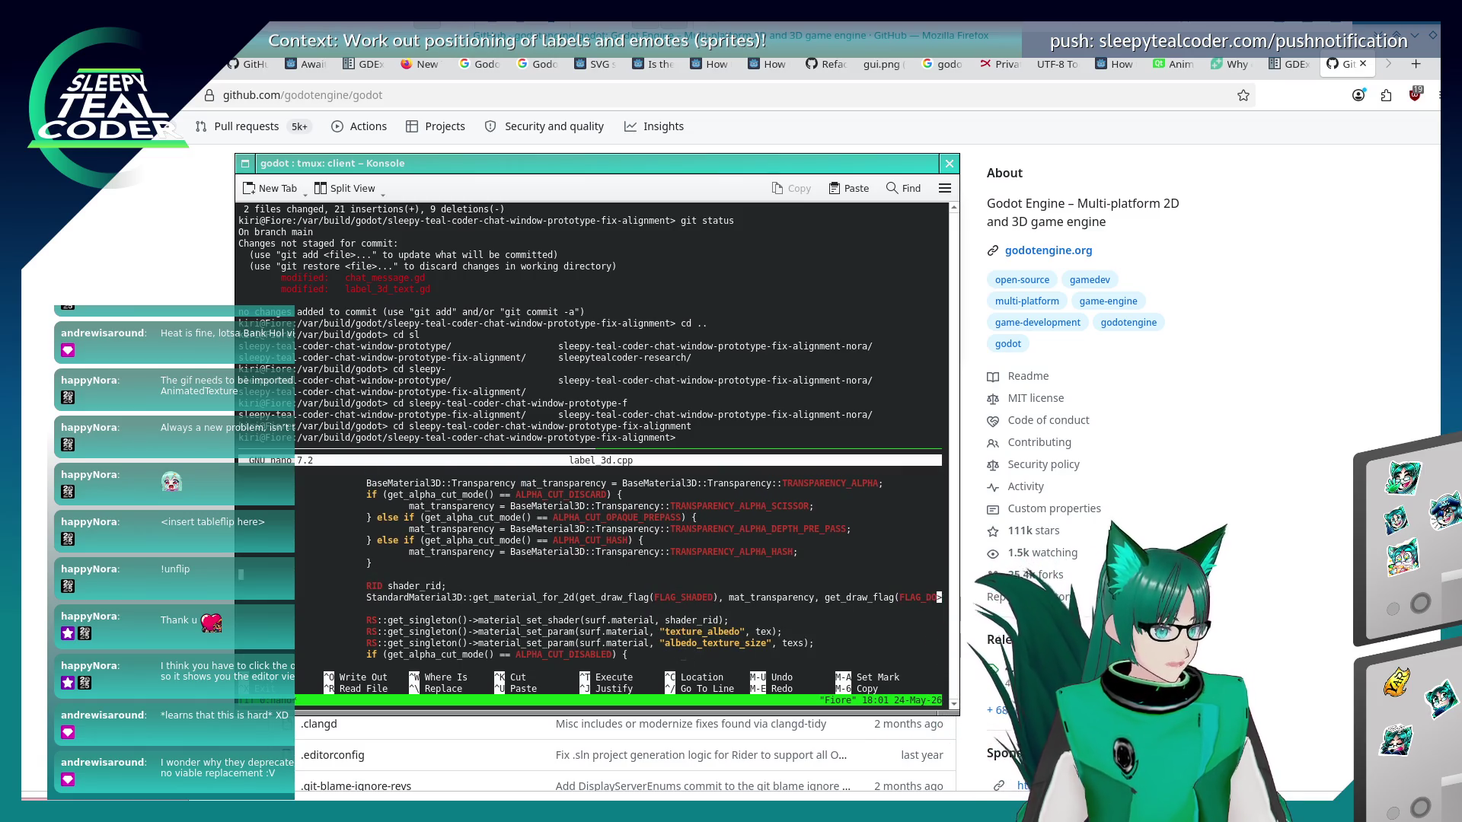
pyautogui.press('Up')
pyautogui.press('Up')
pyautogui.press('Up')
pyautogui.press('Up')
pyautogui.press('Up')
pyautogui.press('Up')
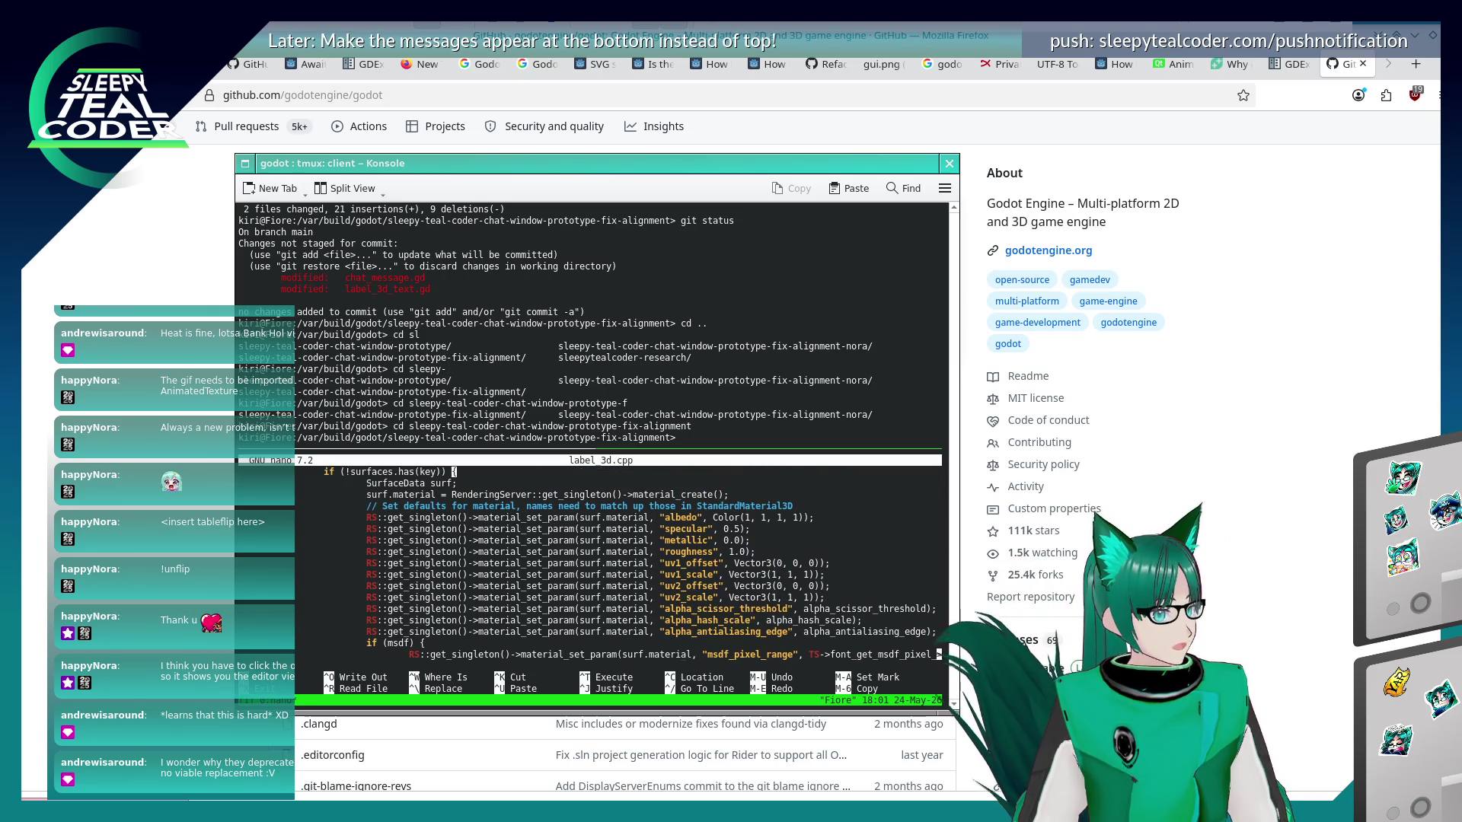
pyautogui.press('Up')
pyautogui.press('Up')
pyautogui.press('Up')
pyautogui.press('Down')
pyautogui.press('Down')
pyautogui.press('Down')
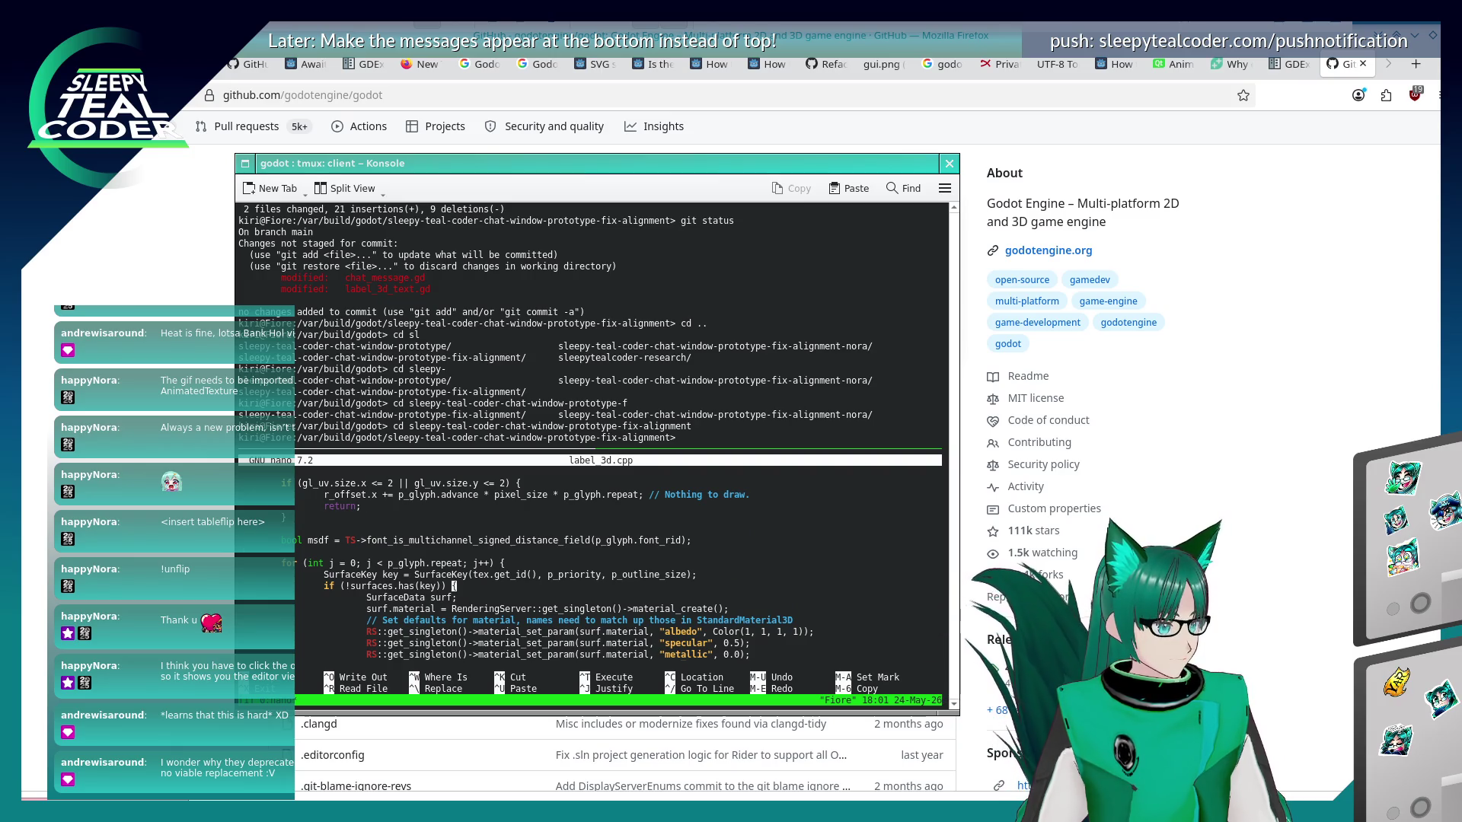
pyautogui.press('Left')
pyautogui.press('Left')
pyautogui.press('Left')
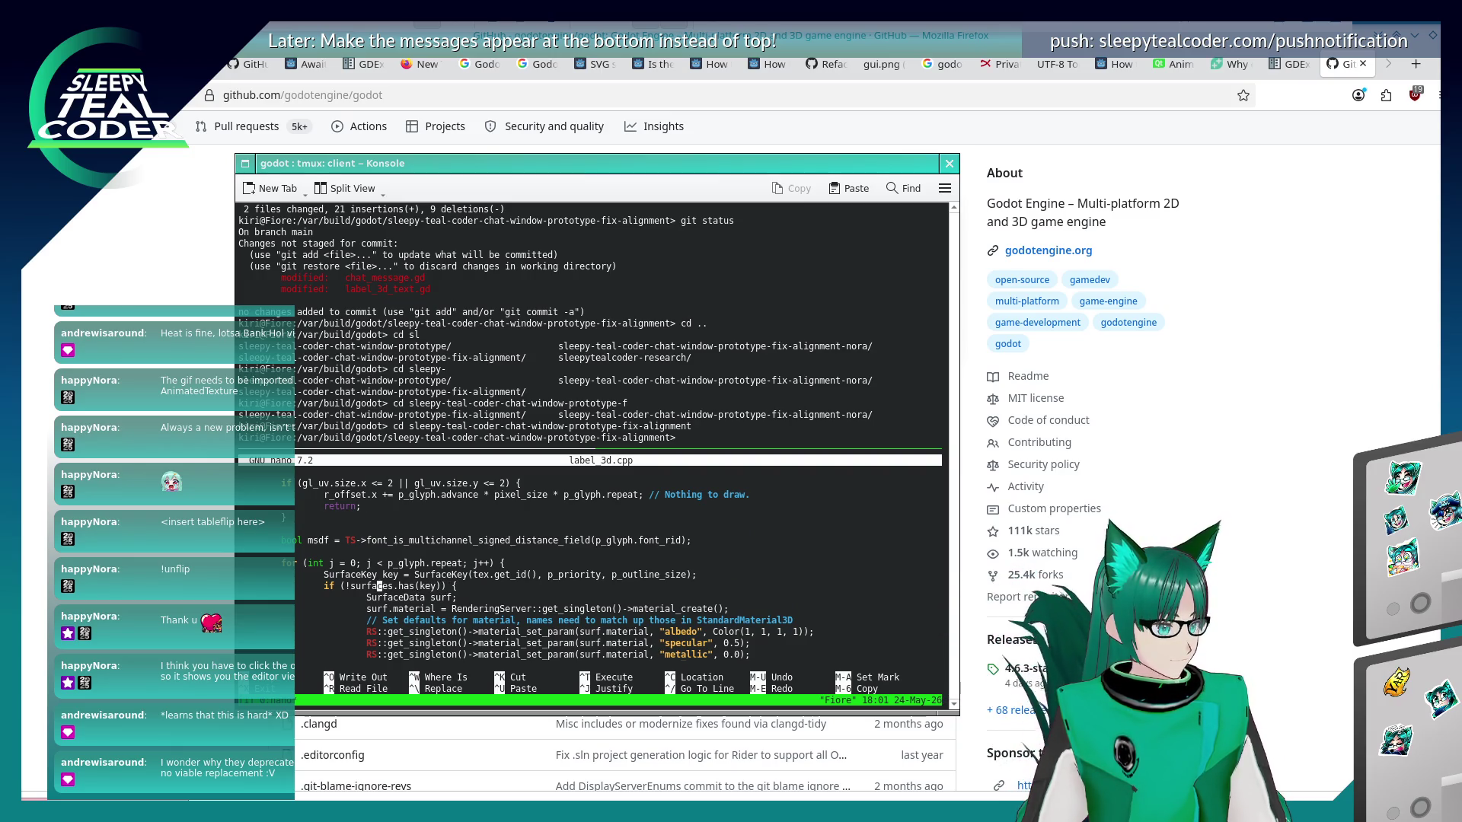
pyautogui.press('Up')
# Go up to the start of _generate_glyph_surfaces, then read down past the _shape dirty checks.
pyautogui.scroll(2, 594, 578)
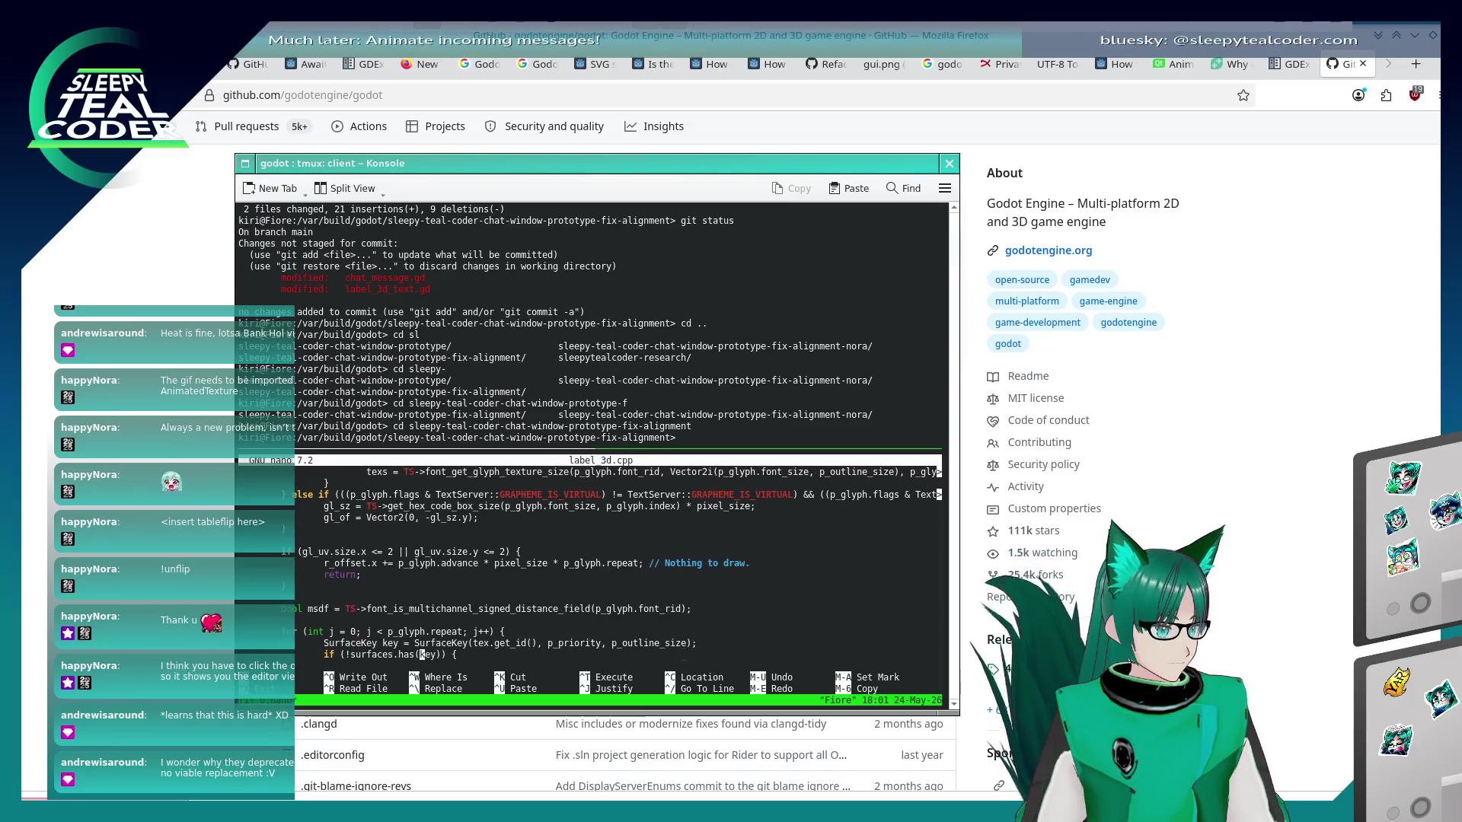
pyautogui.press('Up')
pyautogui.press('Up')
pyautogui.press('Up')
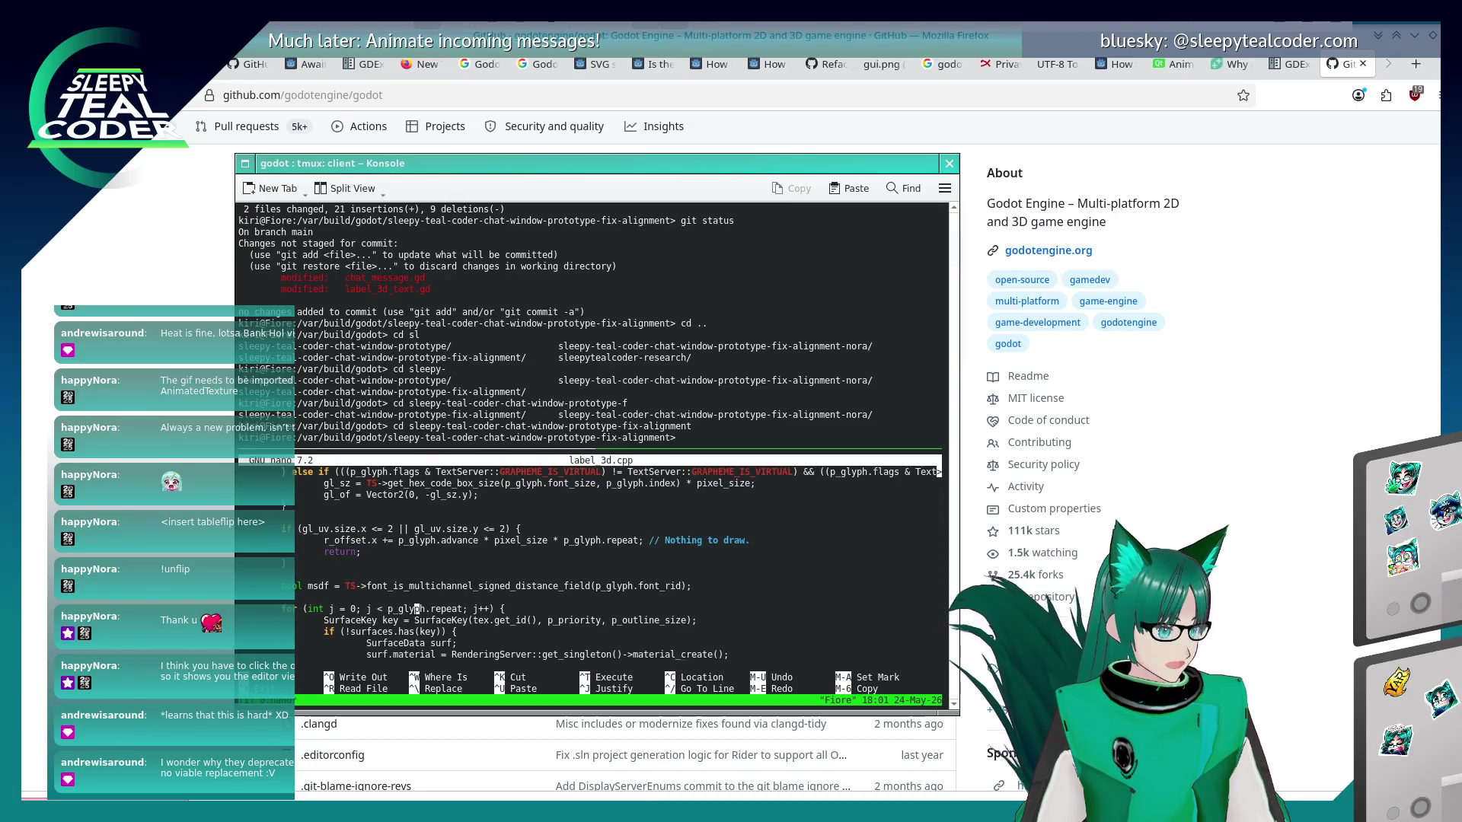
pyautogui.press('Up')
pyautogui.press('Up')
pyautogui.press('Up')
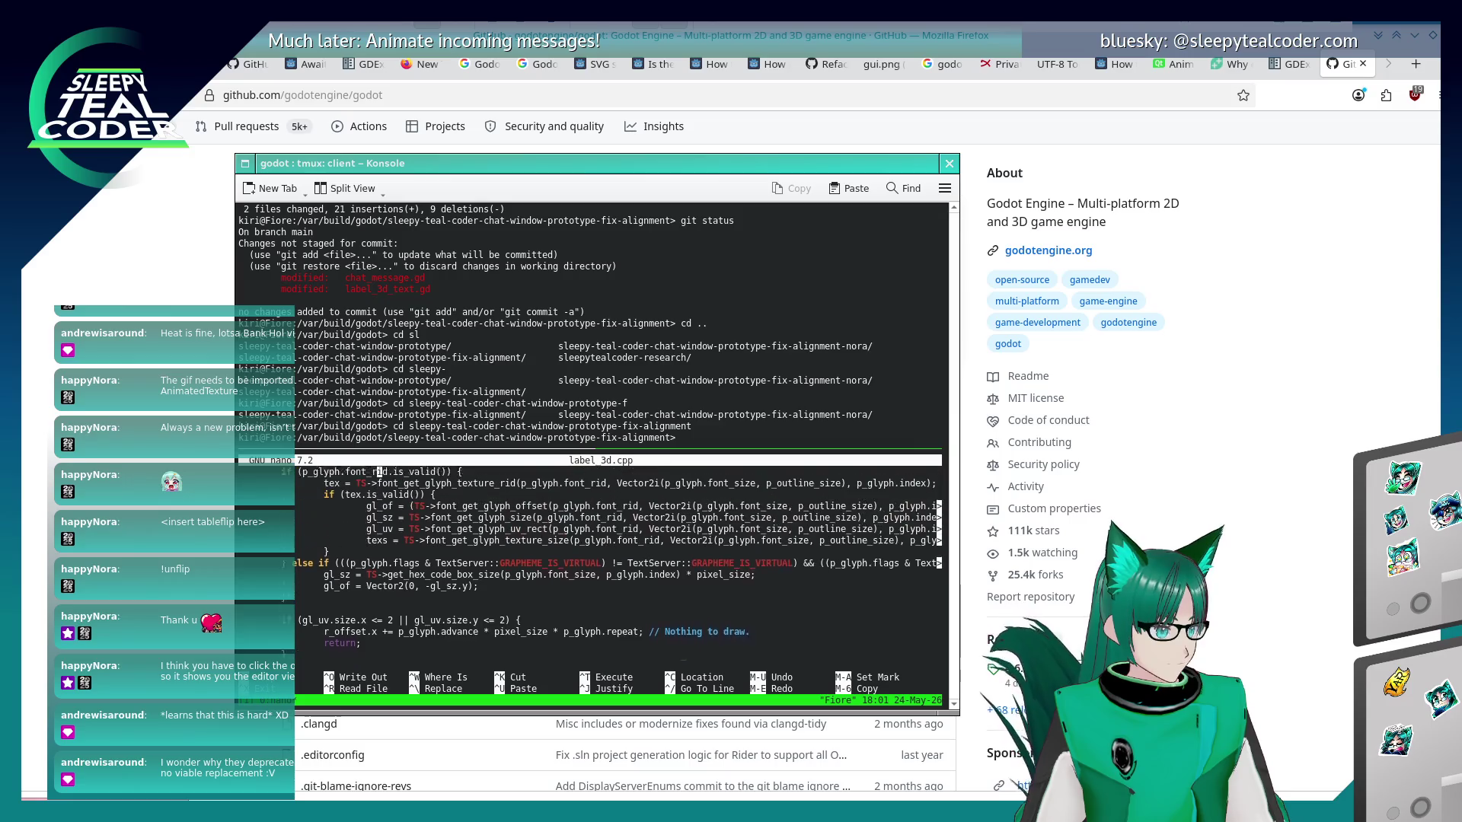
pyautogui.press('Up')
pyautogui.press('Up')
pyautogui.press('Up')
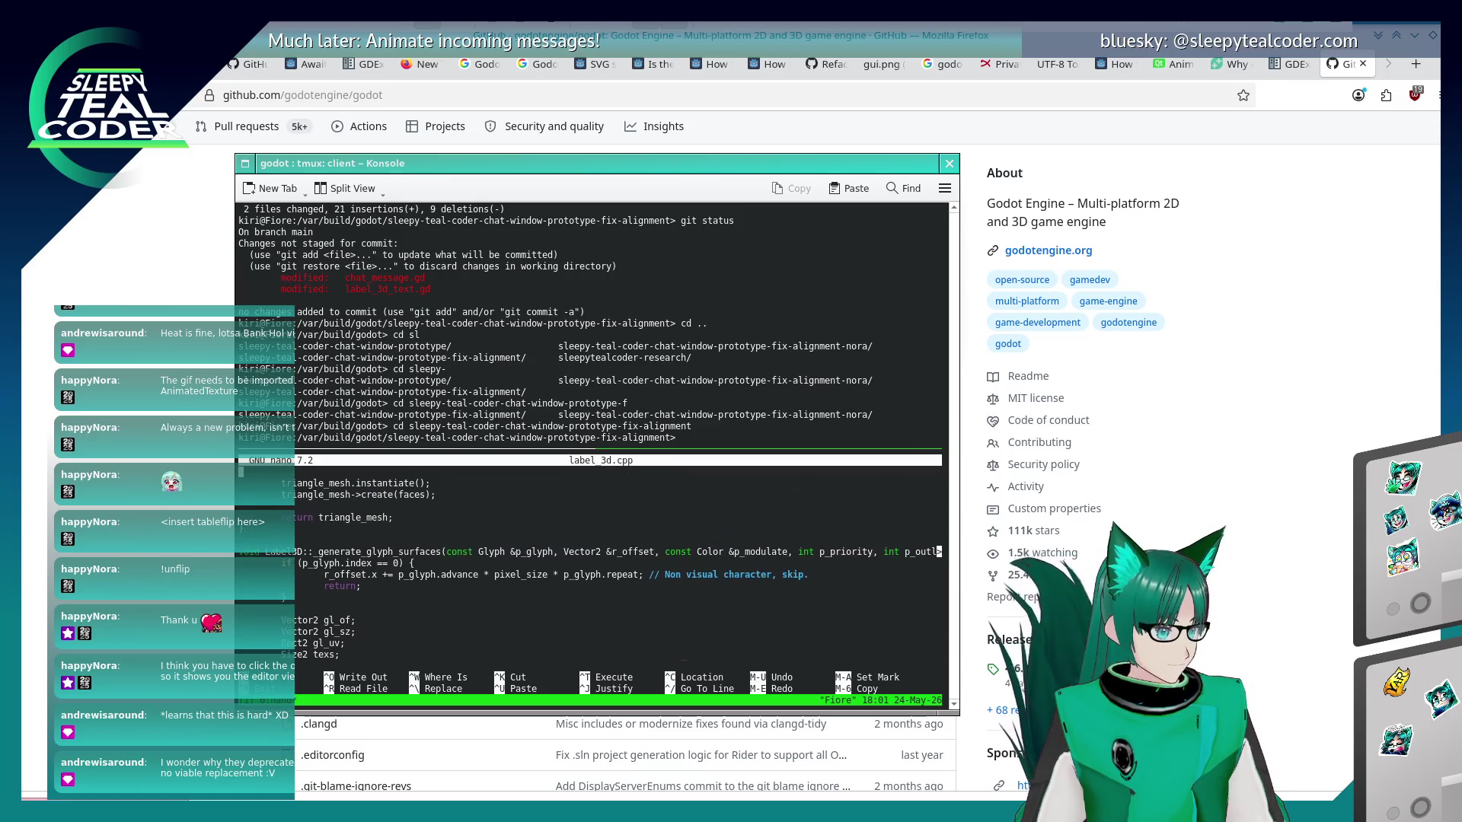
pyautogui.scroll(-15, 617, 571)
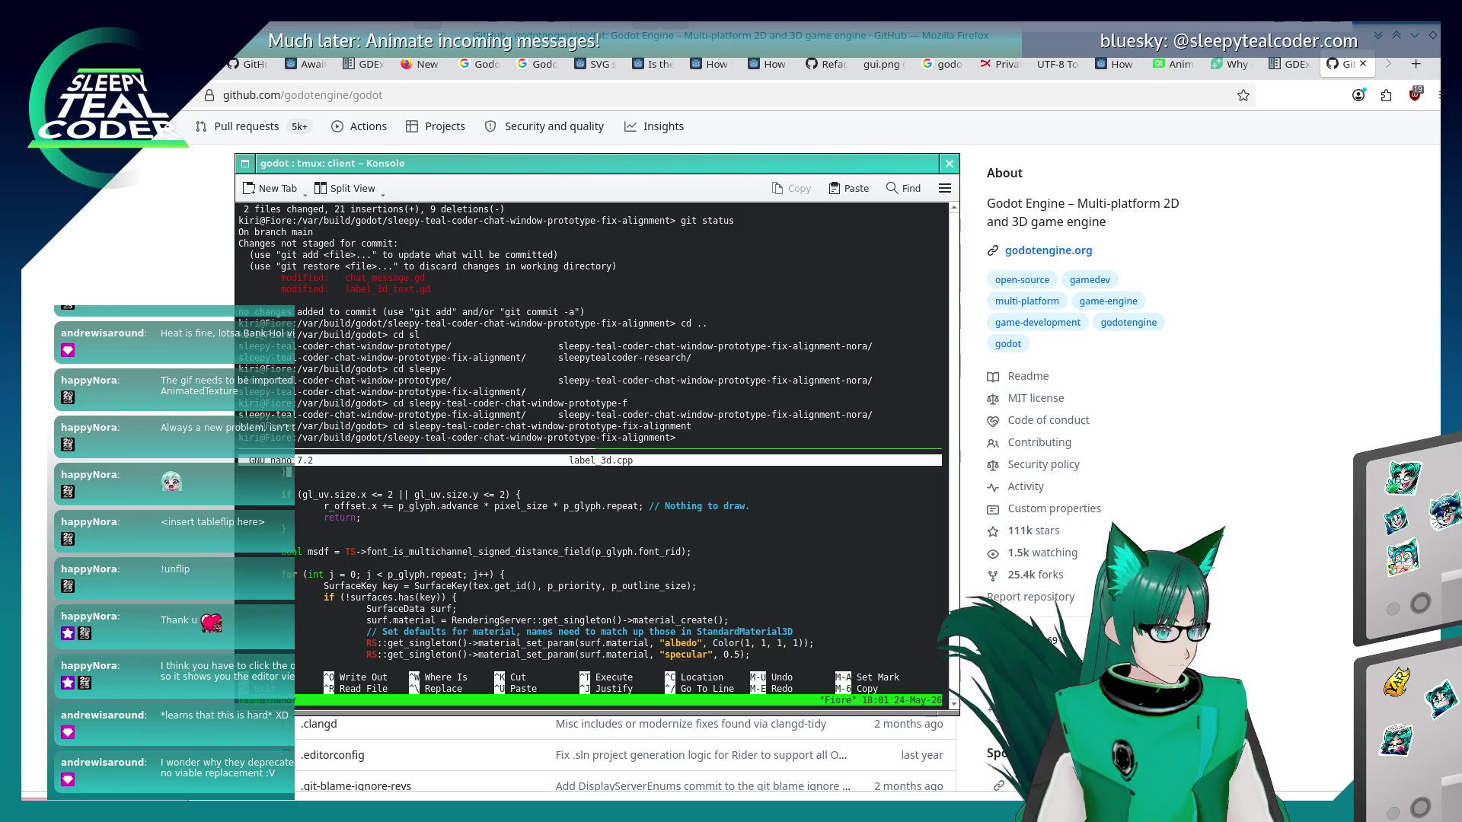
pyautogui.scroll(-8, 616, 571)
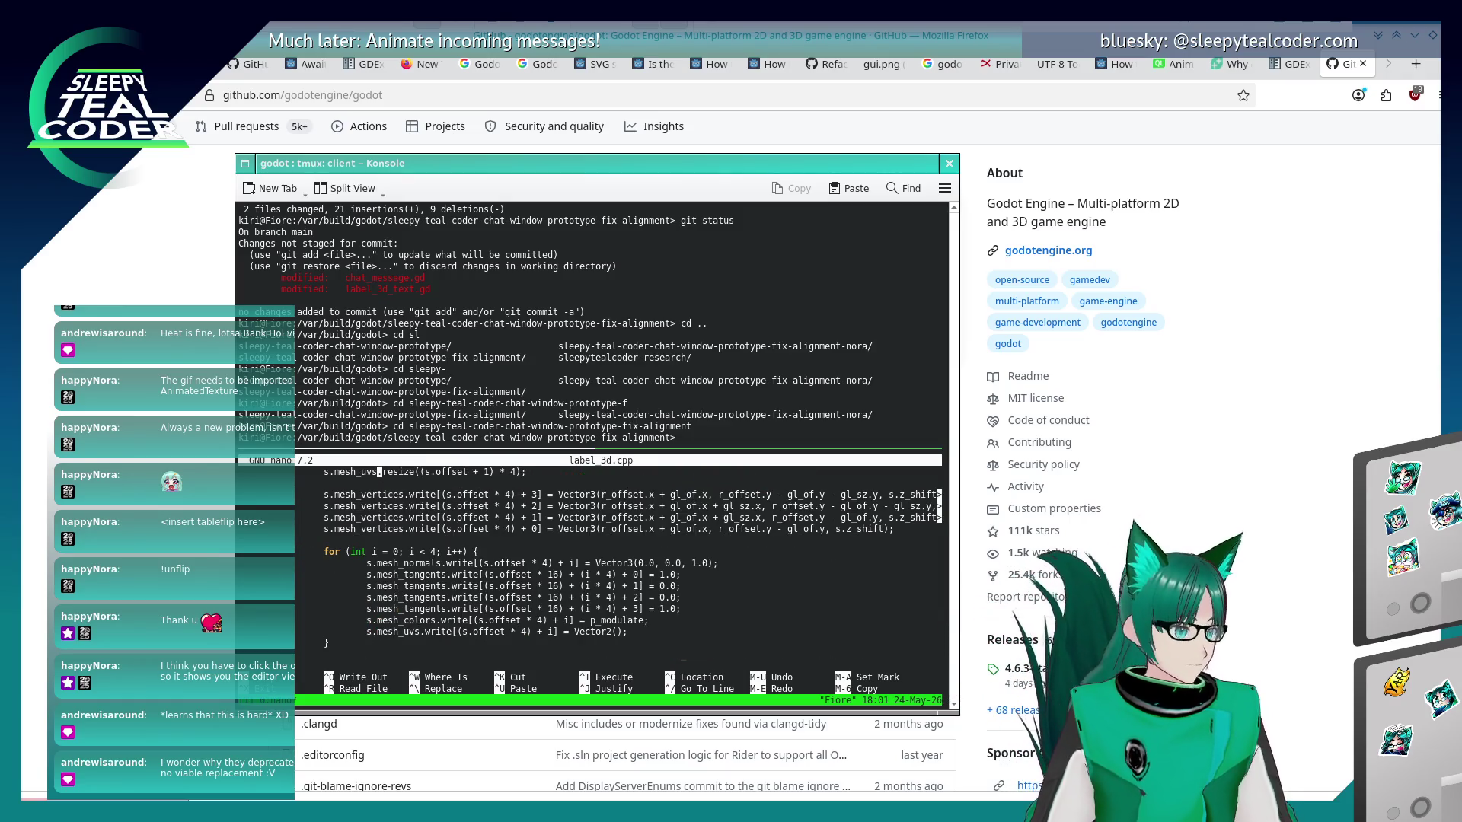
pyautogui.scroll(-8, 617, 571)
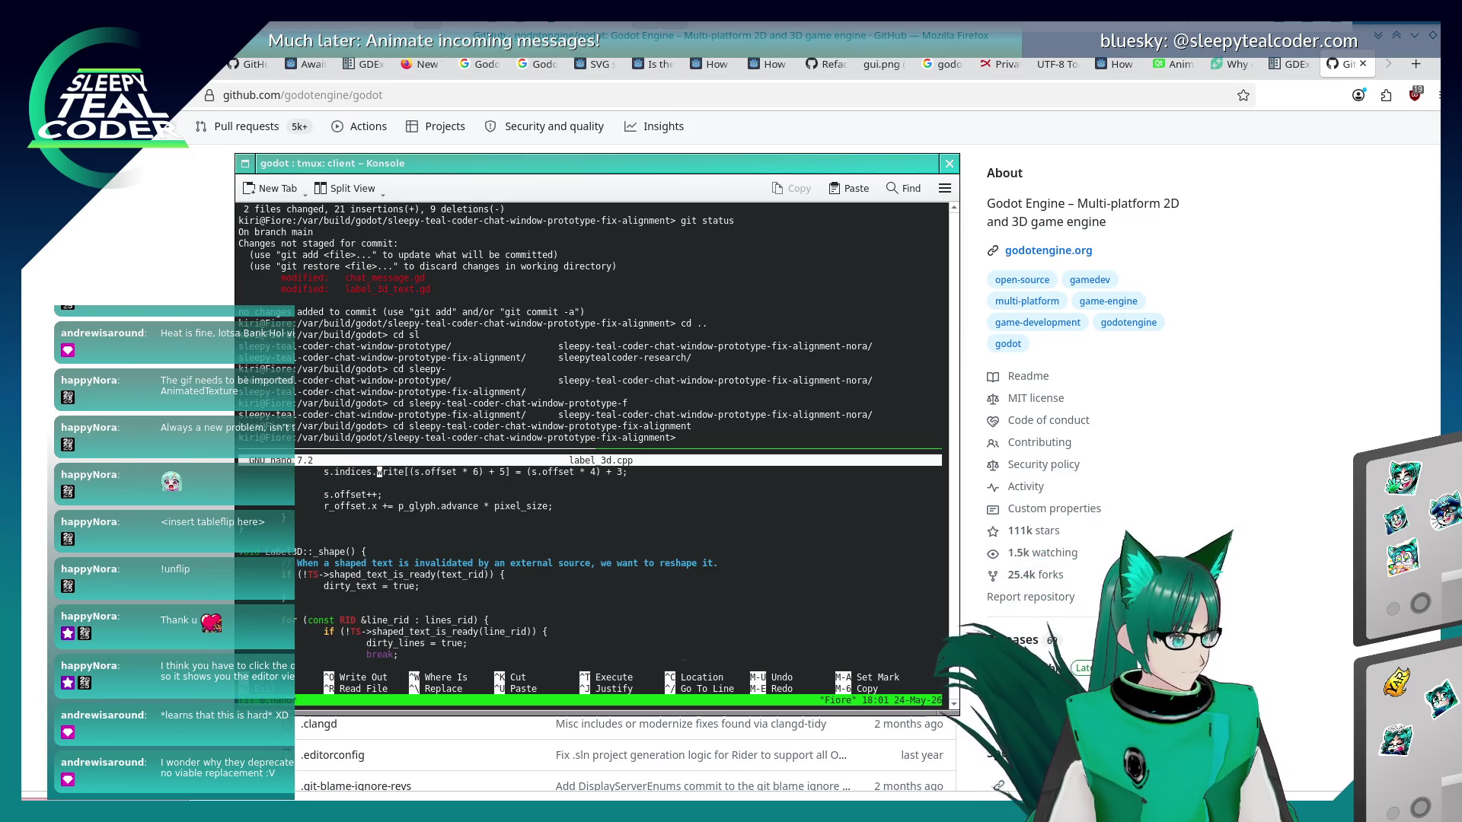
pyautogui.press('pagedown')
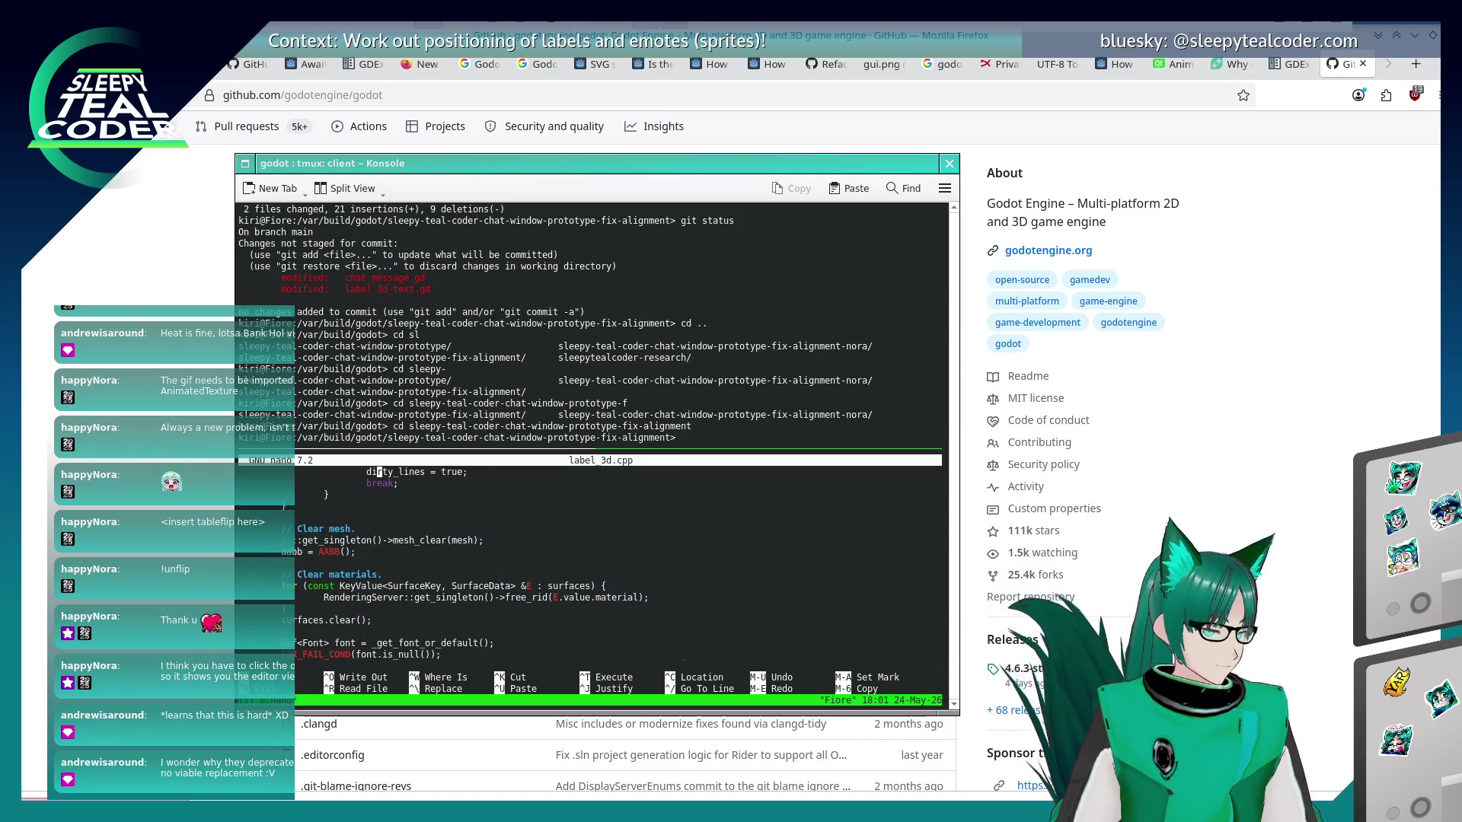
# Page through _shape, billboard mode, alignment setters, language functions and the uppercase functions.
pyautogui.press('pagedown')
pyautogui.press('pagedown')
pyautogui.press('pagedown')
pyautogui.press('pagedown')
pyautogui.press('pagedown')
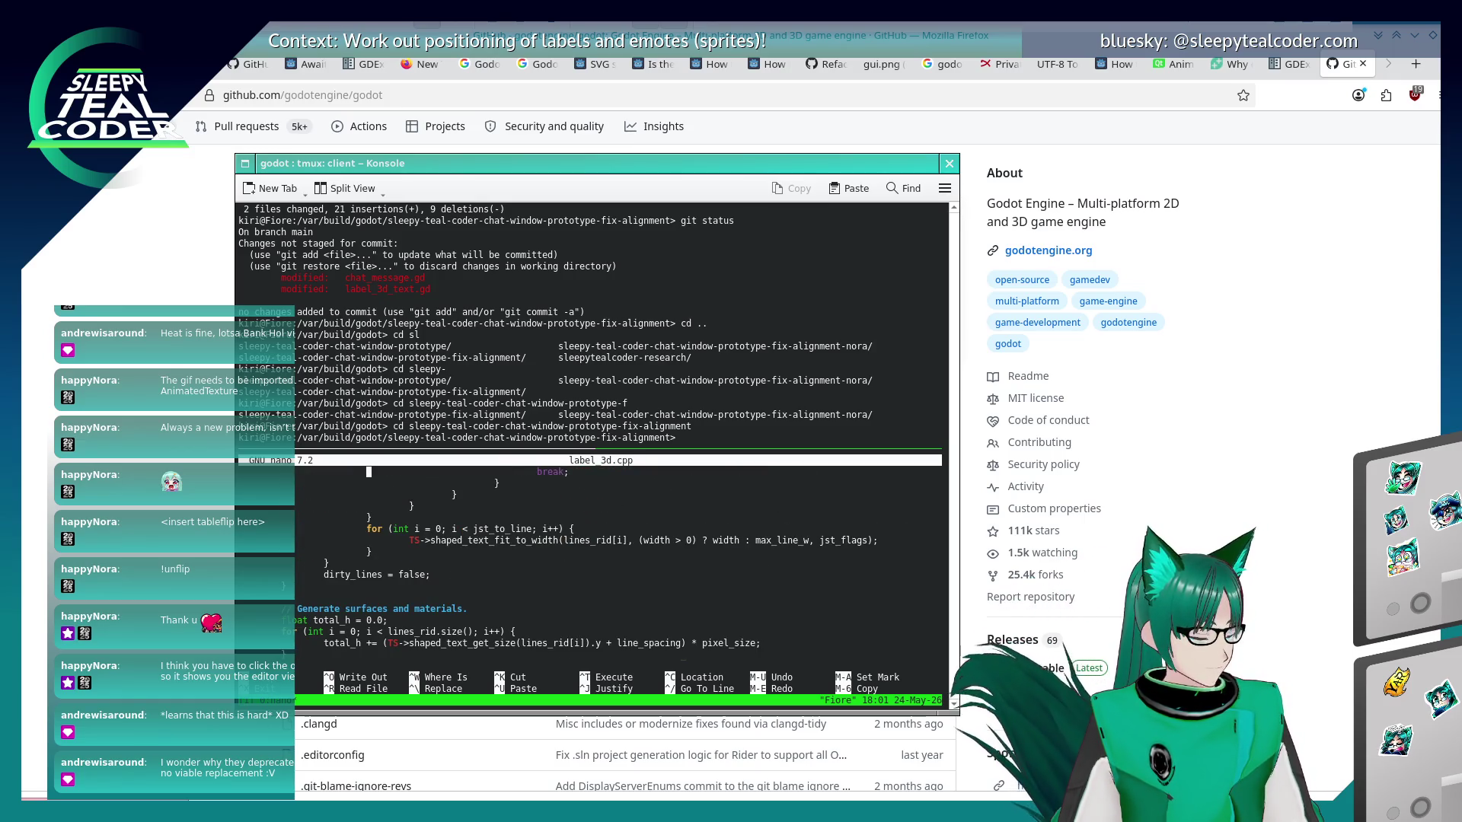
pyautogui.press('pagedown')
pyautogui.press('pagedown')
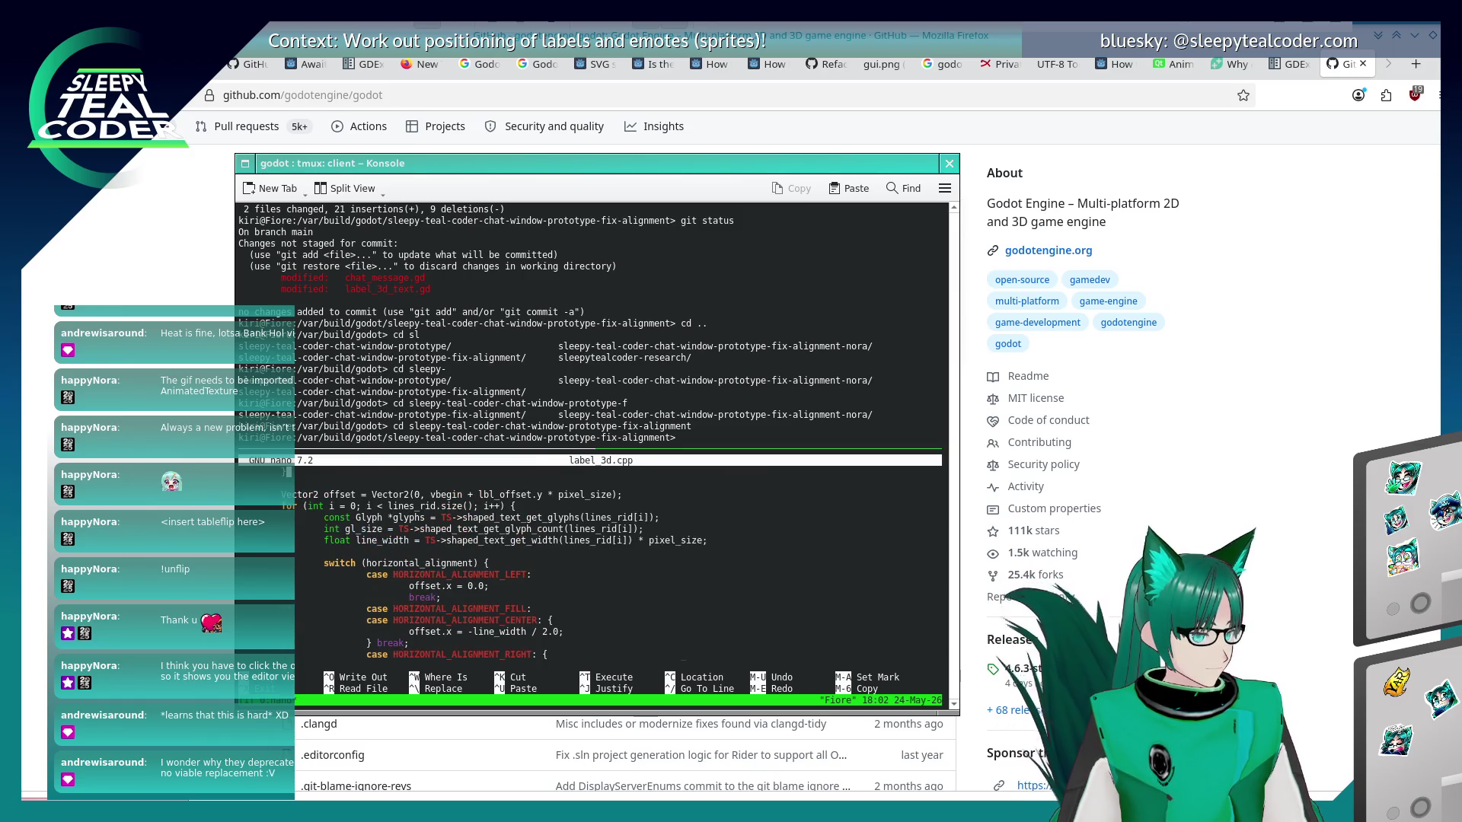
pyautogui.press('pagedown')
pyautogui.press('pagedown')
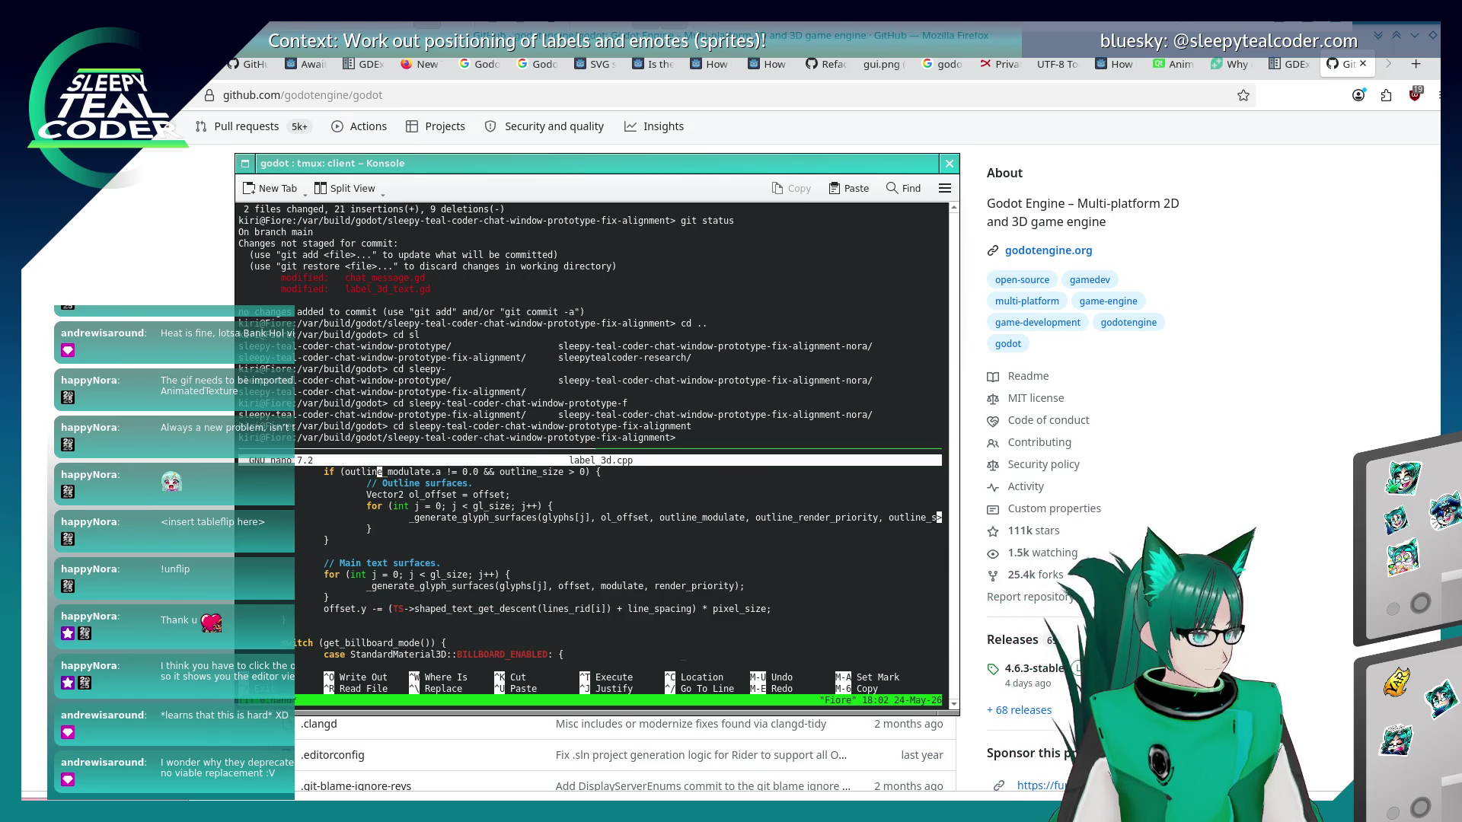
pyautogui.press('pagedown')
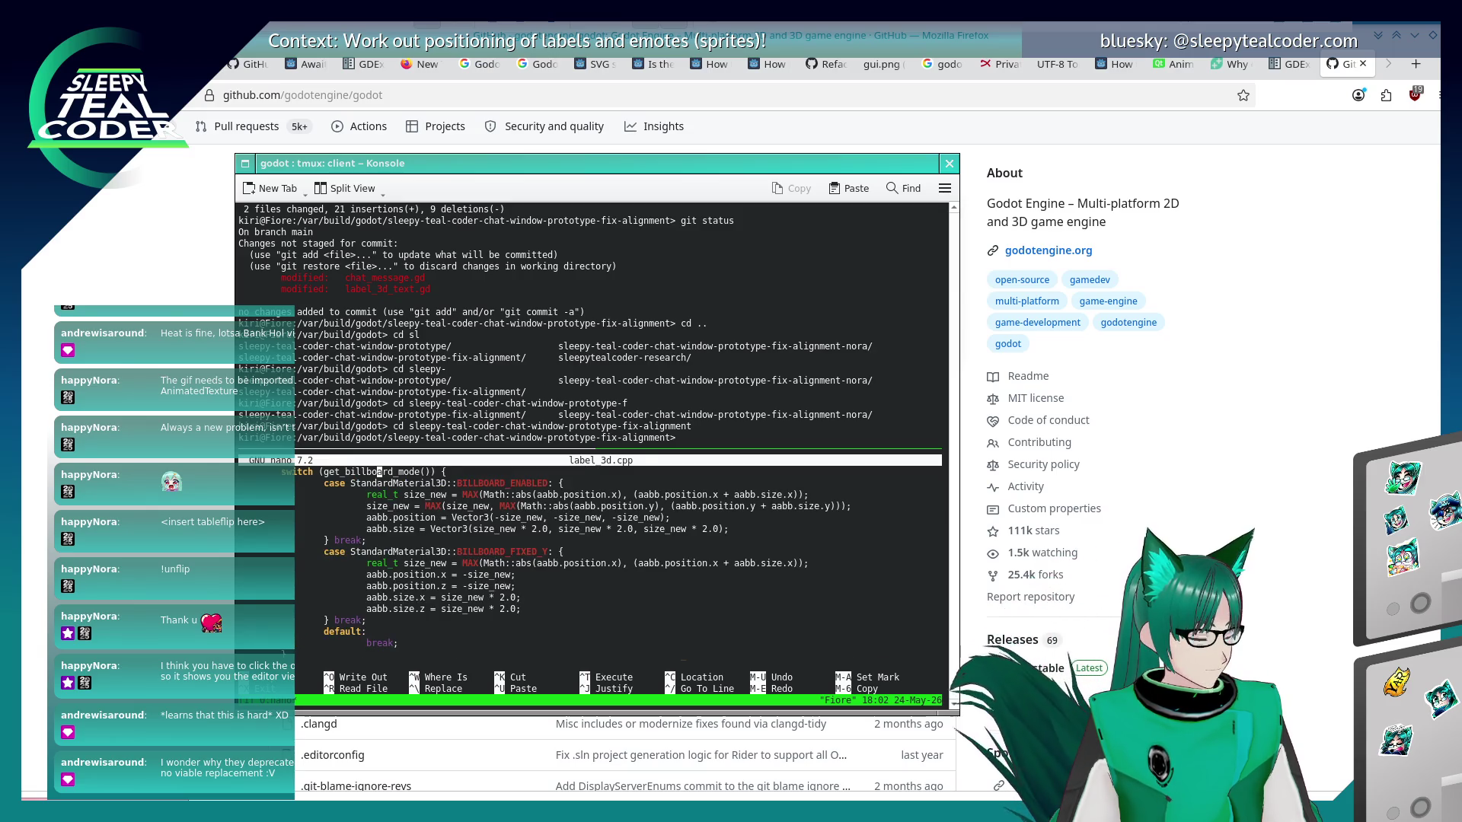
pyautogui.press('pagedown')
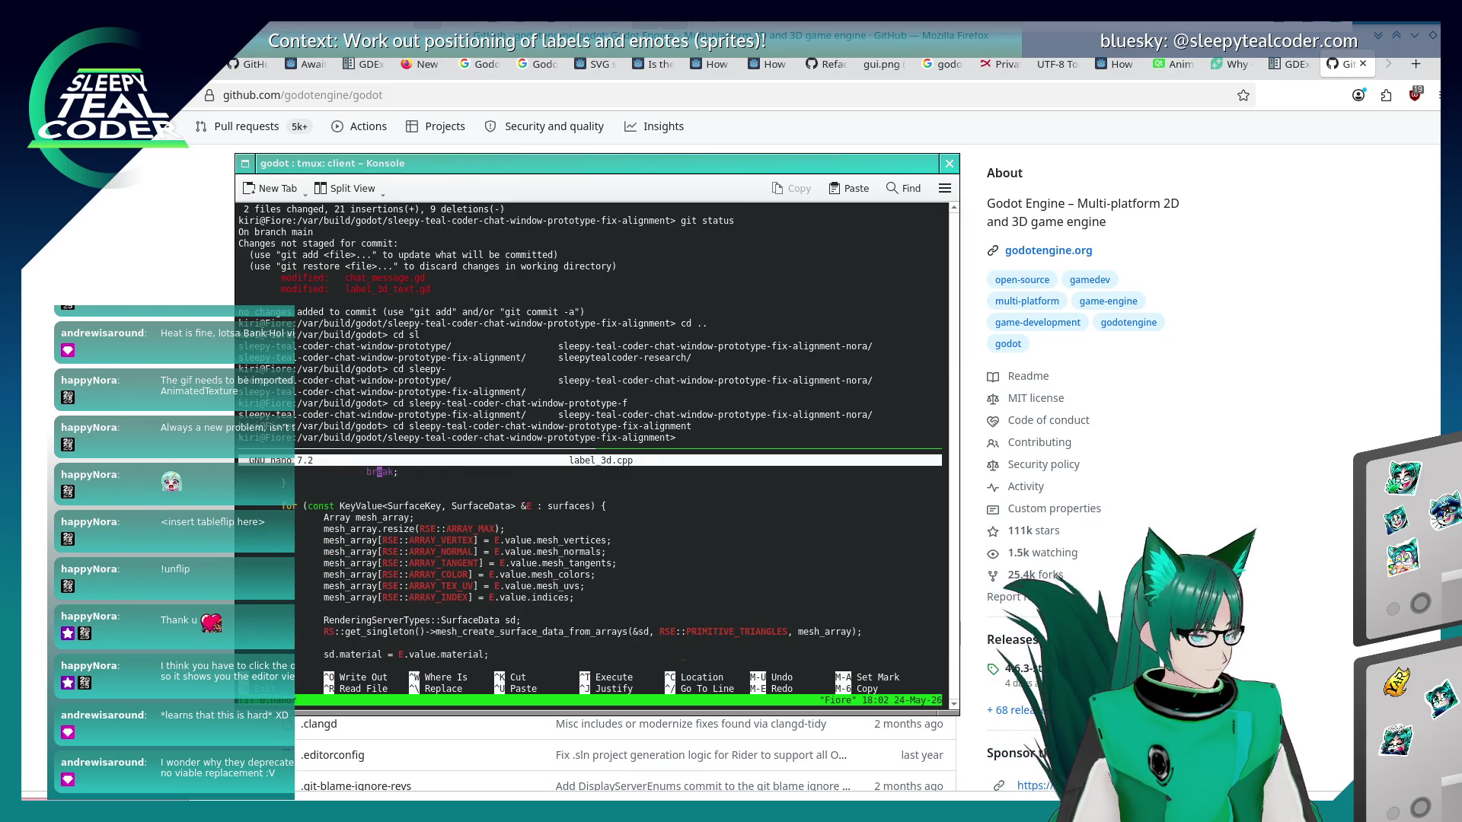
pyautogui.press('pagedown')
pyautogui.press('pagedown')
pyautogui.press('pagedown')
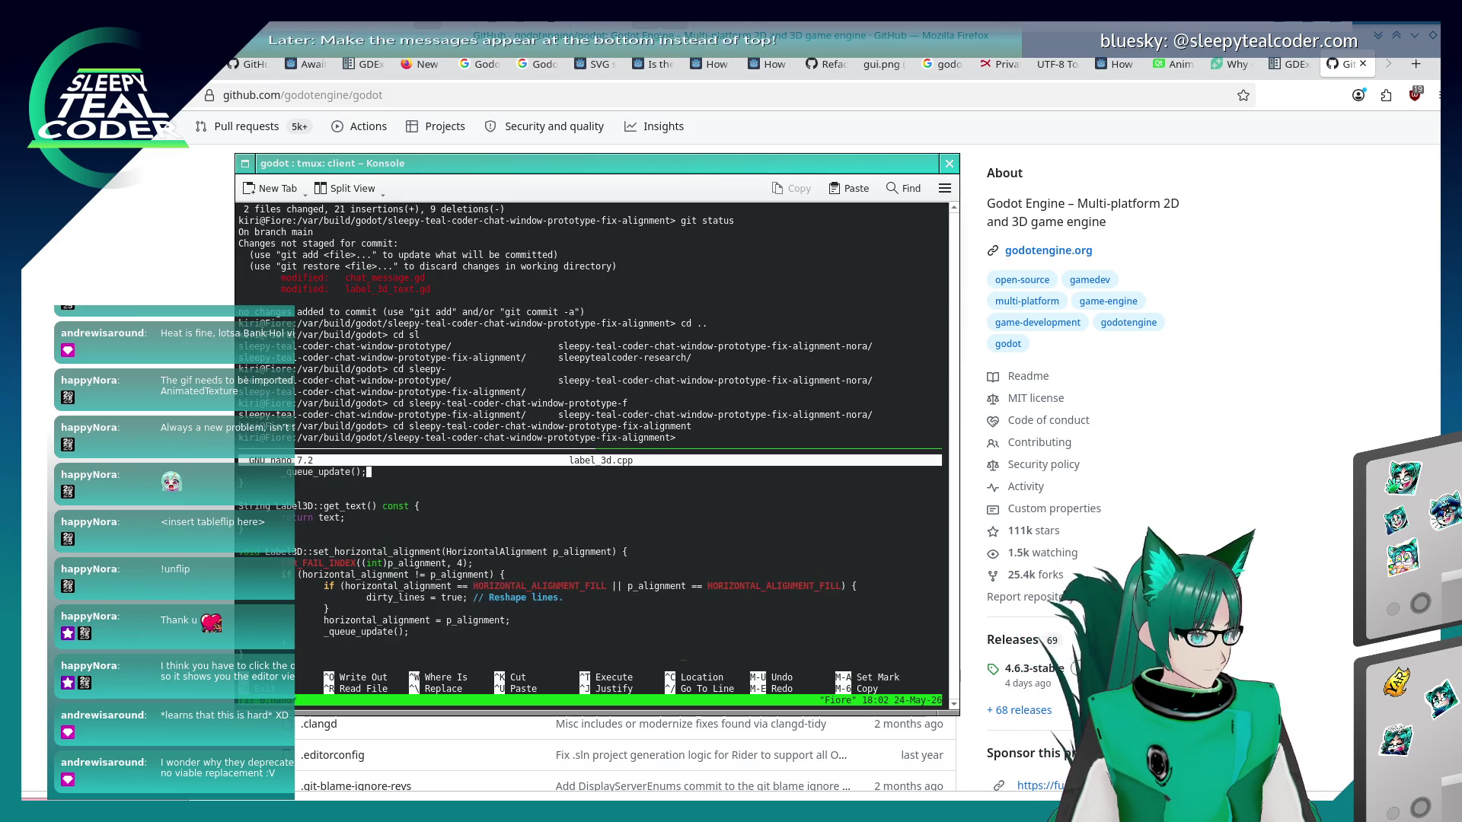
pyautogui.press('pagedown')
pyautogui.press('pagedown')
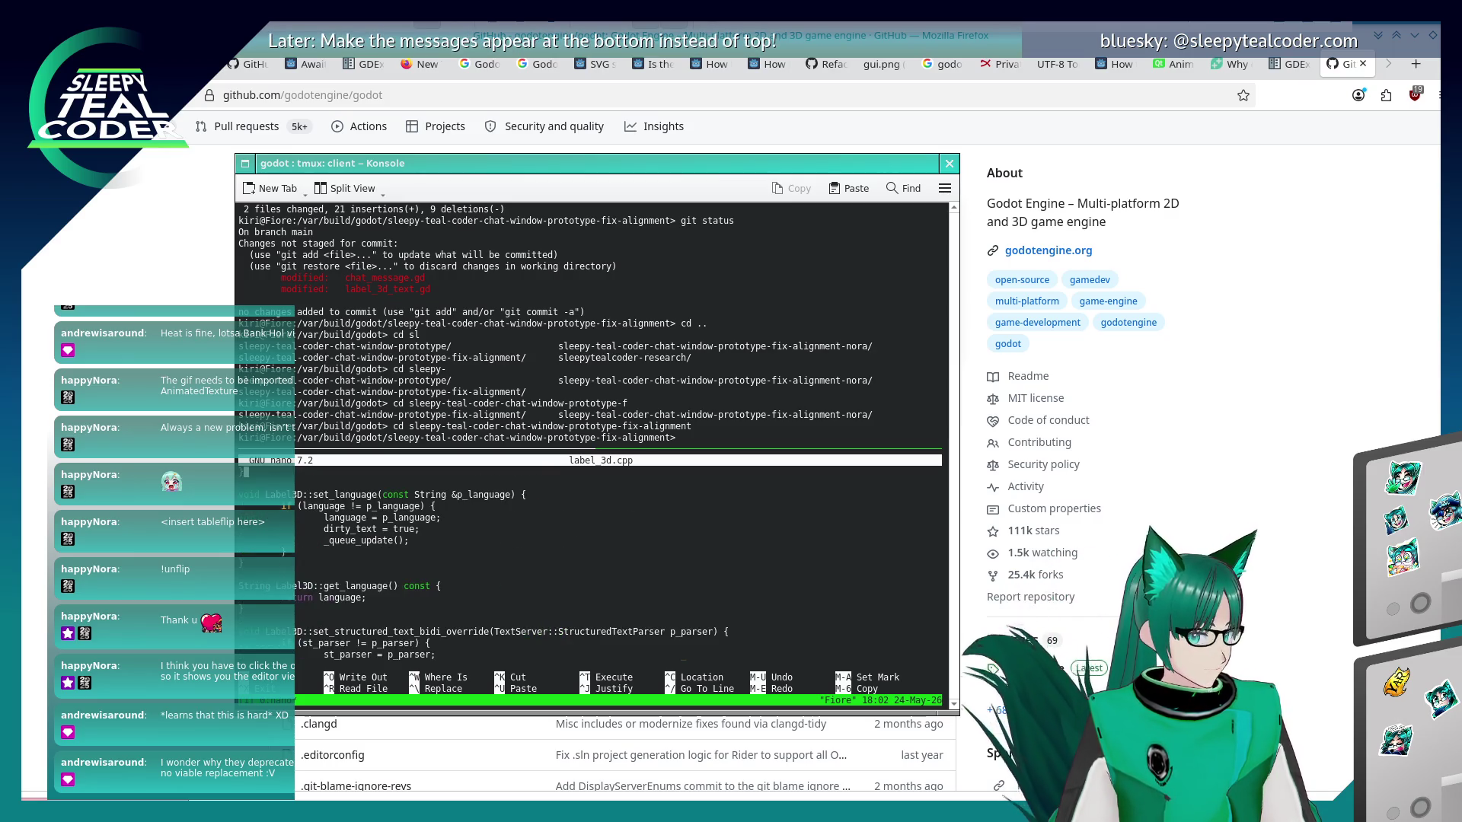
pyautogui.press('pagedown')
pyautogui.press('pagedown')
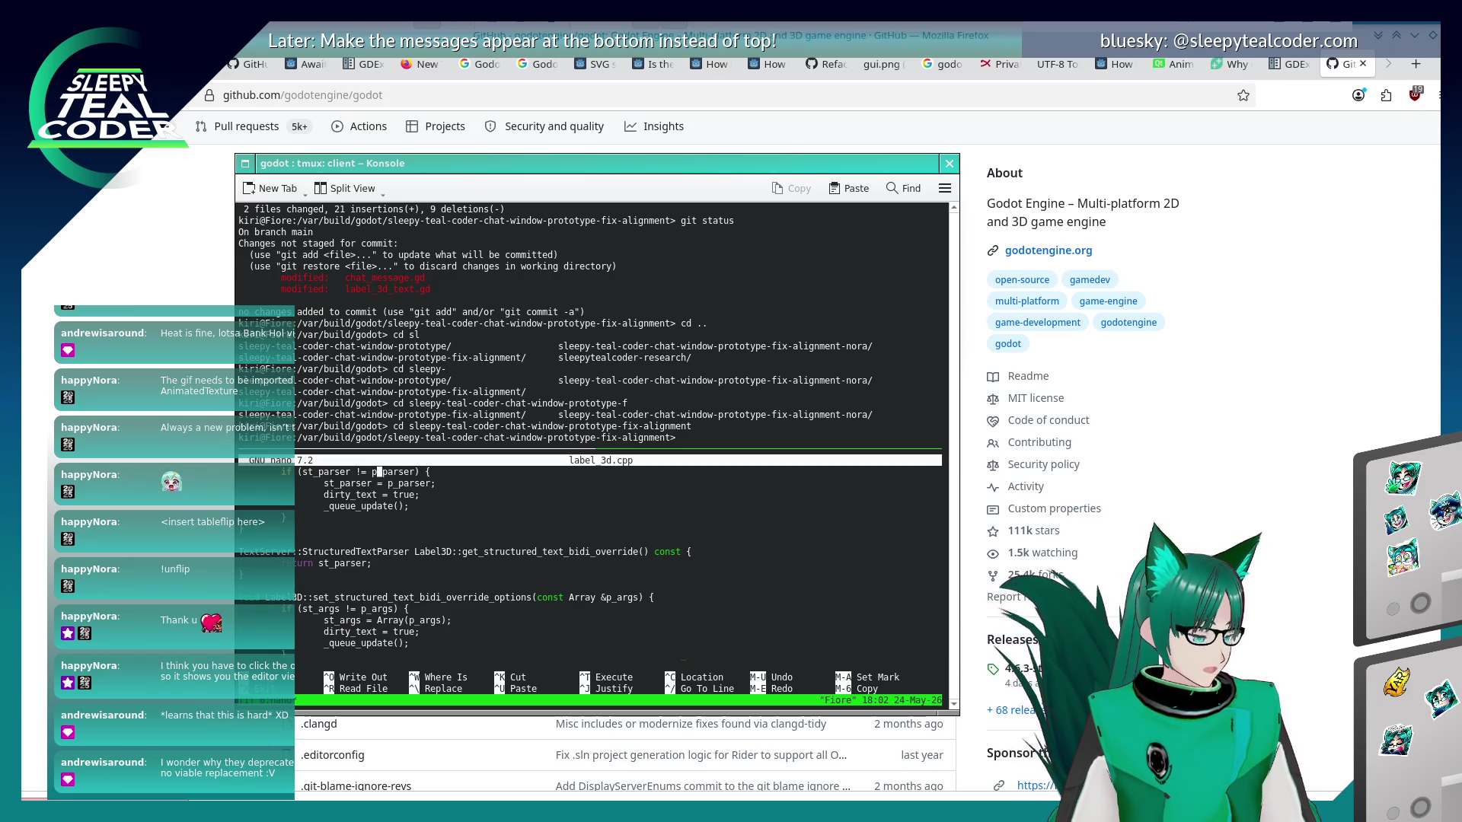
pyautogui.press('pagedown')
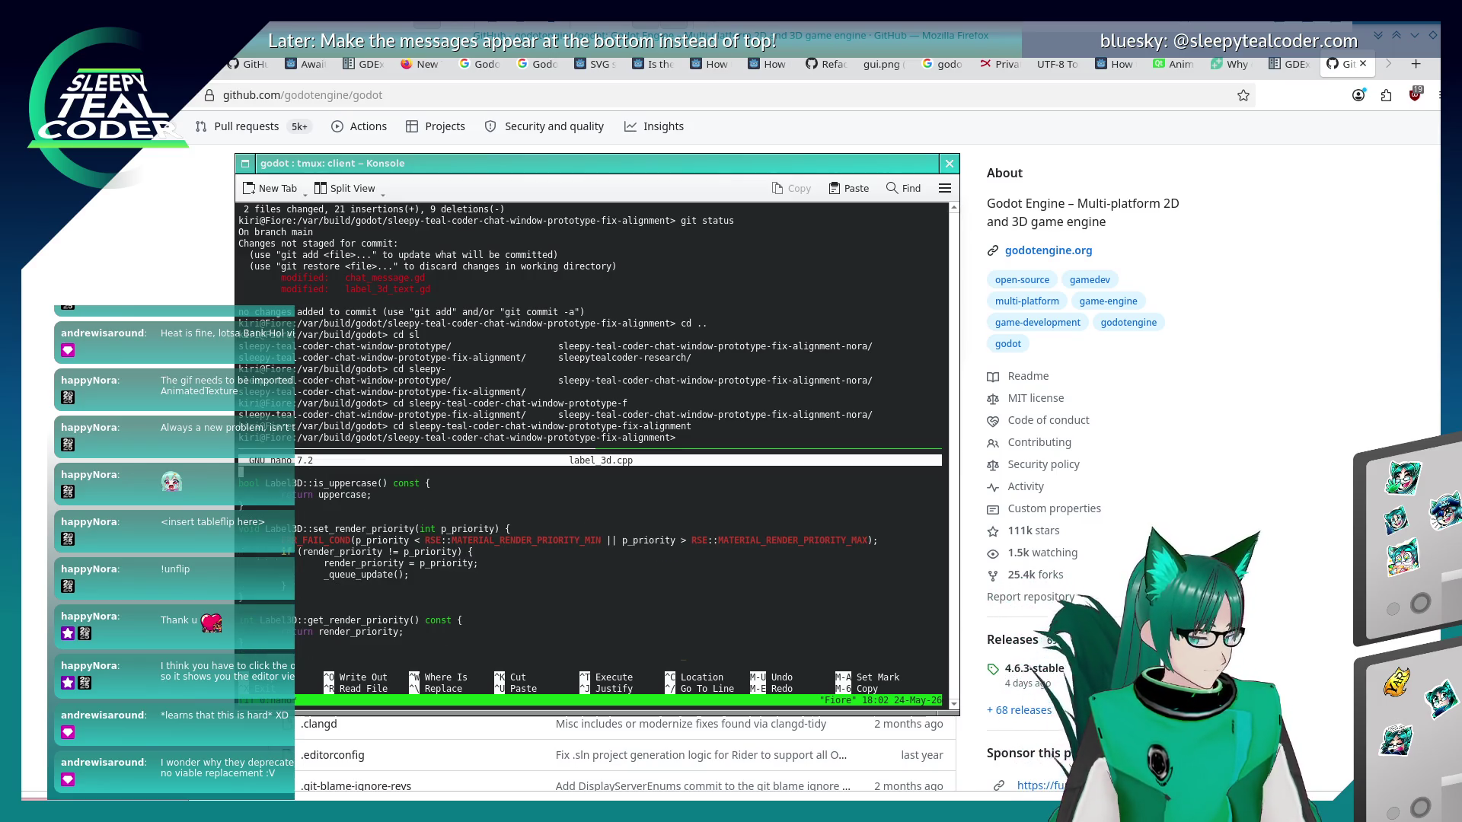
# Place the caret in the is_uppercase body and scroll around the surrounding setters.
pyautogui.click(310, 495)
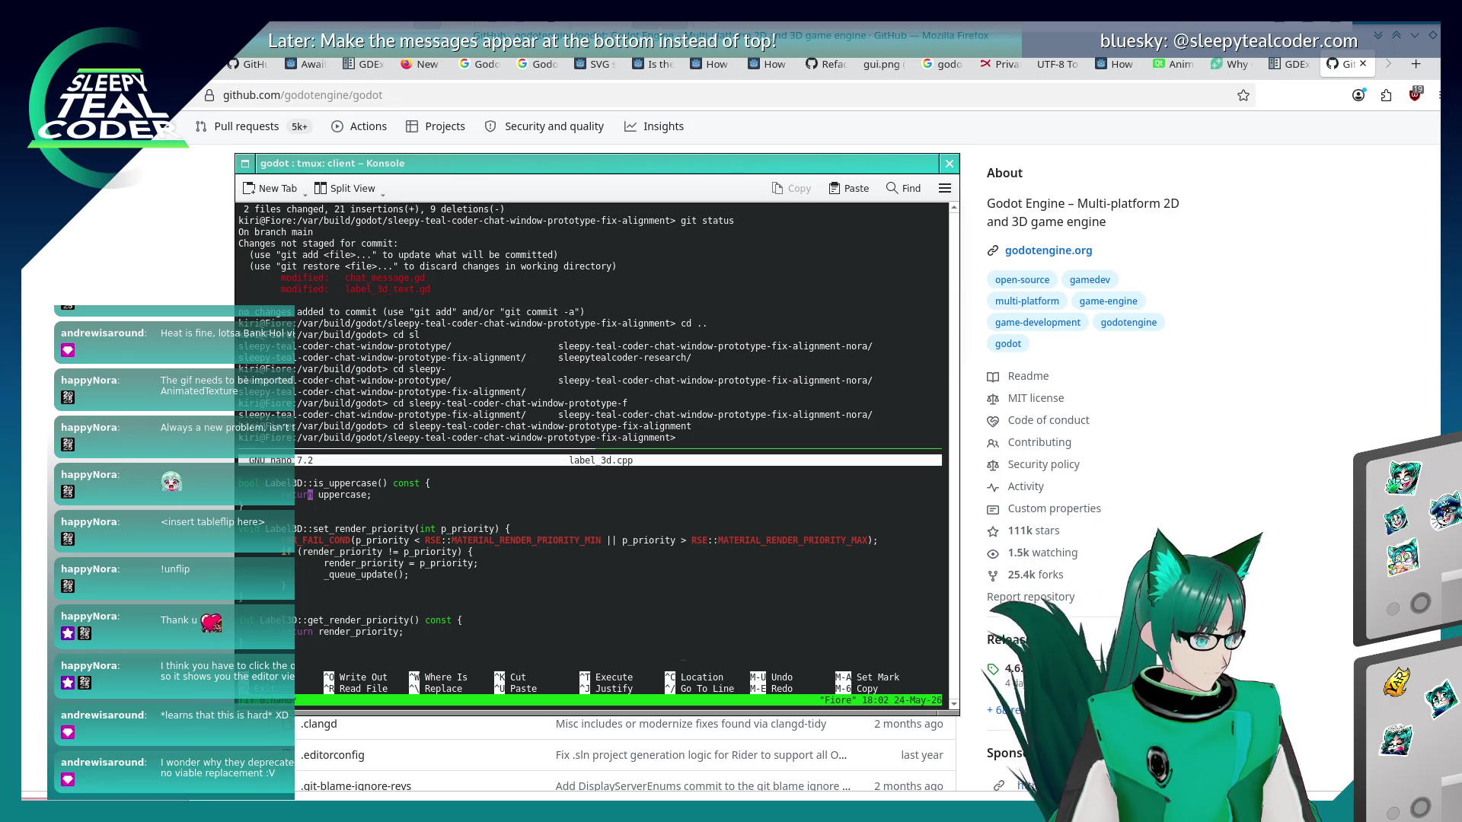
pyautogui.scroll(-7, 571, 571)
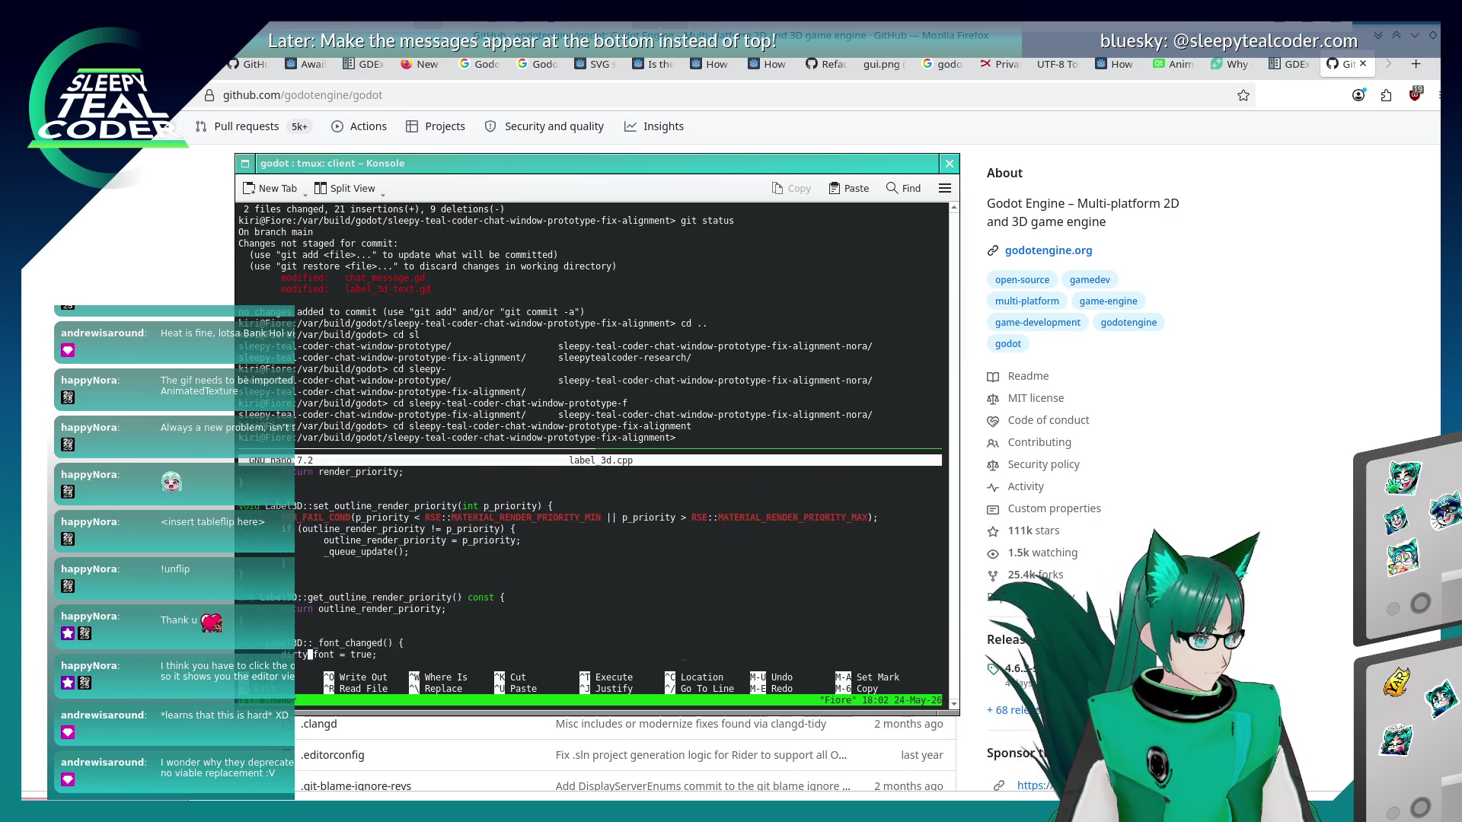
pyautogui.scroll(-10, 533, 563)
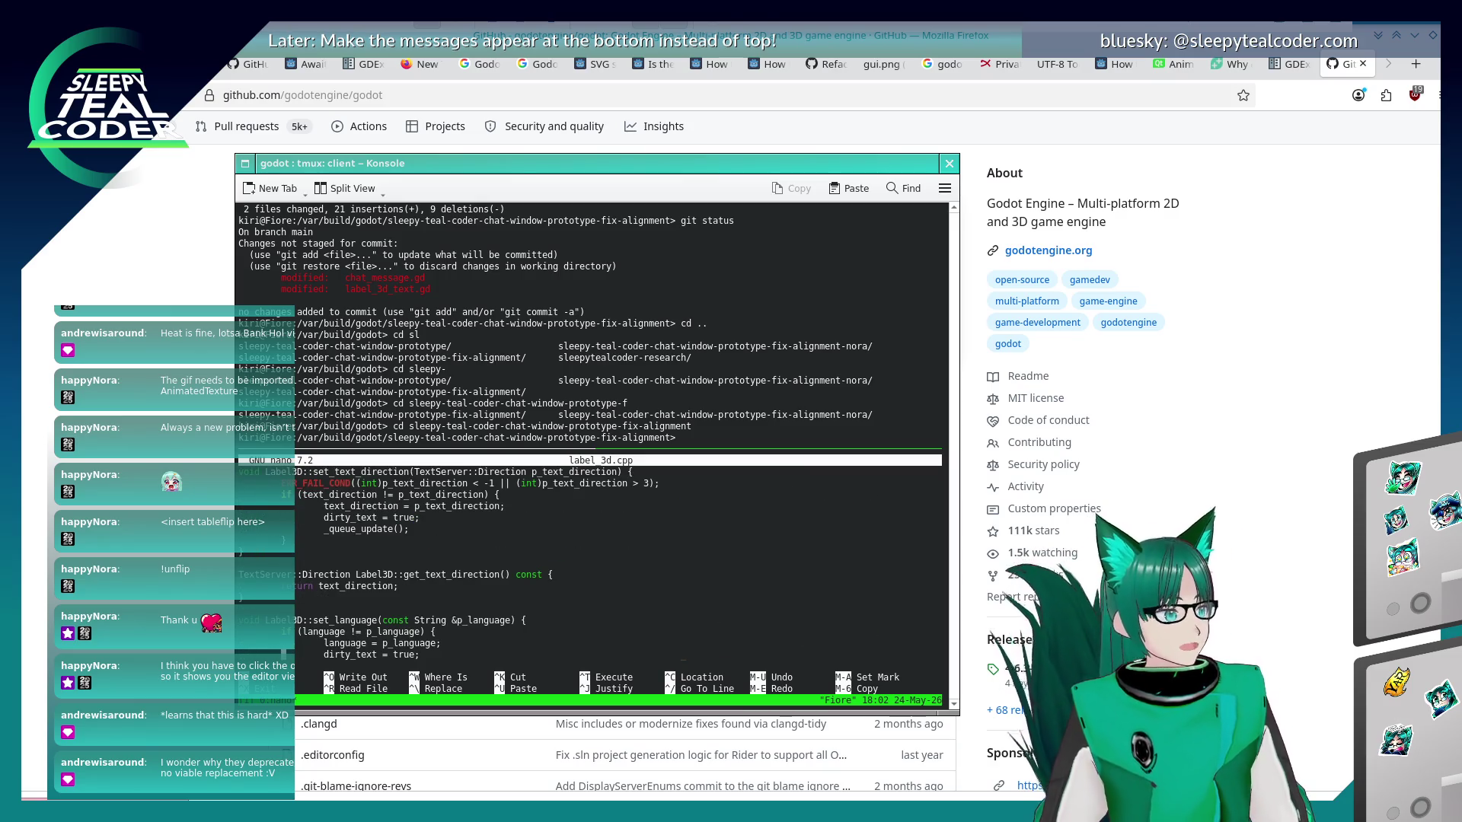
pyautogui.scroll(5, 593, 571)
pyautogui.scroll(15, 594, 571)
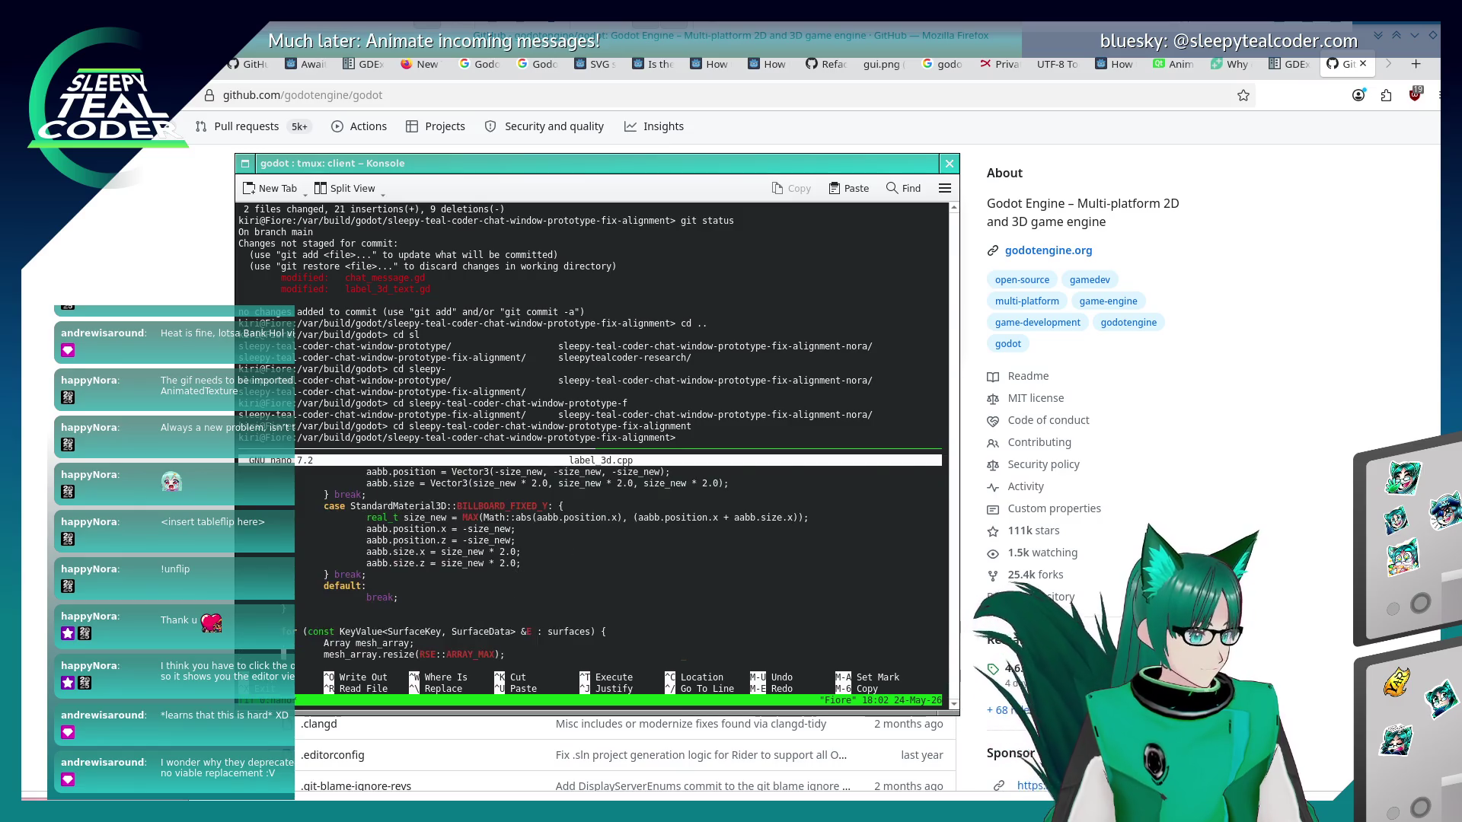
pyautogui.scroll(15, 594, 571)
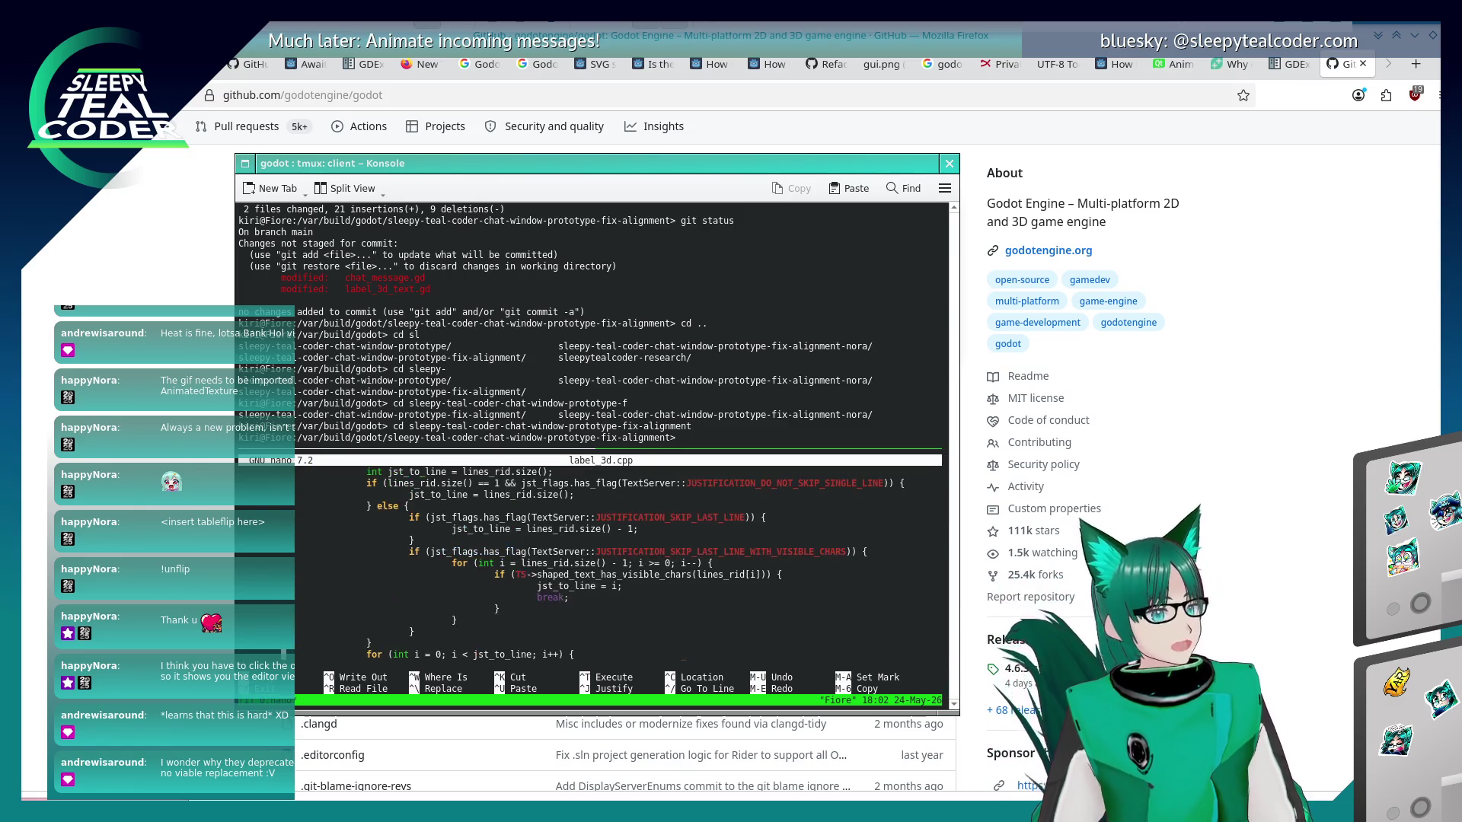
pyautogui.scroll(15, 594, 571)
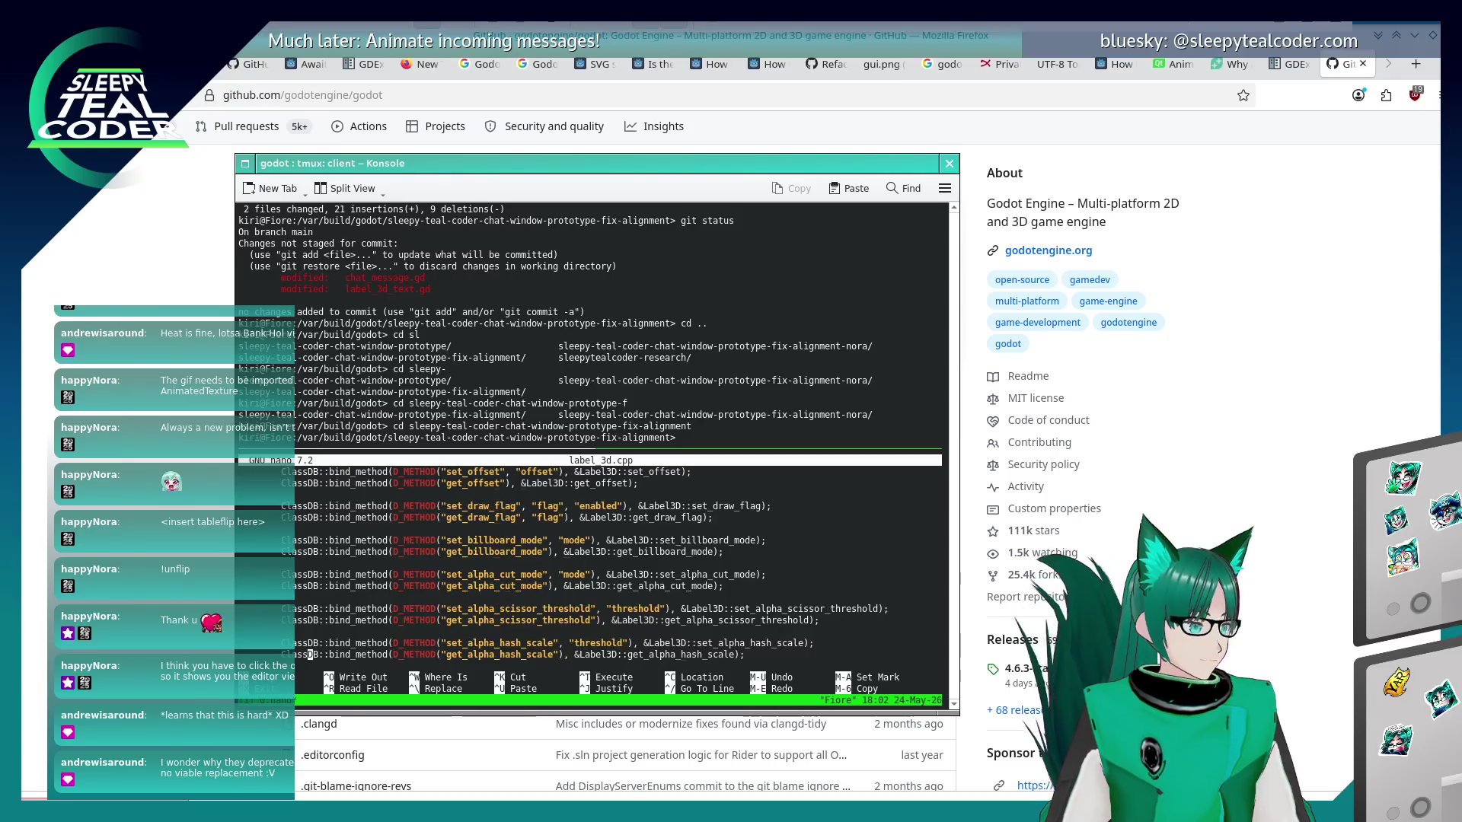
pyautogui.scroll(5, 594, 570)
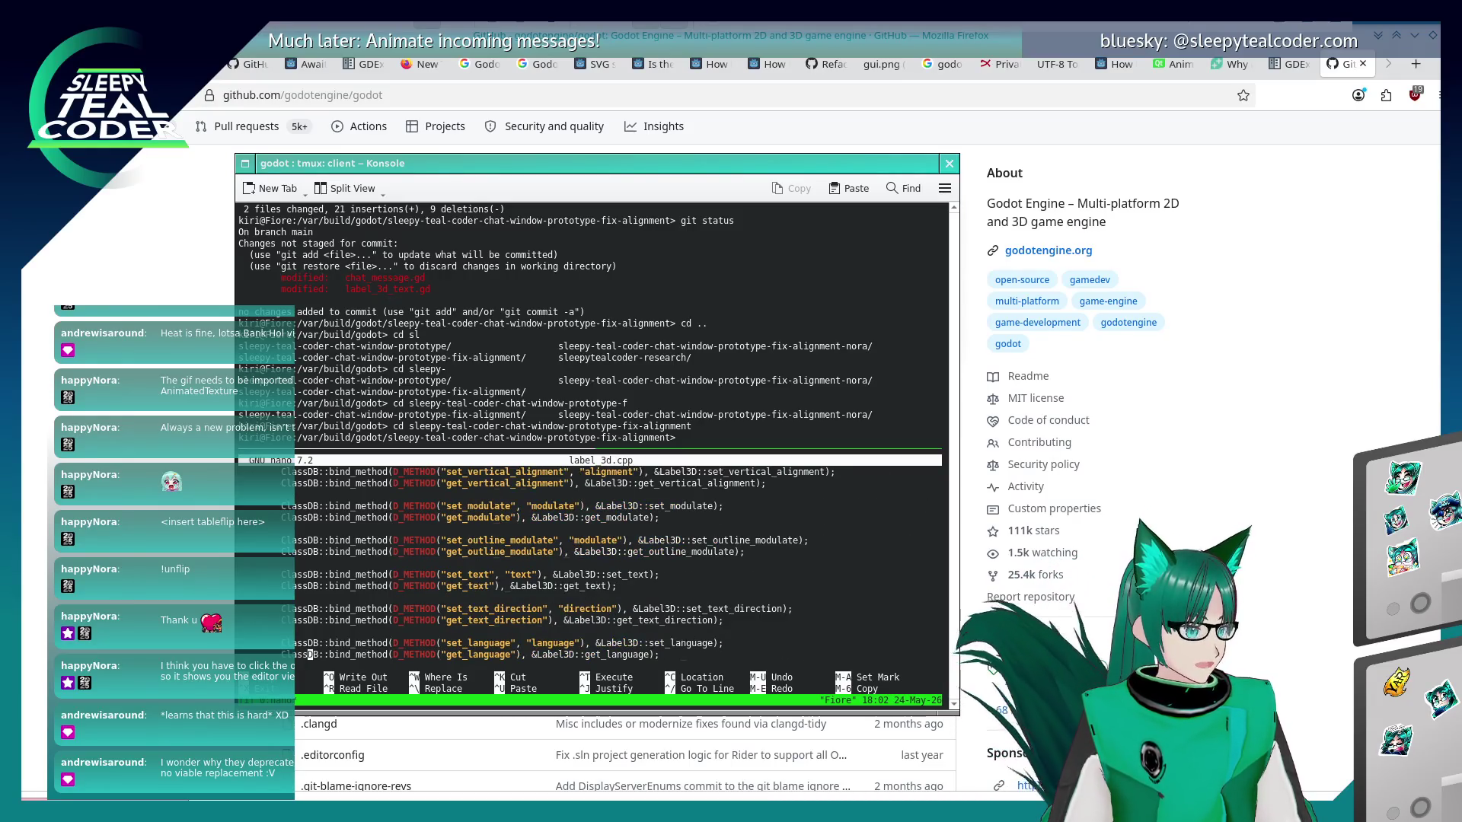
pyautogui.scroll(5, 594, 571)
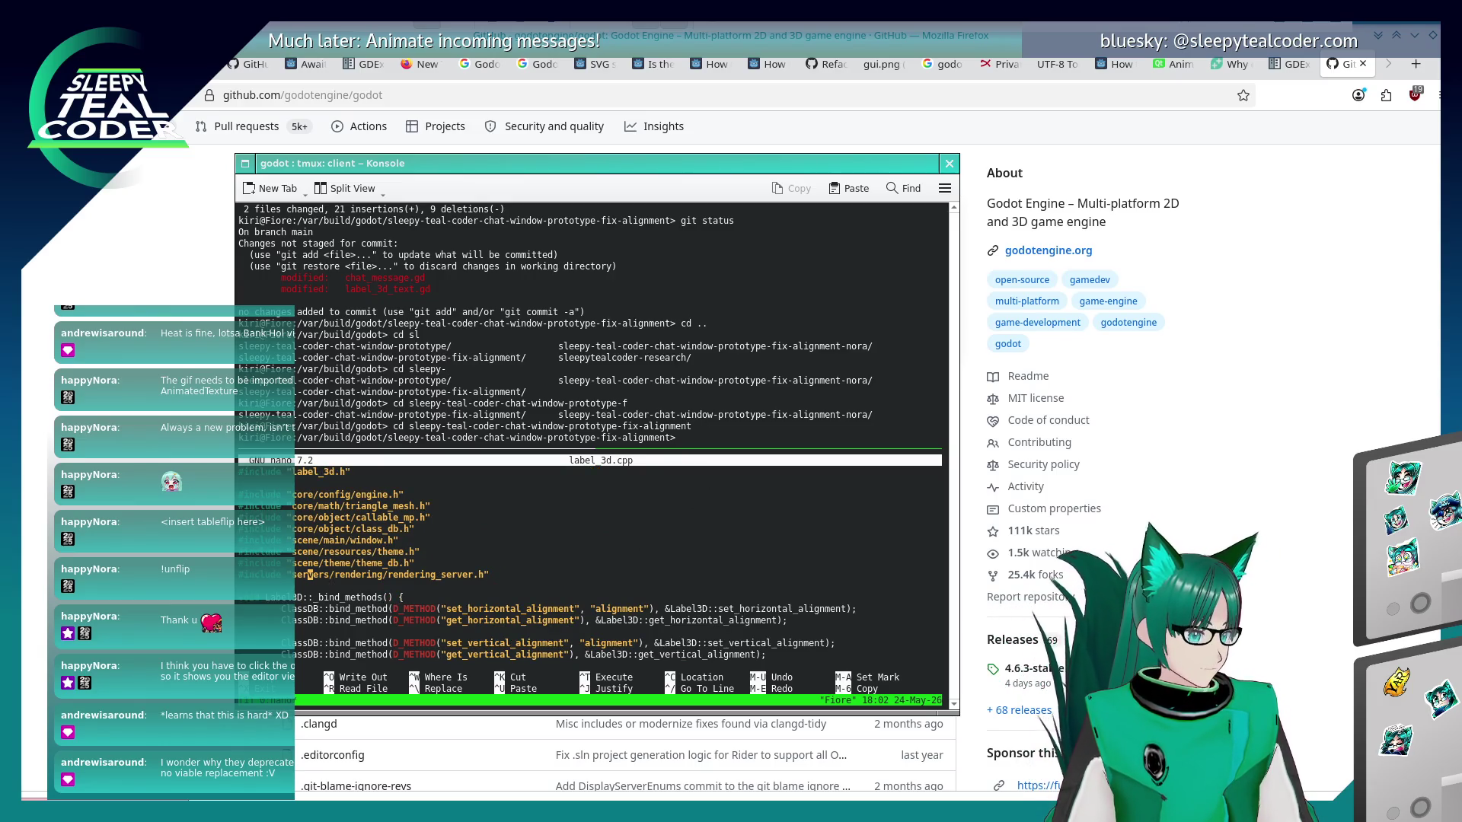
pyautogui.scroll(-3, 594, 571)
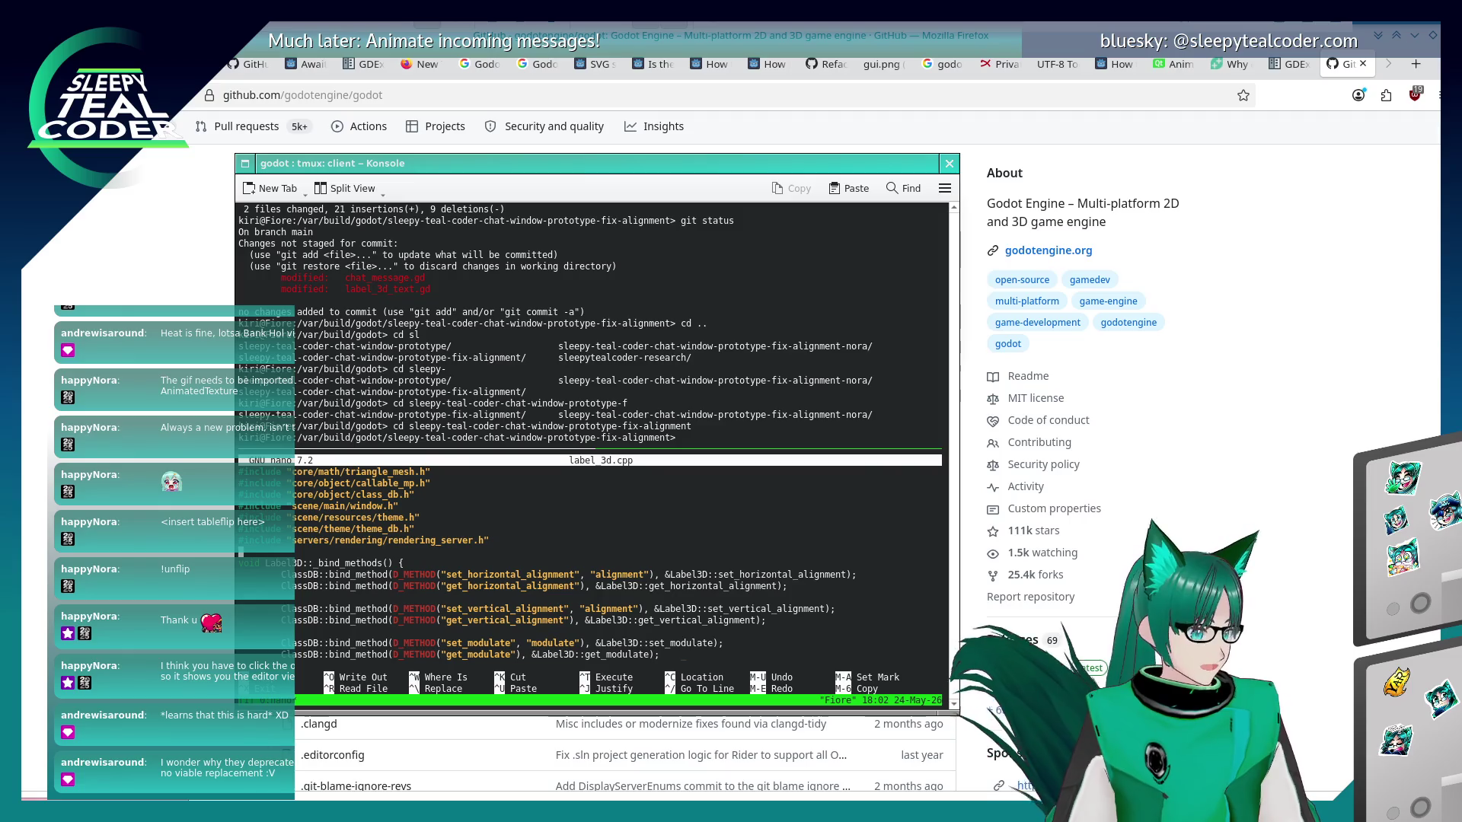
pyautogui.scroll(4, 594, 564)
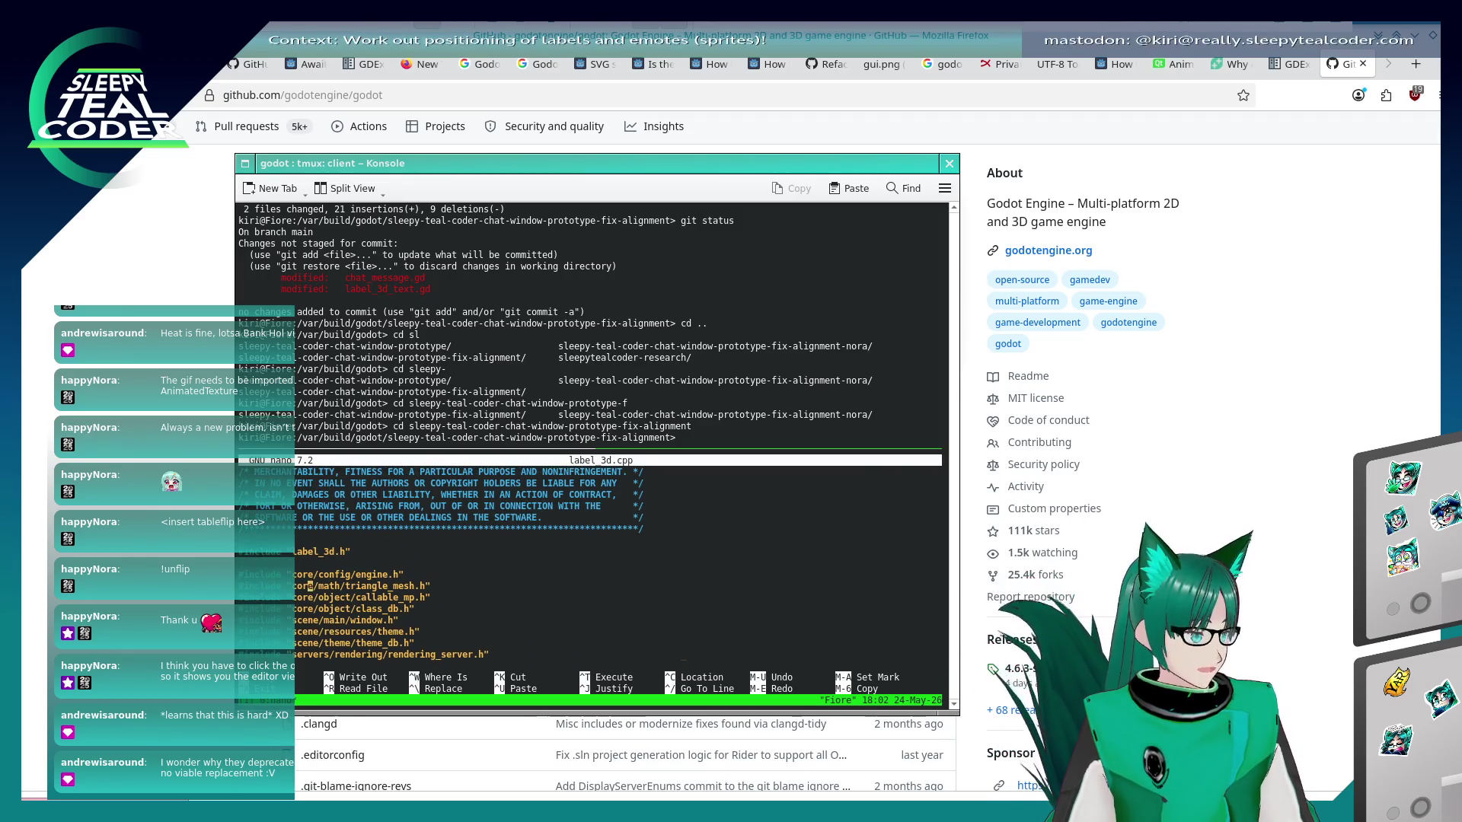
pyautogui.scroll(-3, 593, 563)
# Search label_3d.cpp for 'Label3D' and step through successive matches in the _bind_methods bindings.
pyautogui.hotkey('ctrl', 'w')
pyautogui.write('"Label3D"')
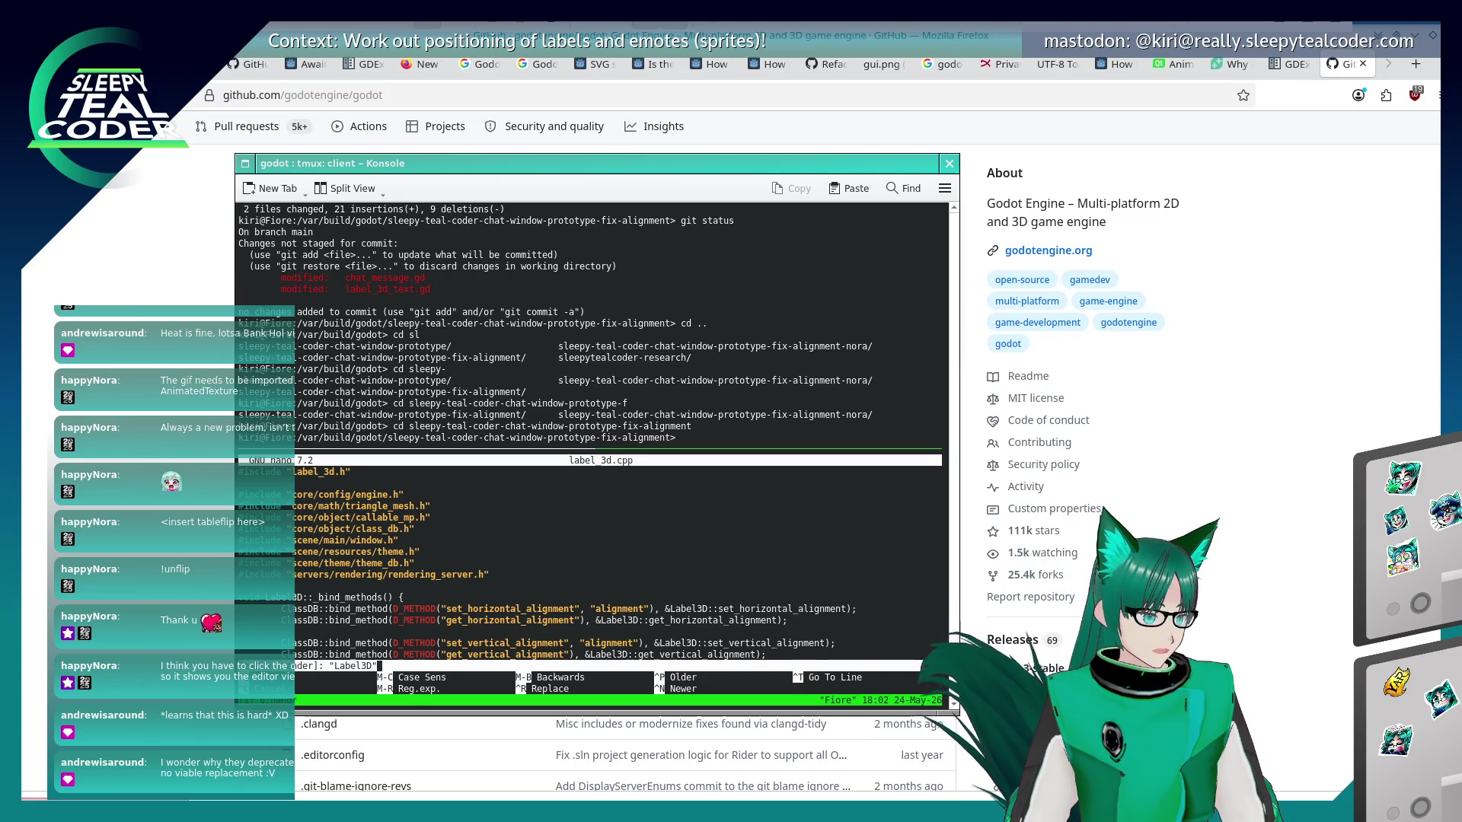
pyautogui.press('Return')
pyautogui.hotkey('ctrl', 'w')
pyautogui.write('Label3D')
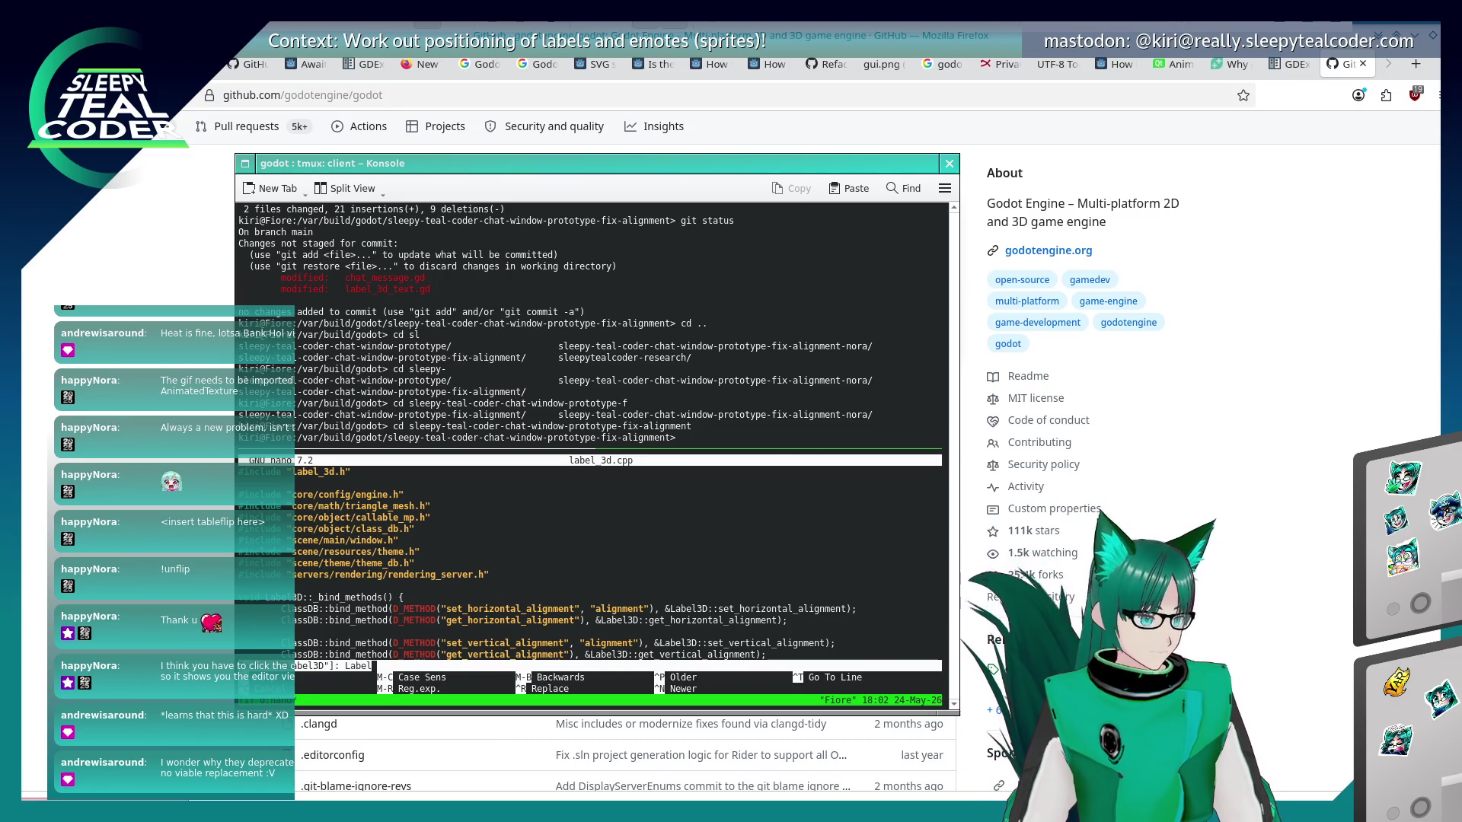
pyautogui.press('Return')
pyautogui.hotkey('ctrl', 'w')
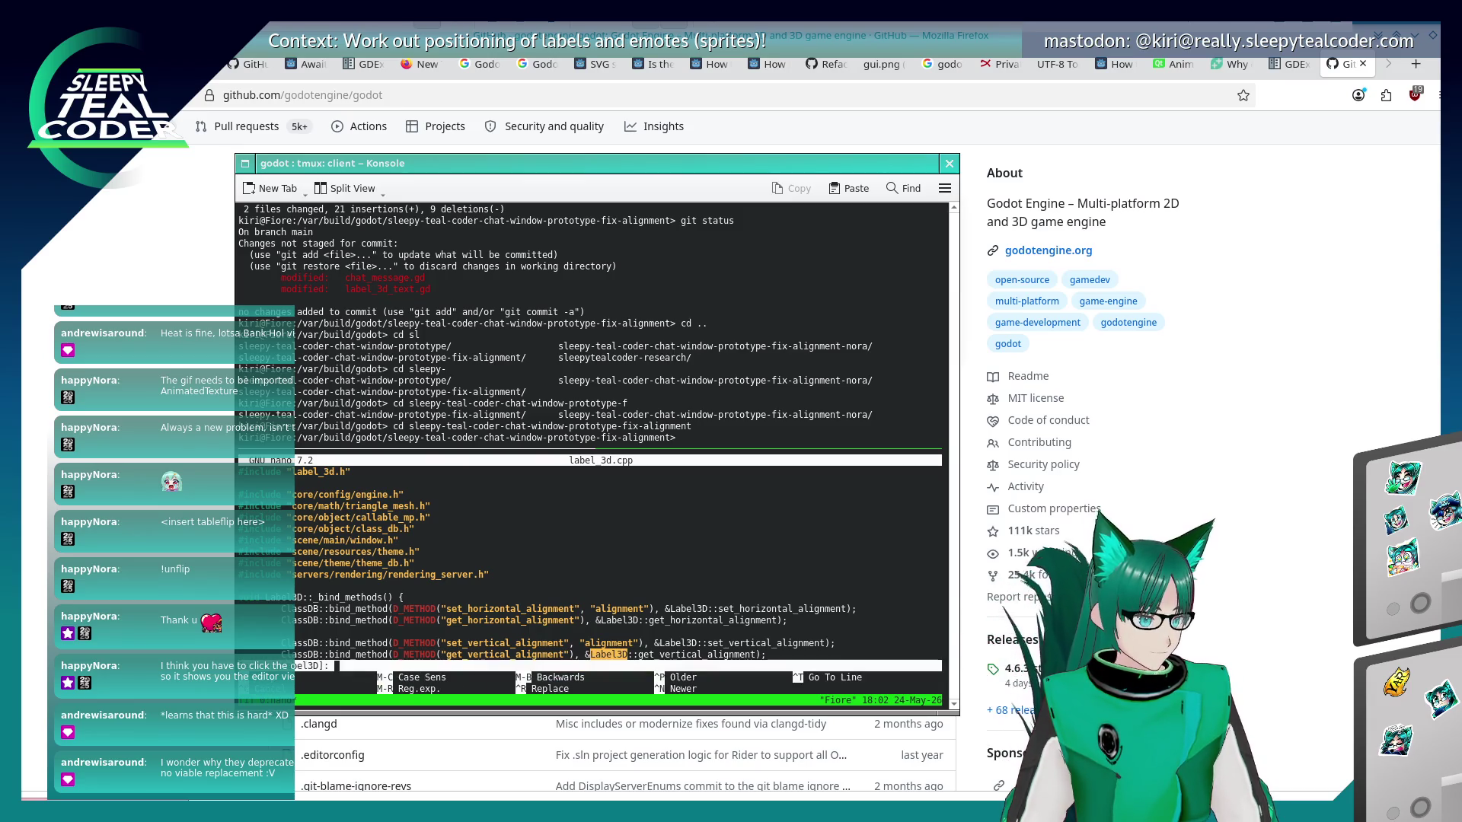
pyautogui.press('Return')
pyautogui.hotkey('ctrl', 'w')
pyautogui.press('Return')
pyautogui.hotkey('ctrl', 'w')
pyautogui.press('Return')
pyautogui.hotkey('ctrl', 'w')
pyautogui.press('Return')
pyautogui.hotkey('ctrl', 'w')
pyautogui.press('Return')
# Return to the licence header and exit nano back to the shell prompt.
pyautogui.press('pagedown')
pyautogui.press('pagedown')
pyautogui.press('pagedown')
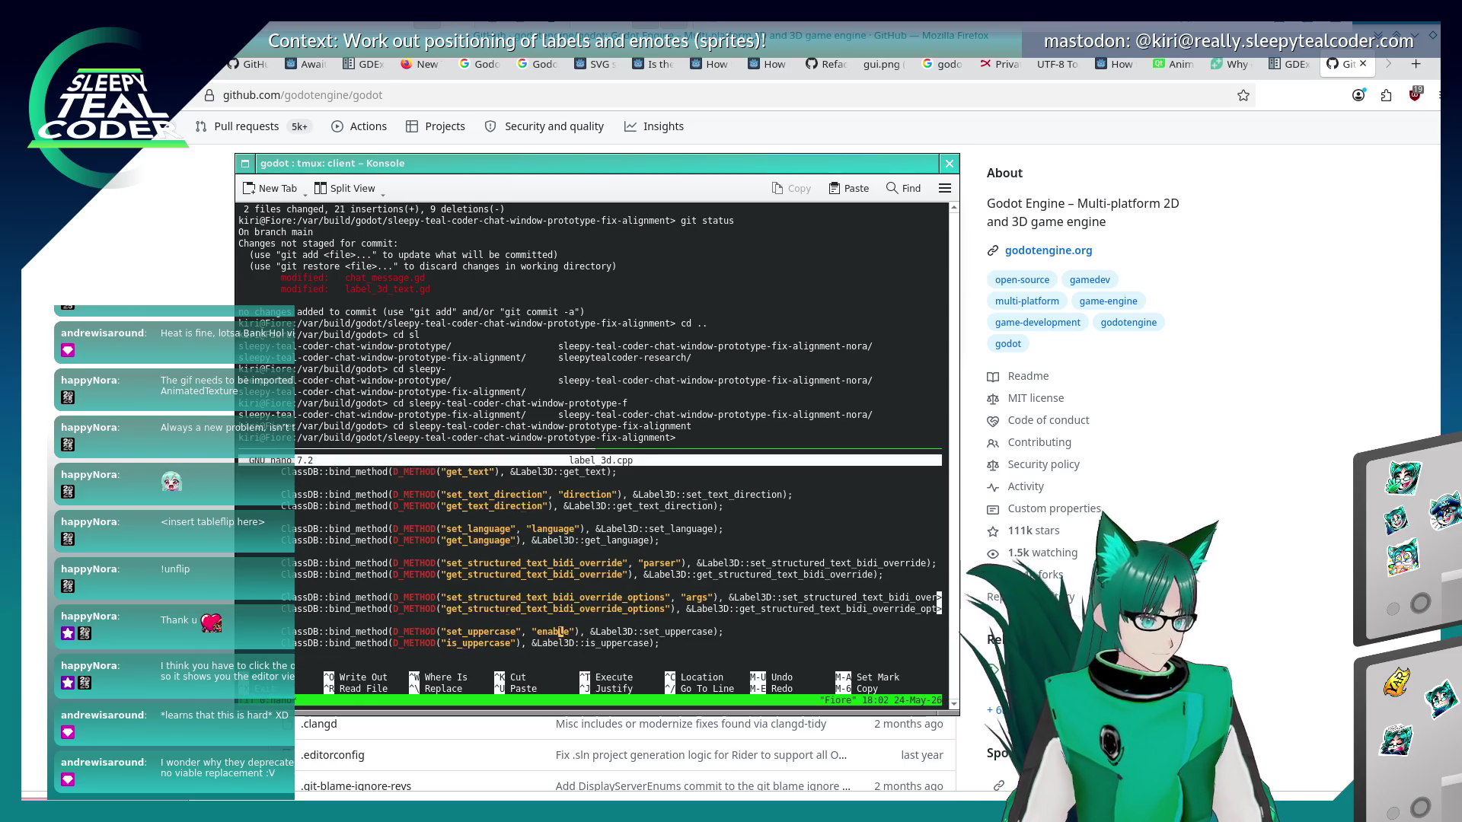
pyautogui.press('pageup')
pyautogui.press('pageup')
pyautogui.press('pageup')
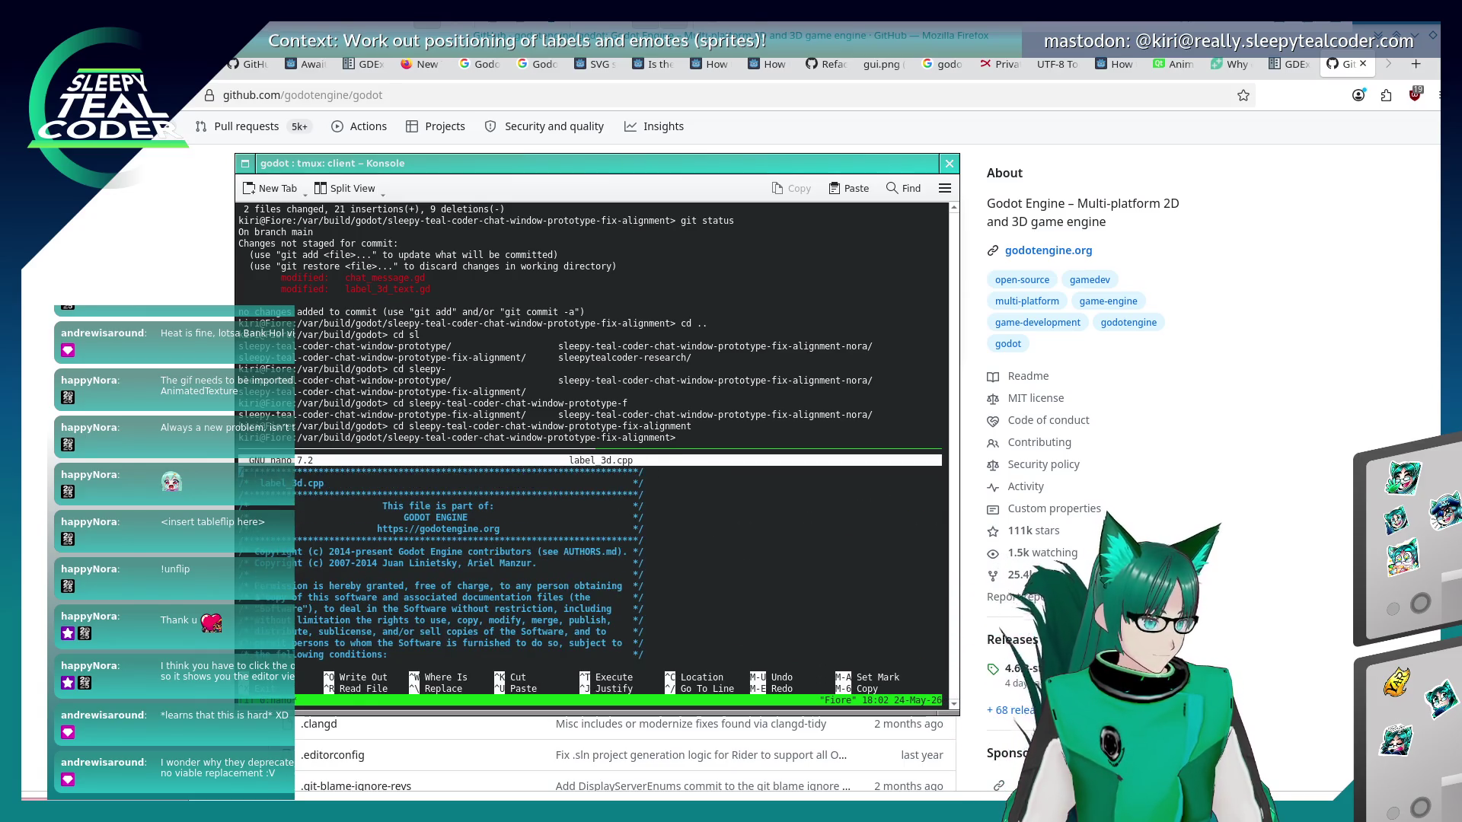
pyautogui.hotkey('ctrl', 'x')
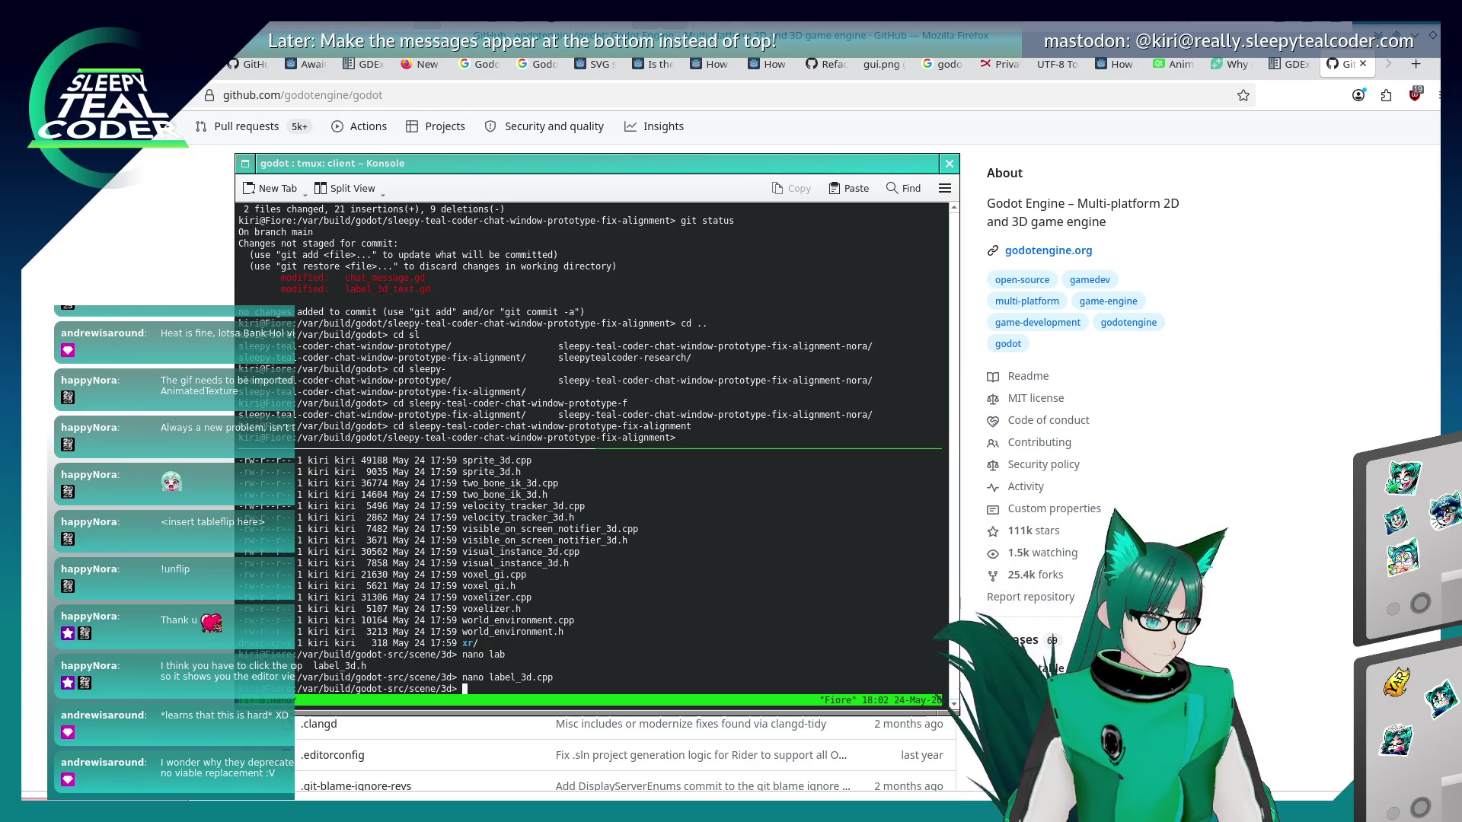
pyautogui.write('grep -r "Label3D"')
pyautogui.press('Return')
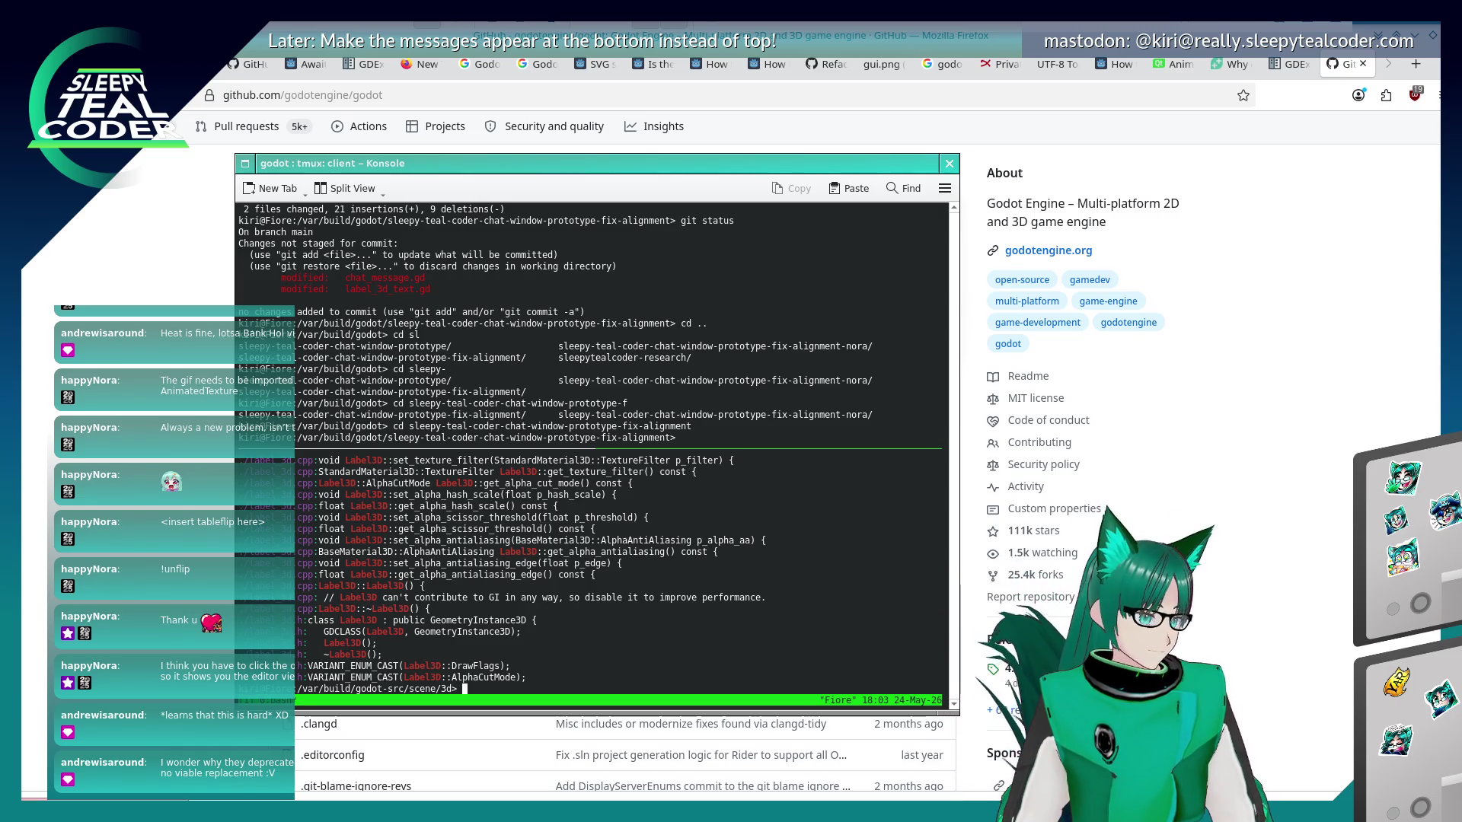
pyautogui.hotkey('ctrl', 'b')
pyautogui.press('[')
pyautogui.press('Up')
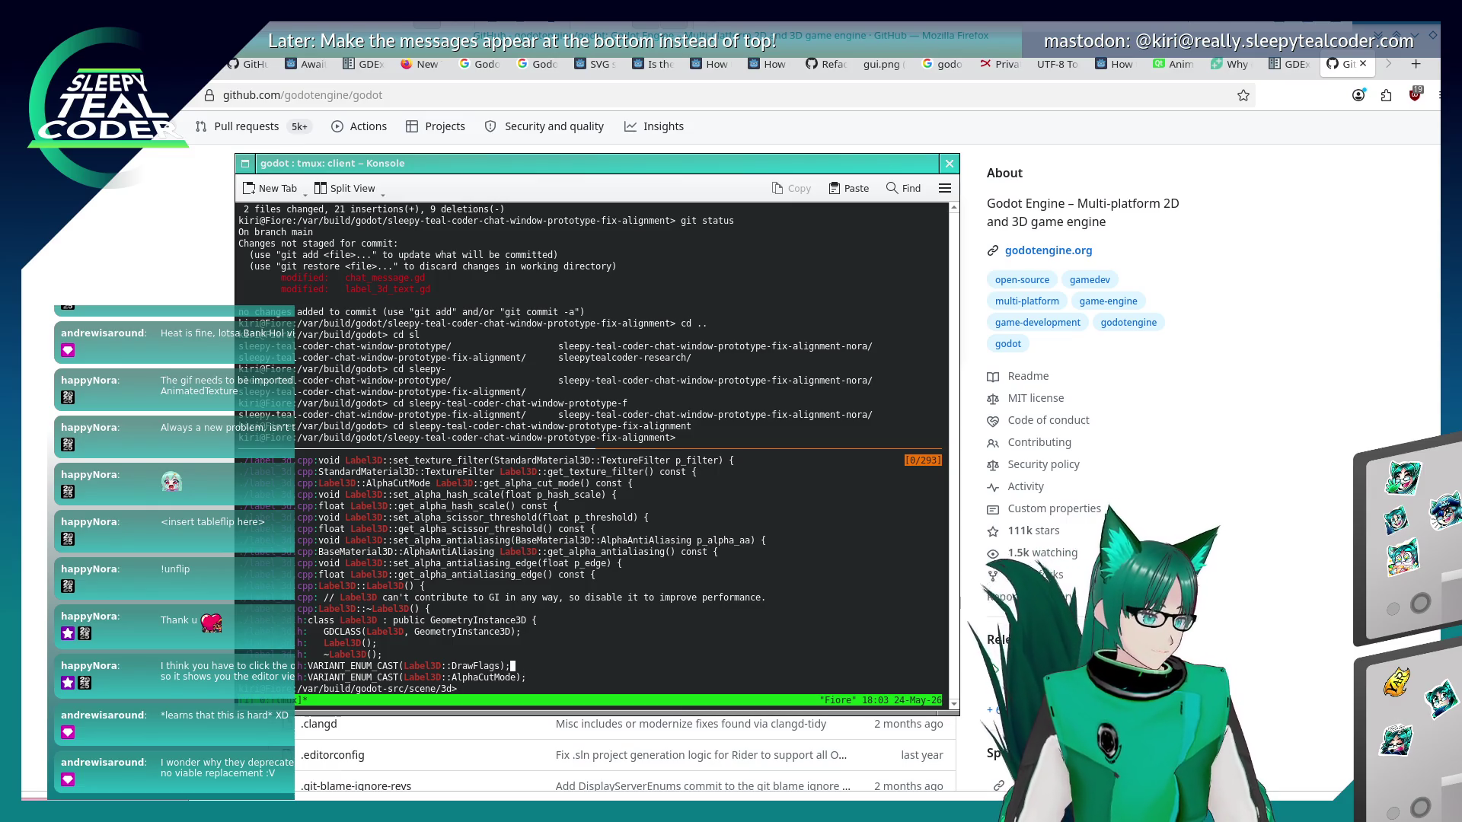
pyautogui.press('Up')
pyautogui.press('Up')
pyautogui.press('Up')
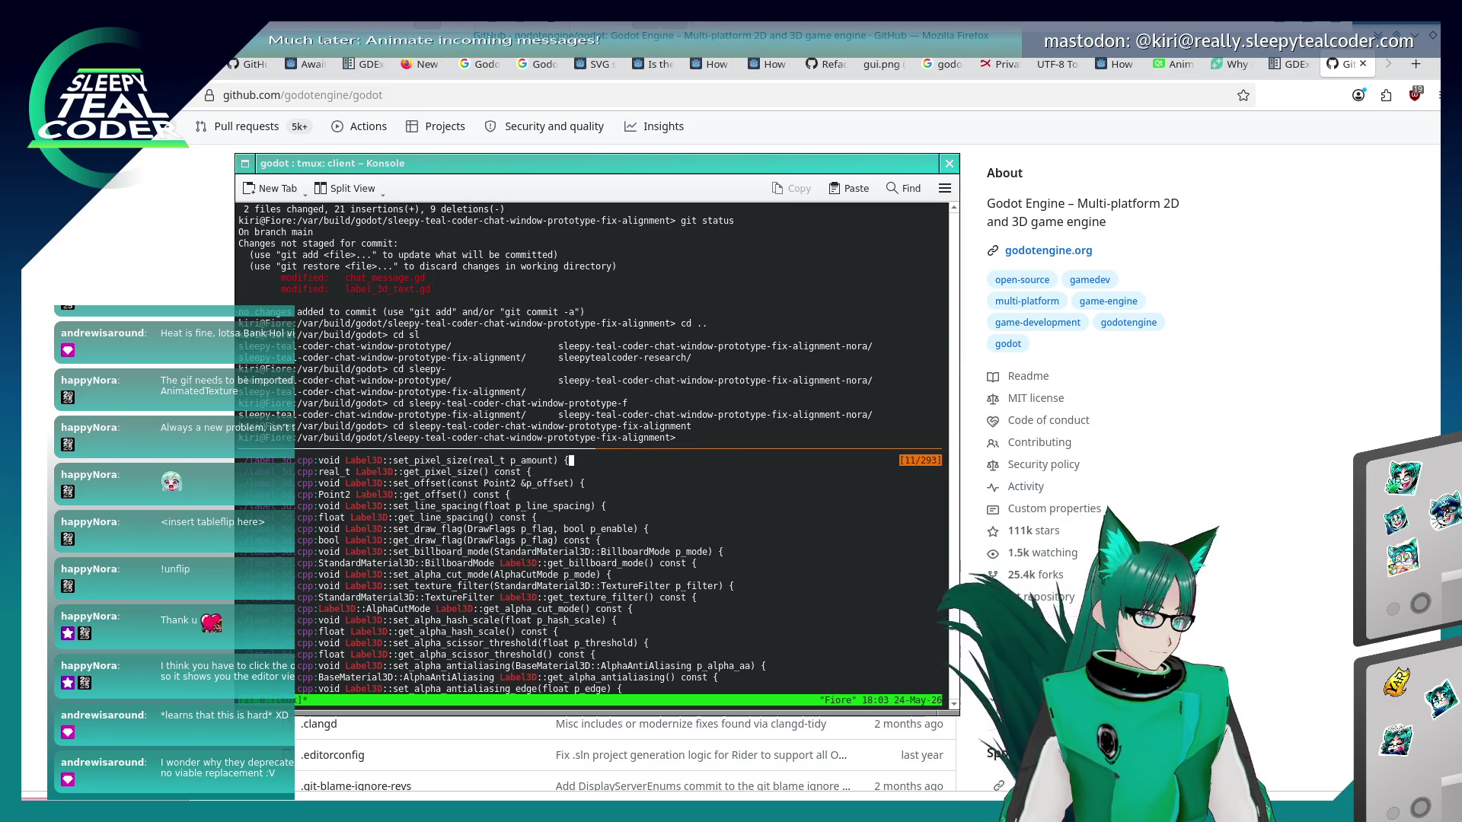
pyautogui.press('Up')
pyautogui.press('Up')
pyautogui.press('Up')
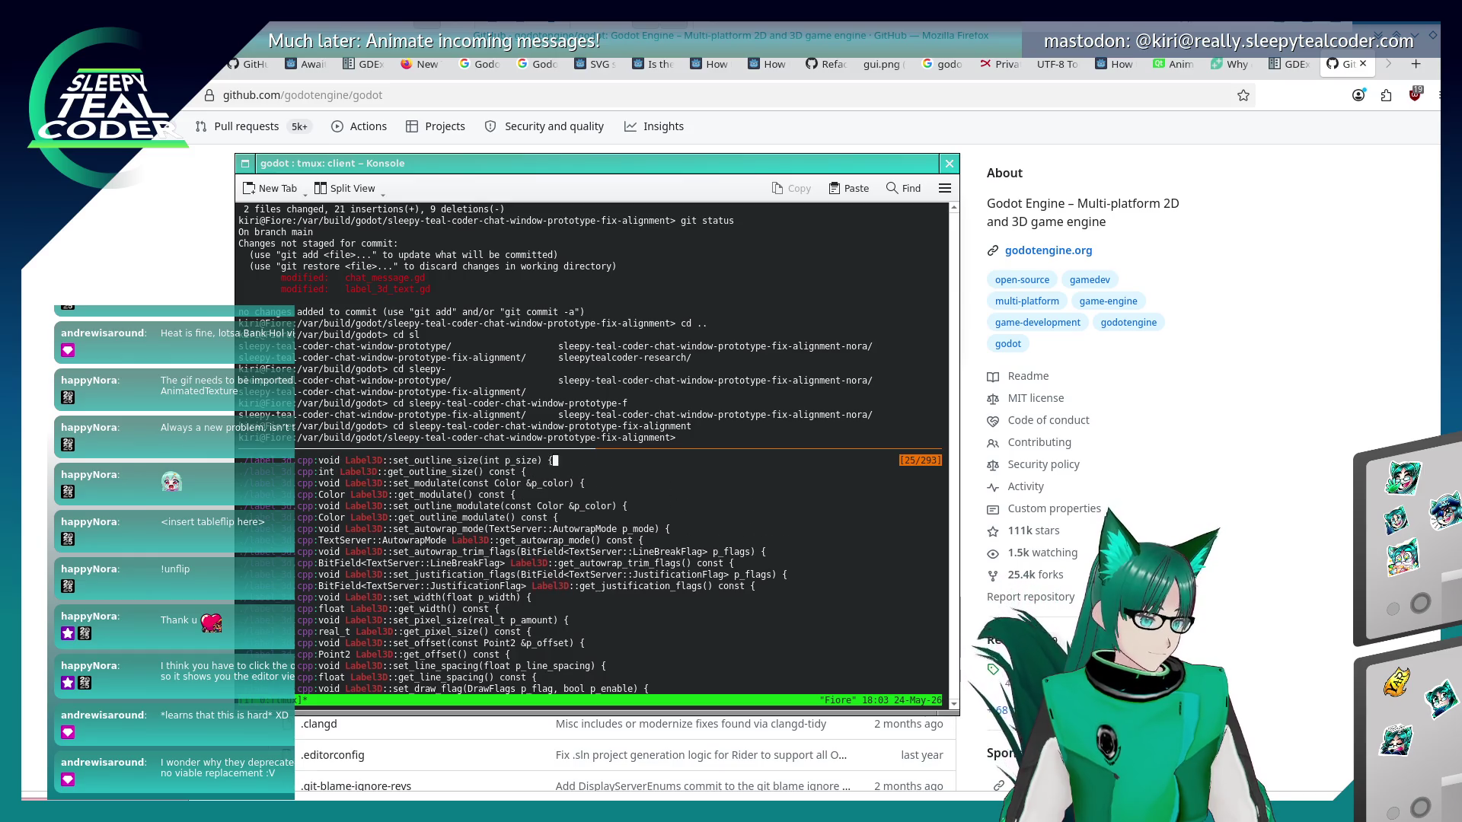
pyautogui.press('Up')
pyautogui.press('Up')
pyautogui.press('Up')
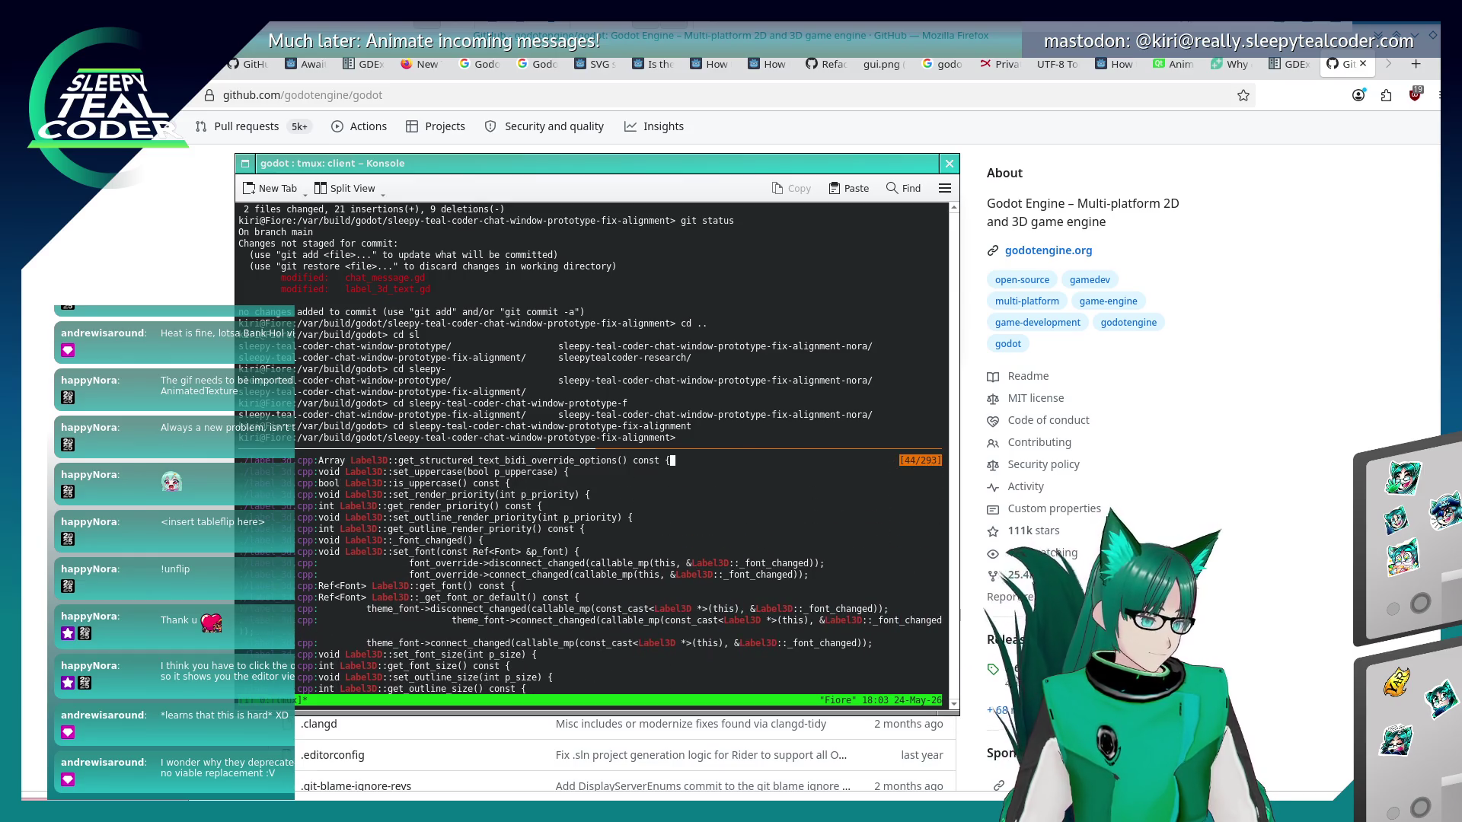
pyautogui.press('Up')
pyautogui.press('Up')
pyautogui.press('Up')
pyautogui.press('Up')
pyautogui.press('Up')
pyautogui.press('Up')
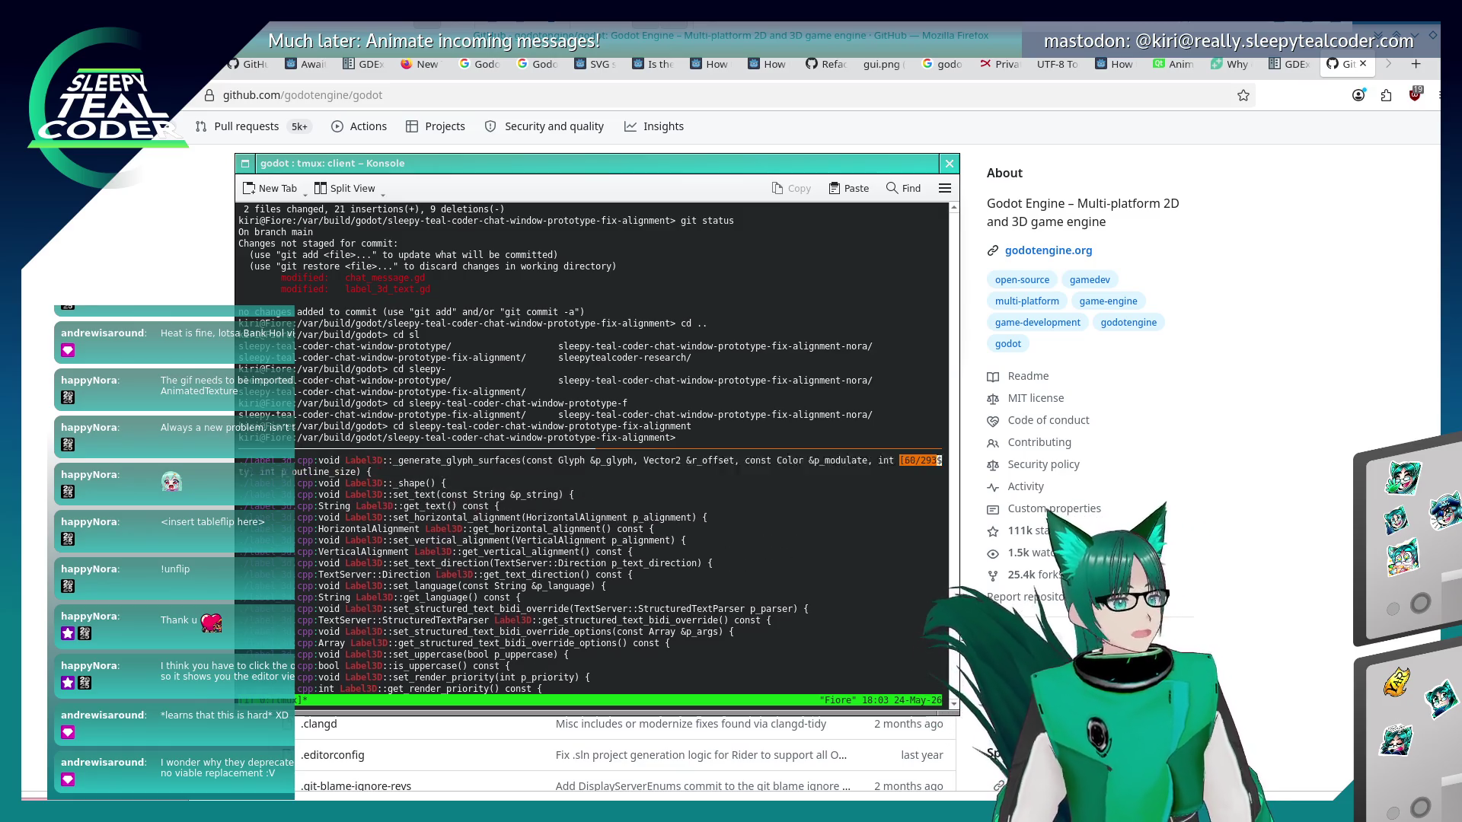
pyautogui.press('Up')
pyautogui.press('Up')
pyautogui.press('Up')
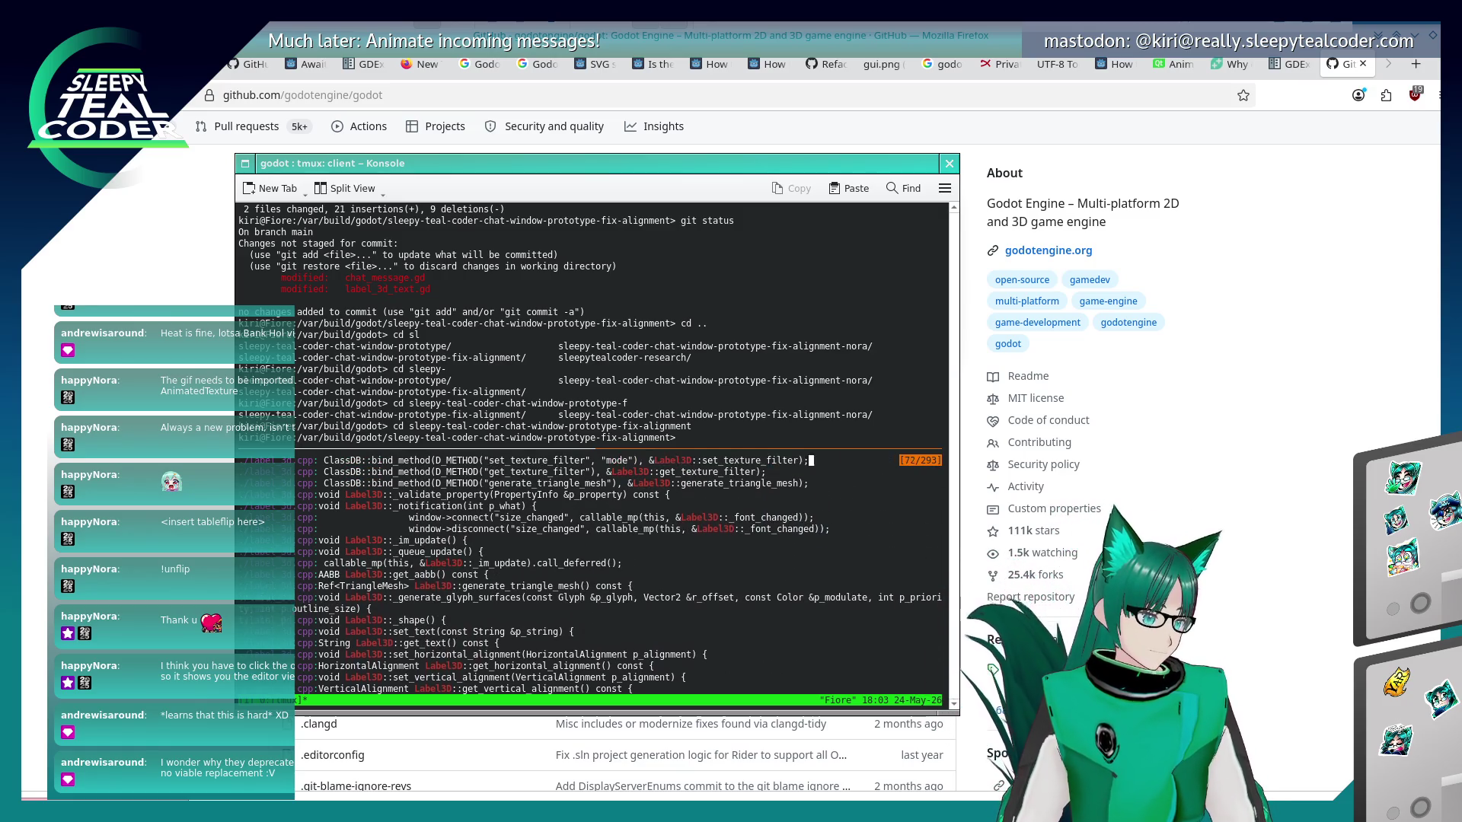
pyautogui.press('Up')
pyautogui.press('Up')
pyautogui.press('Up')
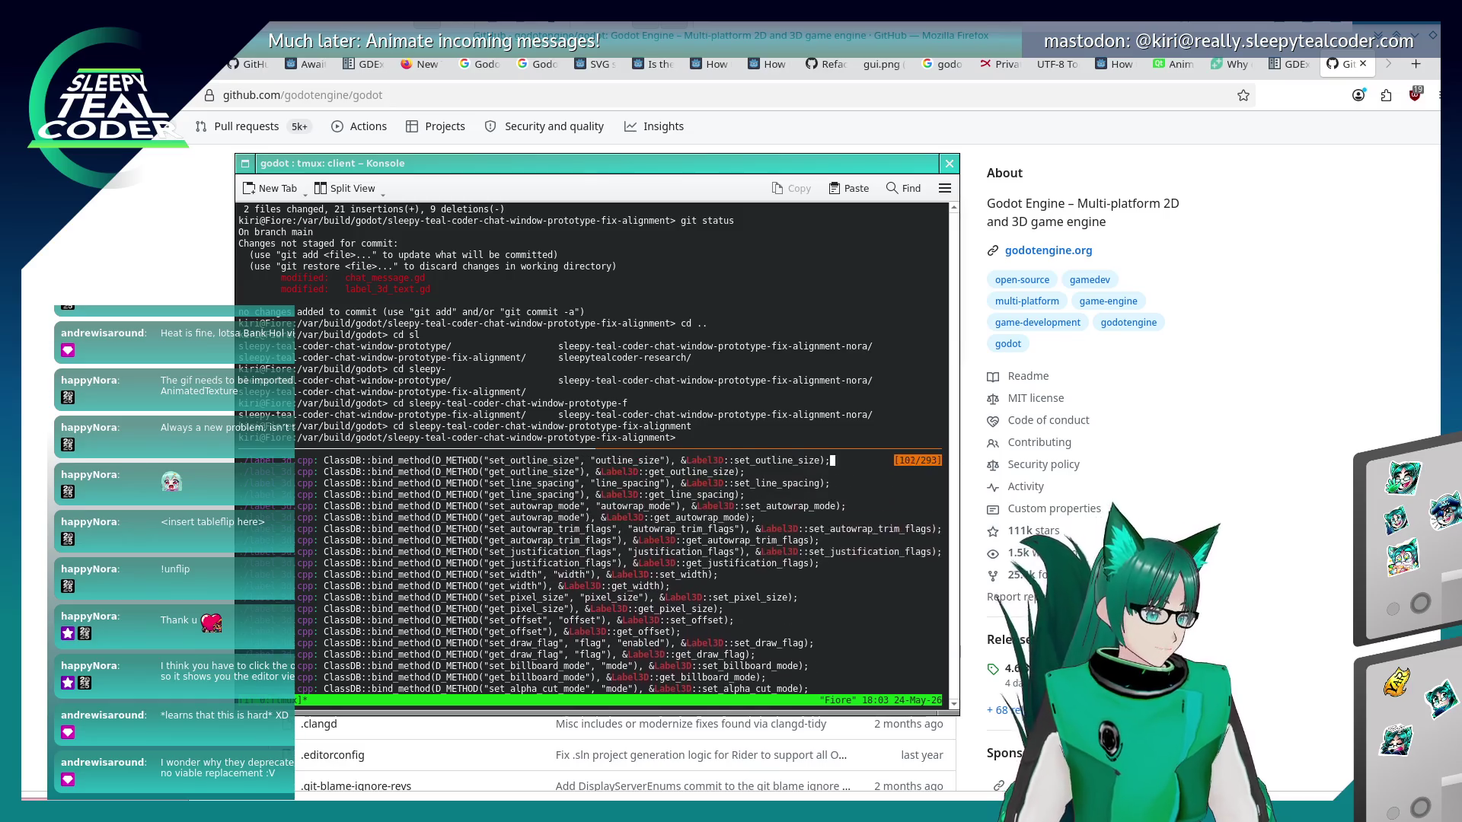
pyautogui.press('Up')
pyautogui.press('Up')
pyautogui.press('Up')
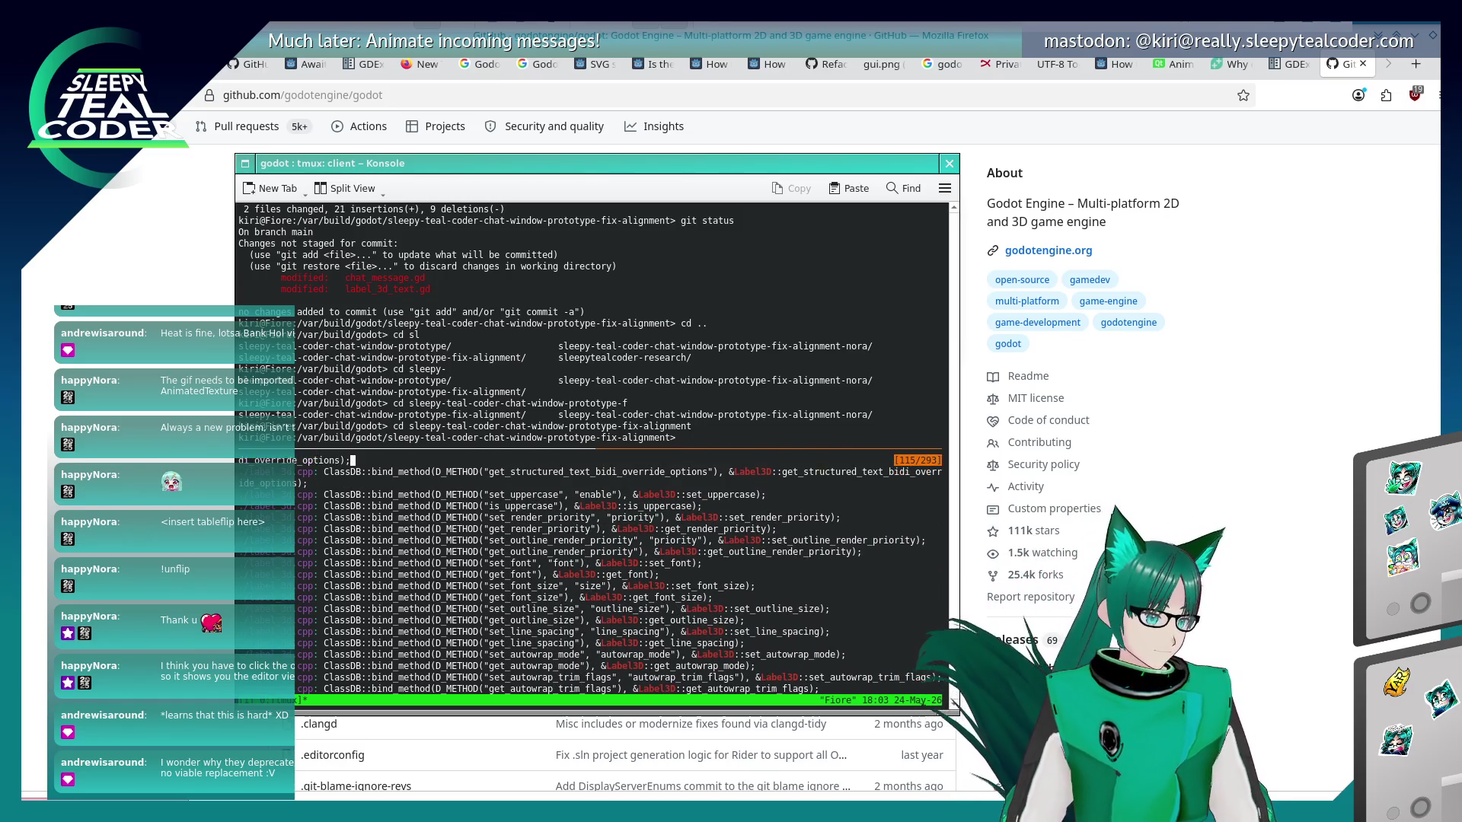
pyautogui.press('Up')
pyautogui.press('Up')
pyautogui.press('Up')
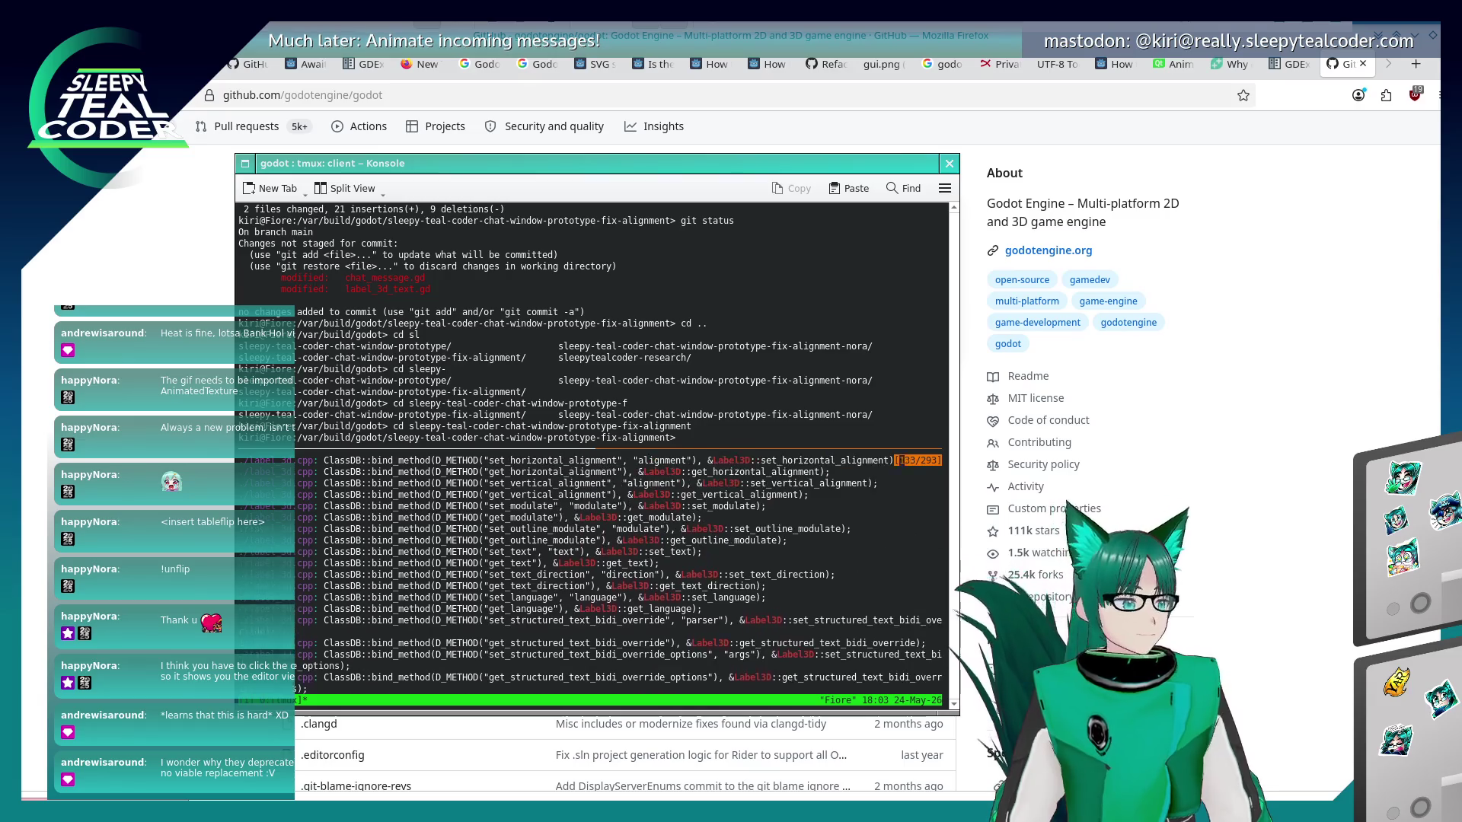
pyautogui.press('Down')
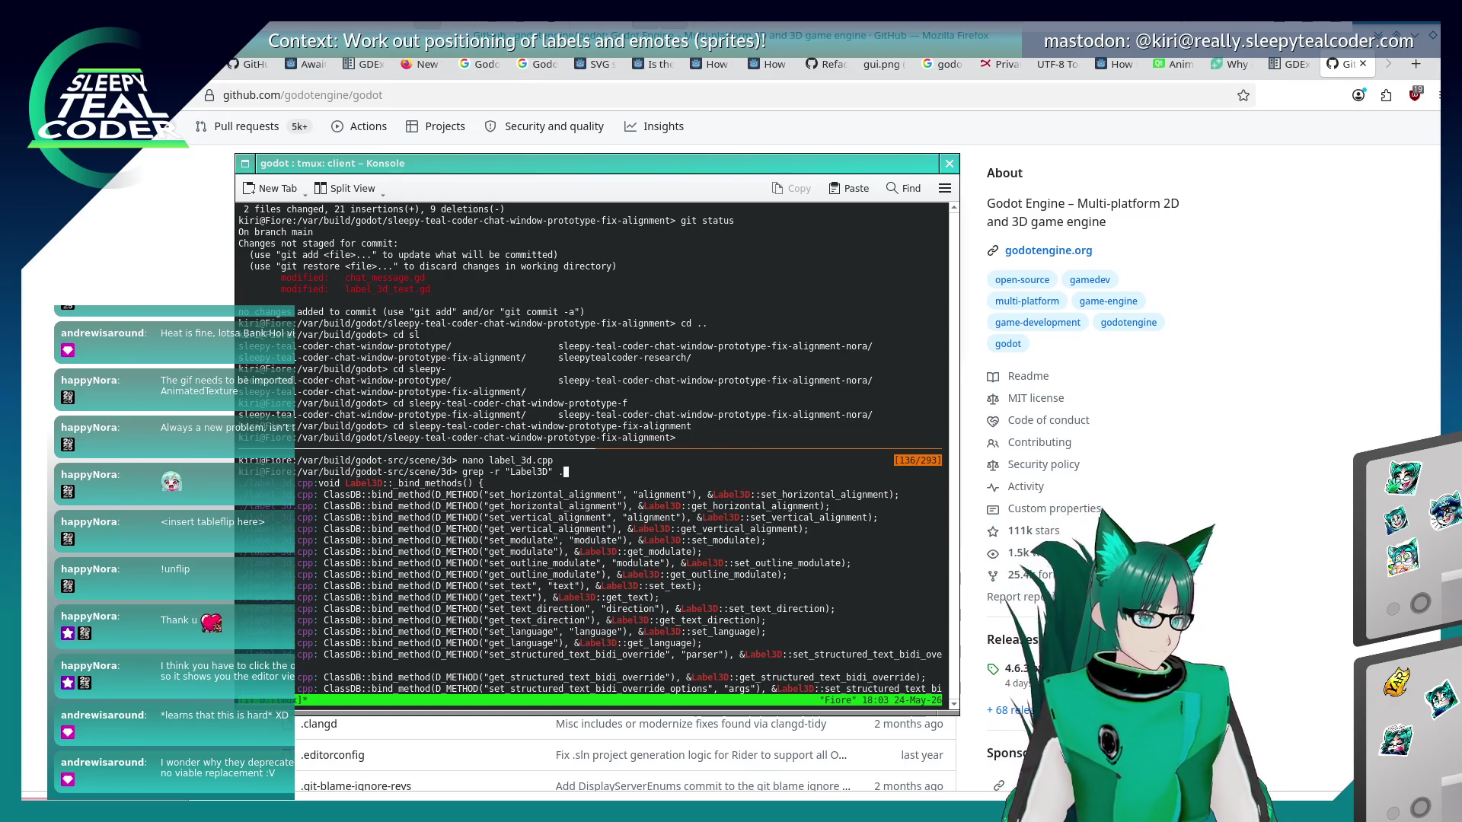
pyautogui.press('Down')
pyautogui.press('Down')
pyautogui.press('Down')
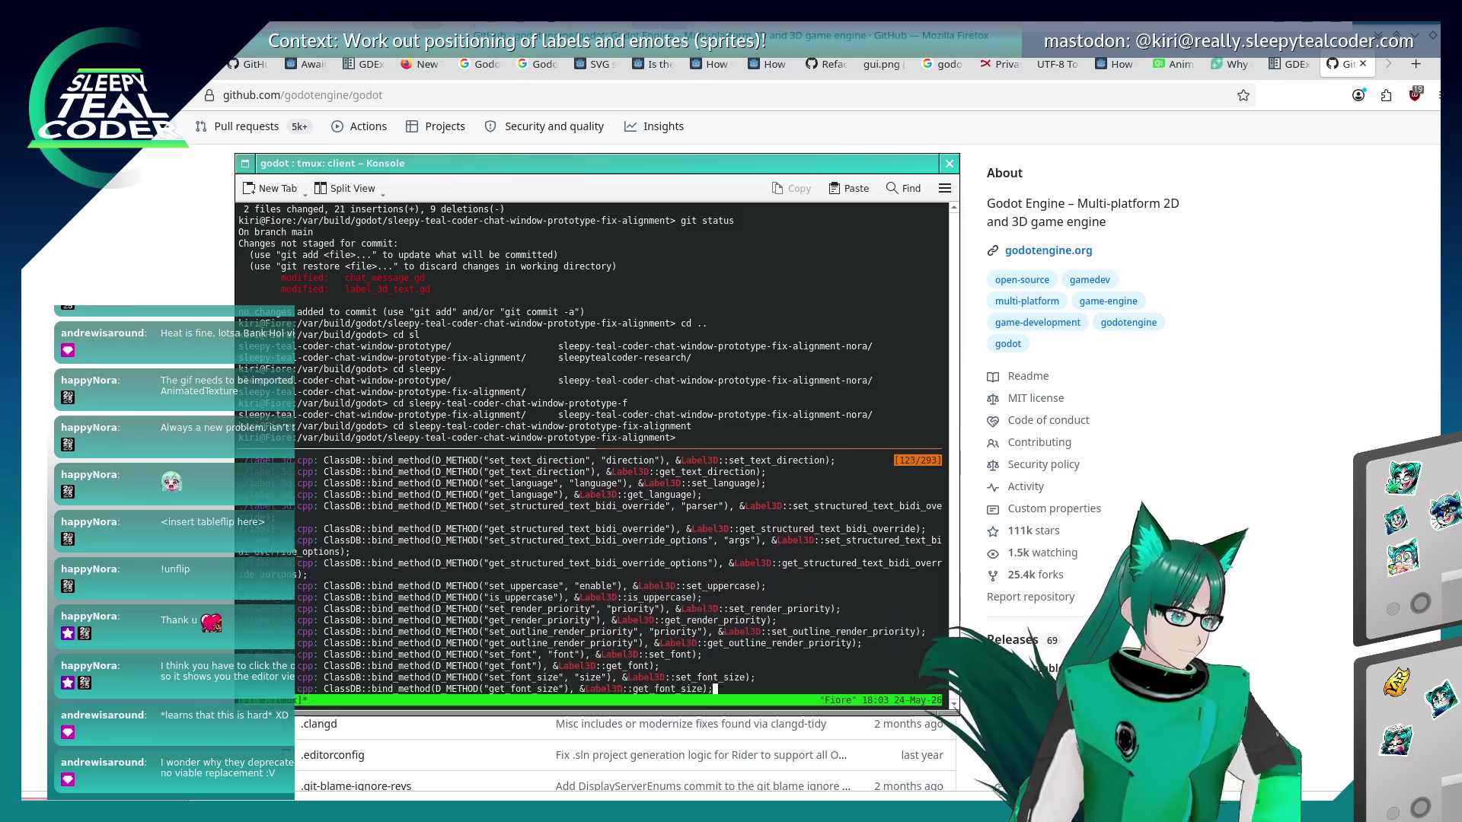
pyautogui.press('Down')
pyautogui.press('Down')
pyautogui.press('Down')
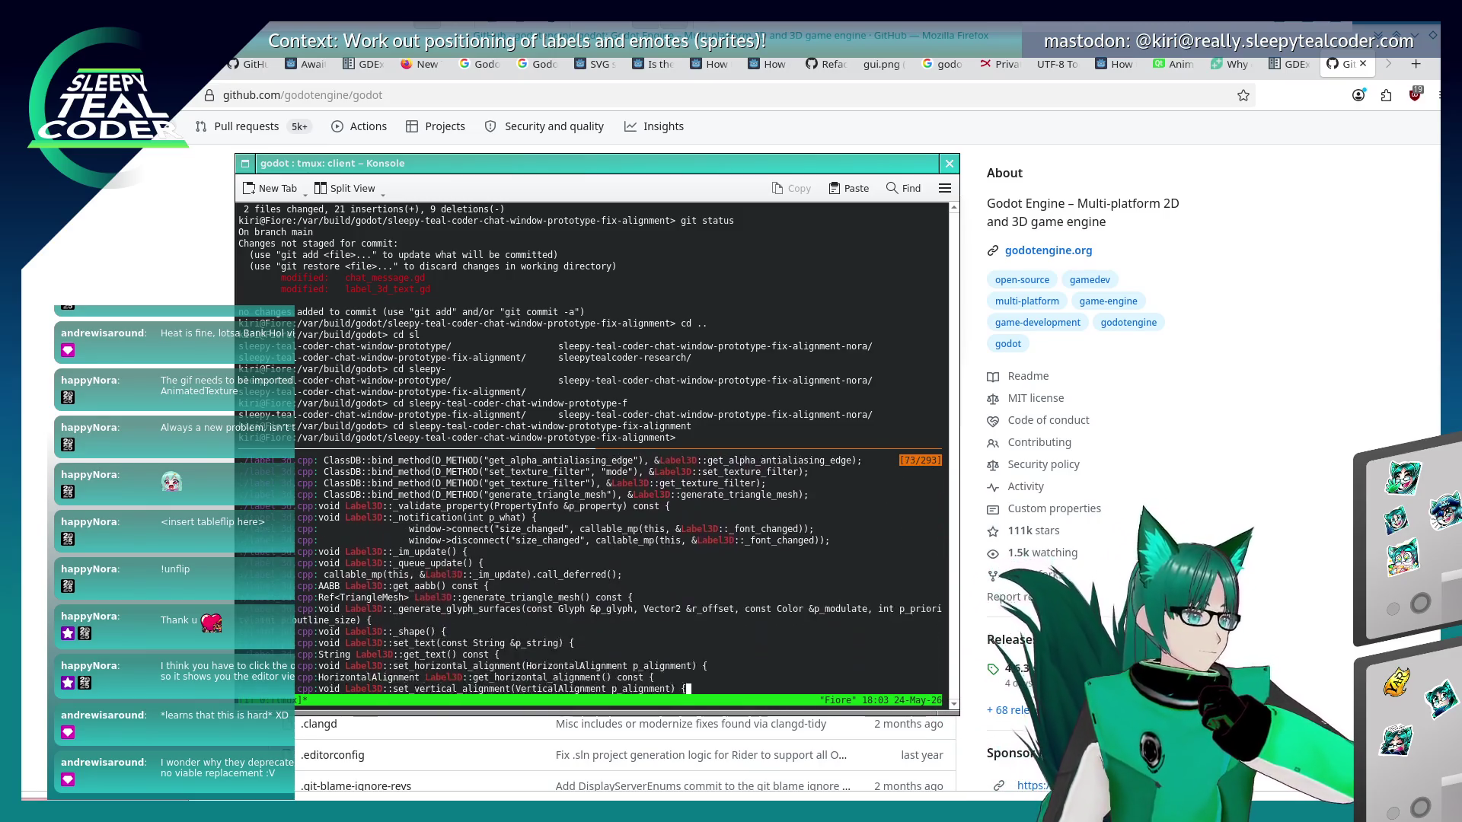
pyautogui.press('Down')
pyautogui.press('Down')
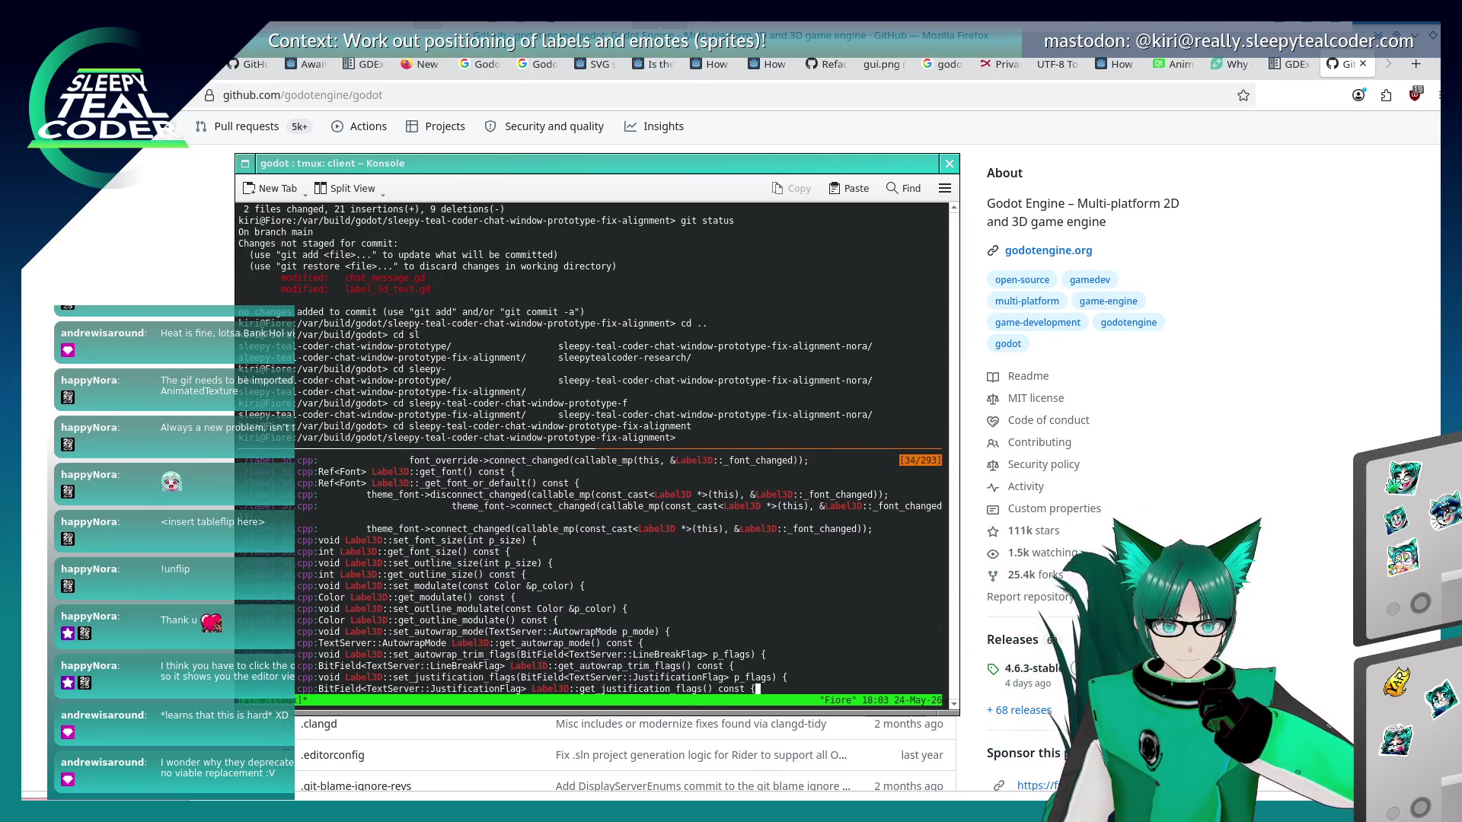
pyautogui.press('Down')
pyautogui.press('Down')
pyautogui.press('Down')
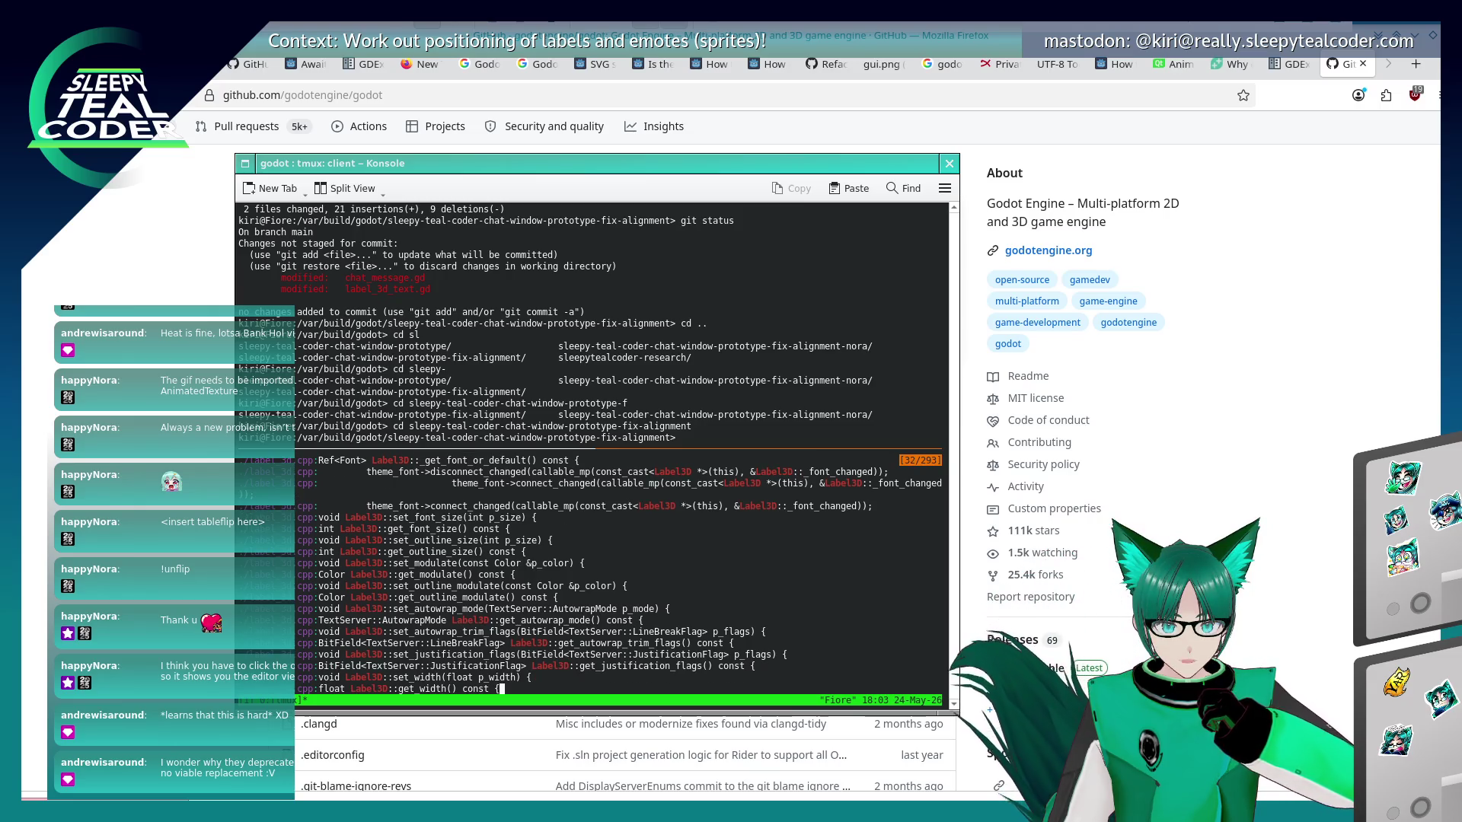
pyautogui.press('Down')
pyautogui.press('Down')
pyautogui.press('Down')
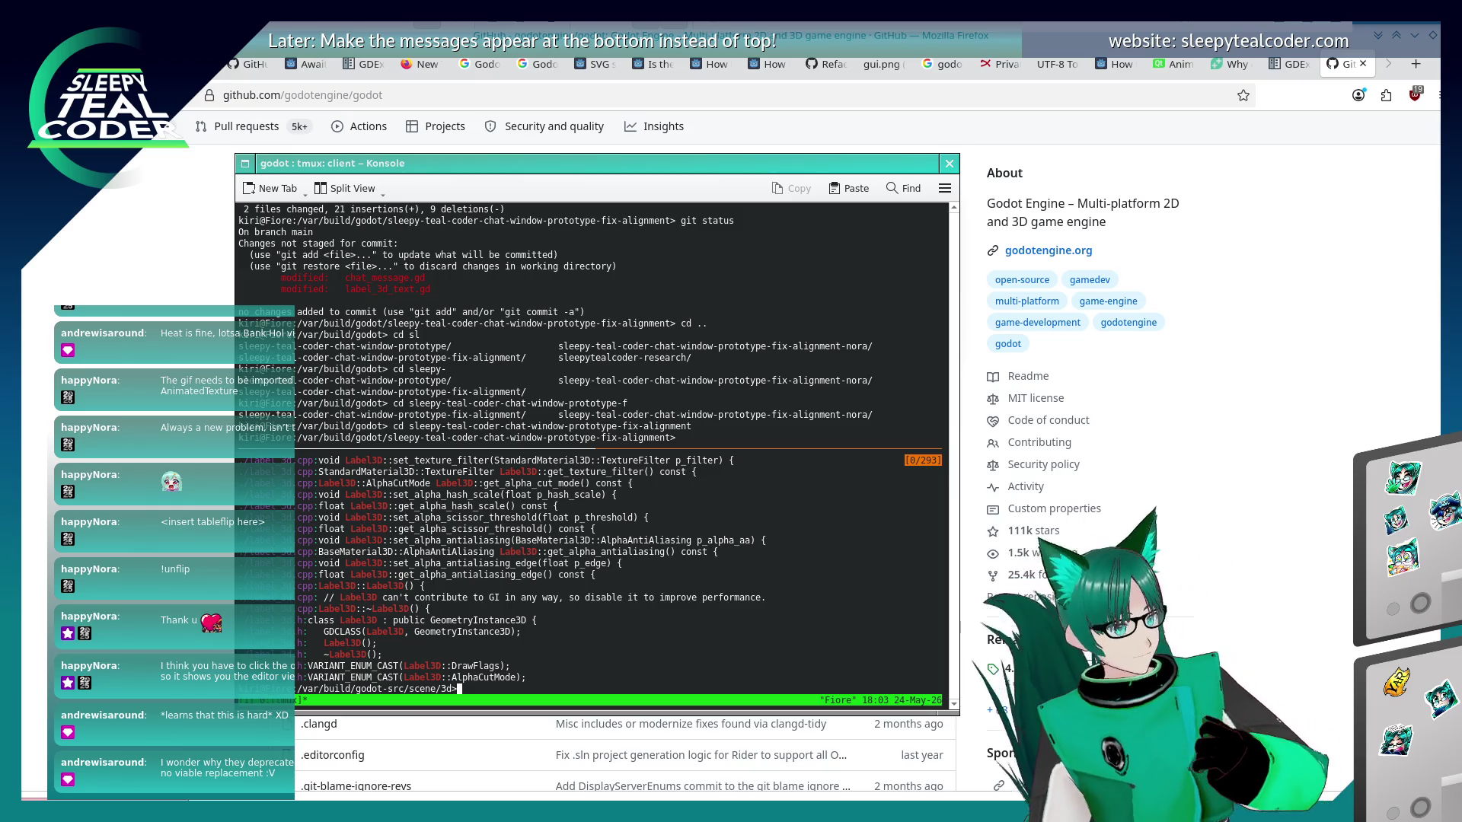
pyautogui.write('q..')
# Move up two directories and run grep -r "Label3D" . across the source tree.
pyautogui.press('Return')
pyautogui.write('cd ..')
pyautogui.press('Return')
pyautogui.write('grep -r "Label3D" .')
pyautogui.press('Return')
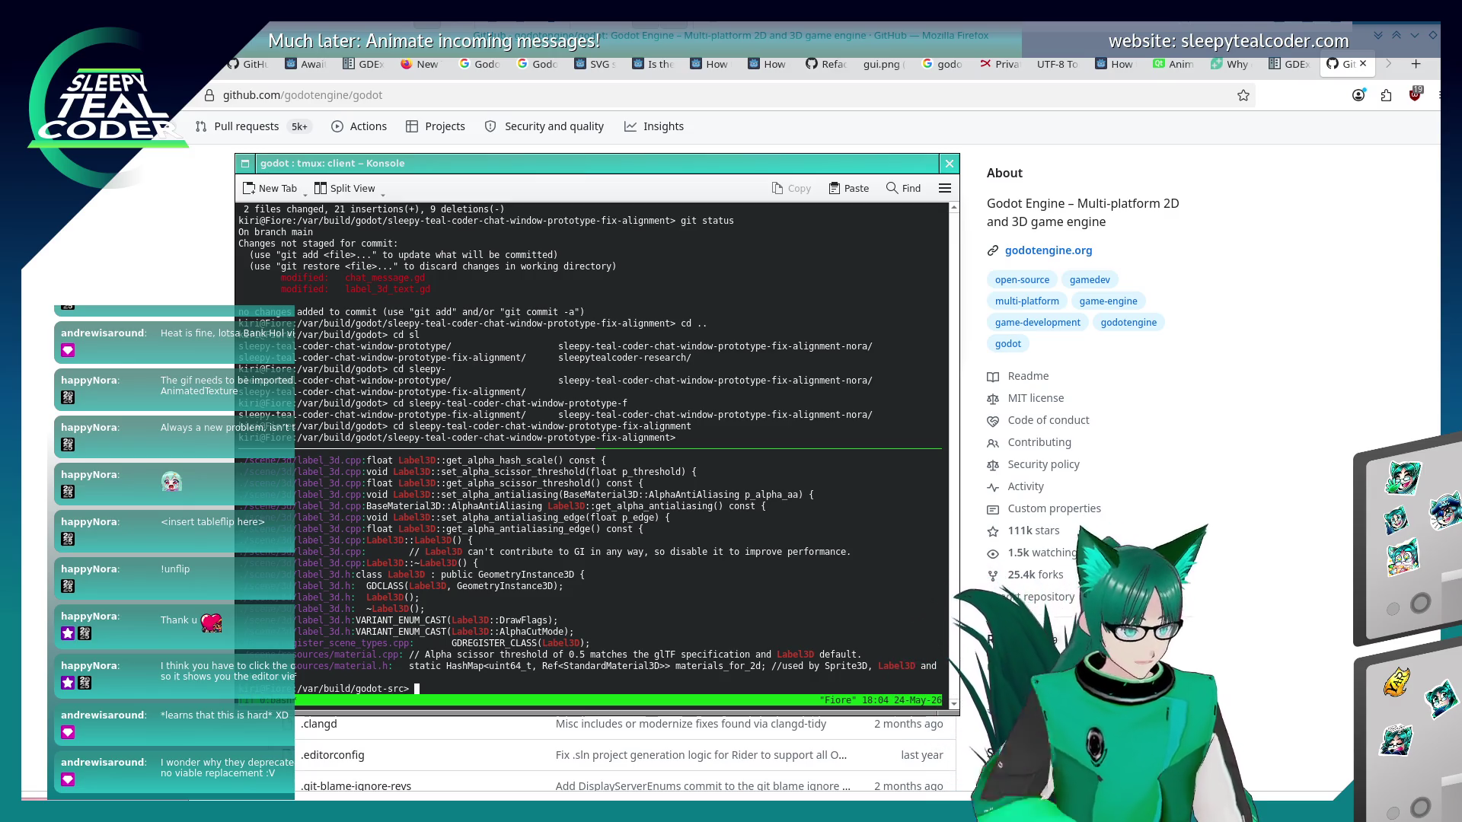
# Copy the GDREGISTER_CLASS name from the grep results.
pyautogui.moveTo(453, 643); pyautogui.dragTo(533, 643)
pyautogui.rightClick(537, 643)
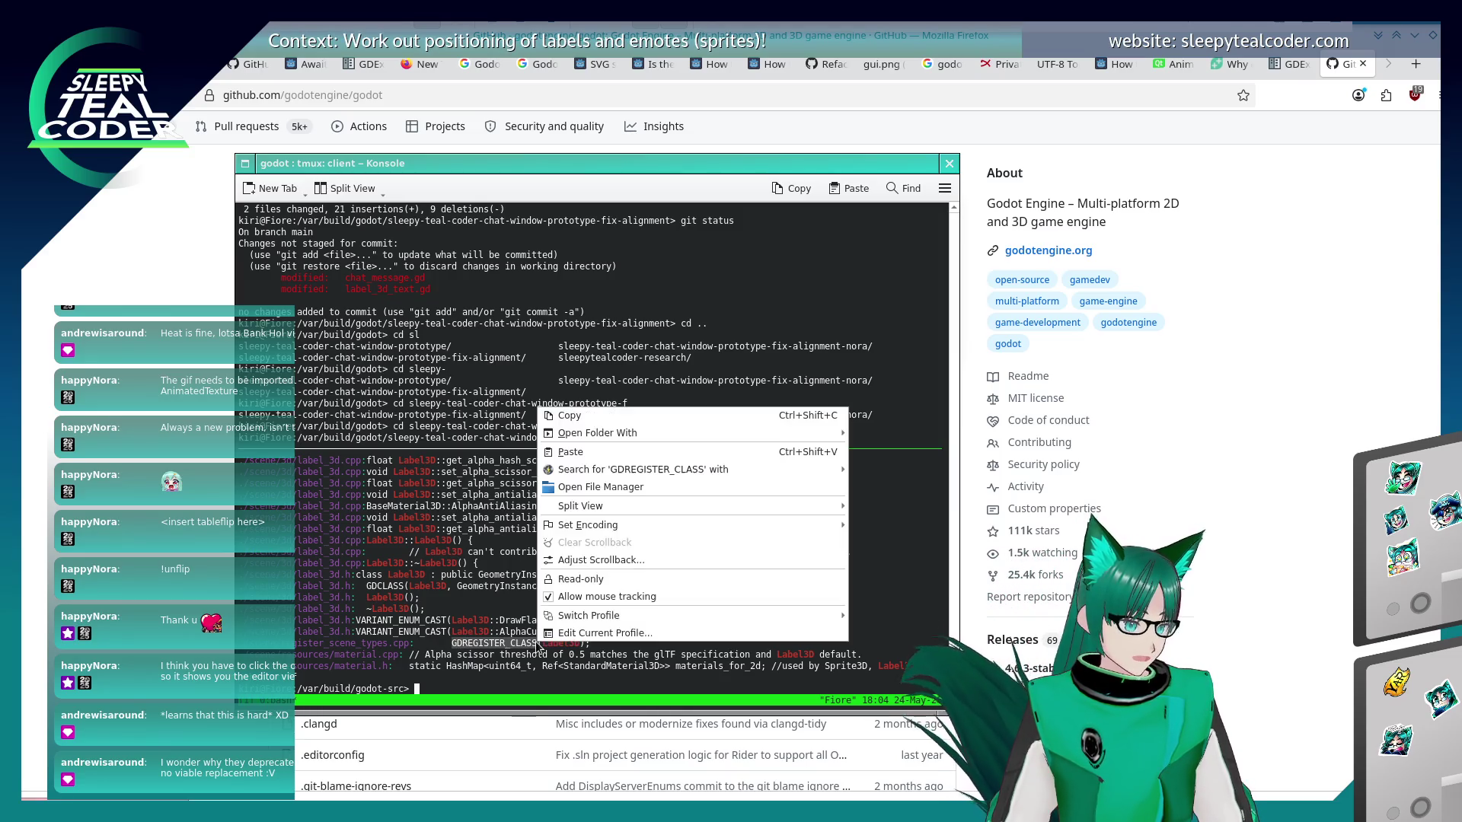
pyautogui.click(593, 418)
pyautogui.hotkey('alt', 'Tab')
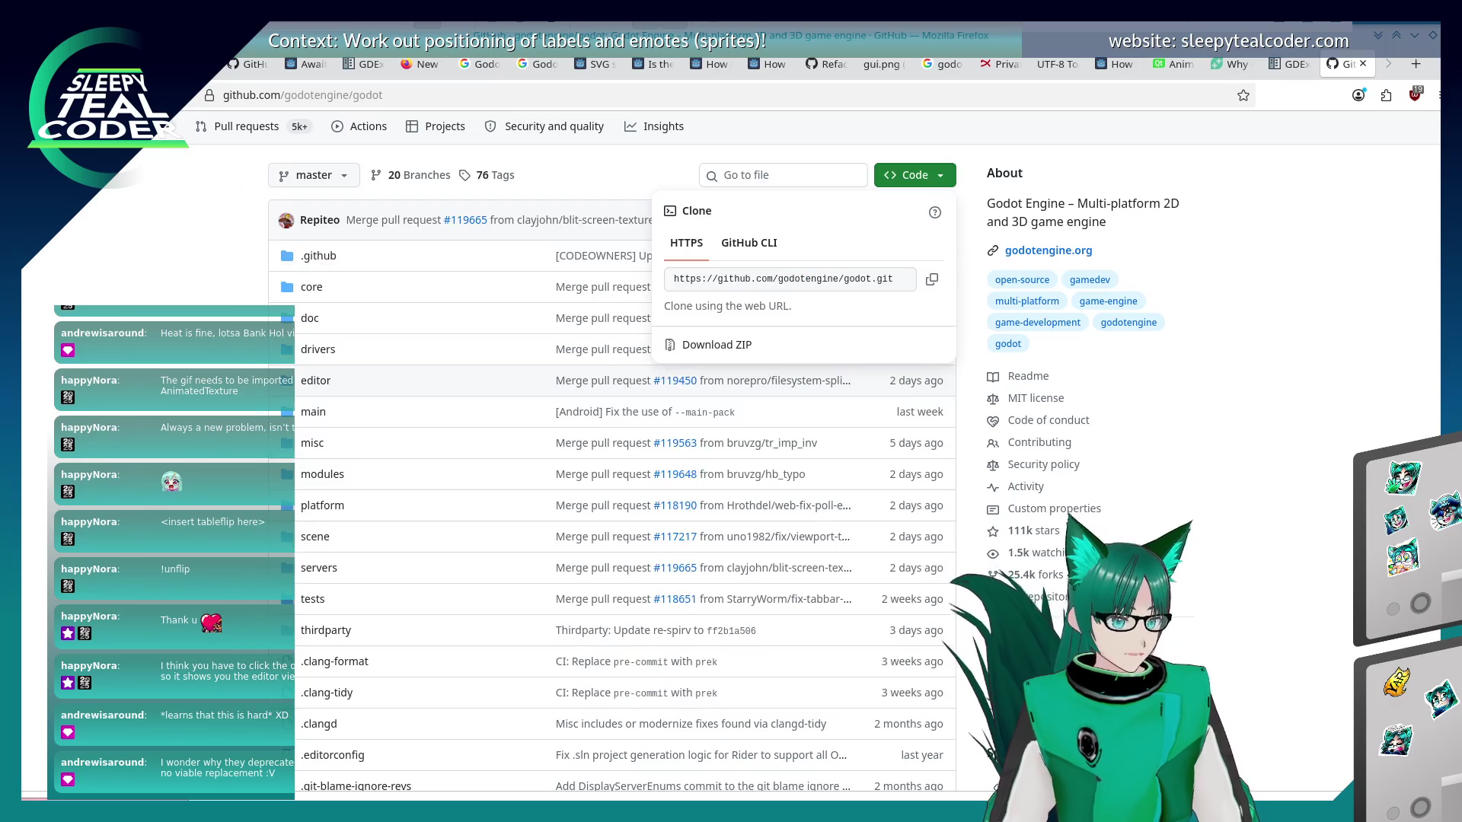
# Search the GDExtension docs for GDREGISTER_CLASS, then clear the query and close the search.
pyautogui.click(1289, 64)
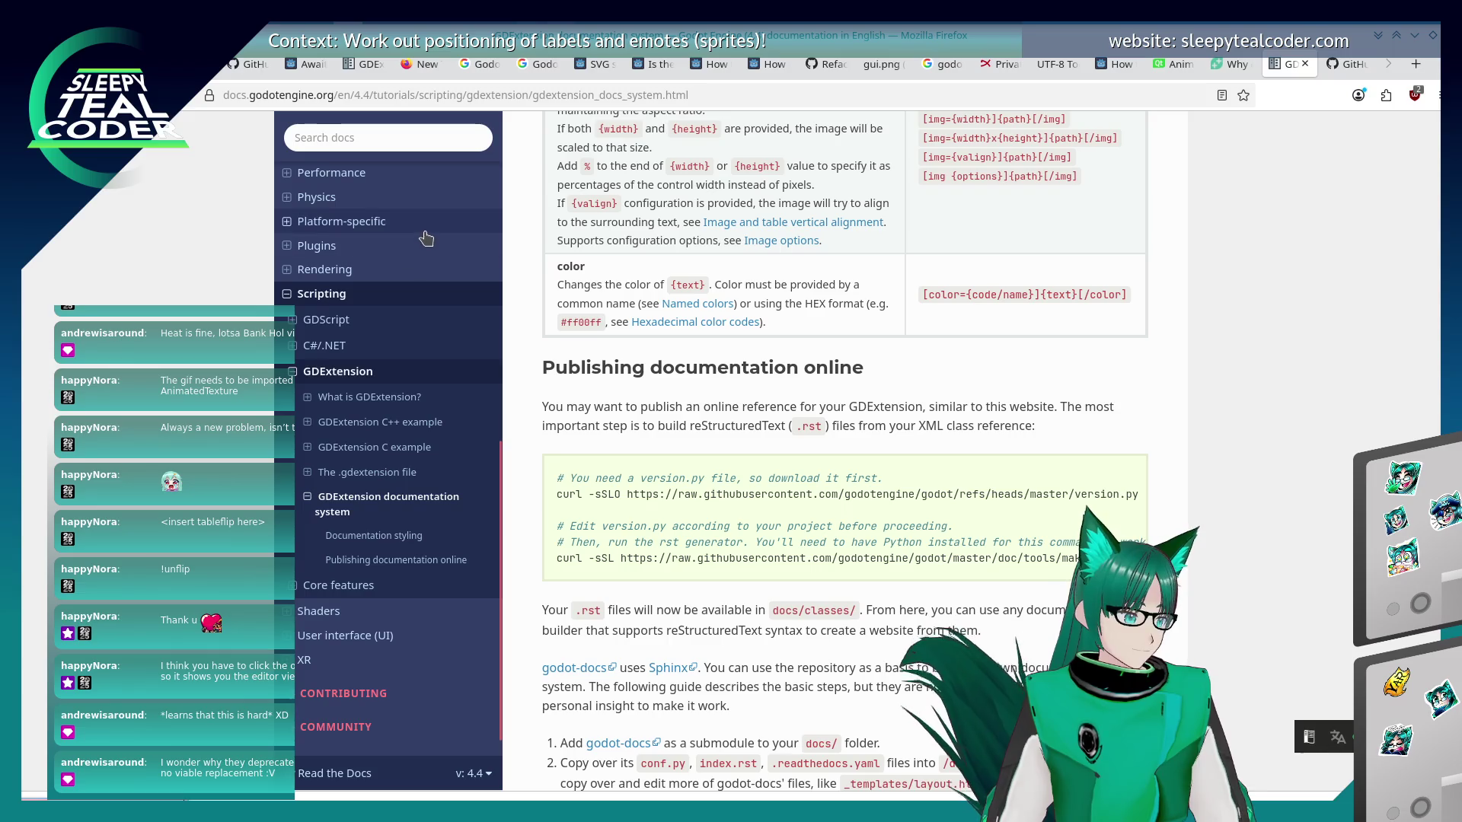
pyautogui.click(393, 136)
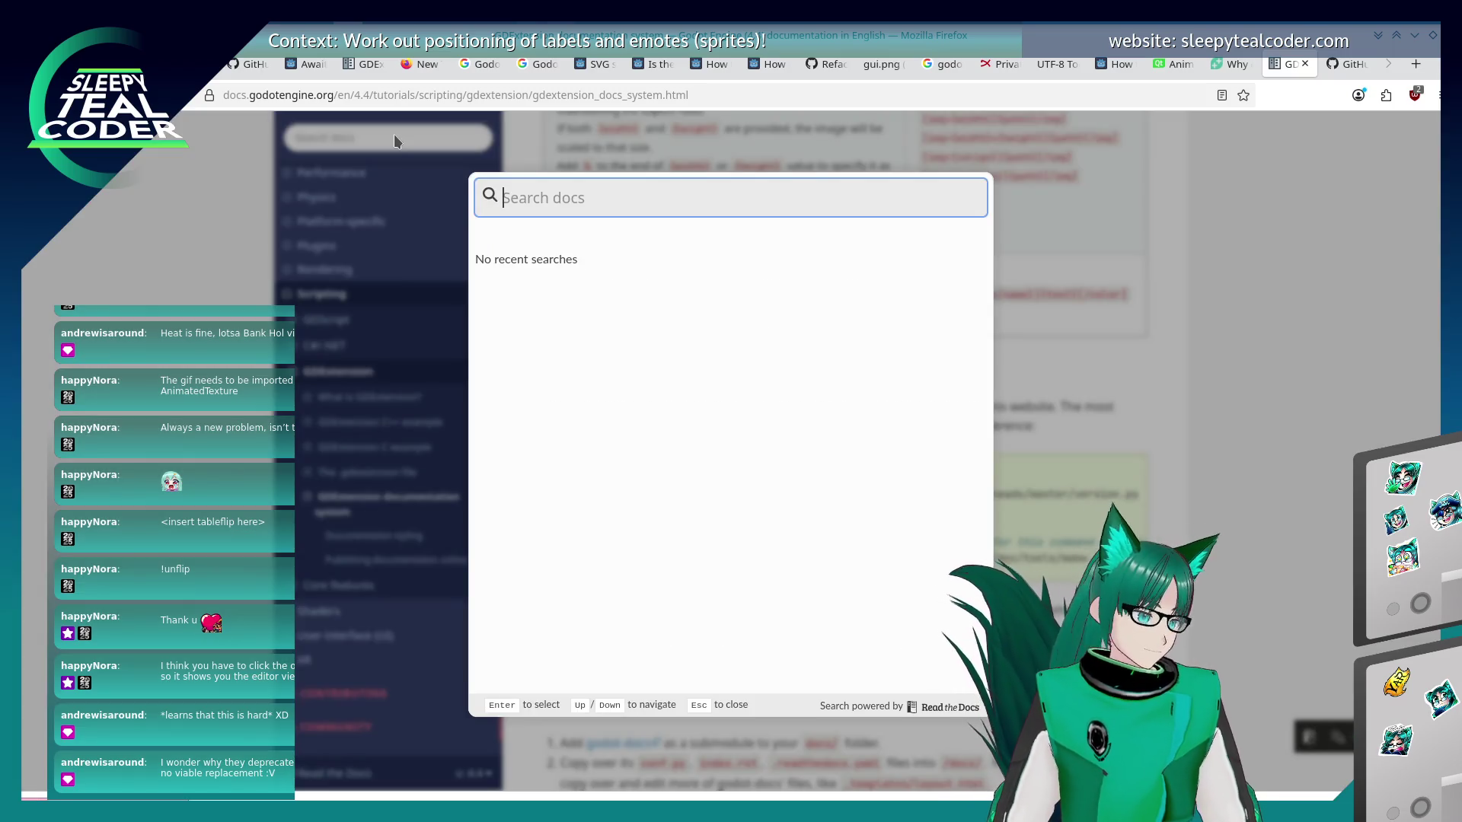
pyautogui.write('GDRE')
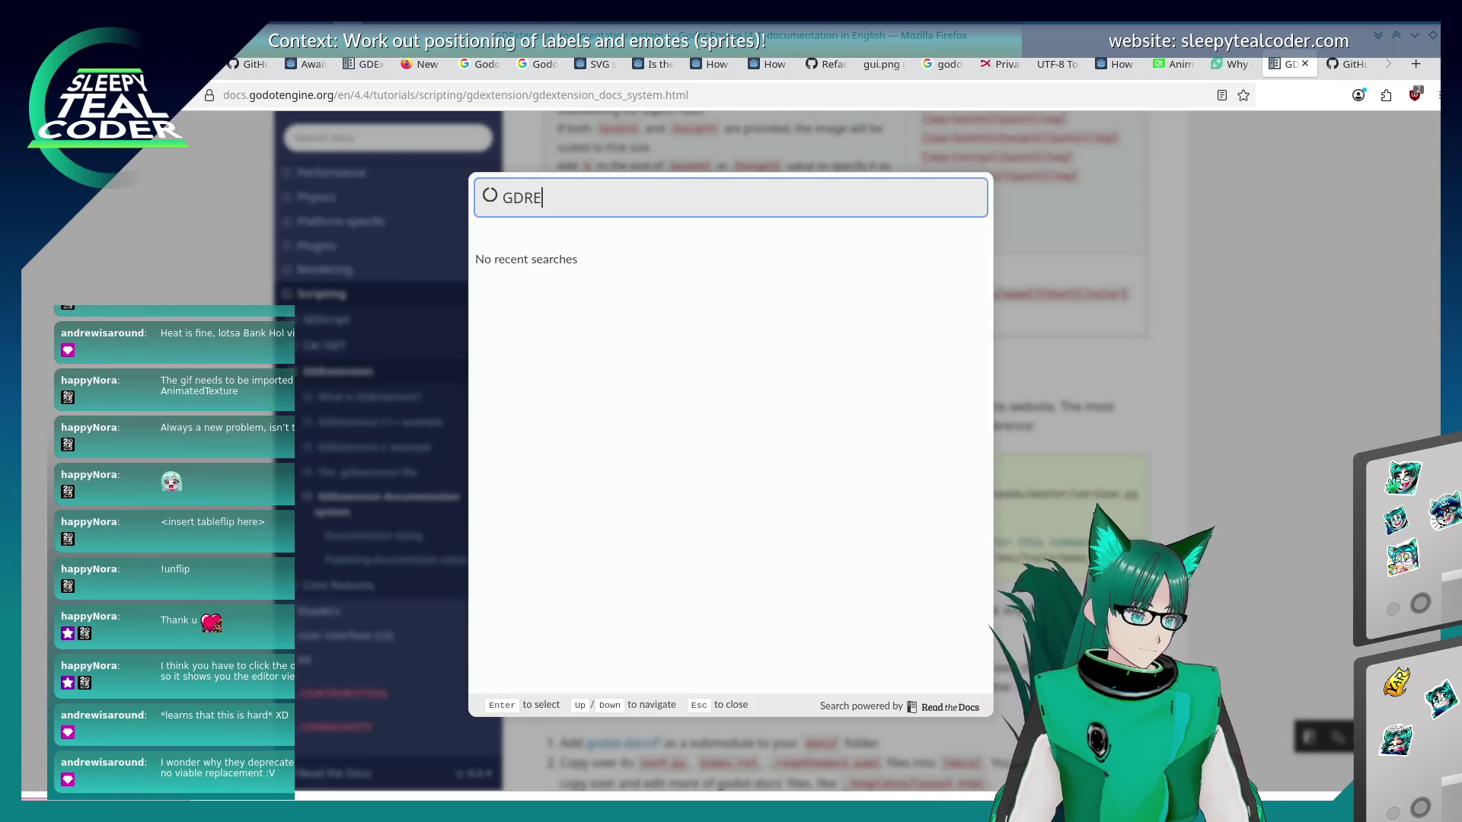
pyautogui.write('GISTER_CLASS')
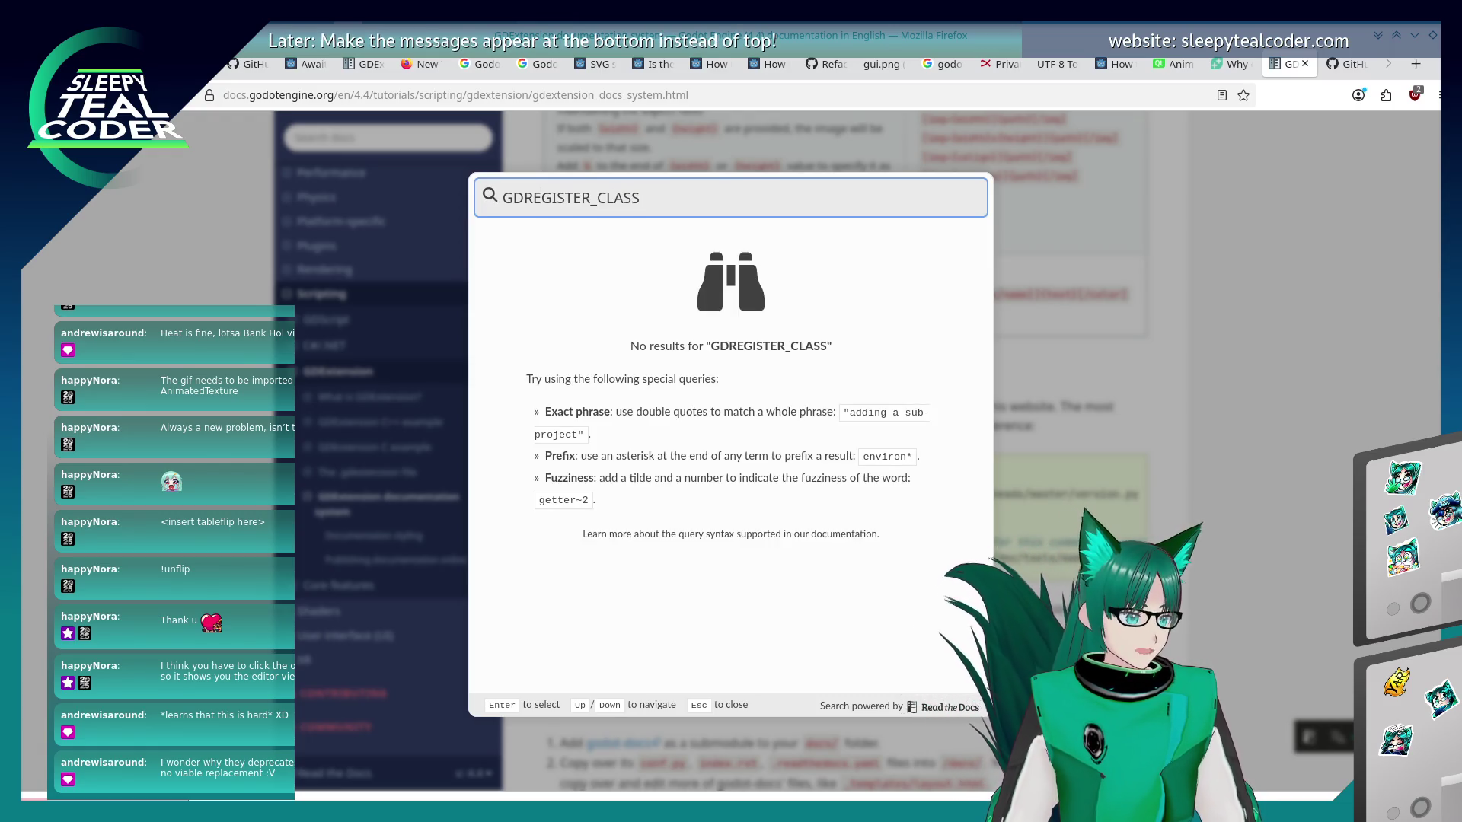
pyautogui.hotkey('ctrl', 'a')
pyautogui.press('BackSpace')
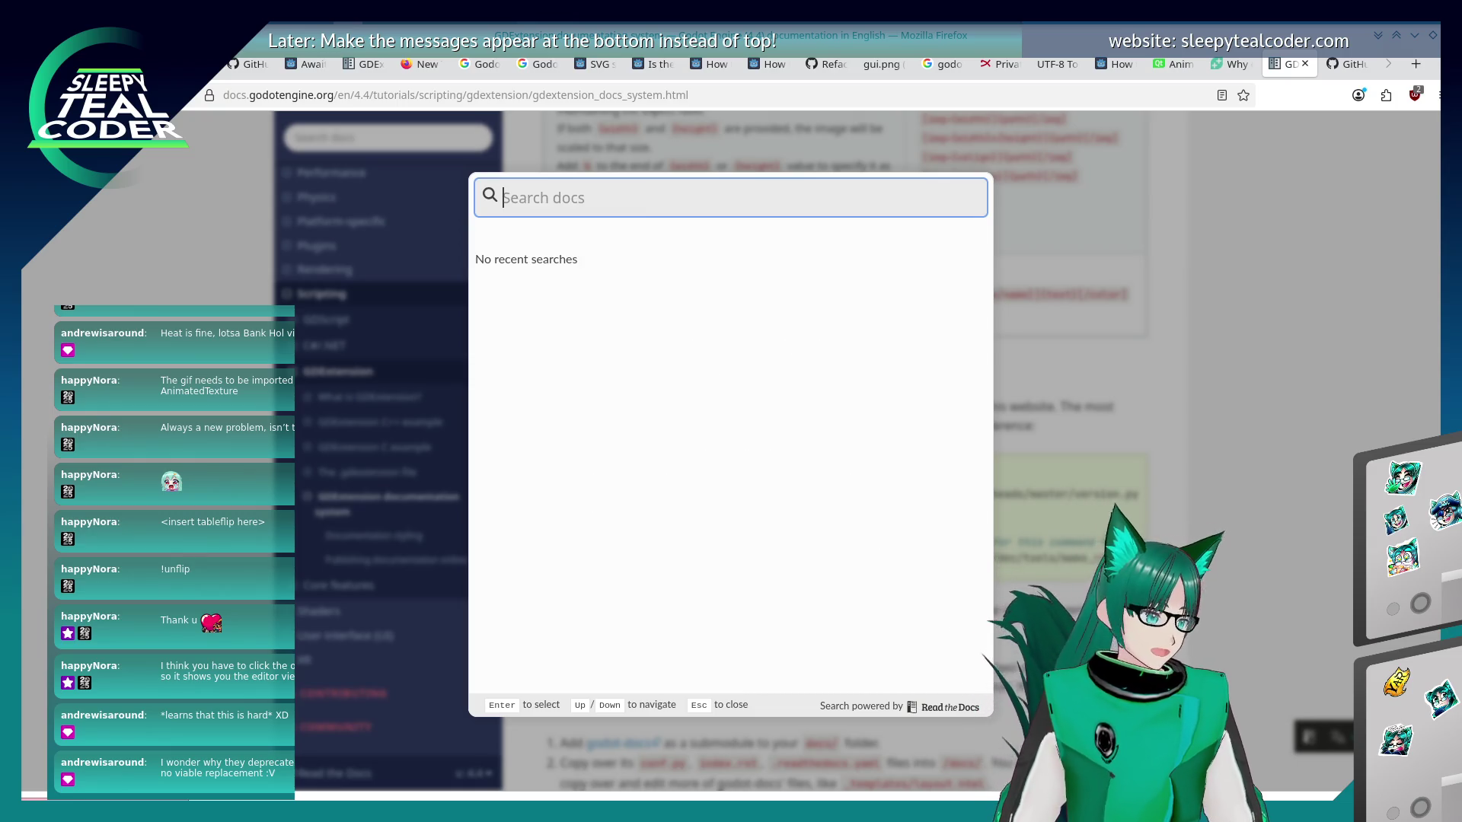
pyautogui.press('Escape')
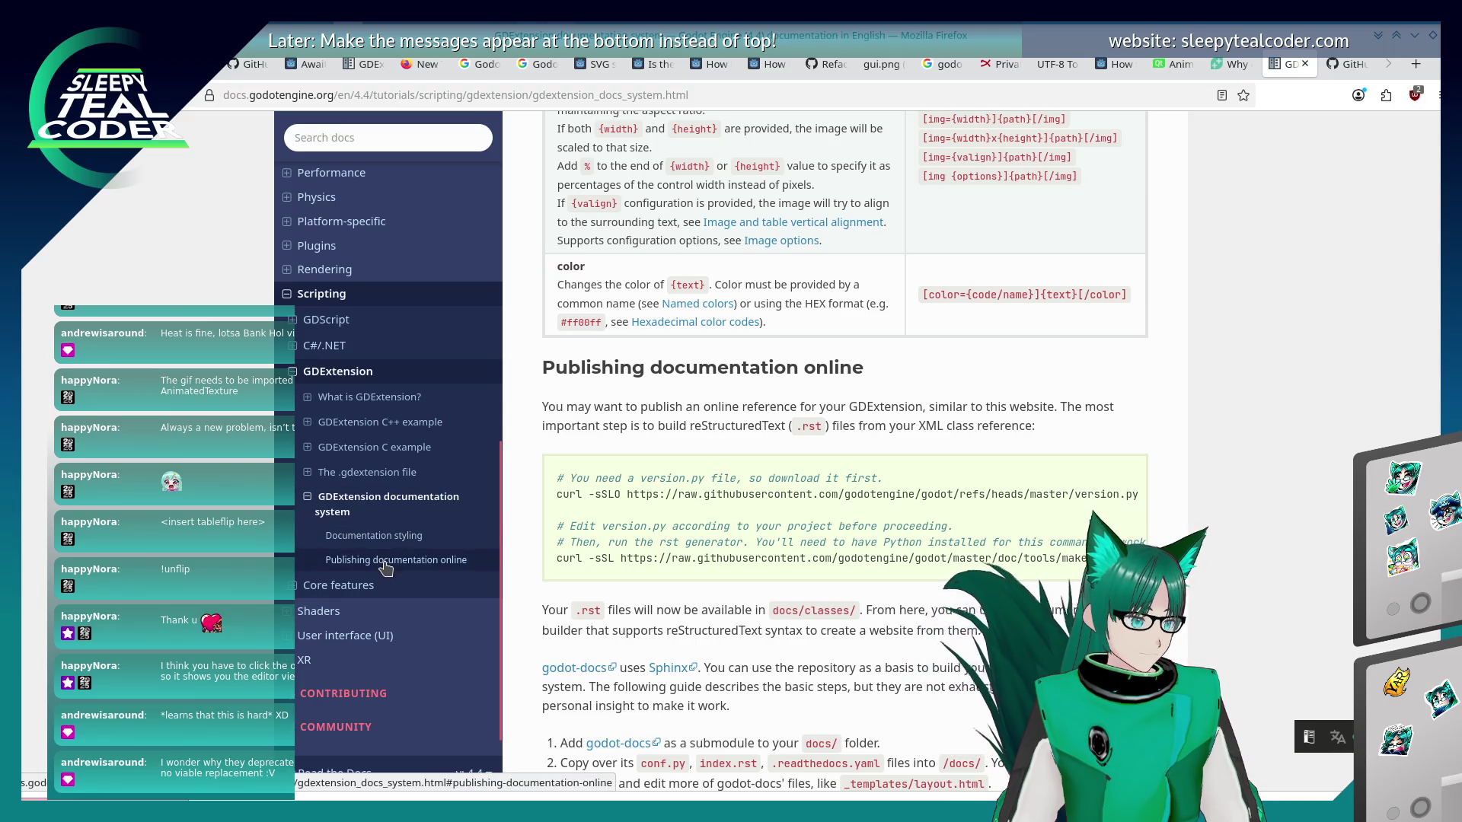
# Open The .gdextension file page in its stable version, glance at the C example, and return.
pyautogui.click(396, 561)
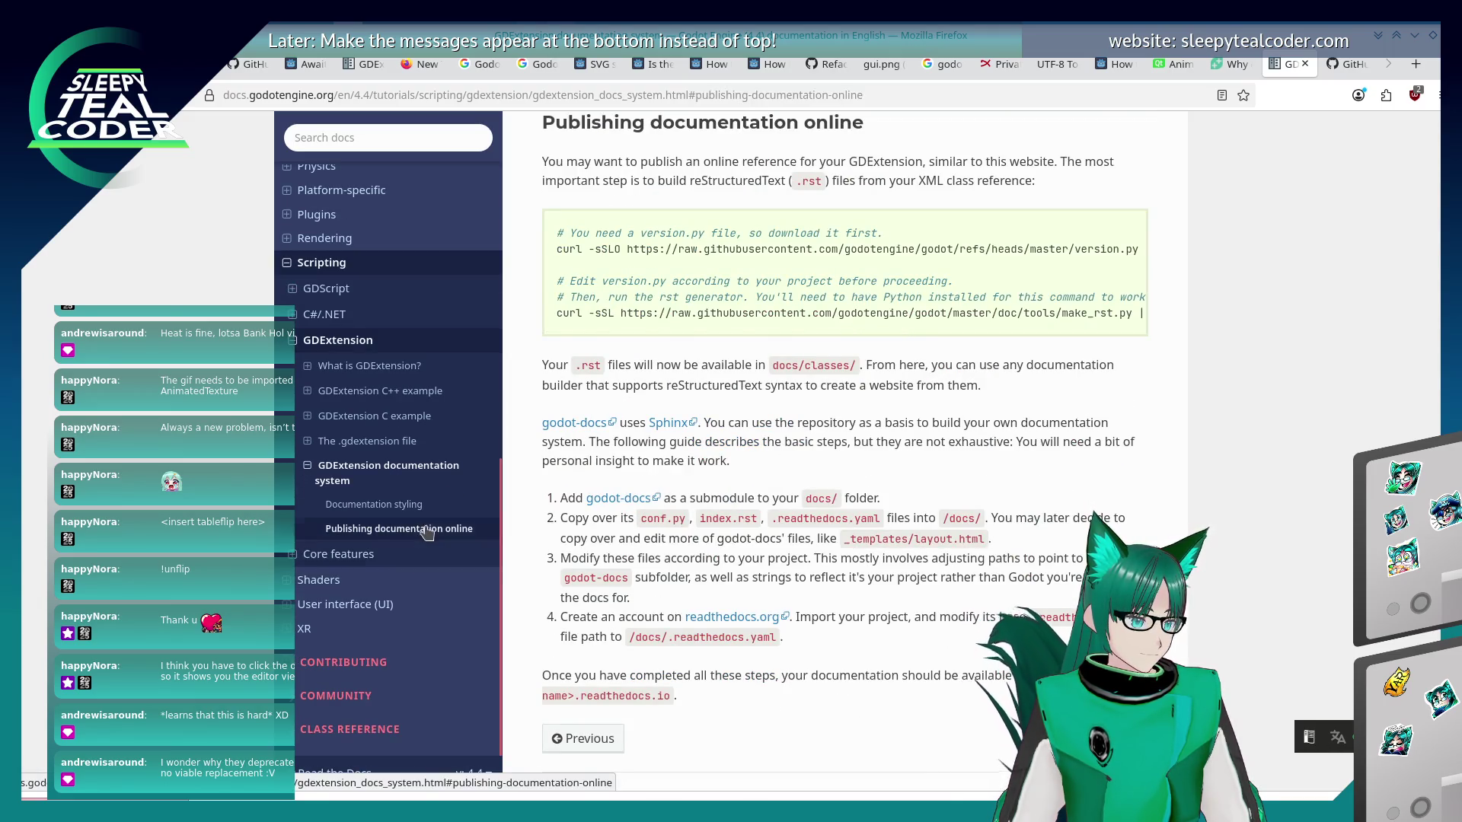
pyautogui.click(373, 504)
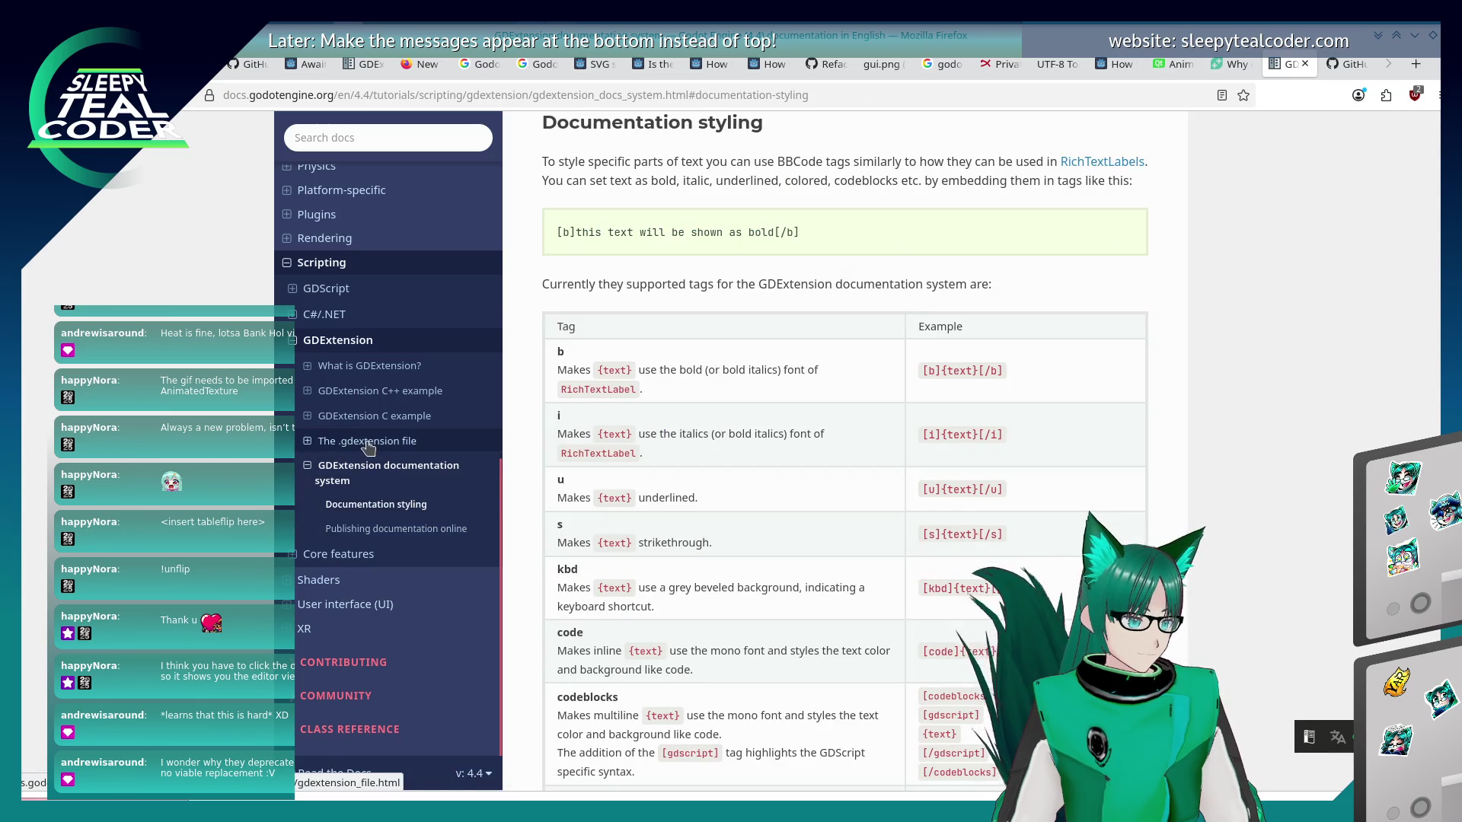
pyautogui.click(368, 441)
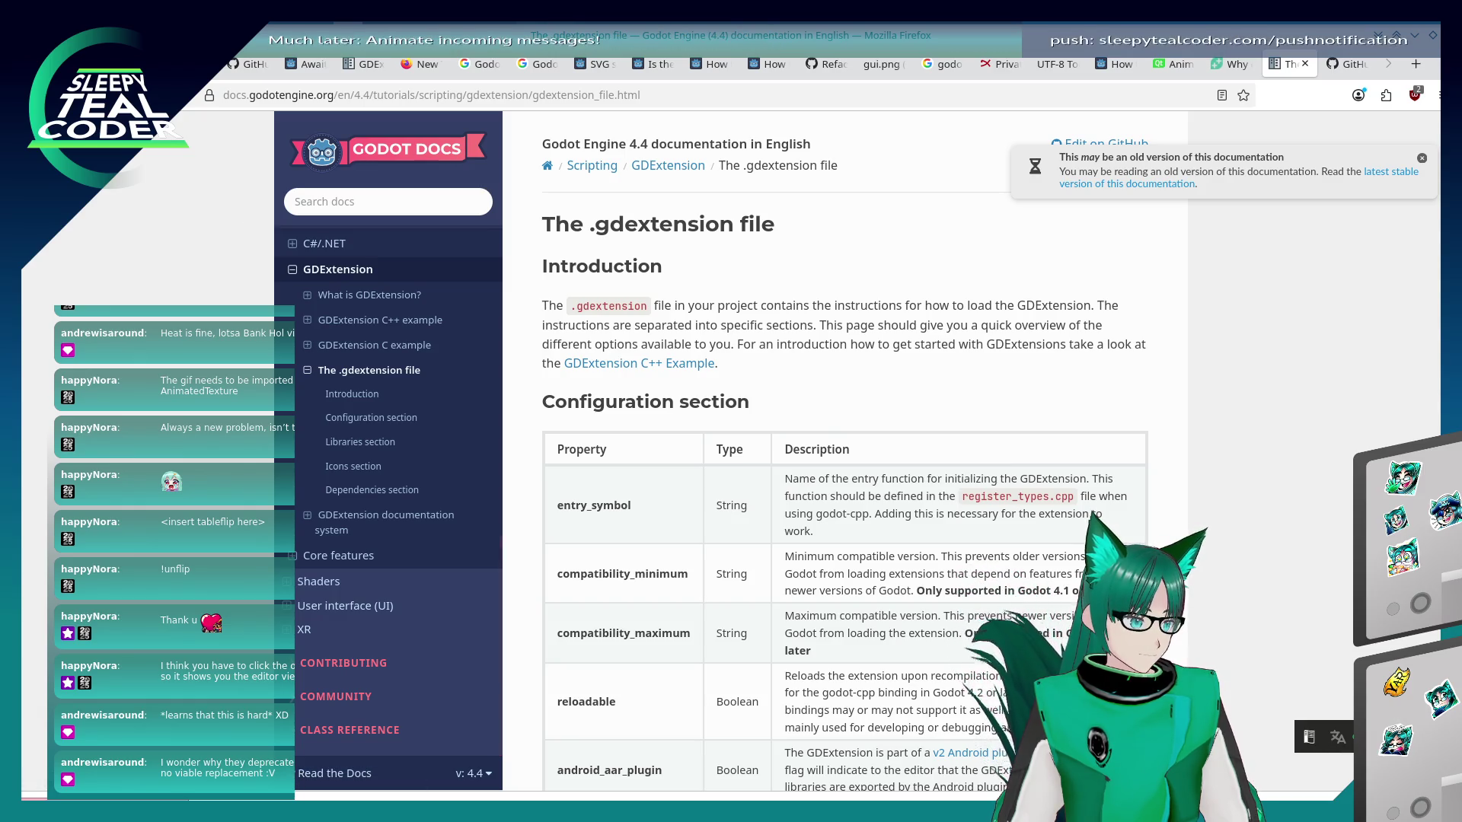
pyautogui.click(1122, 185)
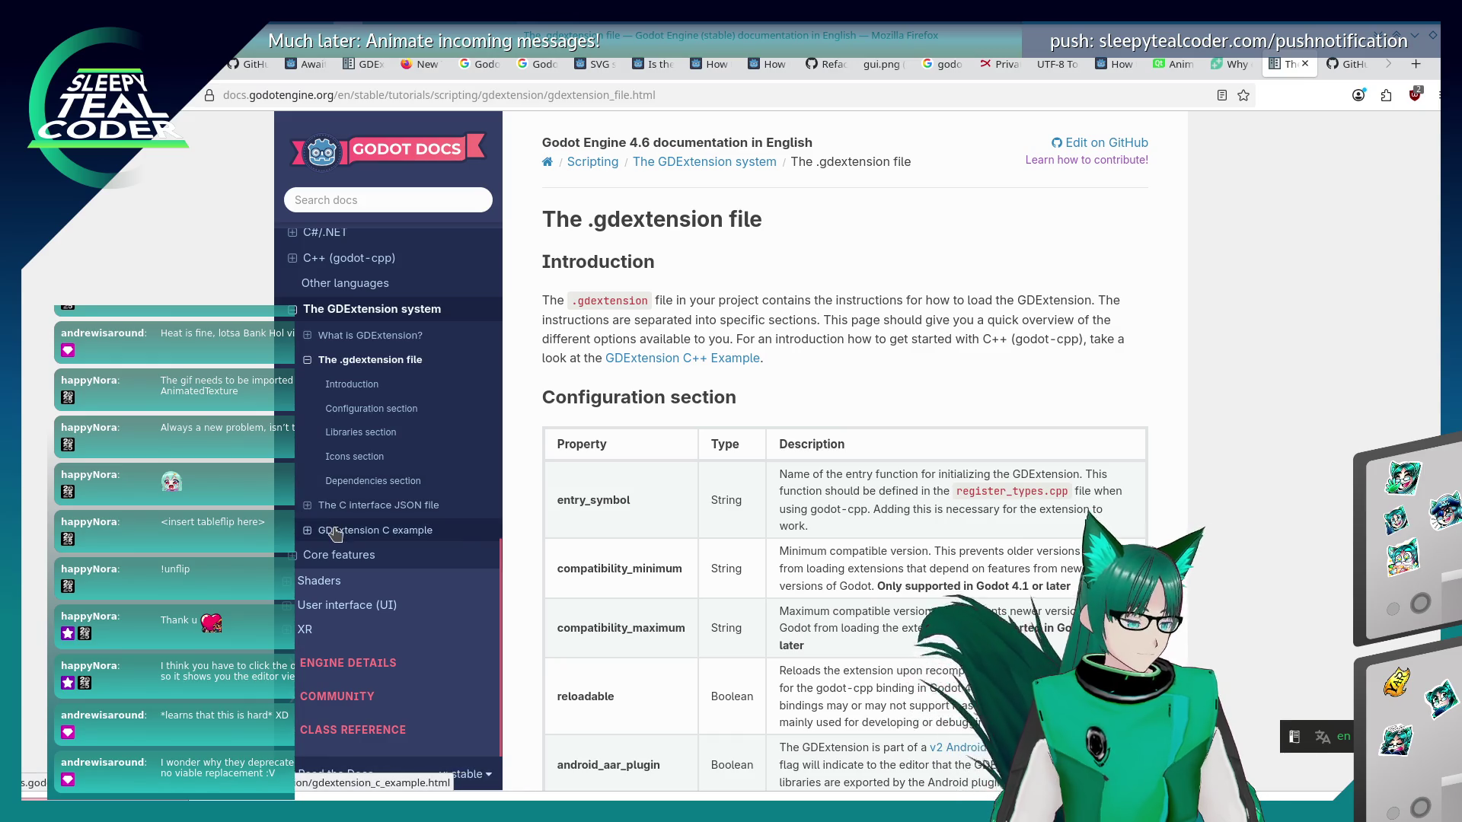
pyautogui.click(335, 533)
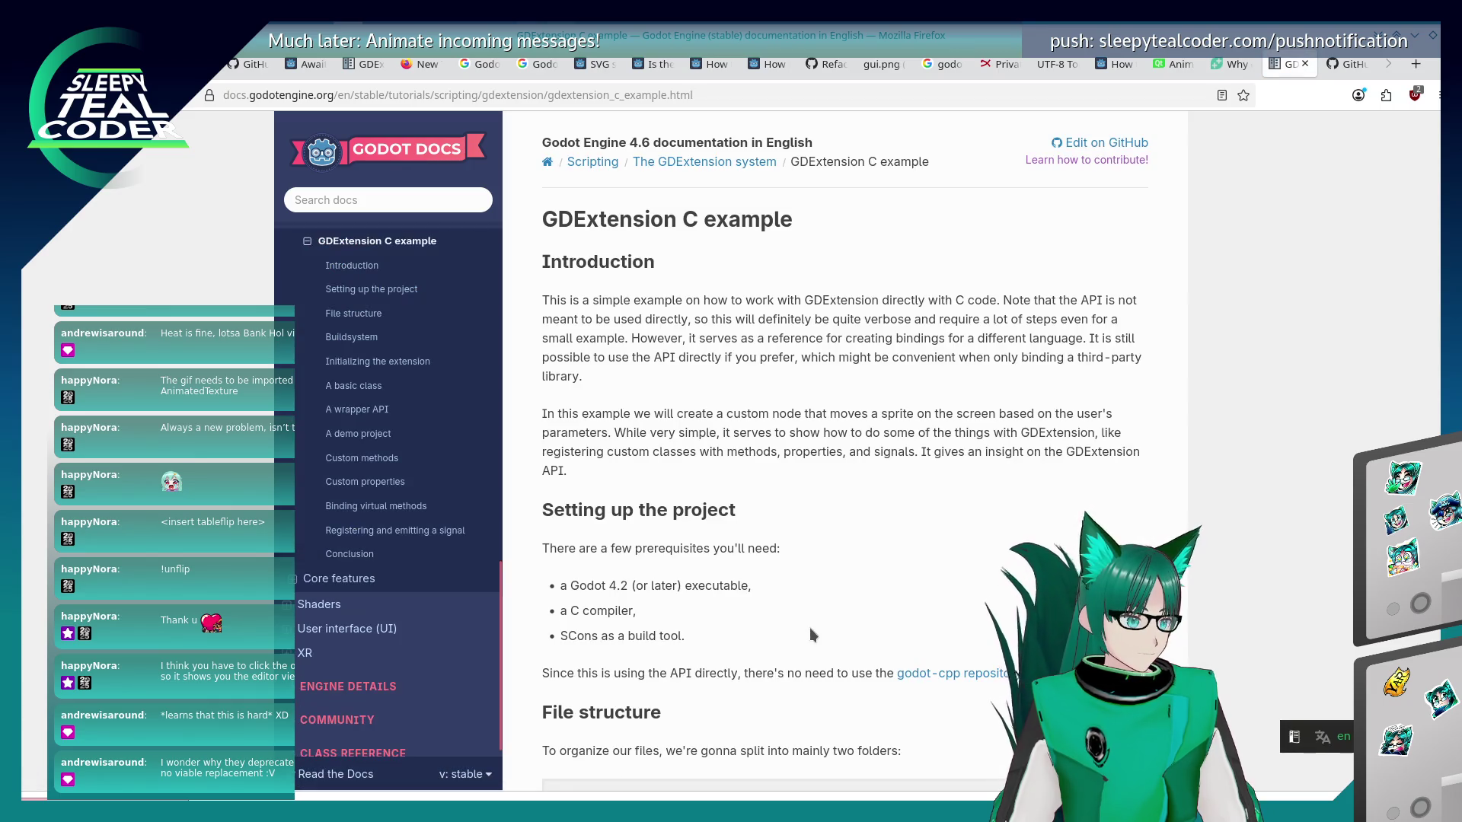
pyautogui.scroll(-5, 810, 627)
pyautogui.scroll(3, 810, 629)
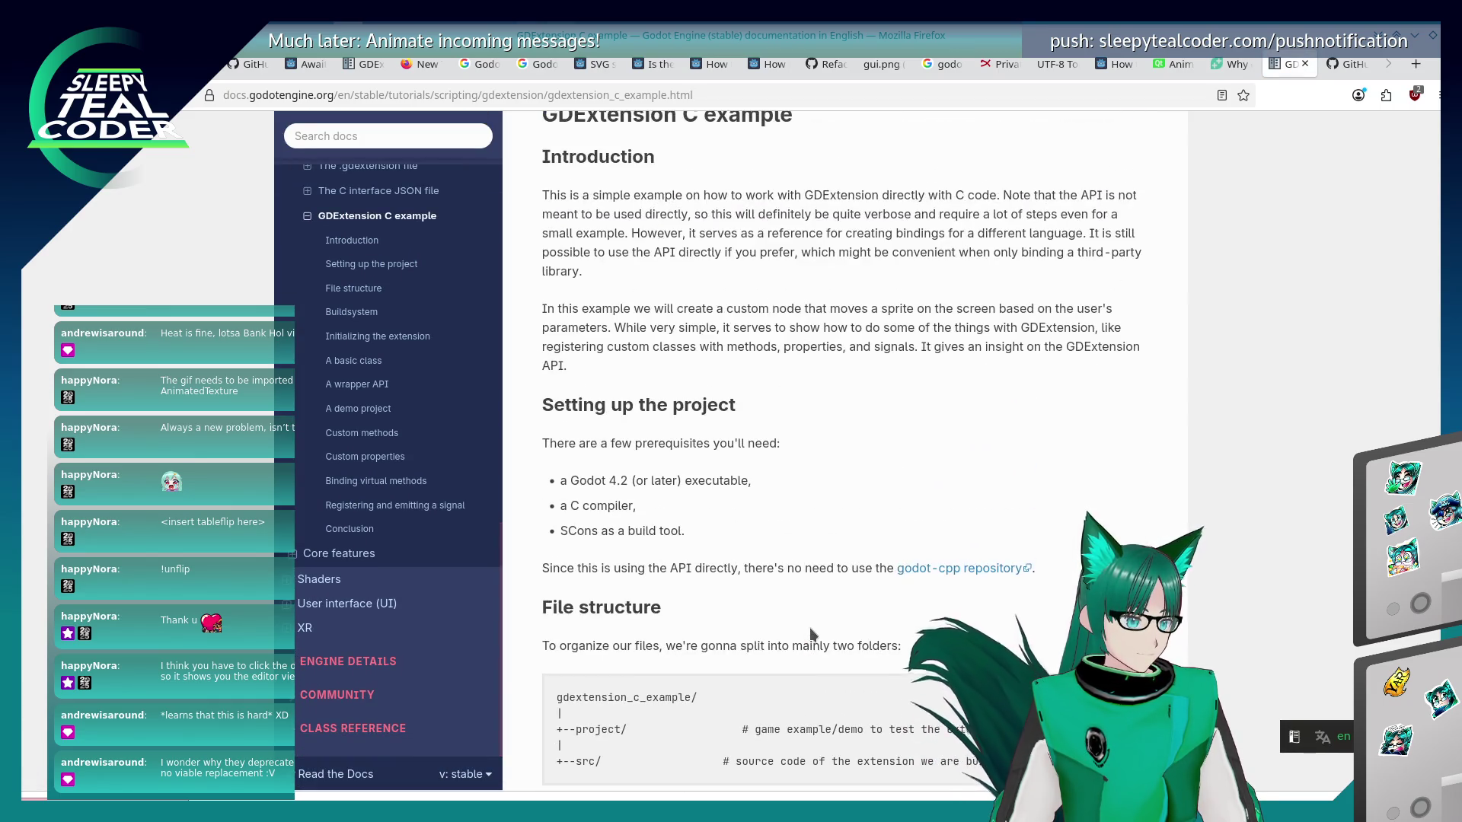
pyautogui.hotkey('alt', 'Left')
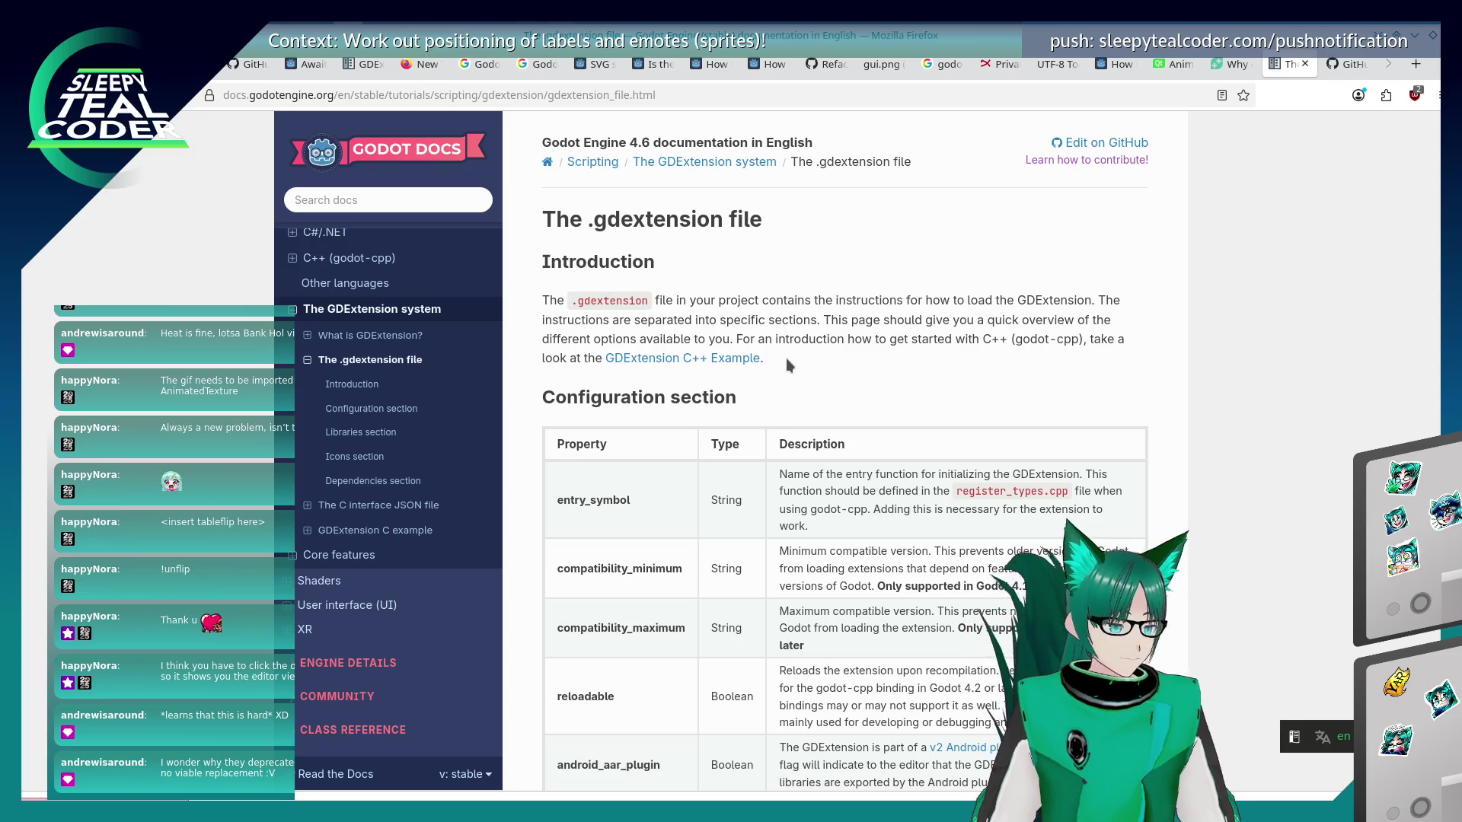
# Scroll through The .gdextension file page to read its contents.
pyautogui.scroll(-6, 786, 354)
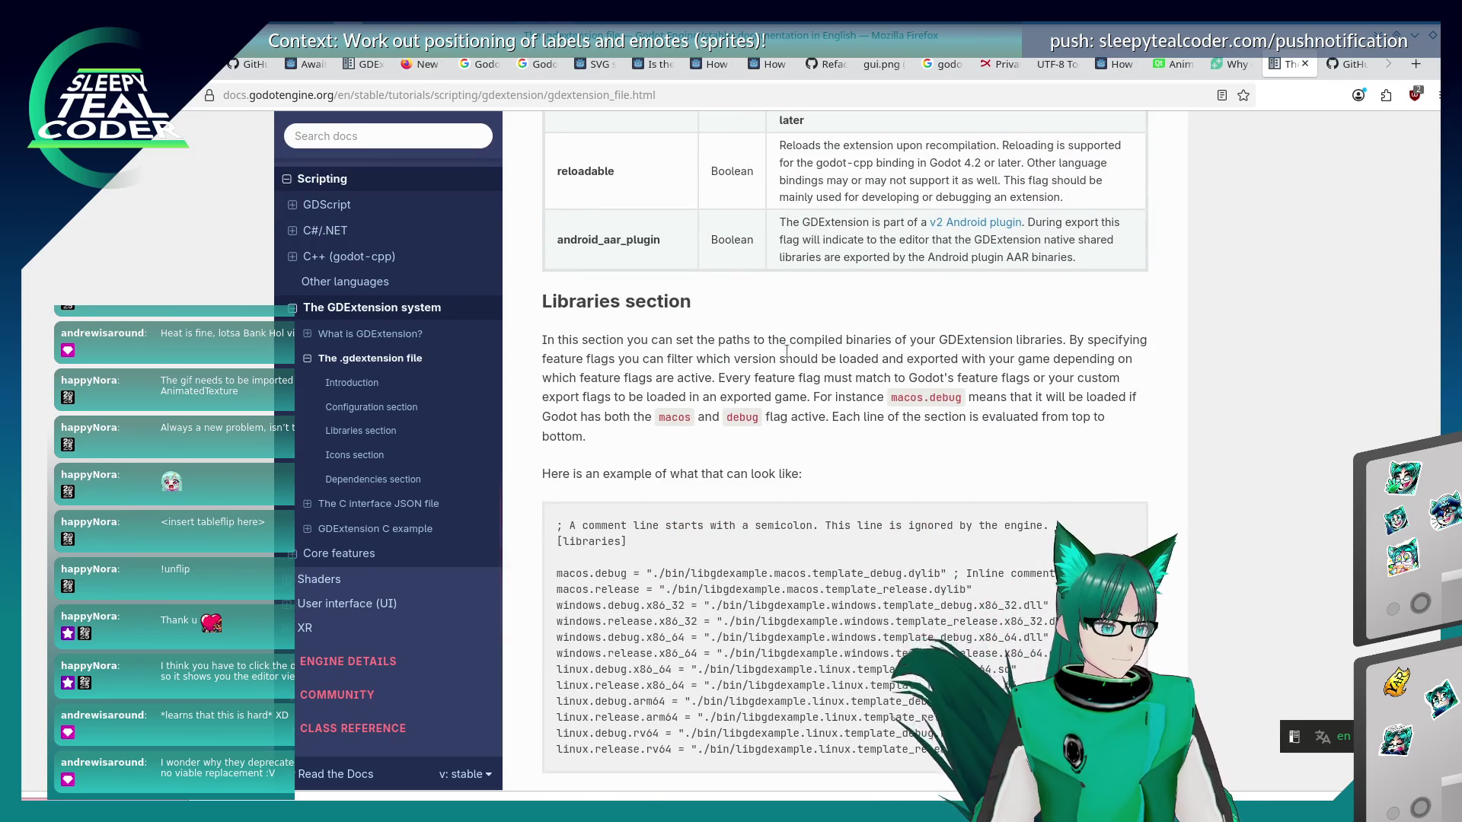
pyautogui.scroll(-4, 788, 353)
pyautogui.scroll(5, 788, 353)
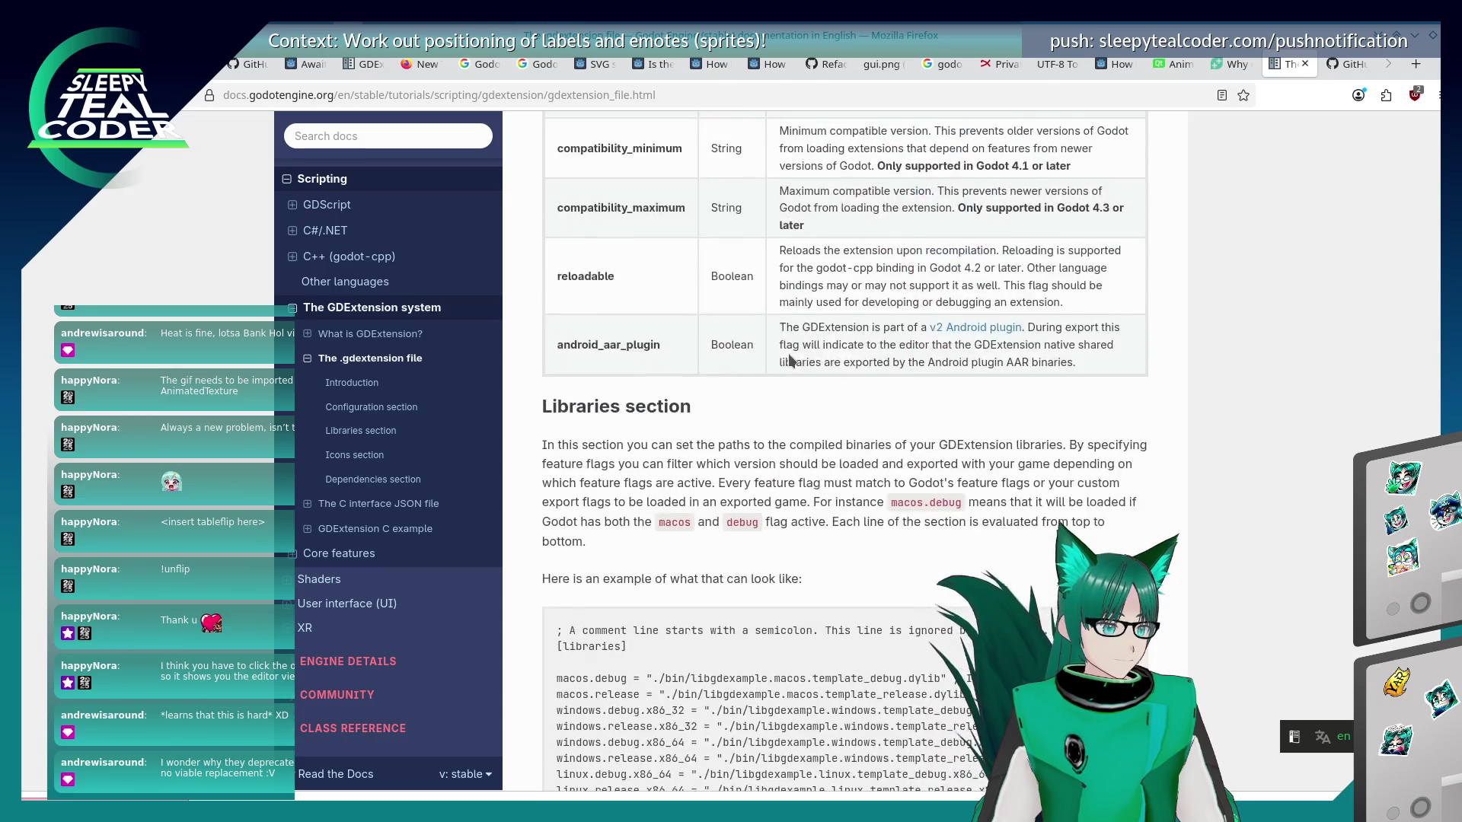
pyautogui.scroll(4, 789, 359)
pyautogui.scroll(2, 788, 353)
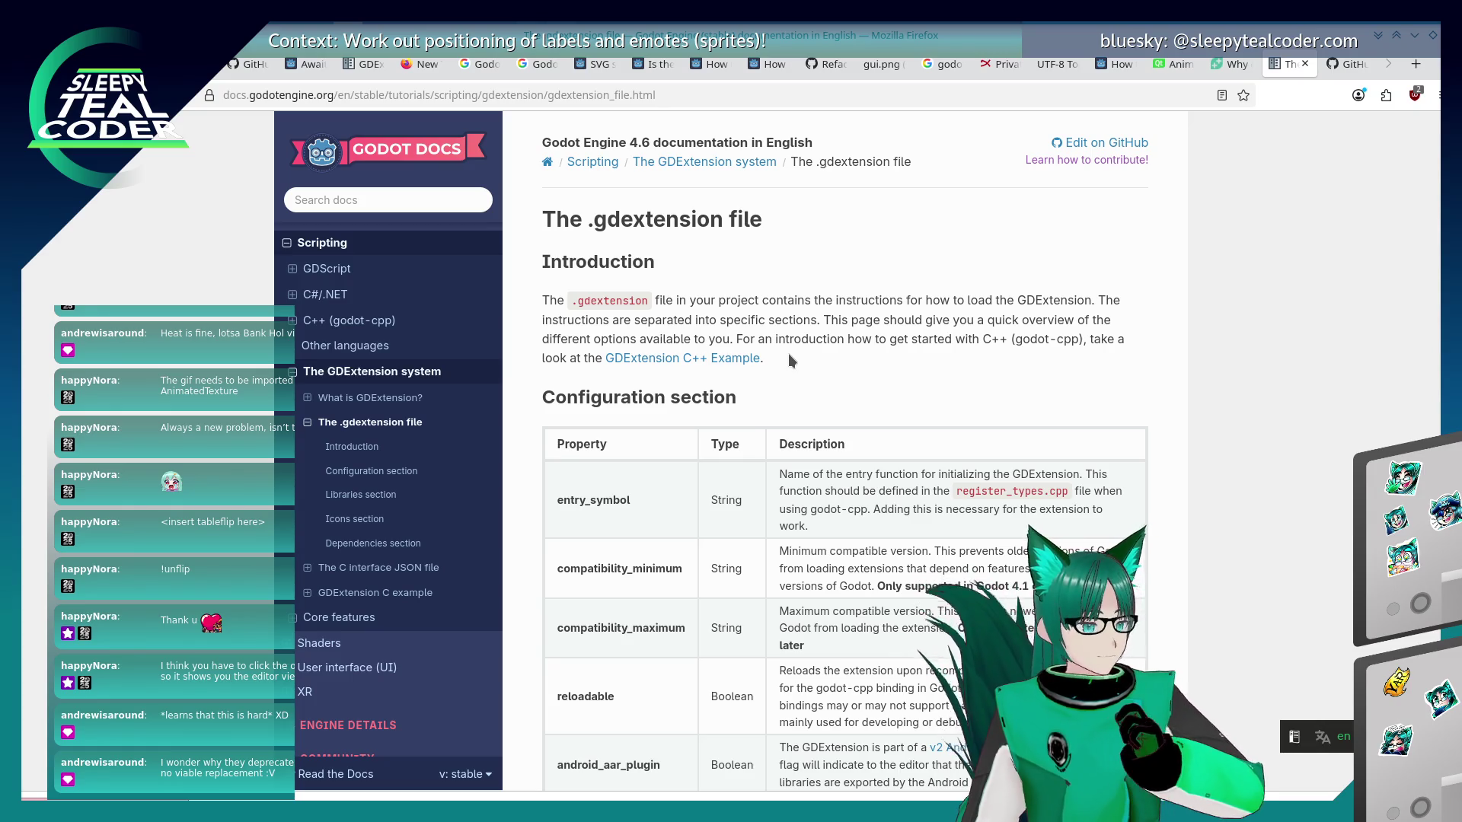
pyautogui.scroll(-8, 789, 356)
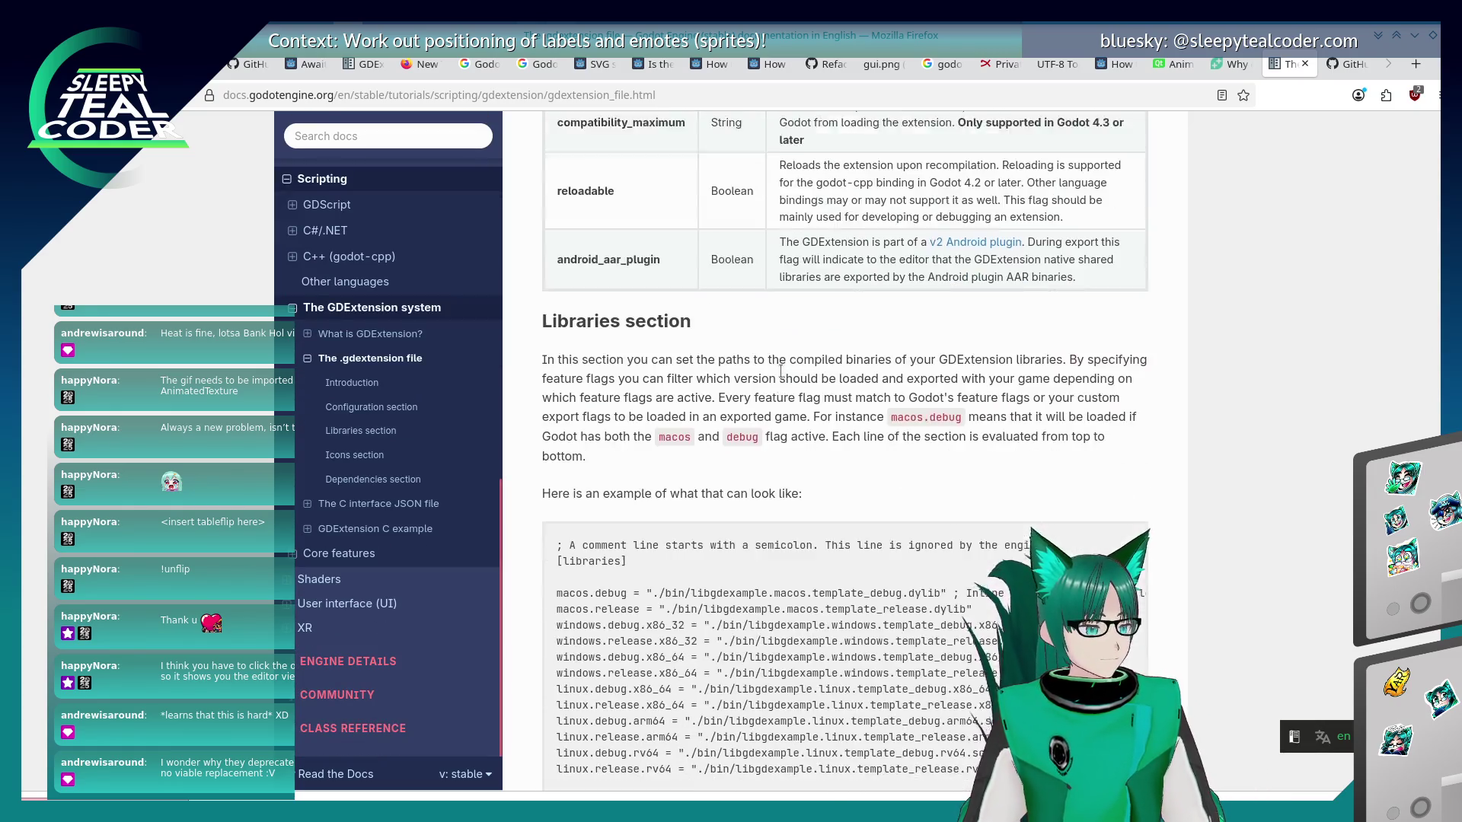
pyautogui.scroll(-3, 780, 371)
pyautogui.scroll(6, 780, 371)
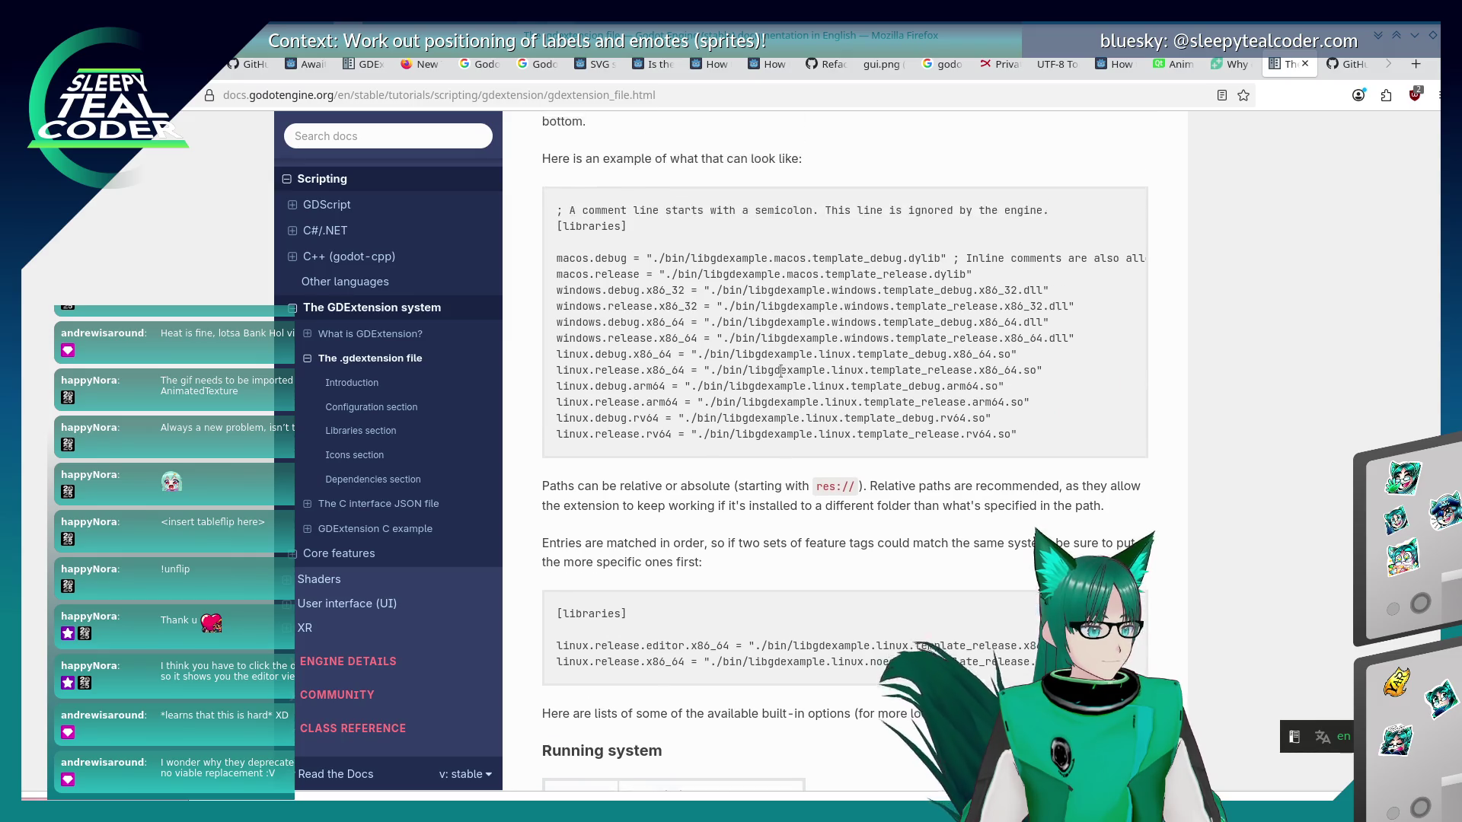
pyautogui.scroll(4, 781, 372)
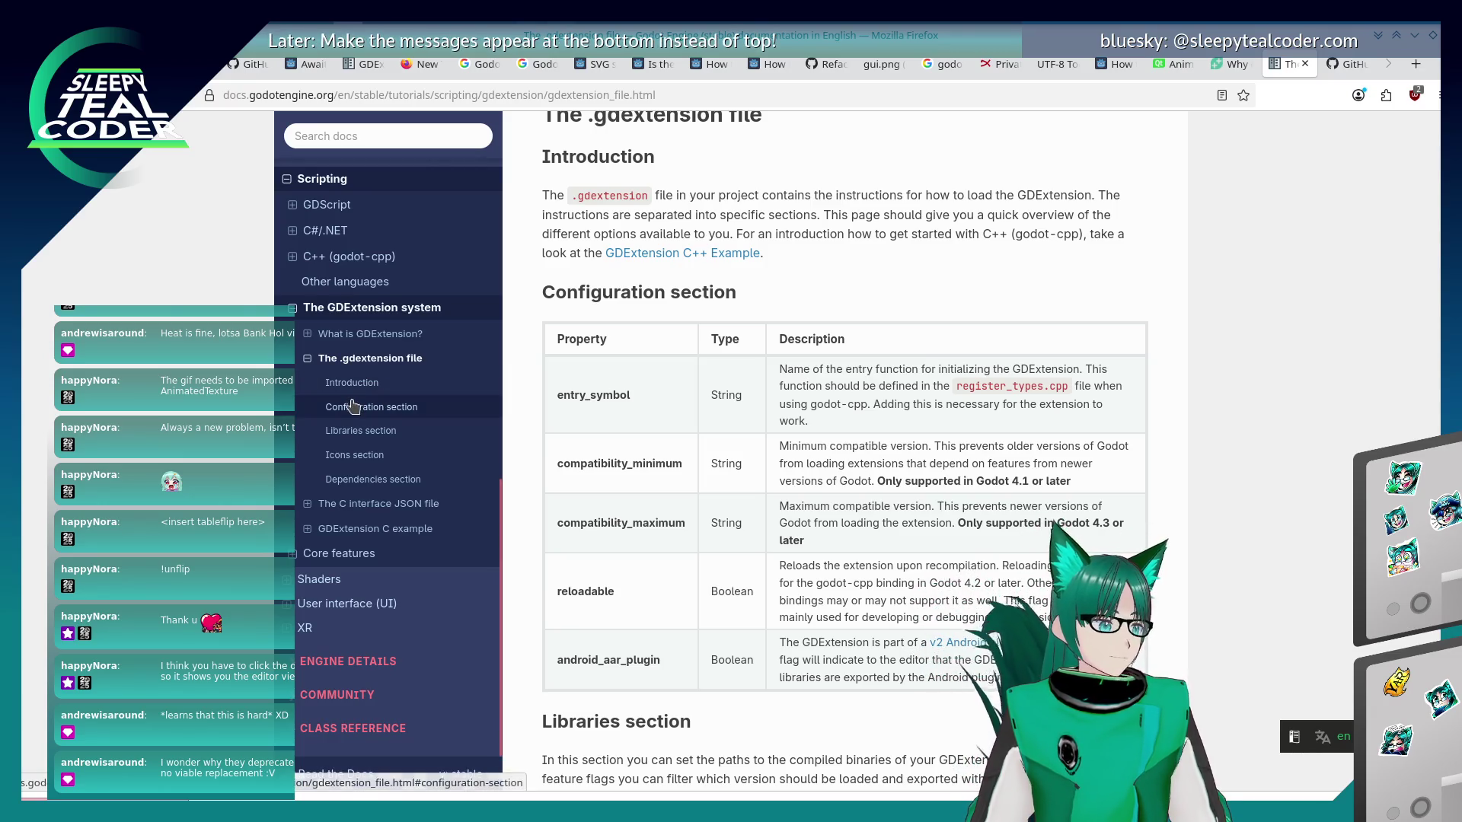
# Open The C interface JSON file, then the GDExtension C example, scrolling to the defs.h code.
pyautogui.click(381, 504)
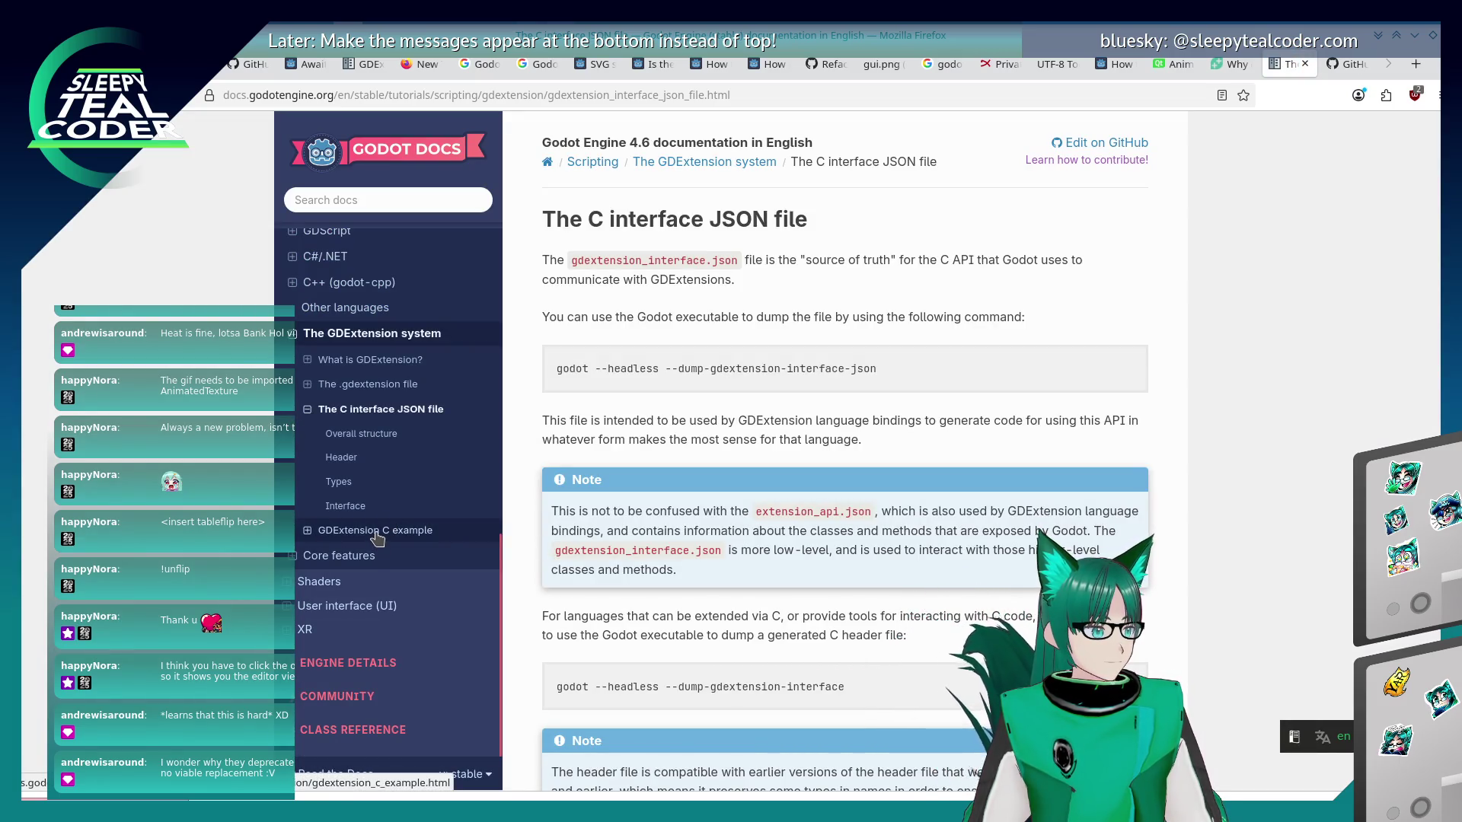
pyautogui.click(376, 531)
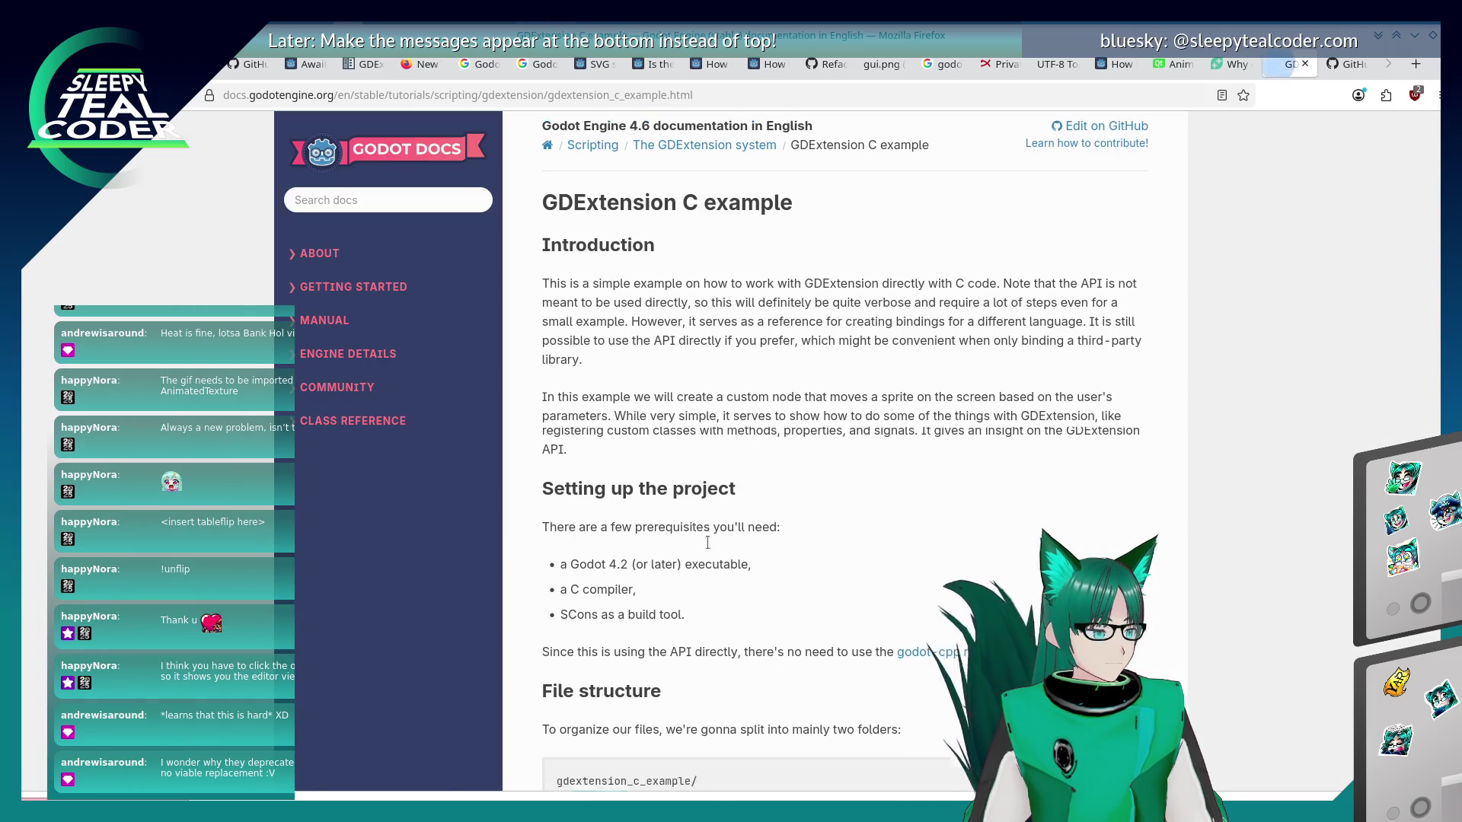
pyautogui.scroll(-10, 708, 542)
pyautogui.scroll(-20, 708, 542)
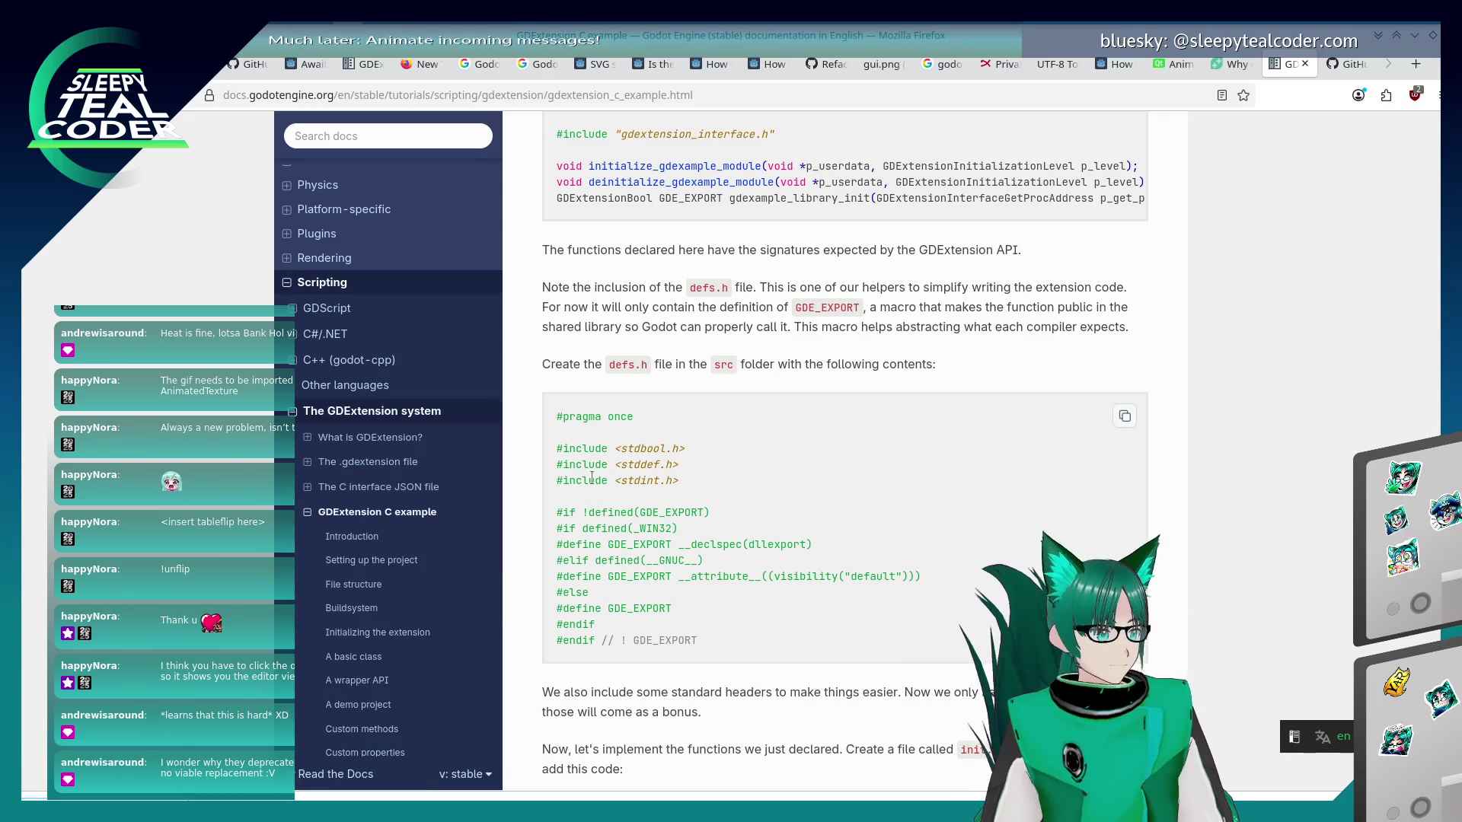
pyautogui.hotkey('alt', 'Tab')
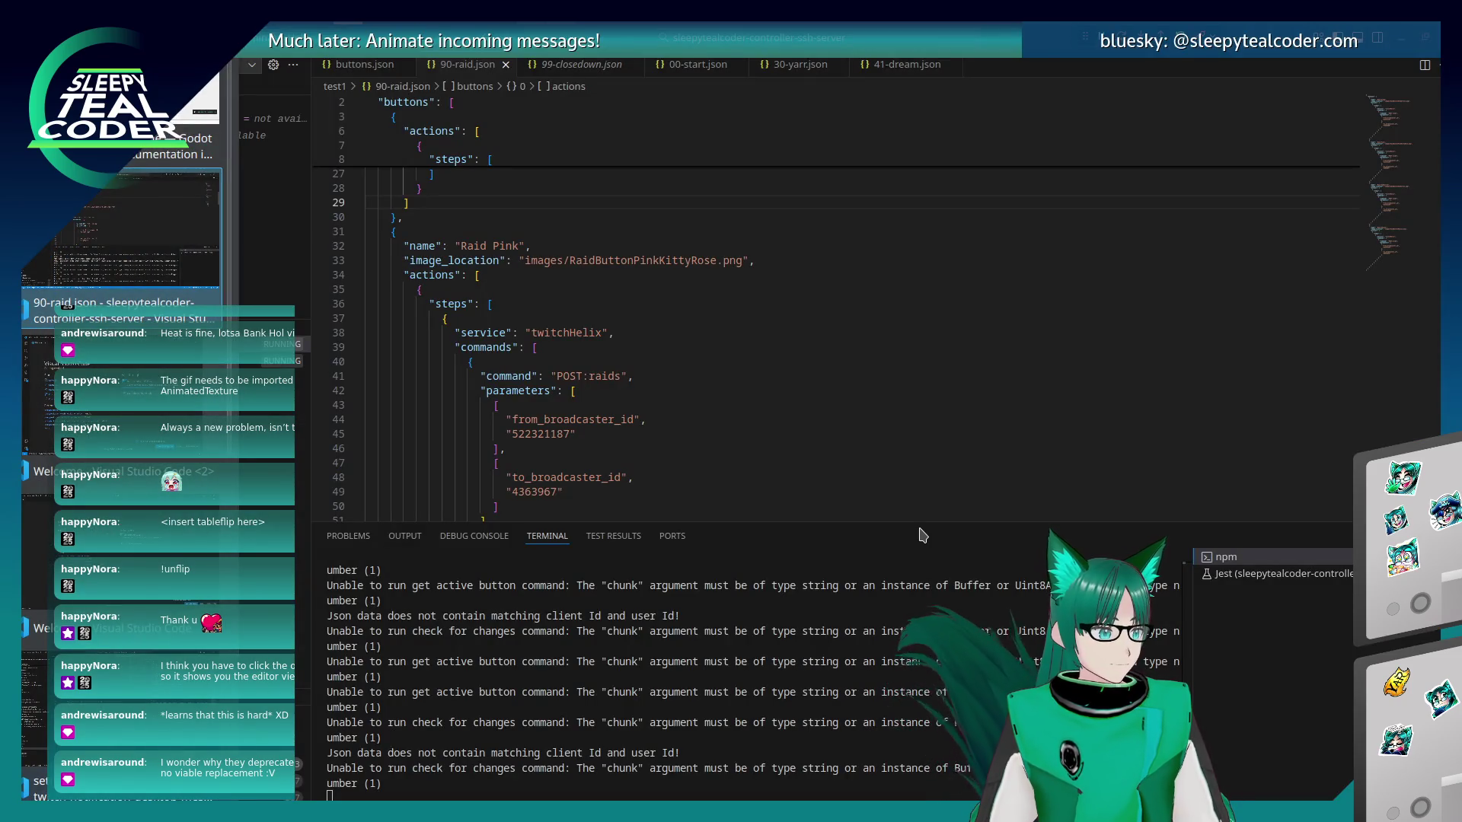
# In Konsole, run nano scene/register_scene_types.cpp using Tab completion and begin a text search.
pyautogui.hotkey('alt', 'Tab')
pyautogui.hotkey('alt', 'Tab')
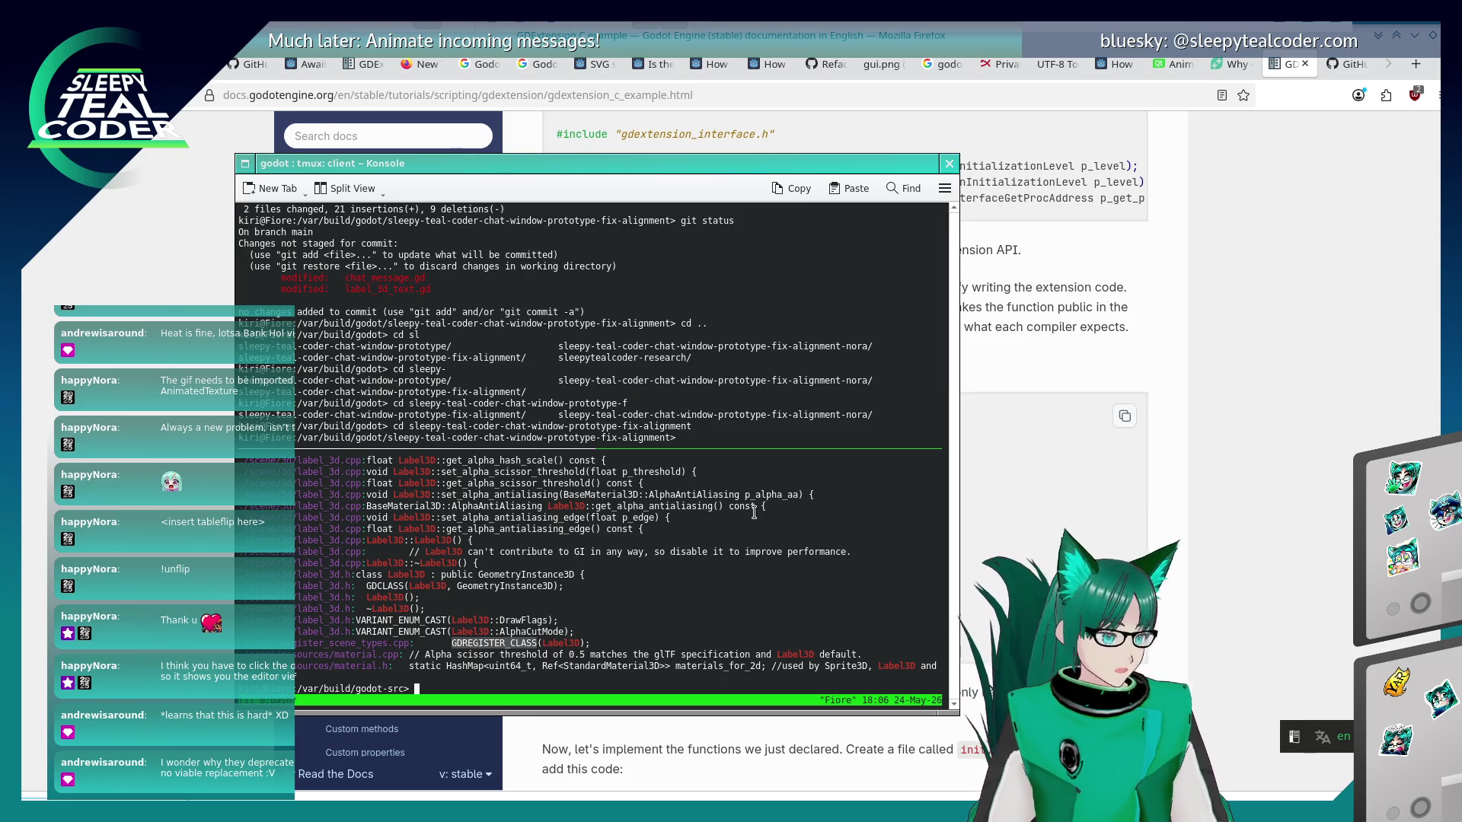
pyautogui.write('nano sc')
pyautogui.press('Tab')
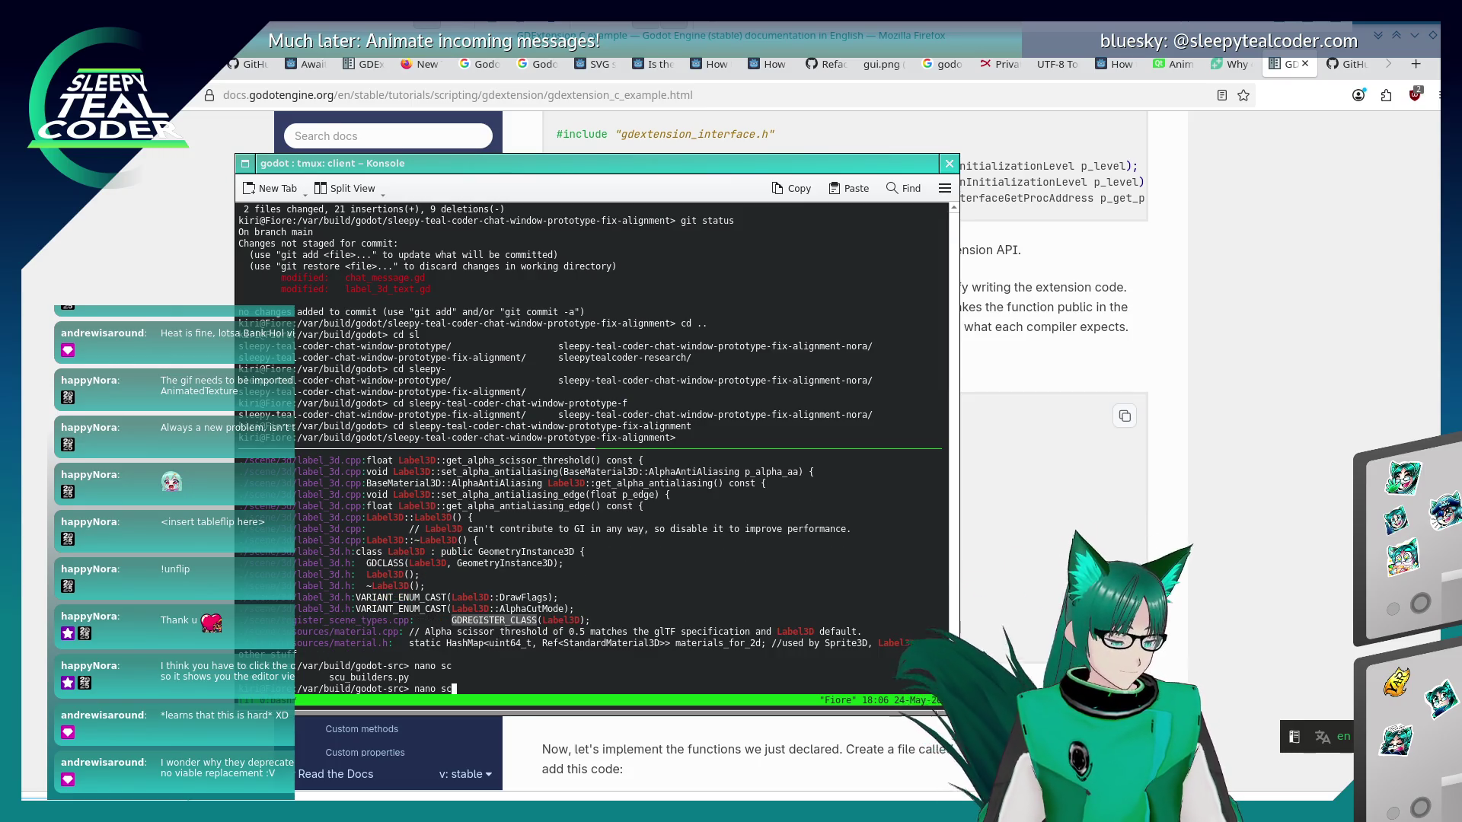
pyautogui.write('ene/re')
pyautogui.press('Tab')
pyautogui.write('g')
pyautogui.press('Tab')
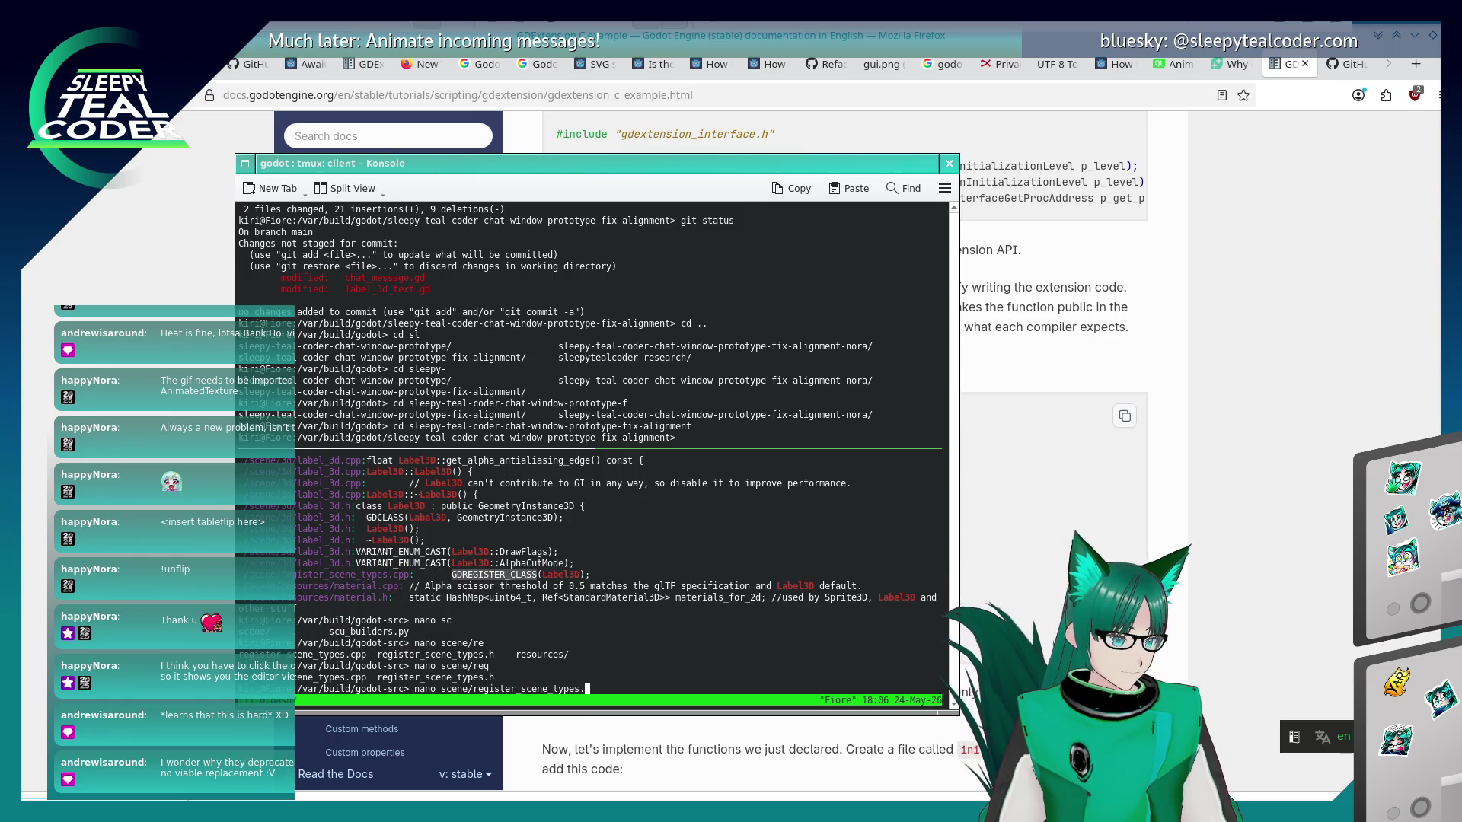
pyautogui.press('Return')
pyautogui.hotkey('ctrl', 'w')
# Search for GDREGISTER_CLASS and step through matches from Node, past ResourcePreloader, to Control, Button and Label.
pyautogui.write('GDREG')
pyautogui.write('ISTER_CLASS')
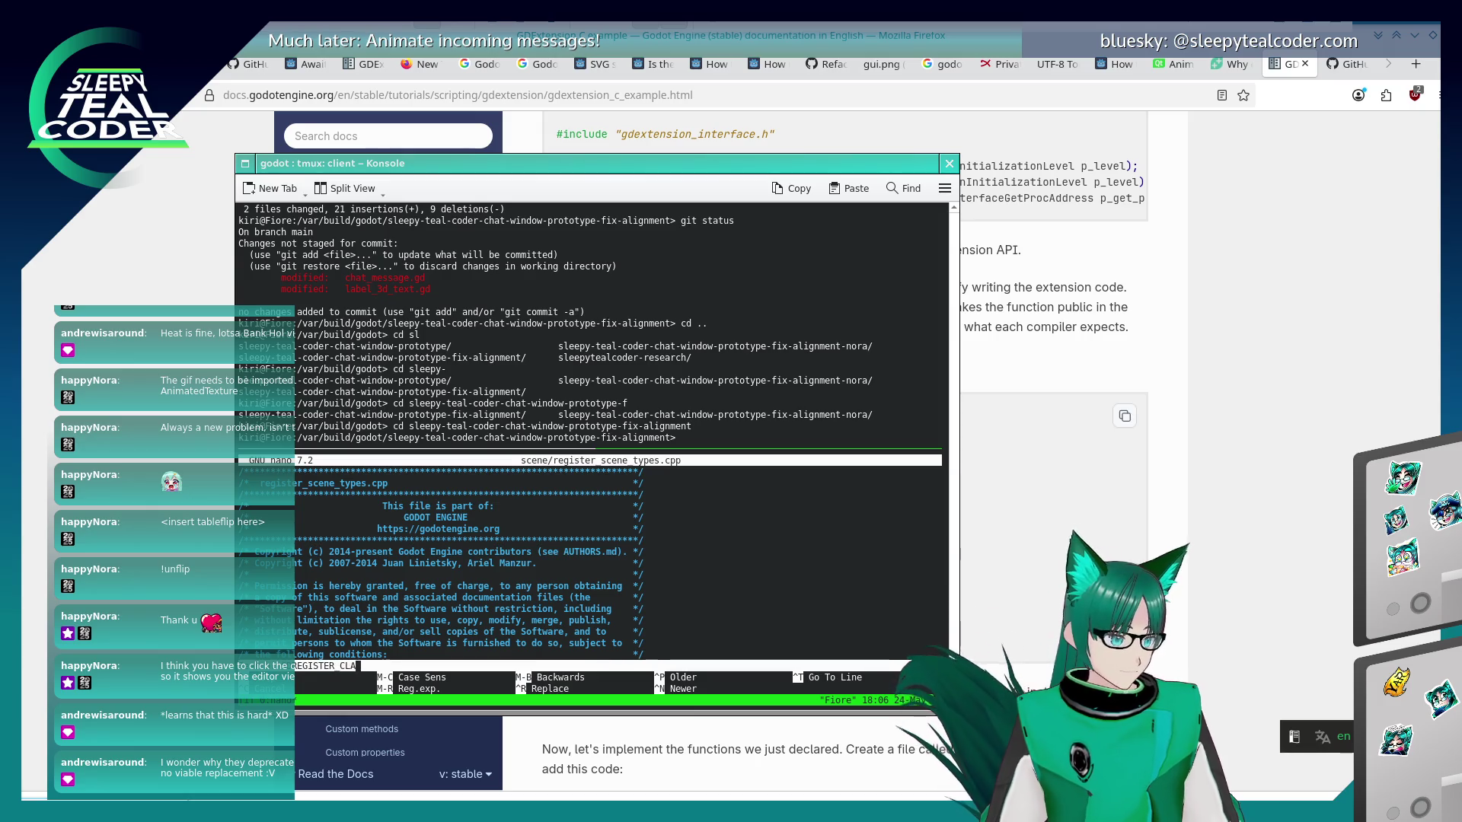
pyautogui.press('Return')
pyautogui.hotkey('ctrl', 'w')
pyautogui.press('Return')
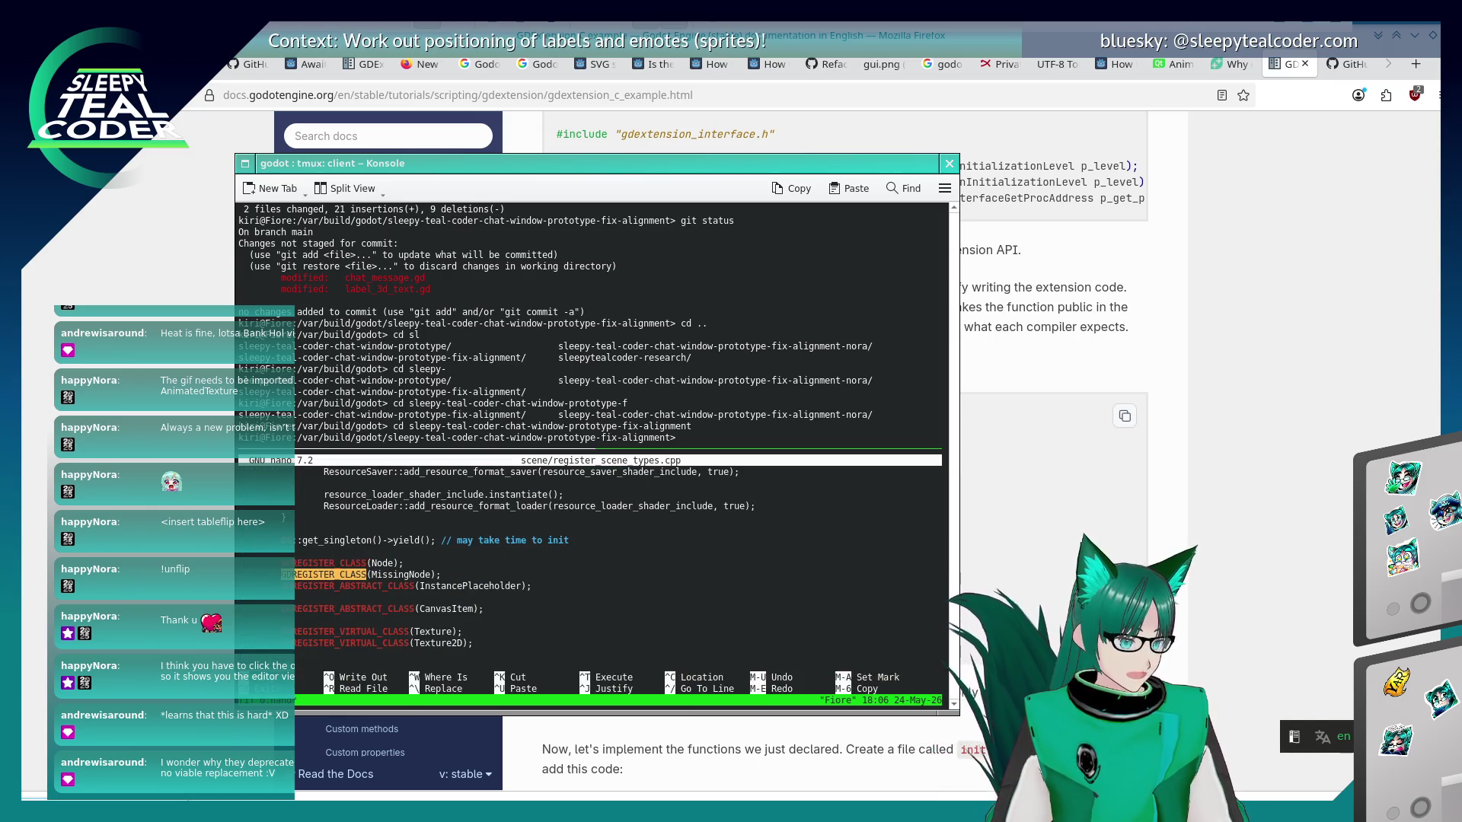
pyautogui.hotkey('ctrl', 'w')
pyautogui.press('Return')
pyautogui.hotkey('ctrl', 'w')
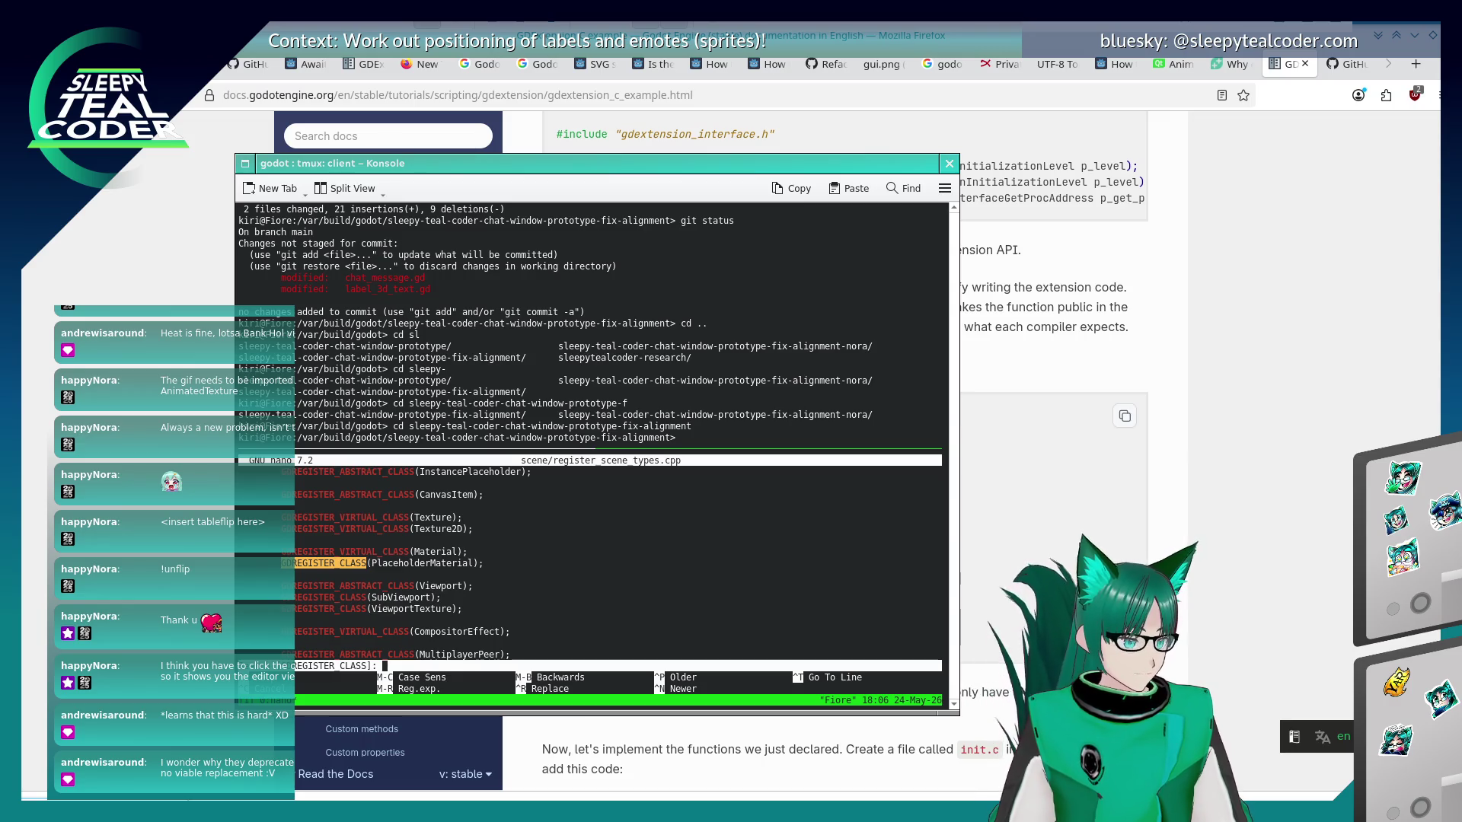
pyautogui.press('Return')
pyautogui.hotkey('ctrl', 'w')
pyautogui.press('Return')
pyautogui.hotkey('ctrl', 'w')
pyautogui.press('Return')
pyautogui.hotkey('ctrl', 'w')
pyautogui.press('Return')
pyautogui.hotkey('ctrl', 'w')
pyautogui.press('Return')
pyautogui.hotkey('ctrl', 'w')
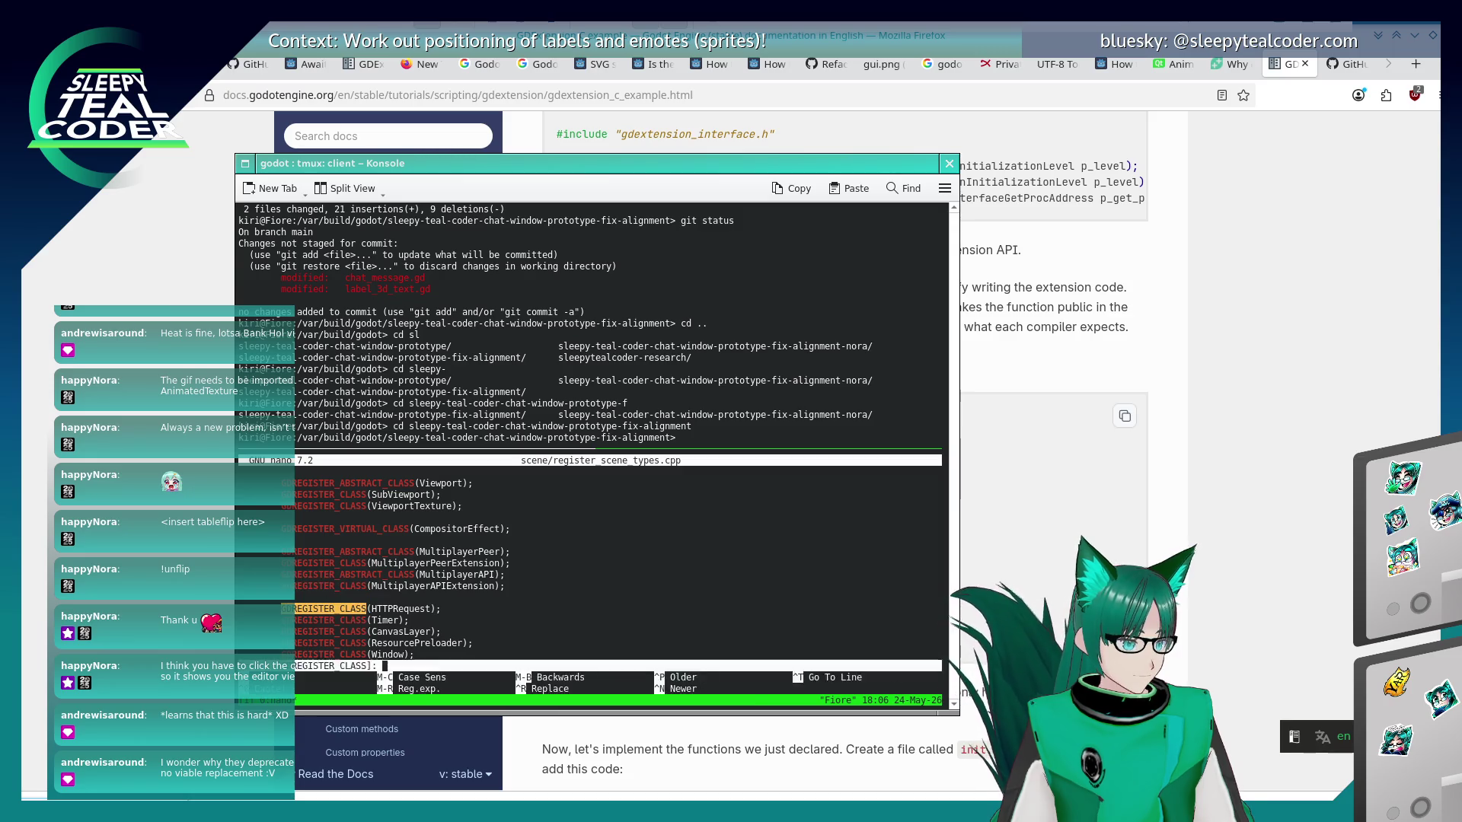
pyautogui.press('Return')
pyautogui.hotkey('ctrl', 'w')
pyautogui.press('Return')
pyautogui.hotkey('ctrl', 'w')
pyautogui.press('Return')
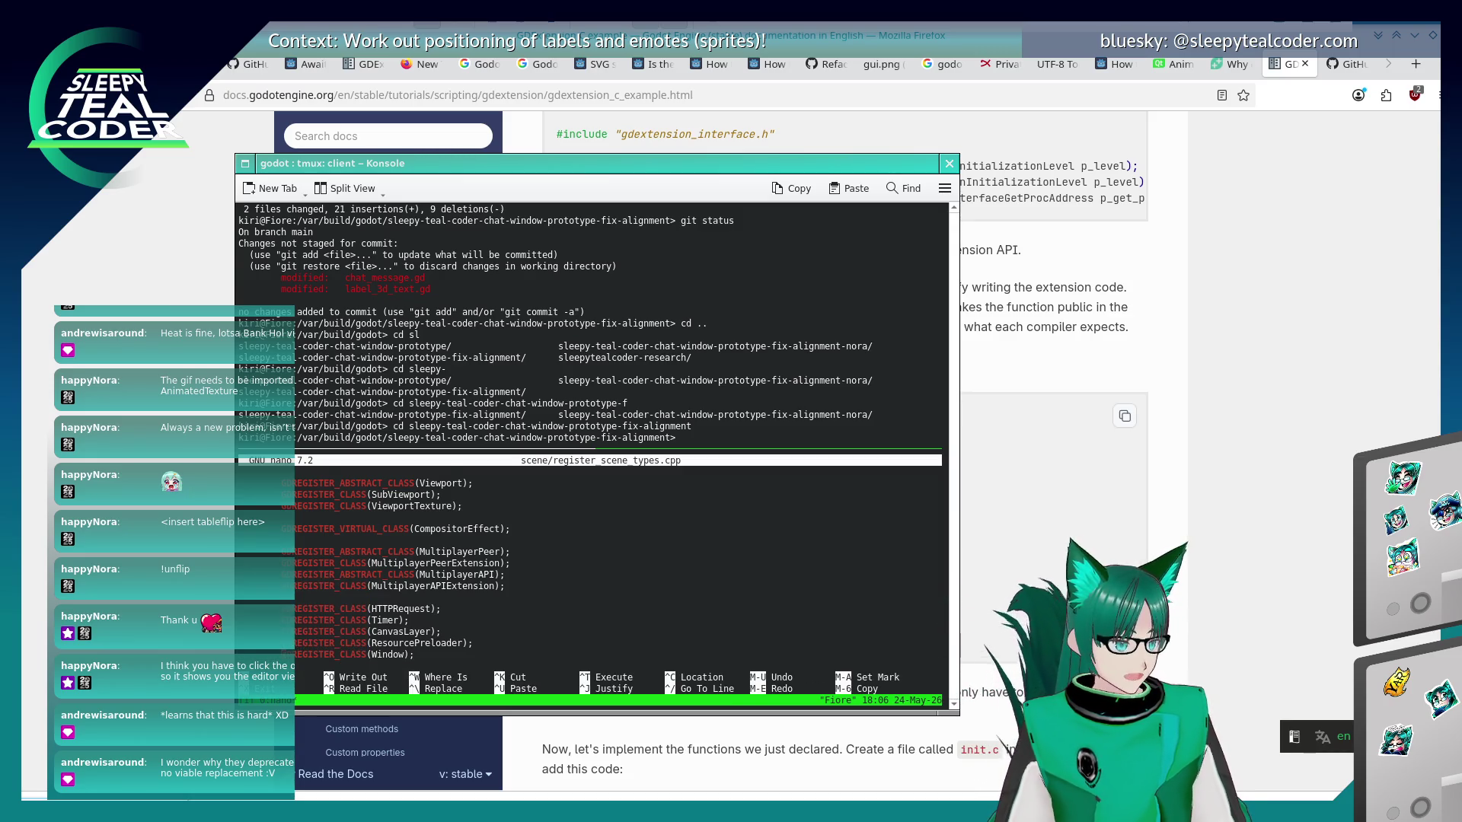
pyautogui.hotkey('ctrl', 'w')
pyautogui.press('Return')
pyautogui.hotkey('ctrl', 'w')
pyautogui.press('Return')
pyautogui.scroll(-4, 618, 571)
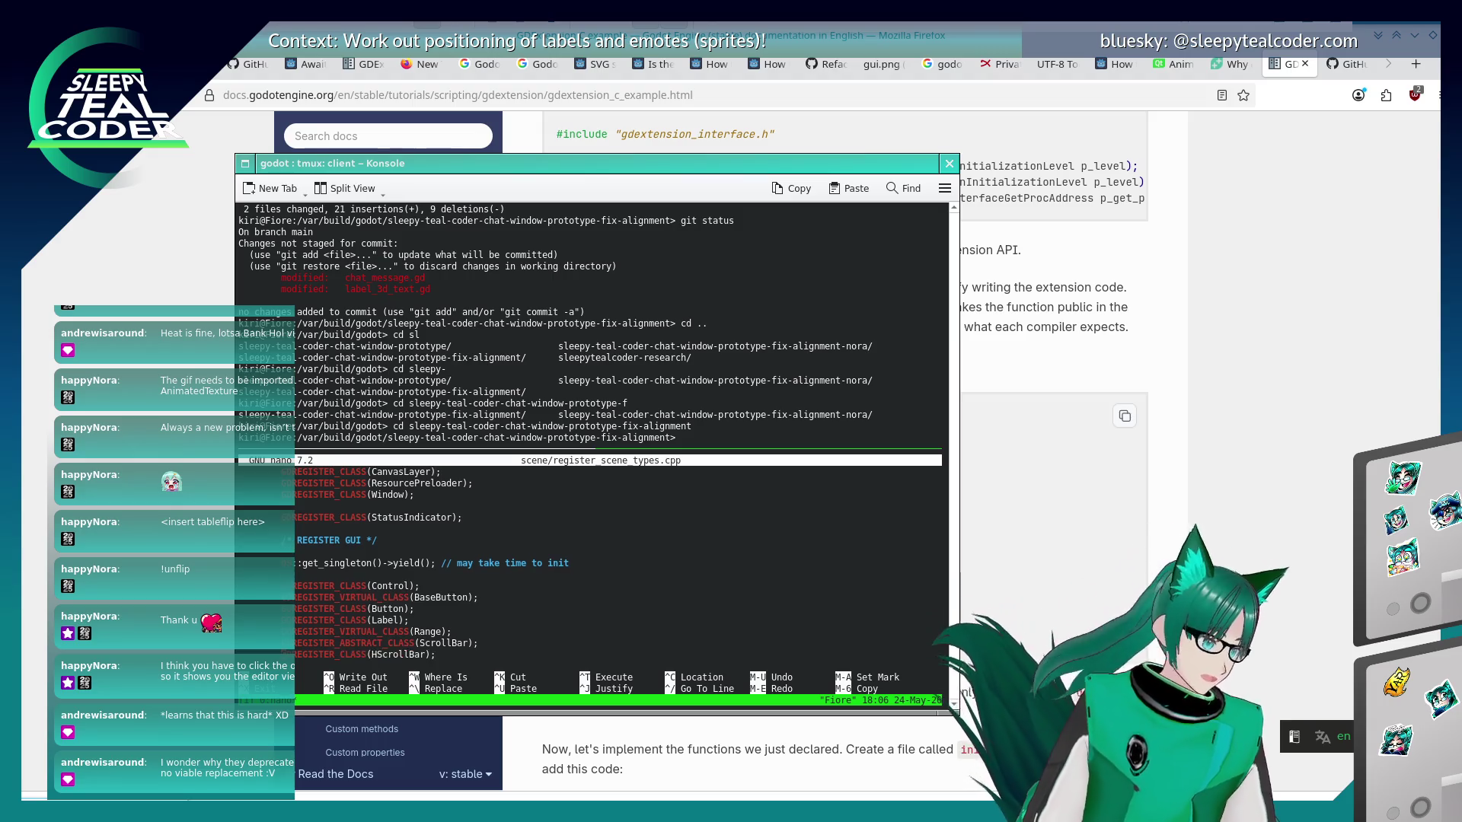
pyautogui.scroll(-1, 618, 571)
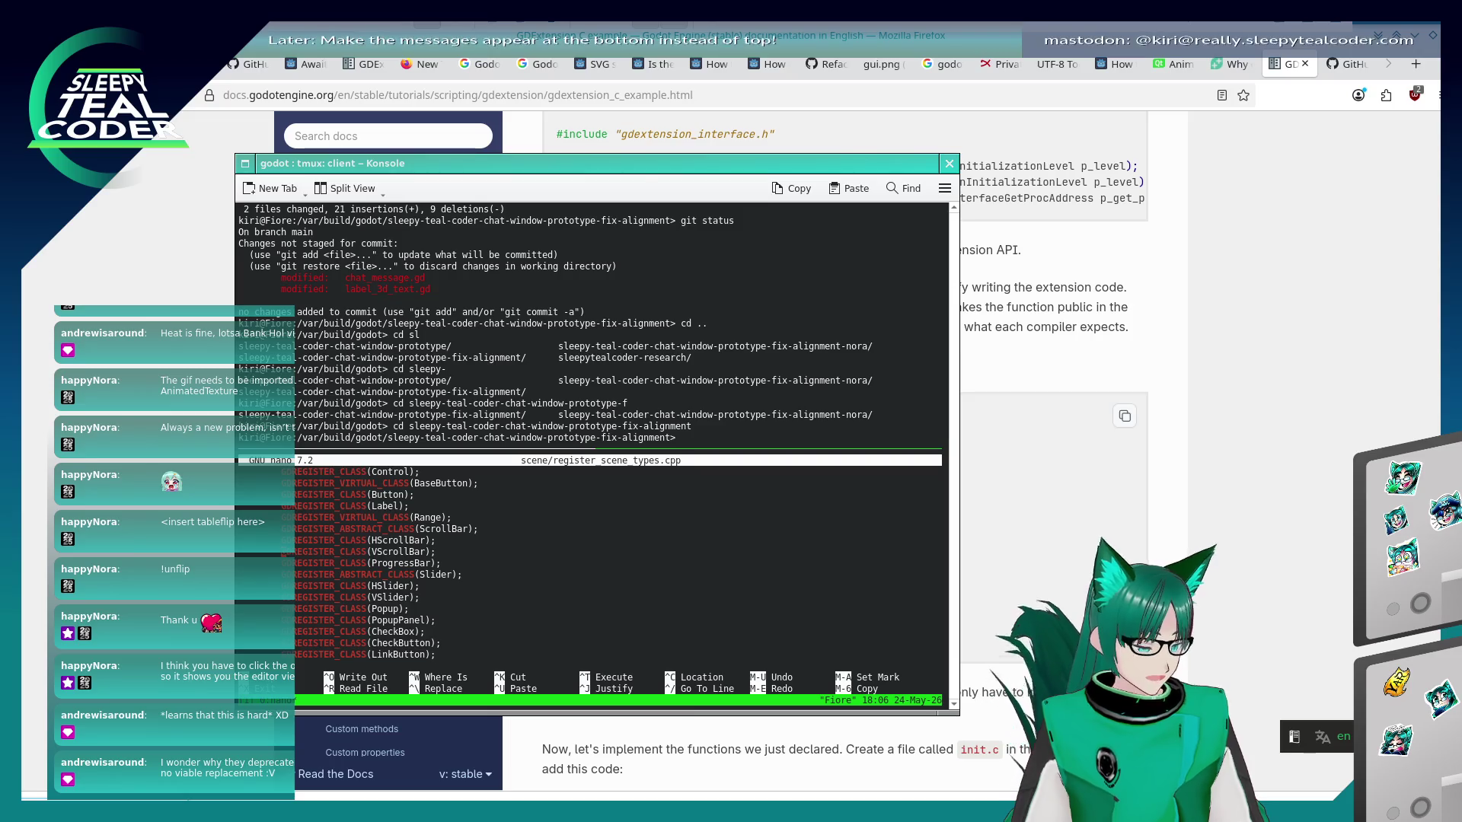
pyautogui.scroll(10, 283, 552)
pyautogui.scroll(-6, 283, 552)
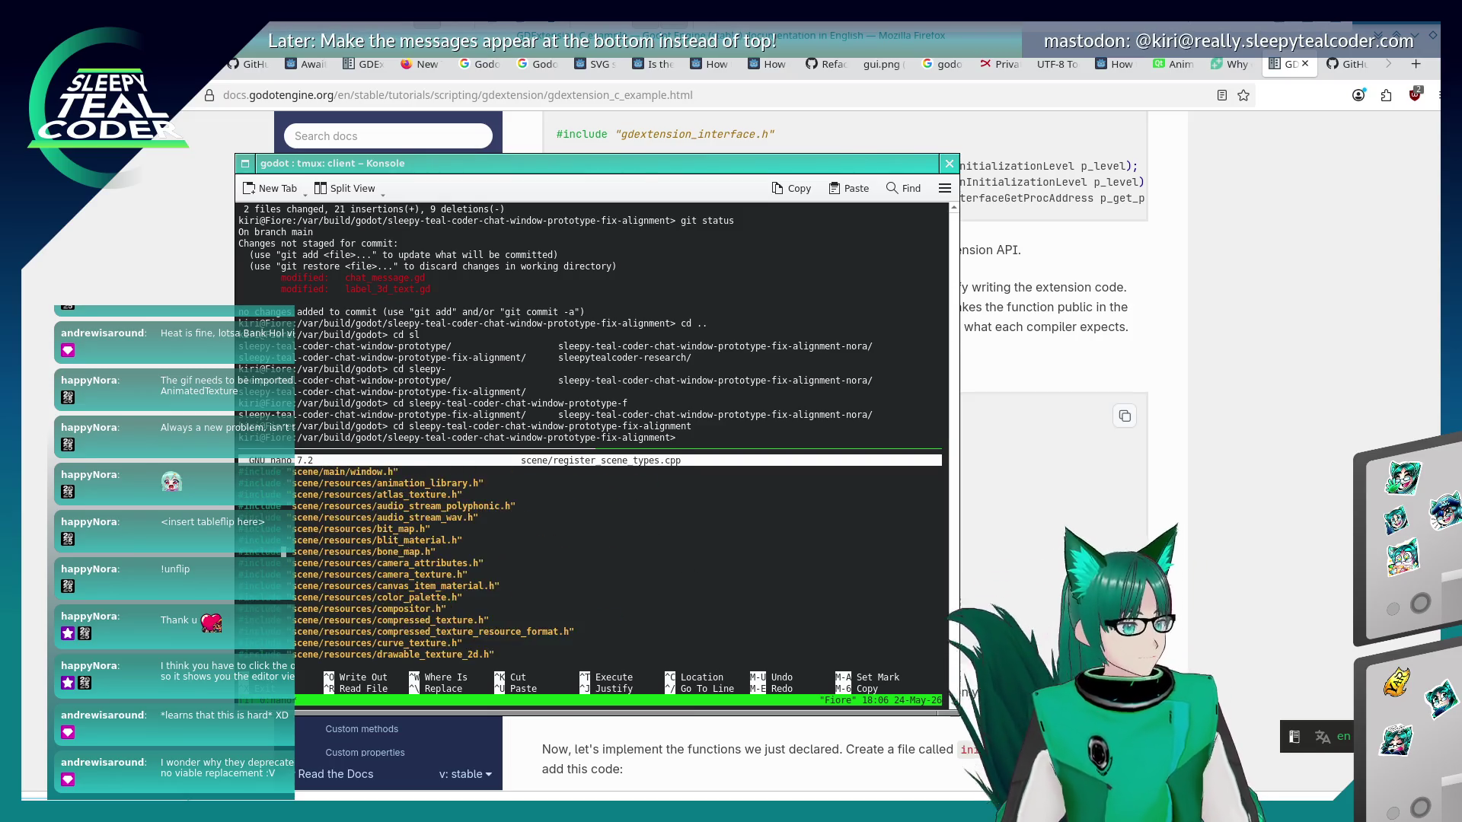
pyautogui.scroll(10, 283, 551)
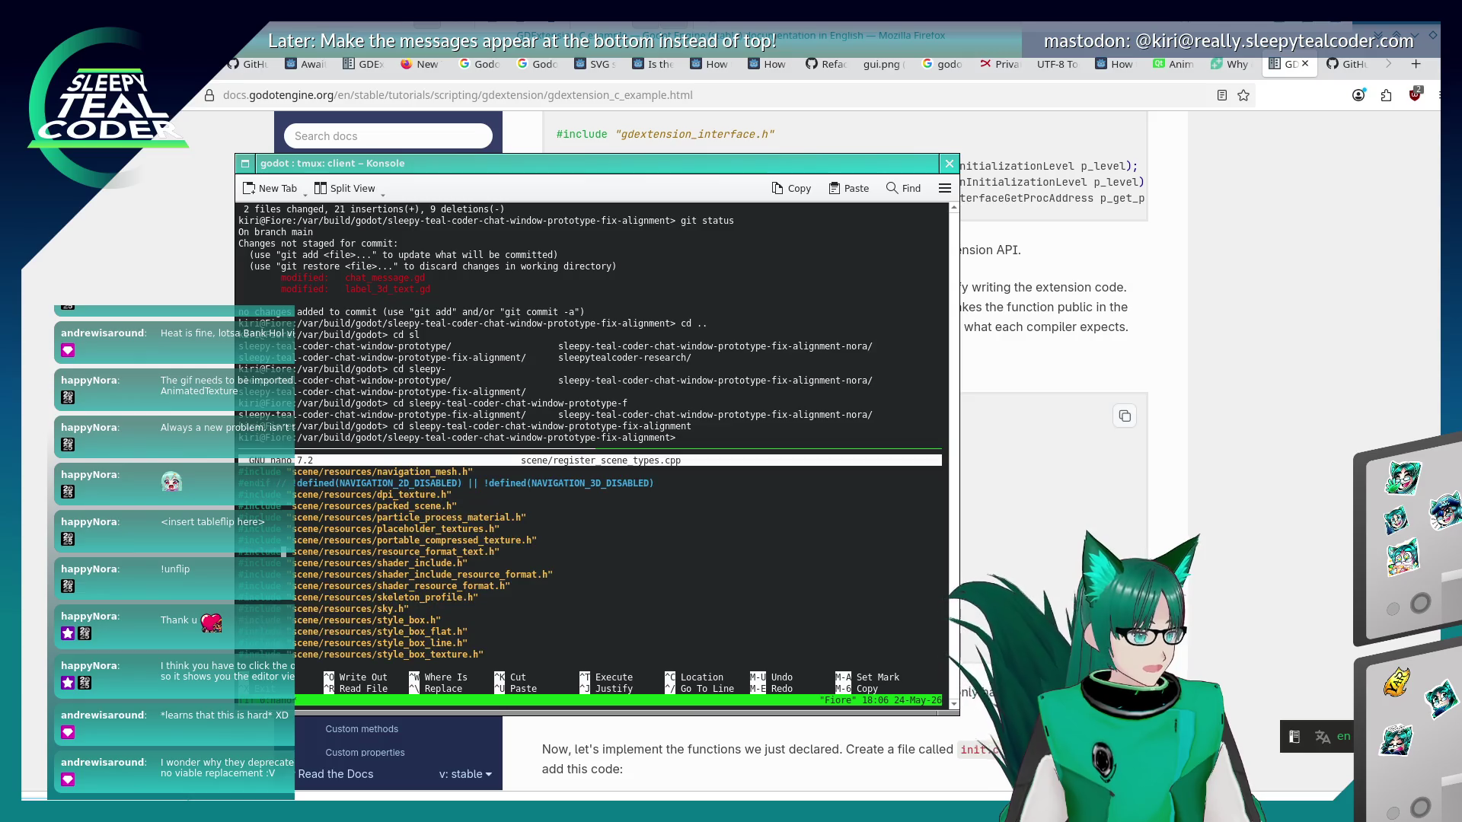
pyautogui.scroll(-10, 283, 552)
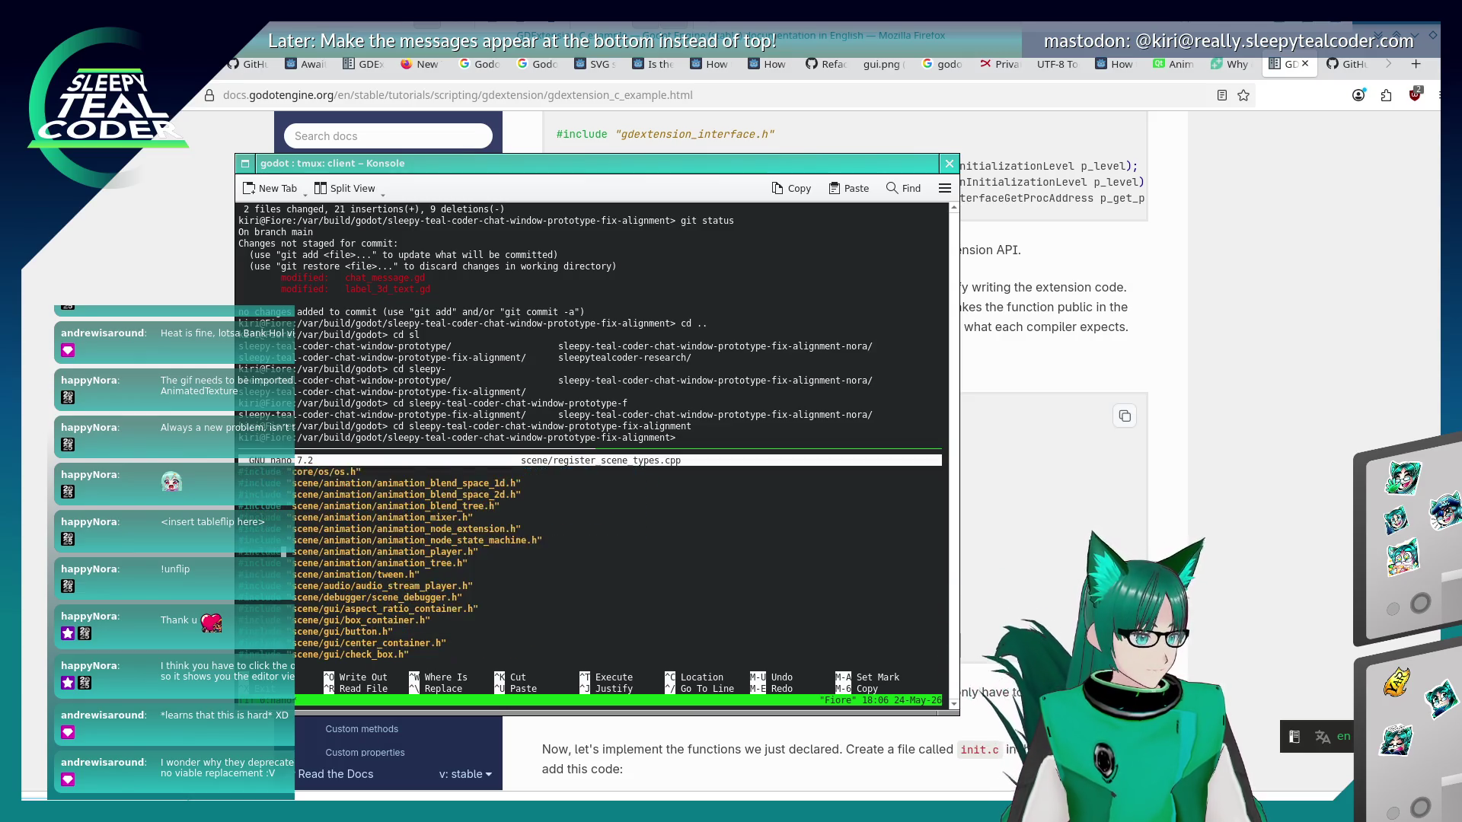
pyautogui.scroll(10, 283, 552)
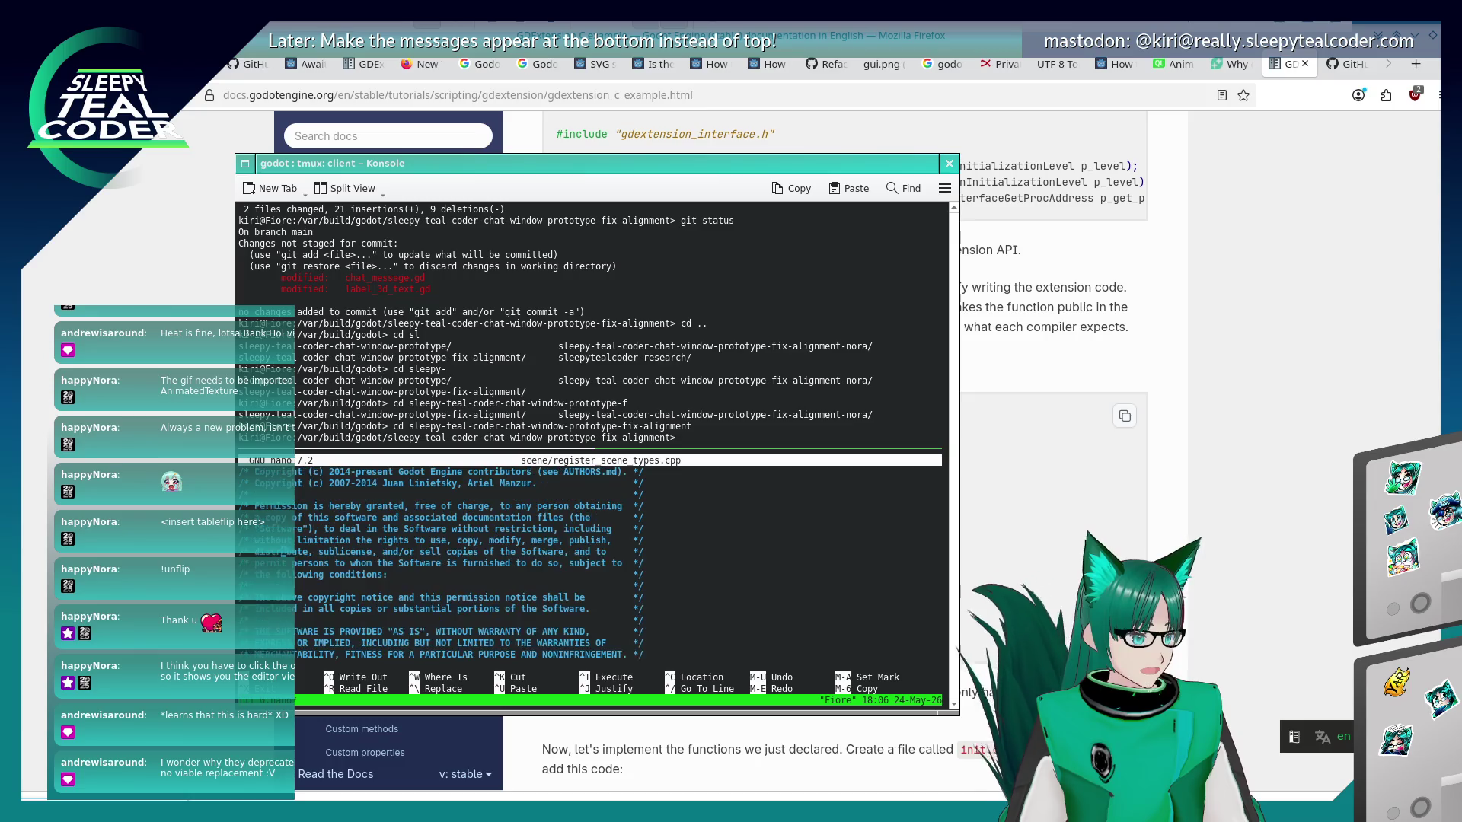
pyautogui.scroll(-5, 283, 552)
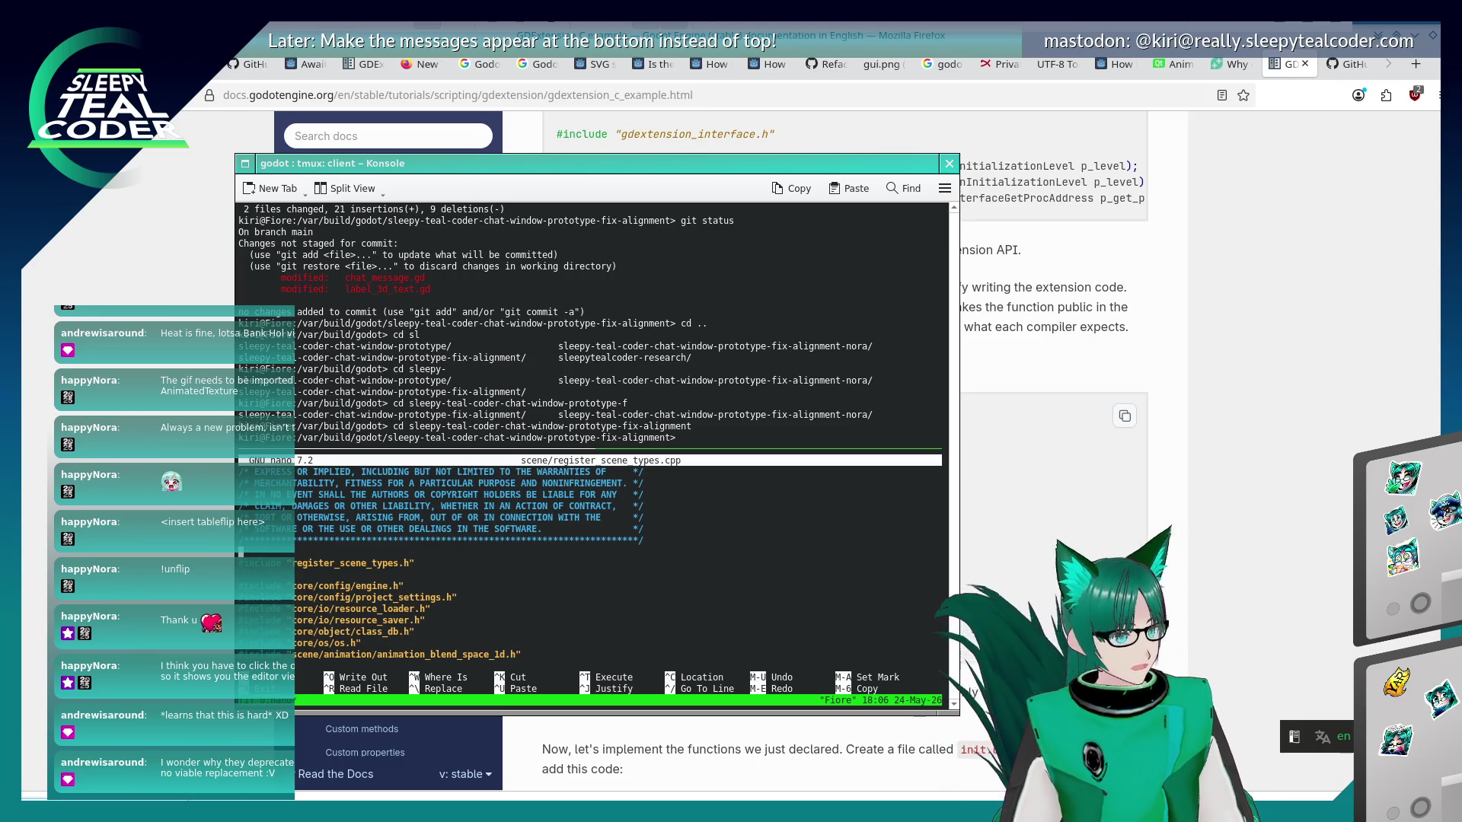
pyautogui.scroll(-10, 284, 552)
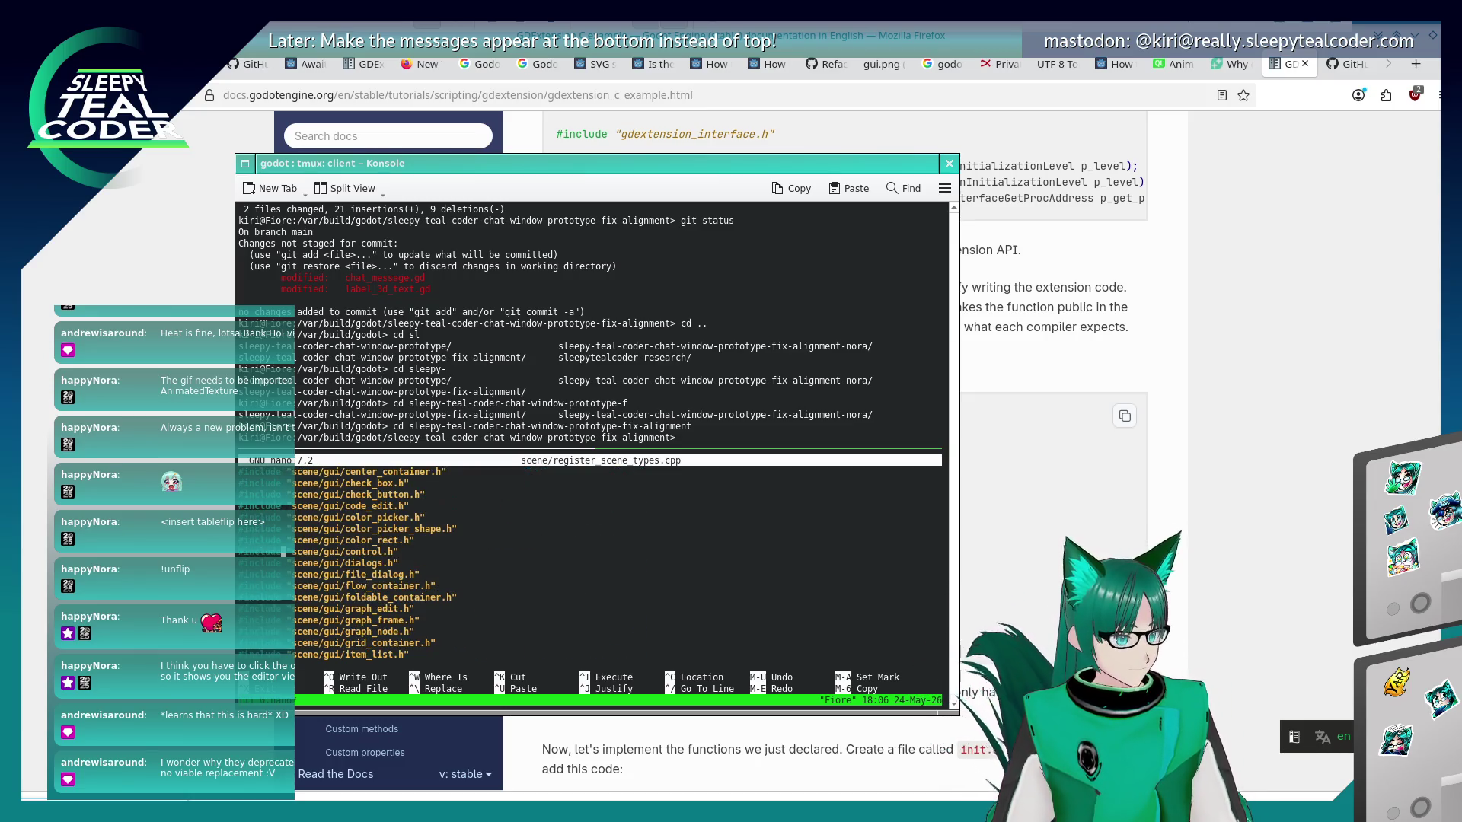
pyautogui.scroll(-15, 283, 552)
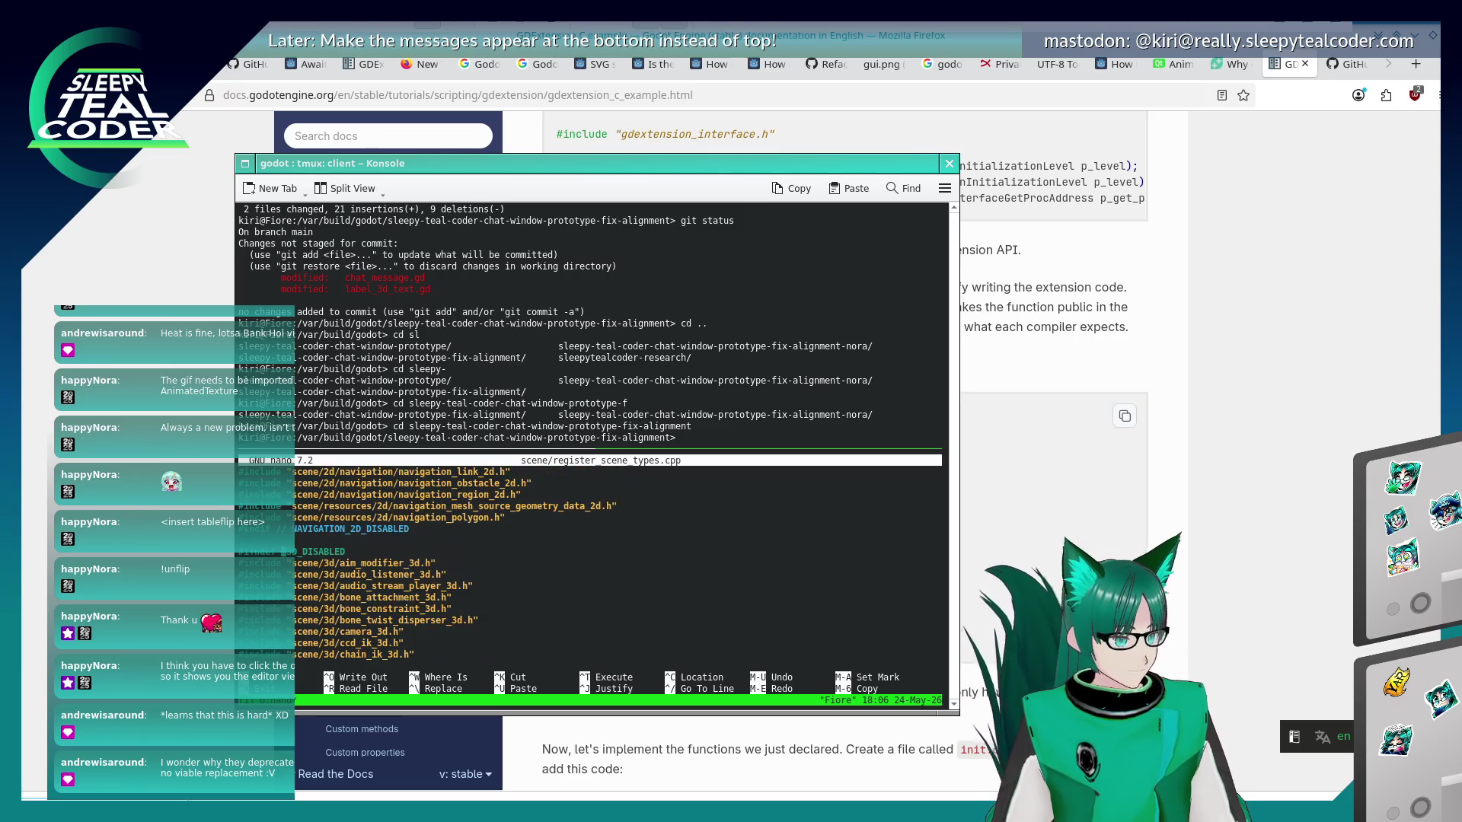
pyautogui.scroll(-5, 283, 552)
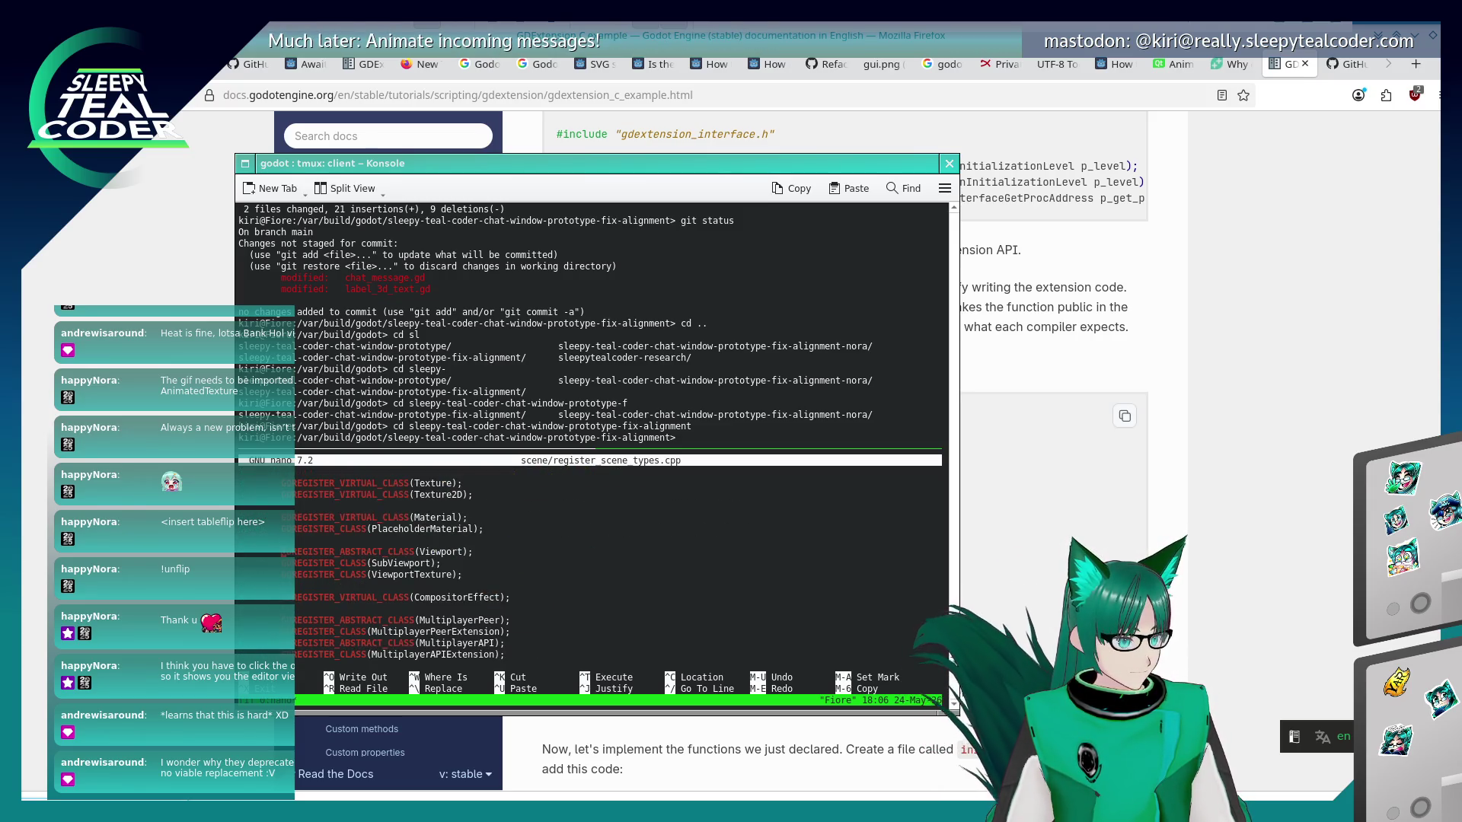
pyautogui.scroll(-5, 283, 552)
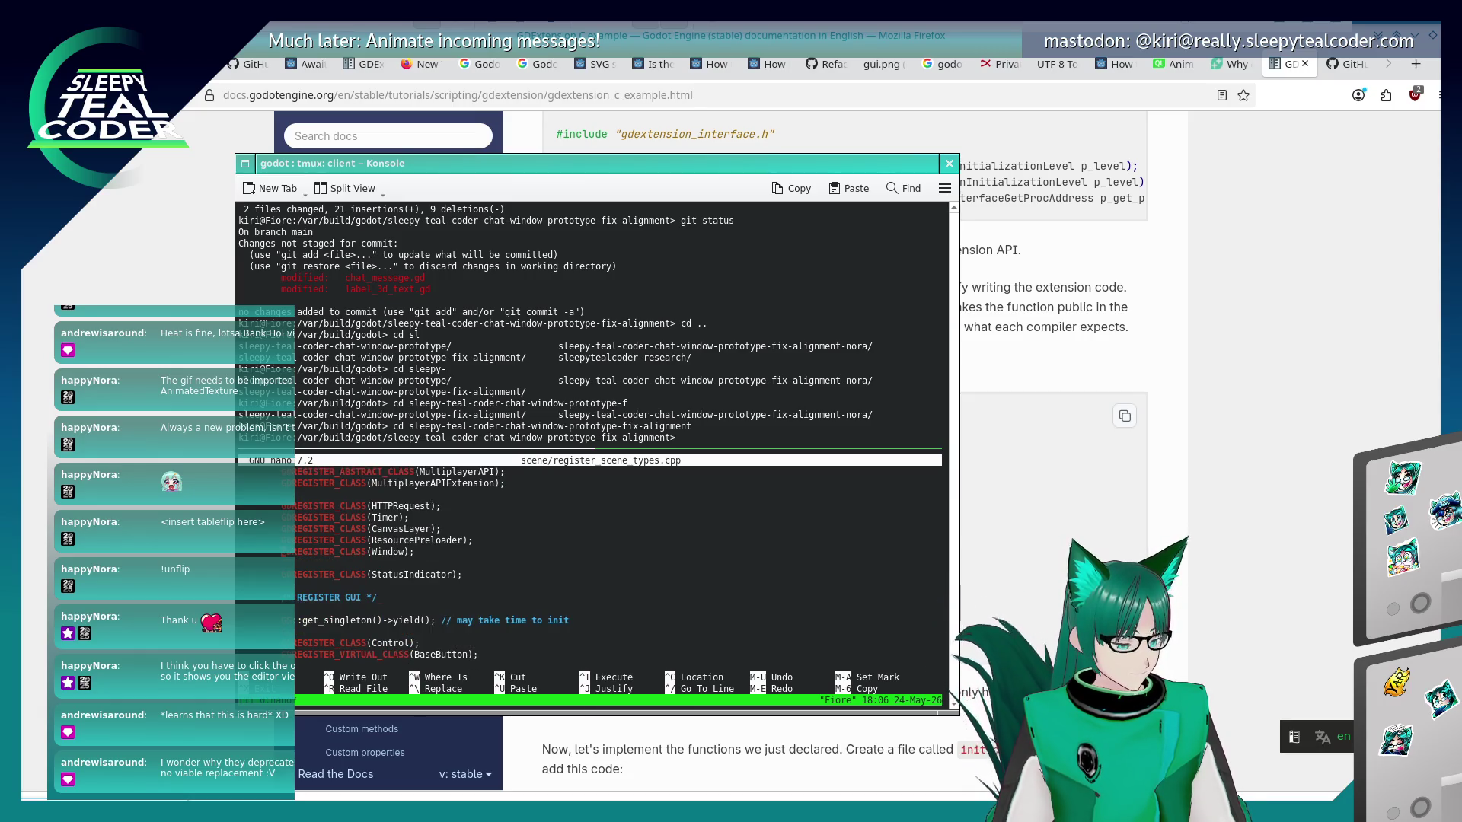
pyautogui.scroll(-5, 283, 552)
pyautogui.scroll(-5, 283, 551)
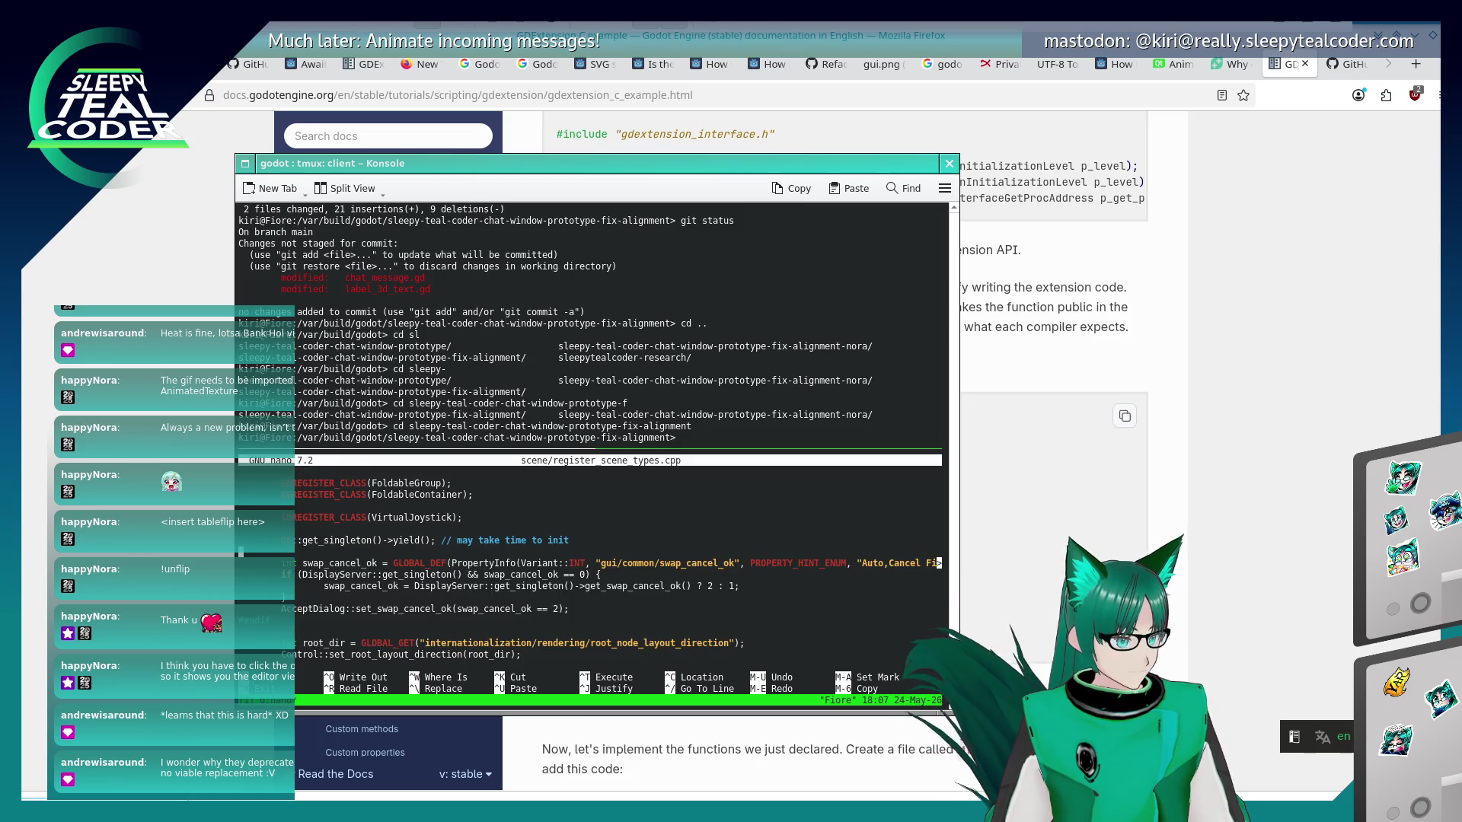
pyautogui.scroll(10, 576, 564)
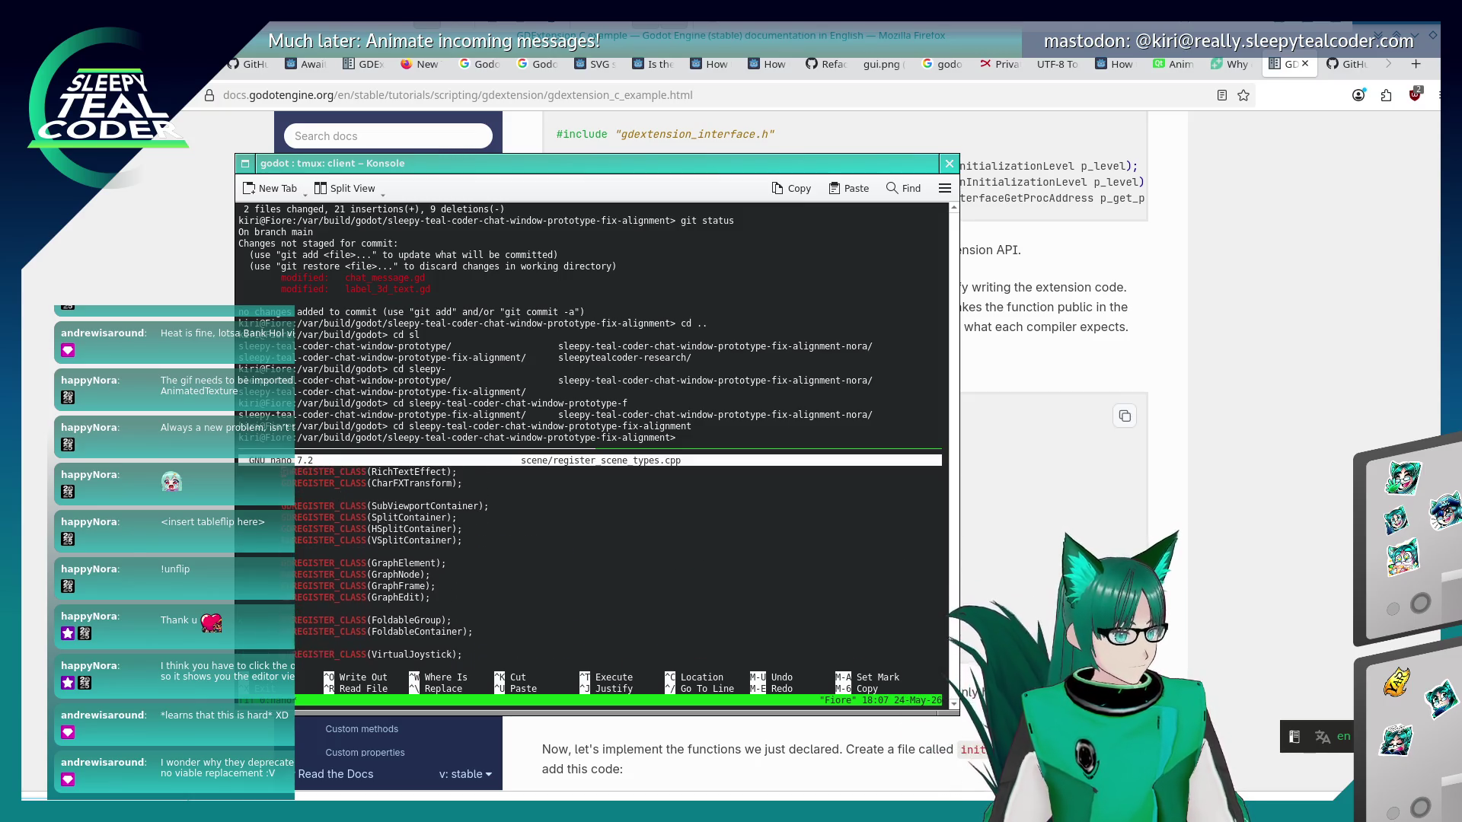
pyautogui.scroll(1, 576, 564)
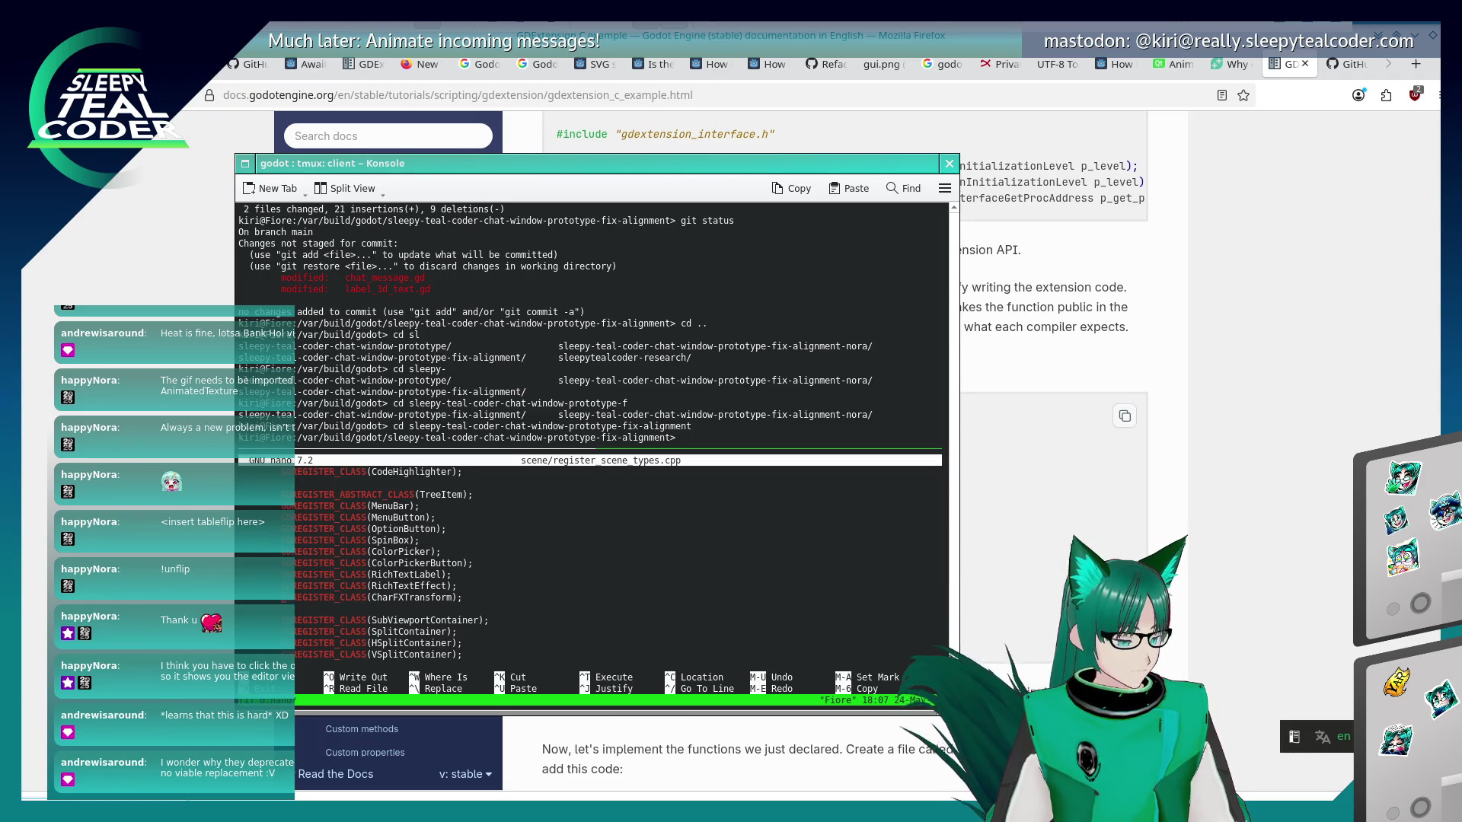
pyautogui.scroll(5, 576, 563)
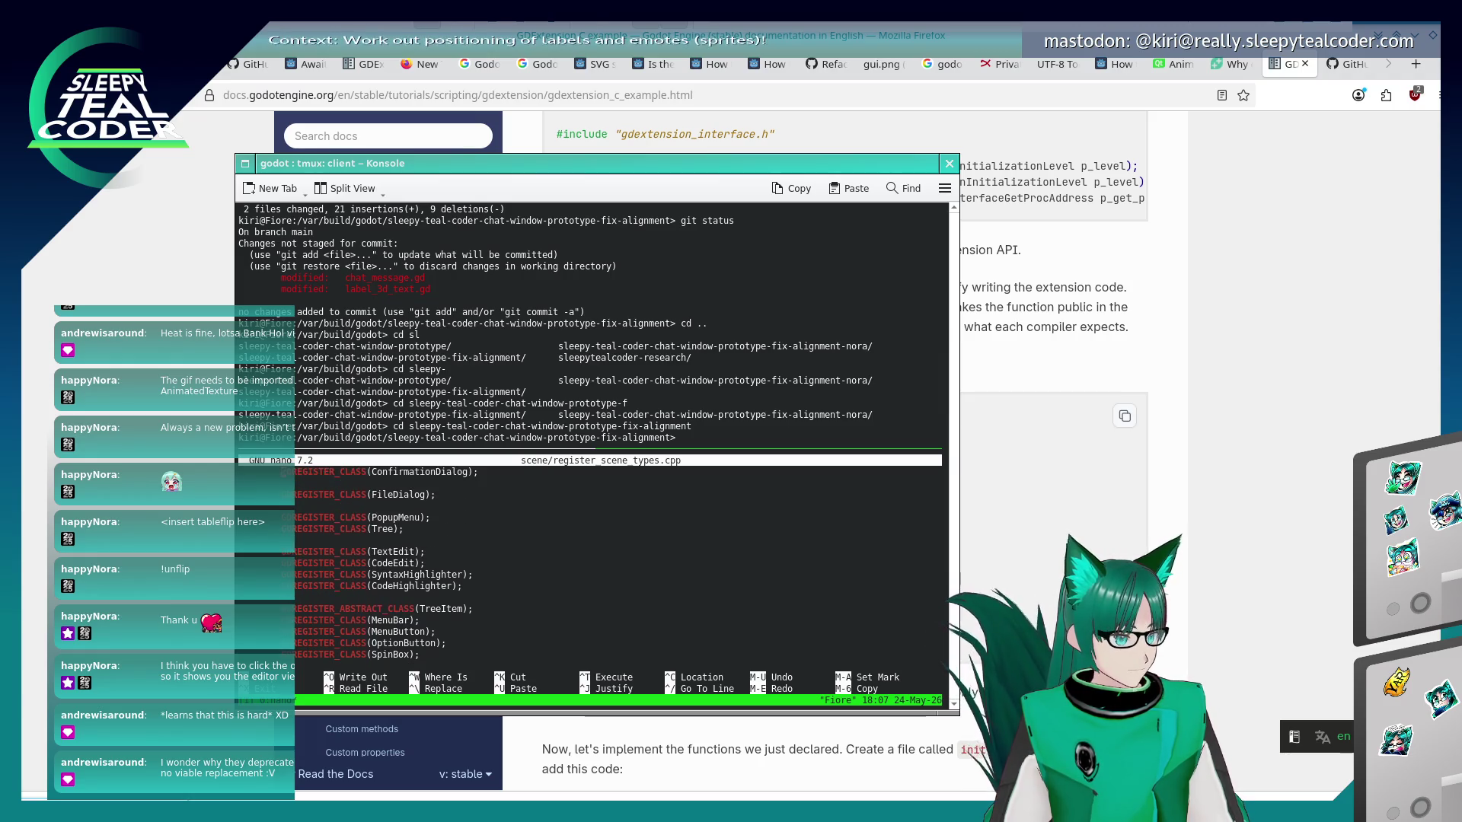
pyautogui.scroll(10, 576, 563)
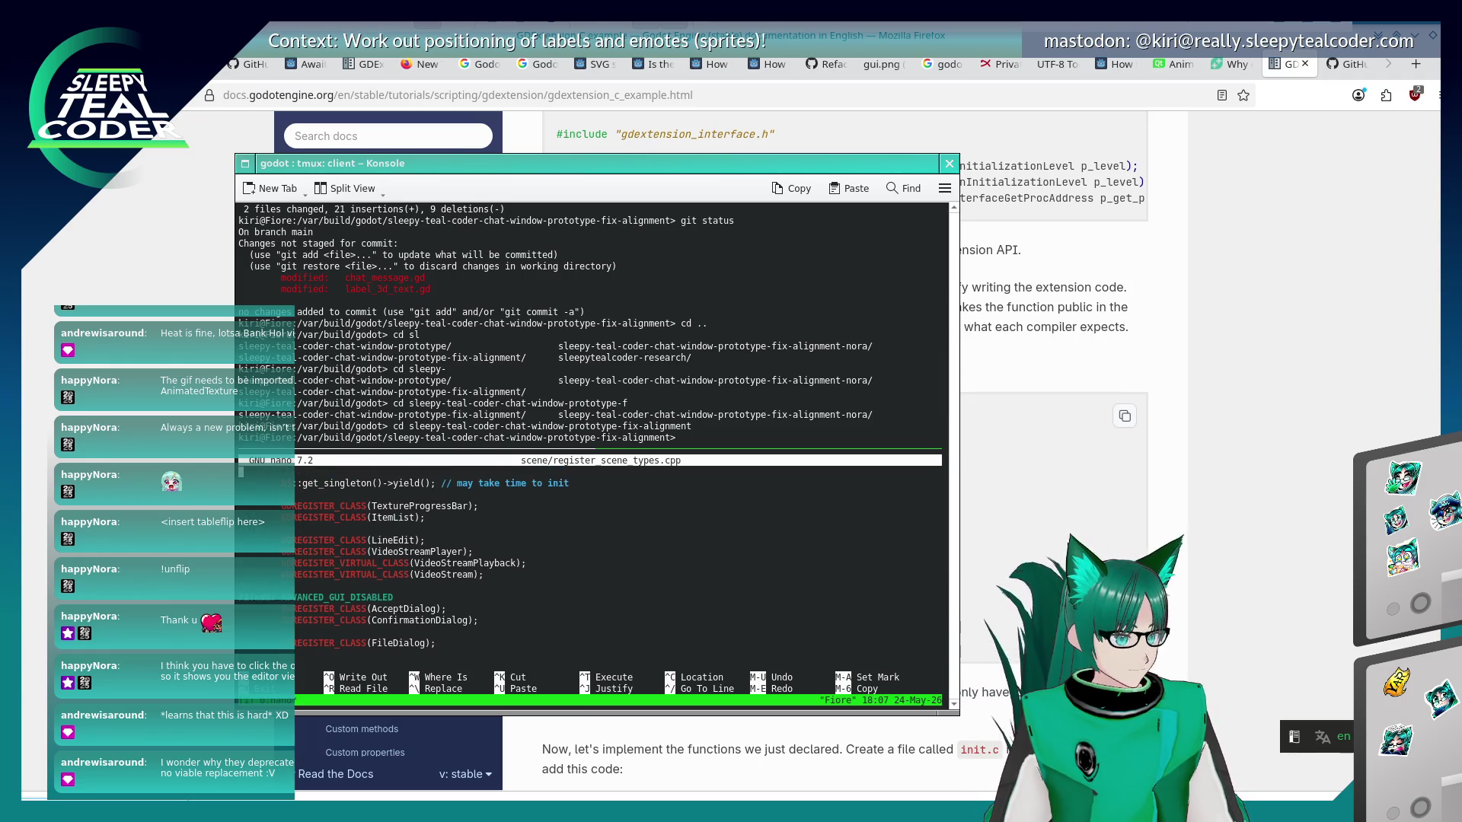
pyautogui.scroll(10, 575, 563)
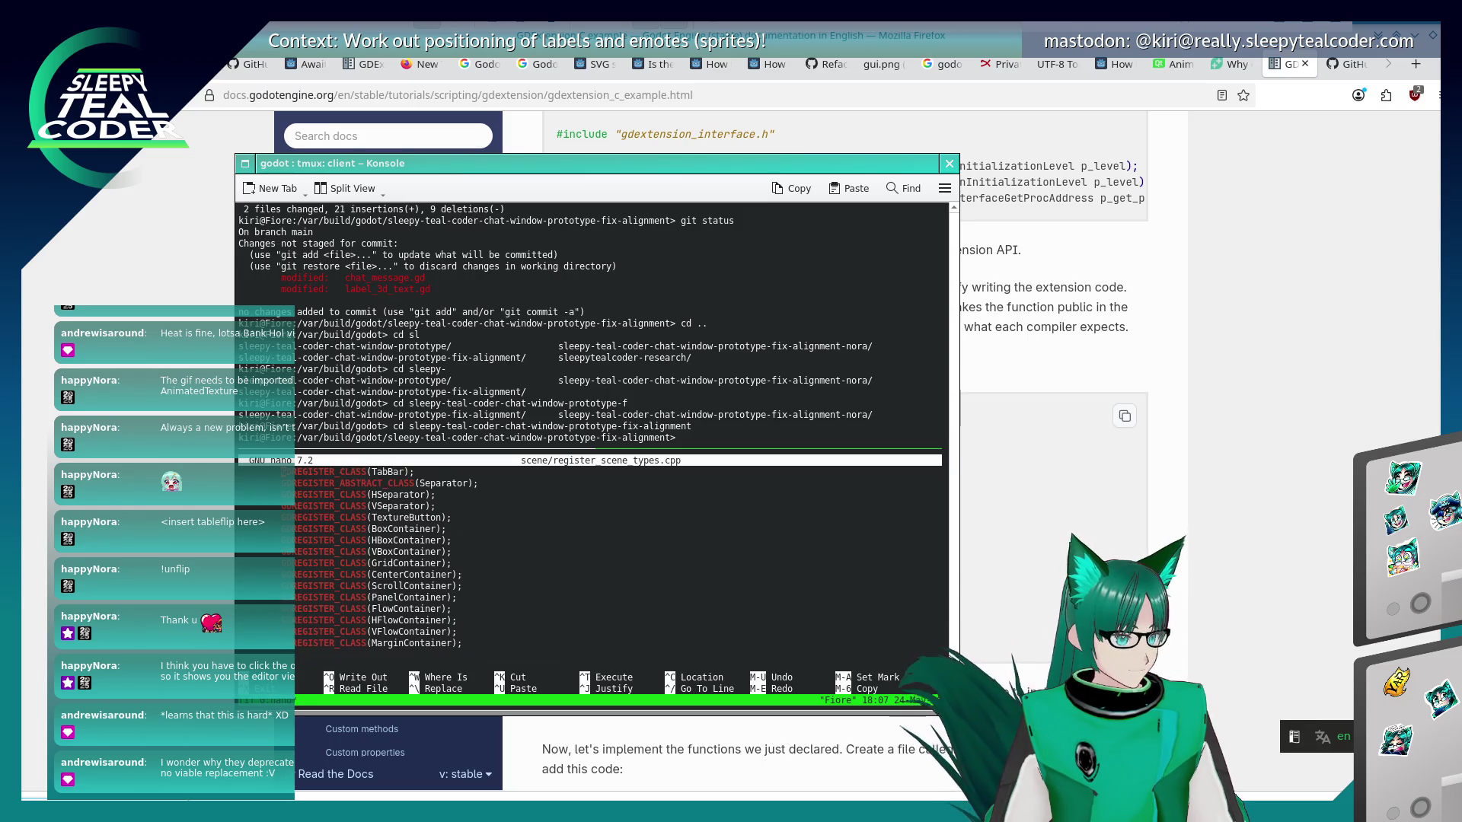
pyautogui.scroll(12, 576, 563)
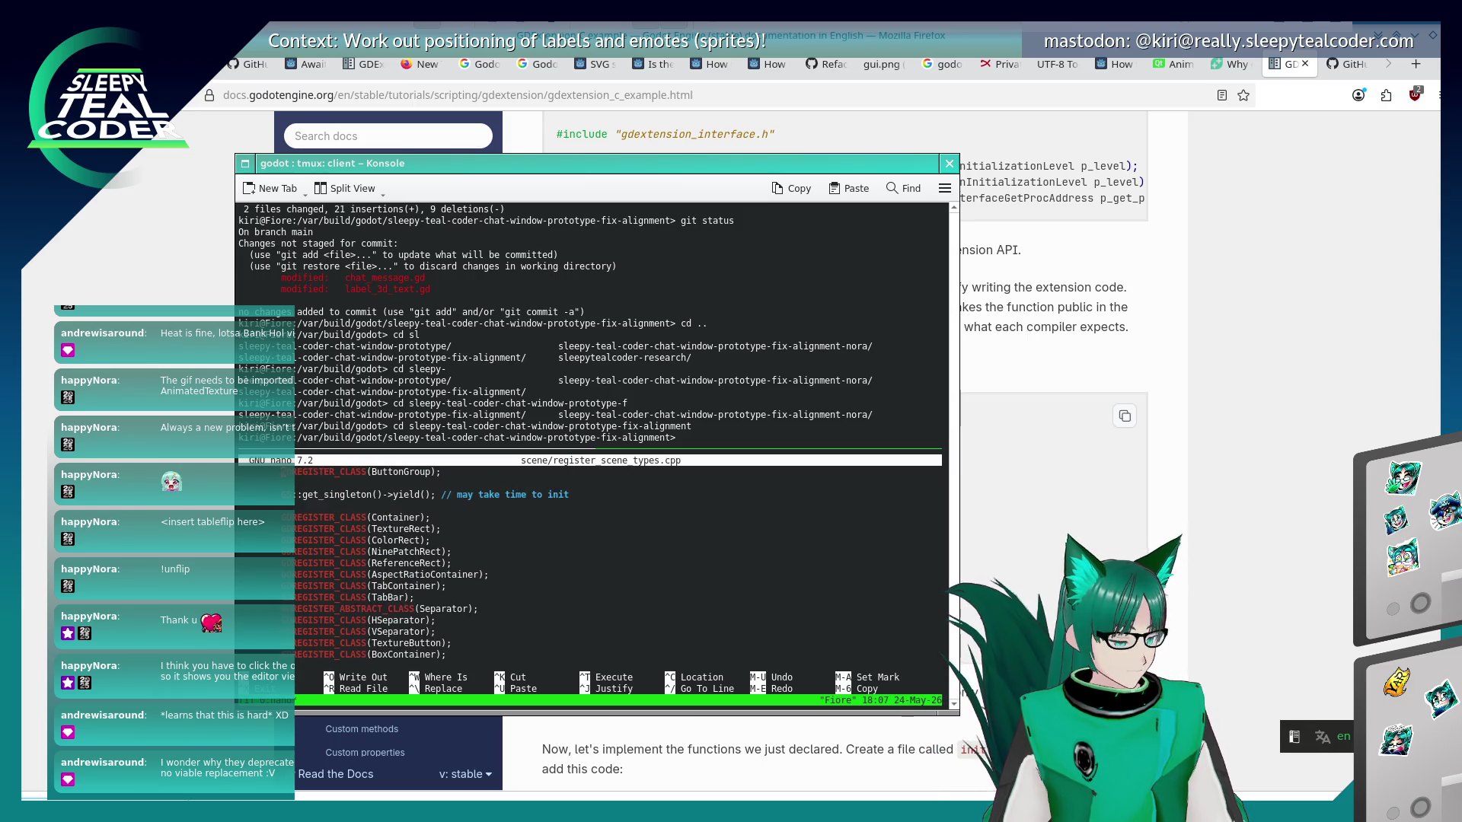
pyautogui.scroll(5, 575, 563)
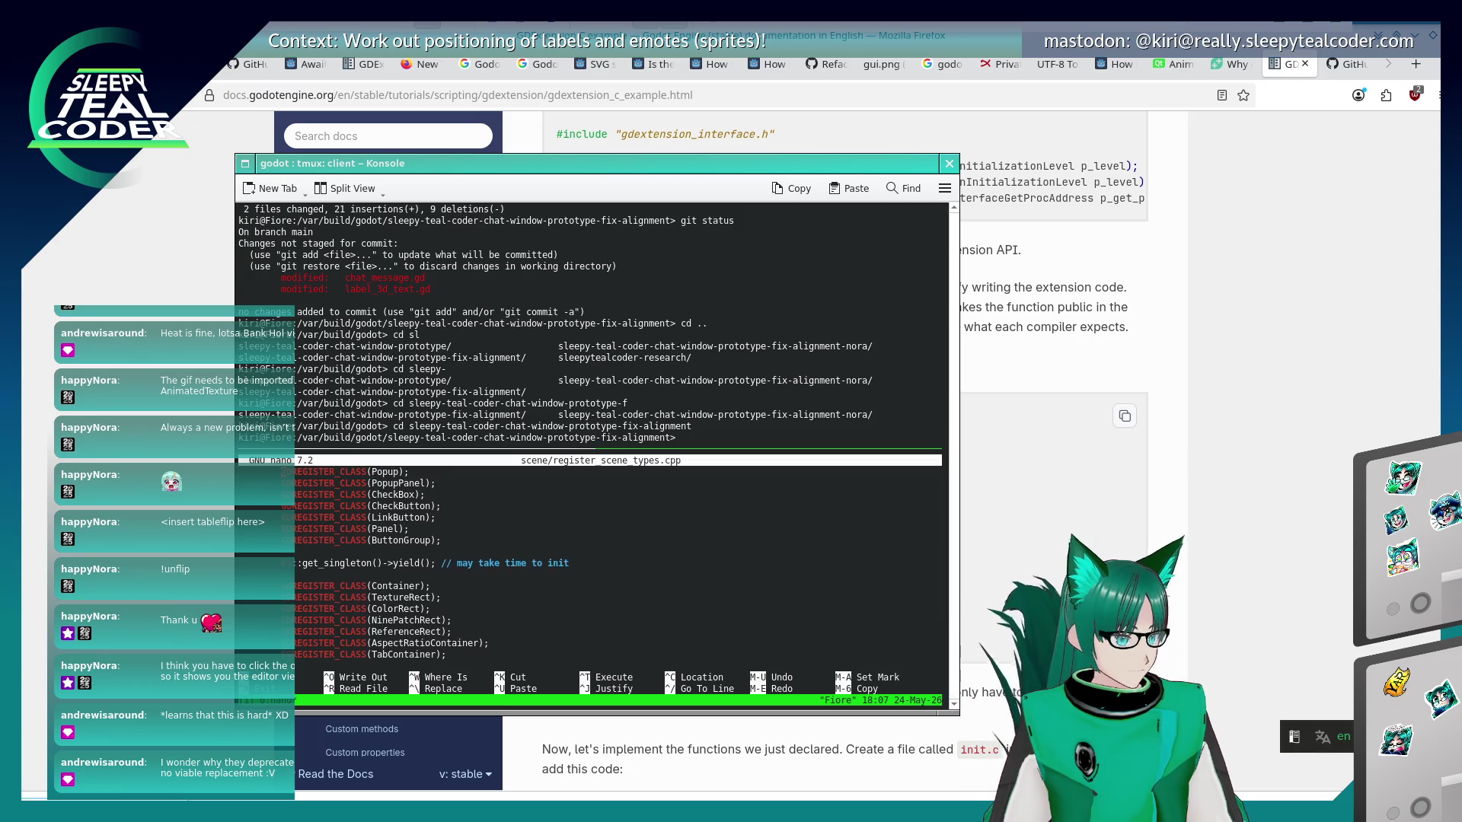
pyautogui.scroll(10, 575, 564)
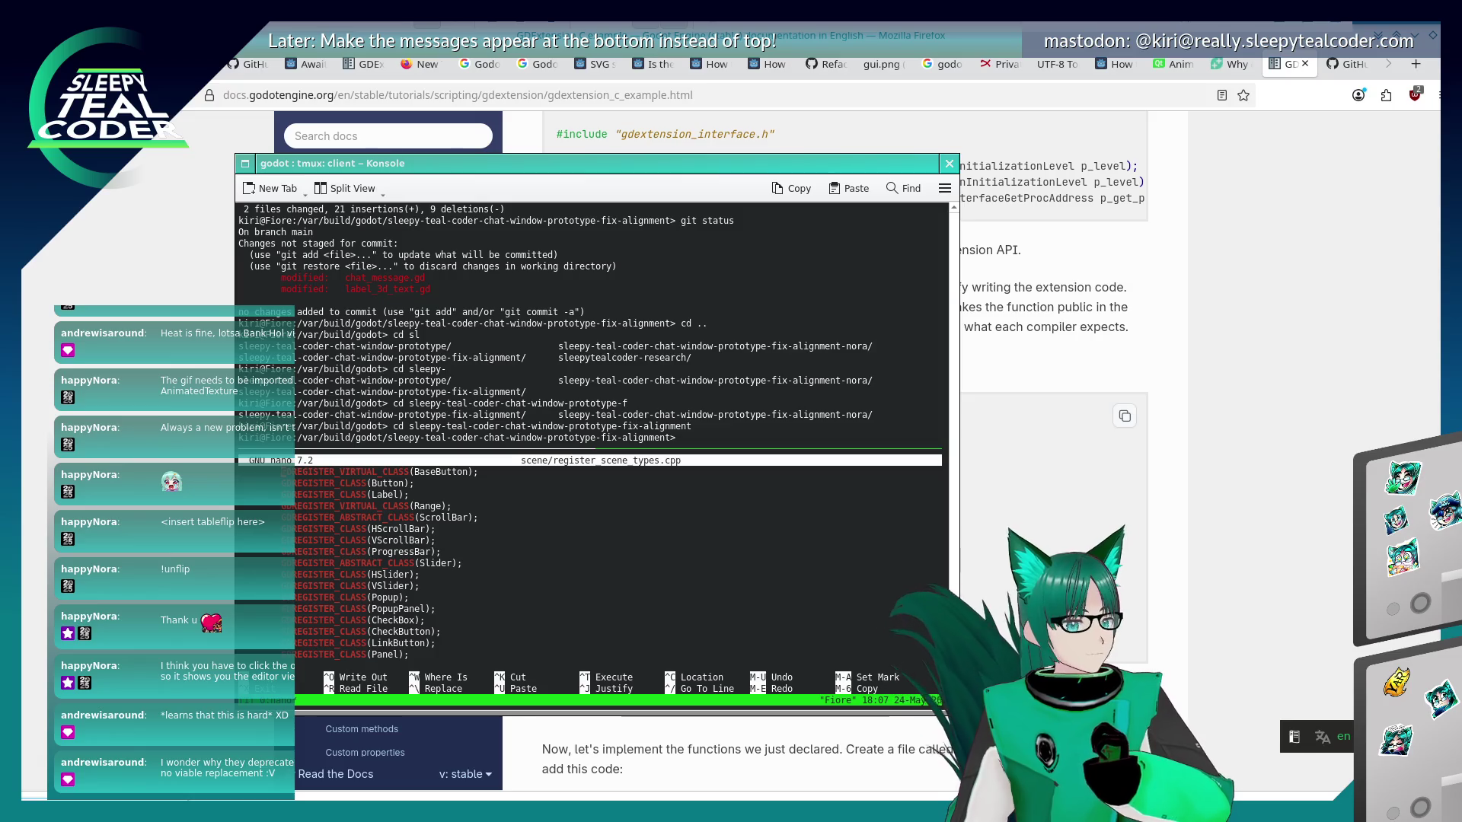
# Page up to the license header and includes of register_scene_types.cpp, then exit nano.
pyautogui.press('Up')
pyautogui.press('Up')
pyautogui.press('Up')
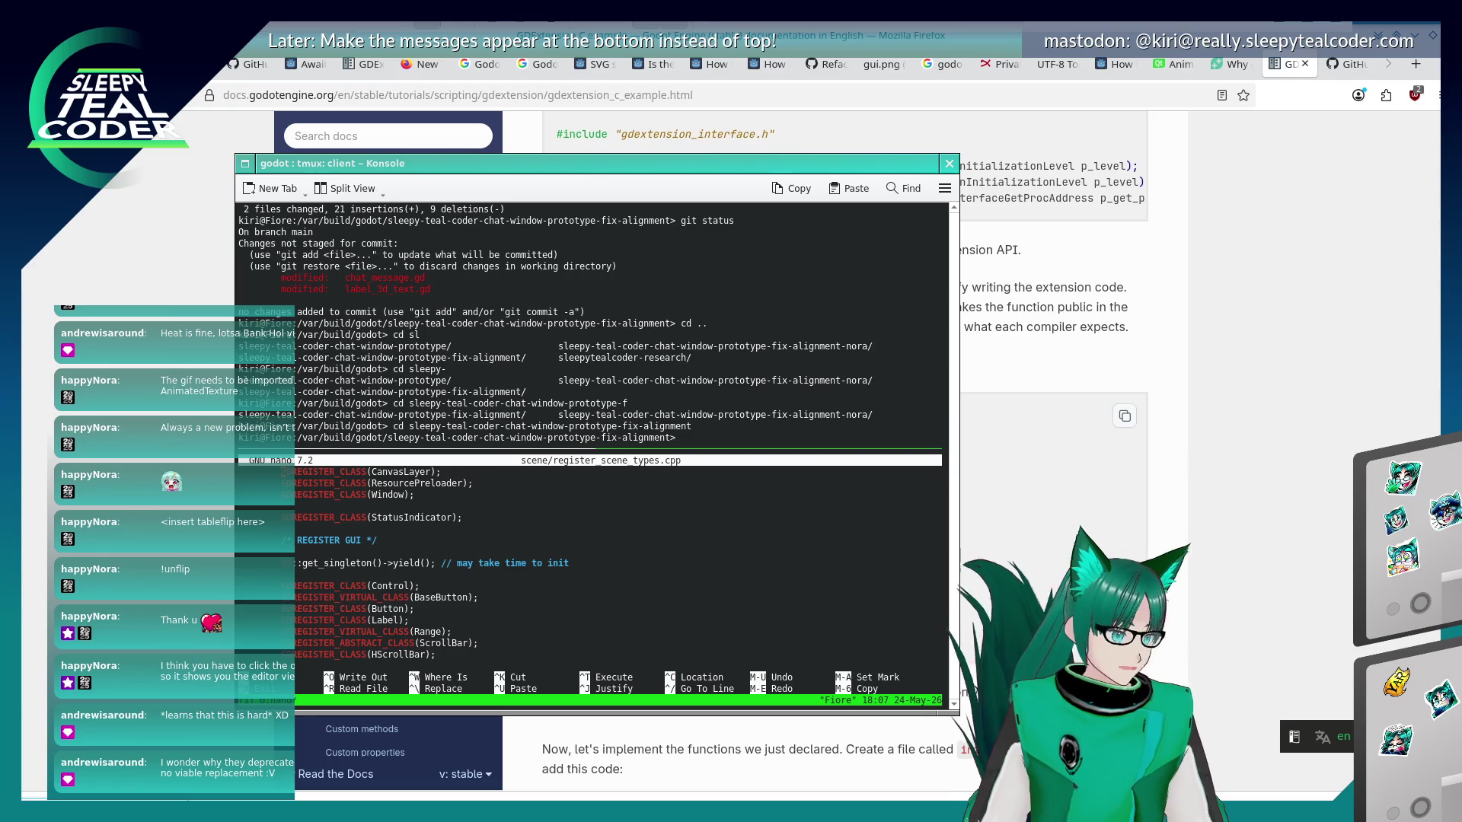
pyautogui.press('Up')
pyautogui.press('Up')
pyautogui.press('Up')
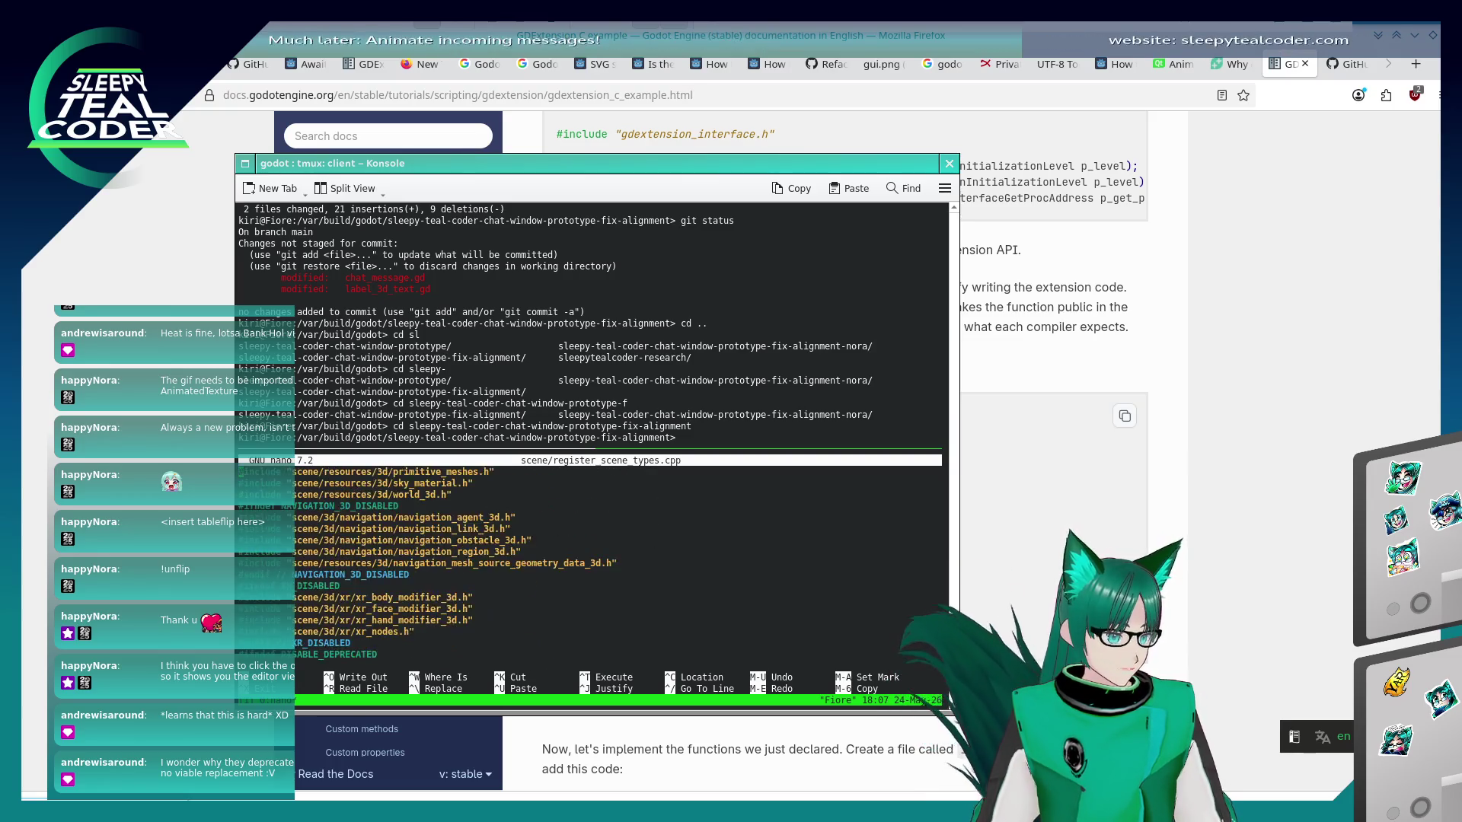
pyautogui.press('Up')
pyautogui.press('Up')
pyautogui.press('Up')
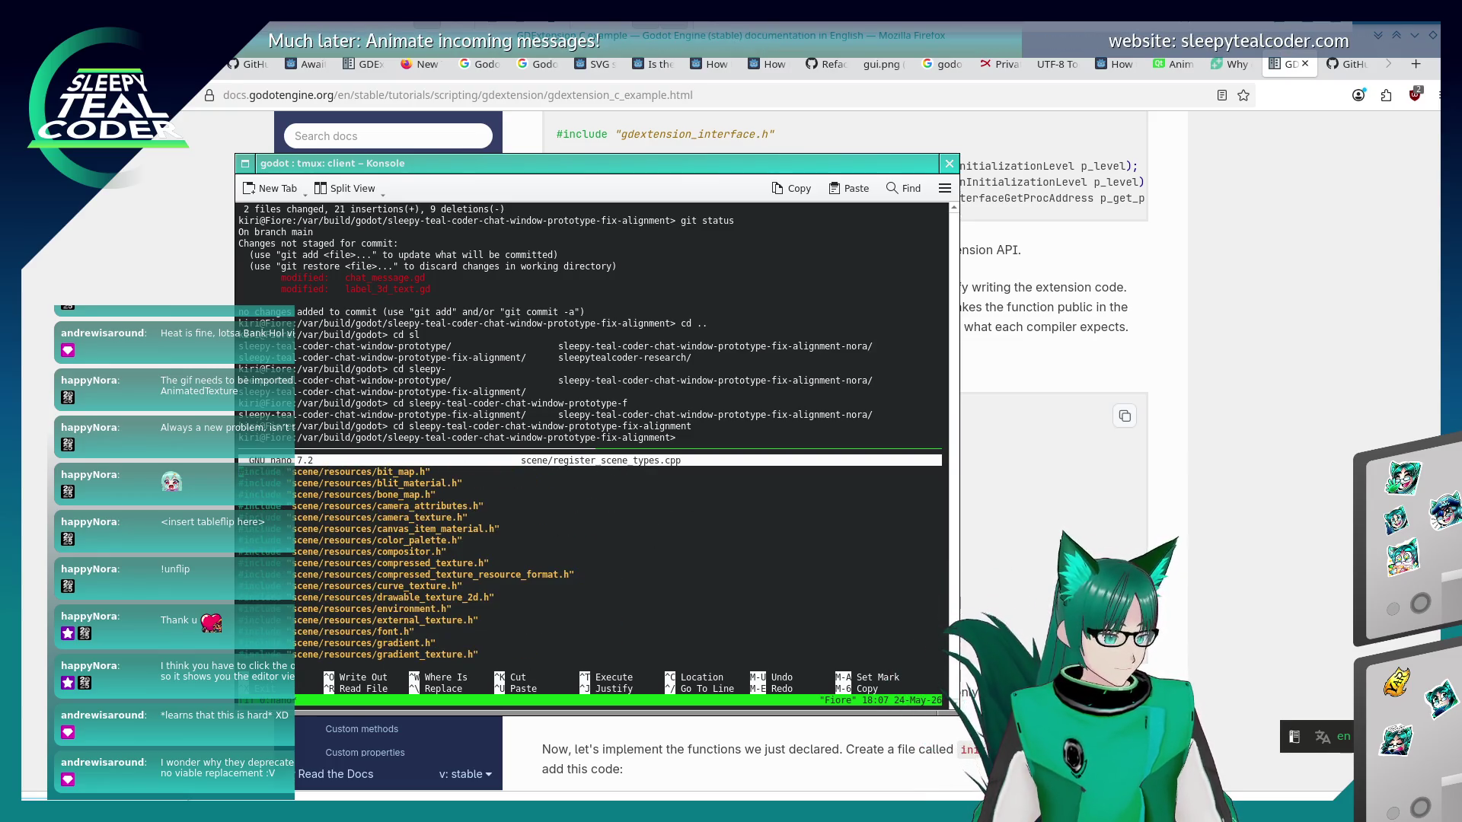
pyautogui.press('Up')
pyautogui.press('Up')
pyautogui.press('Up')
pyautogui.press('Down')
pyautogui.press('Down')
pyautogui.press('Down')
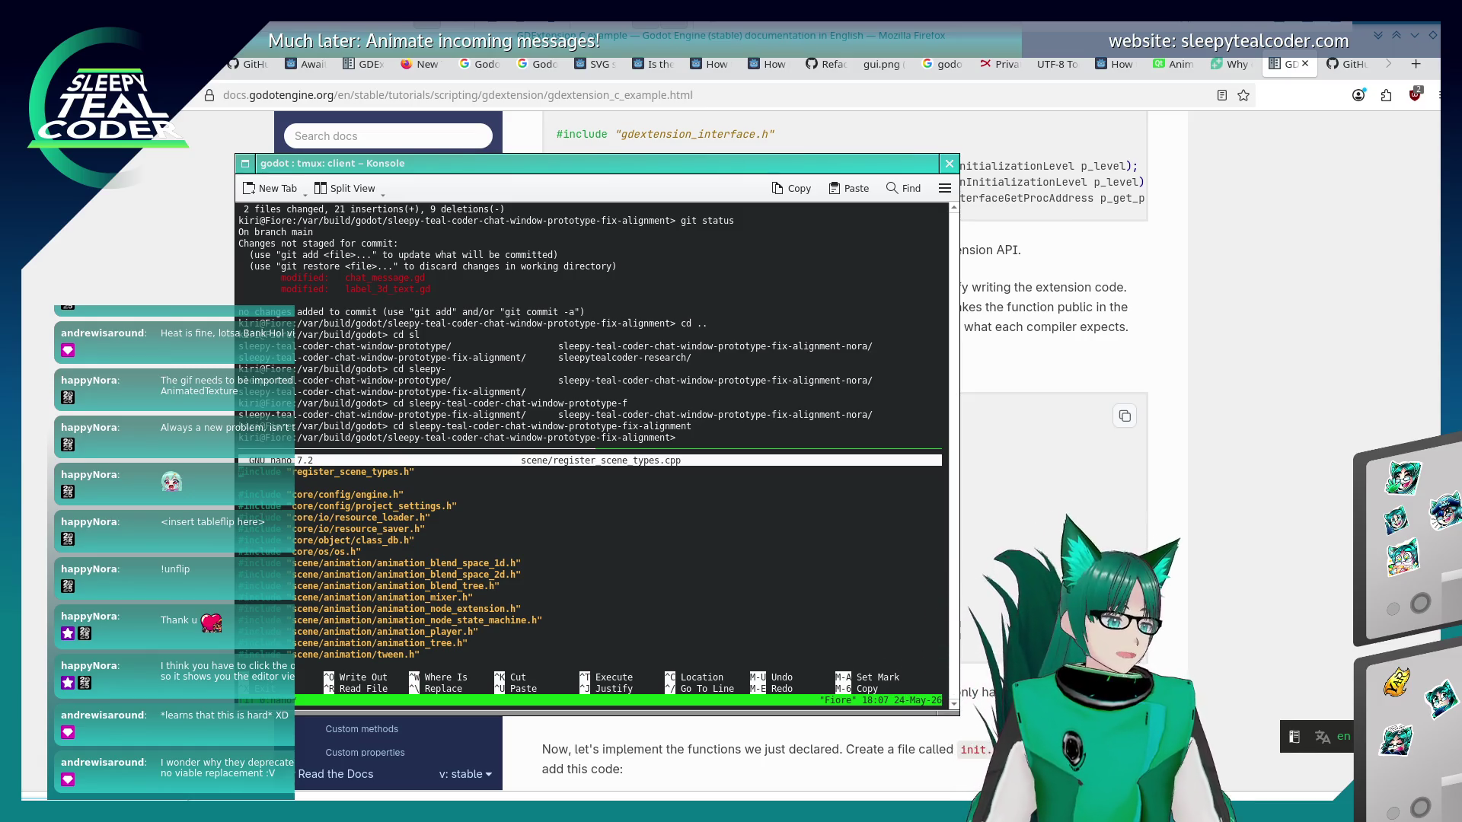
pyautogui.press('Up')
pyautogui.press('Up')
pyautogui.press('Up')
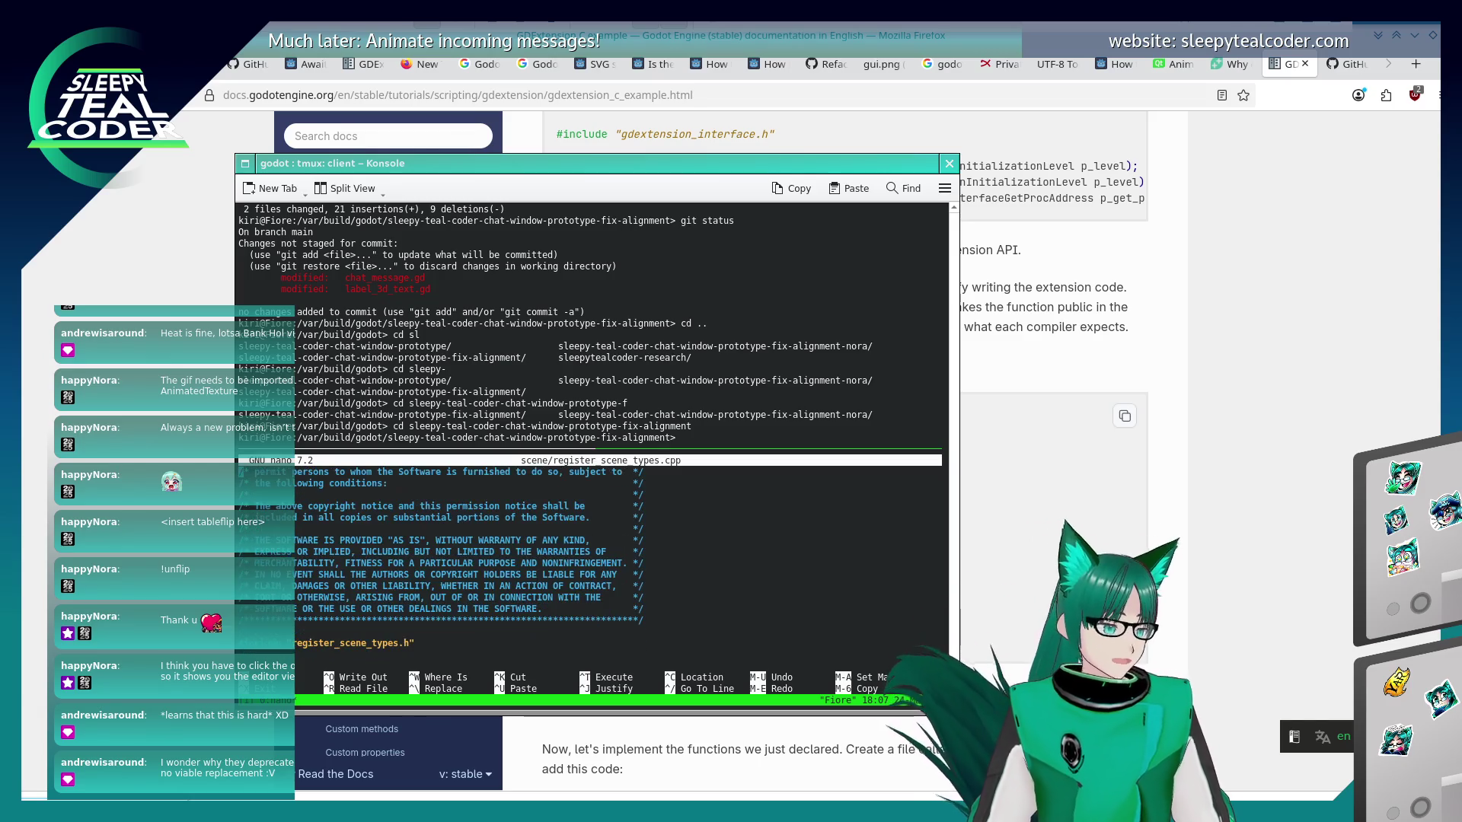
pyautogui.scroll(-5, 589, 563)
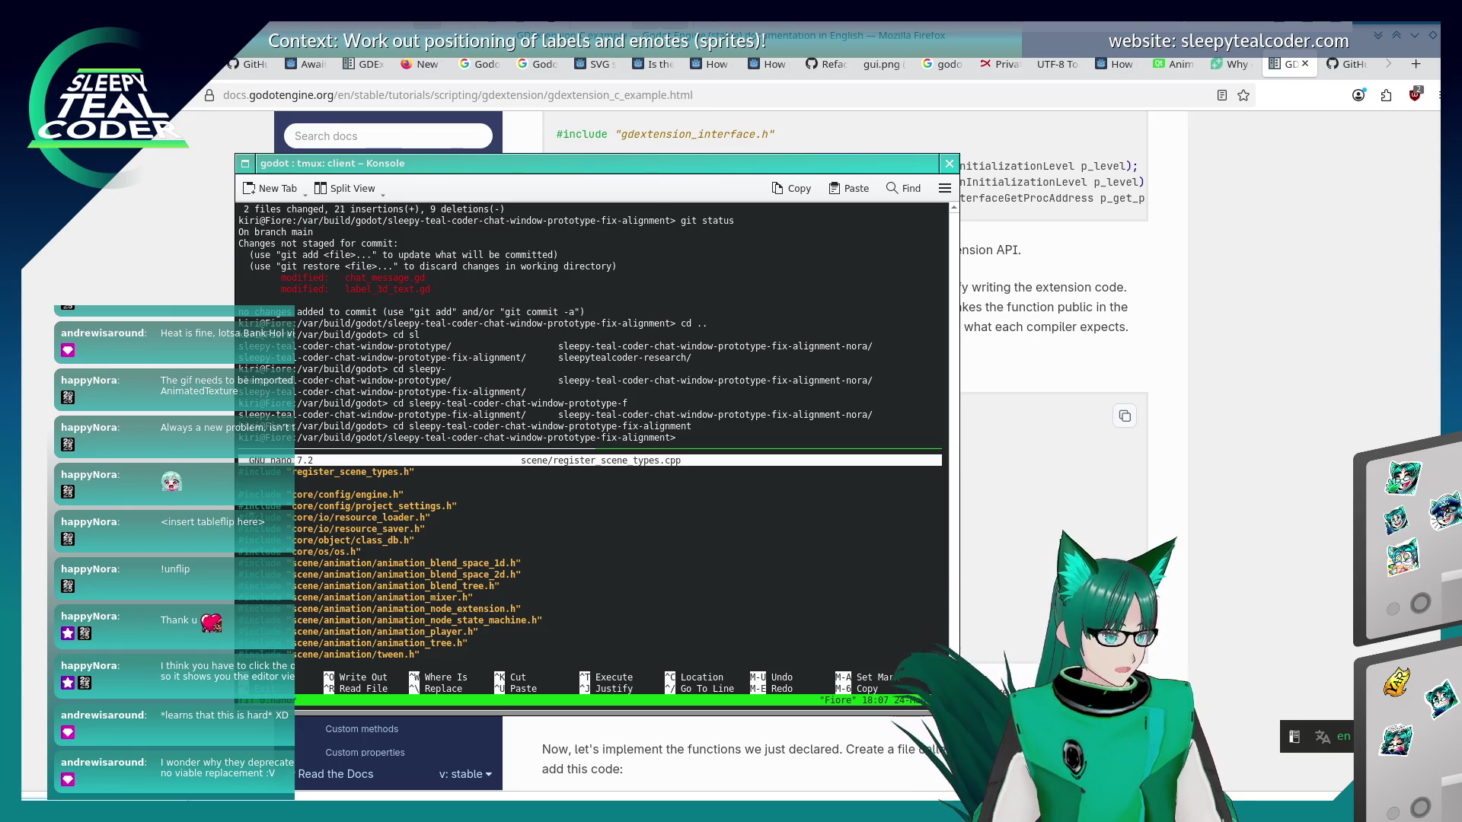
pyautogui.click(384, 518)
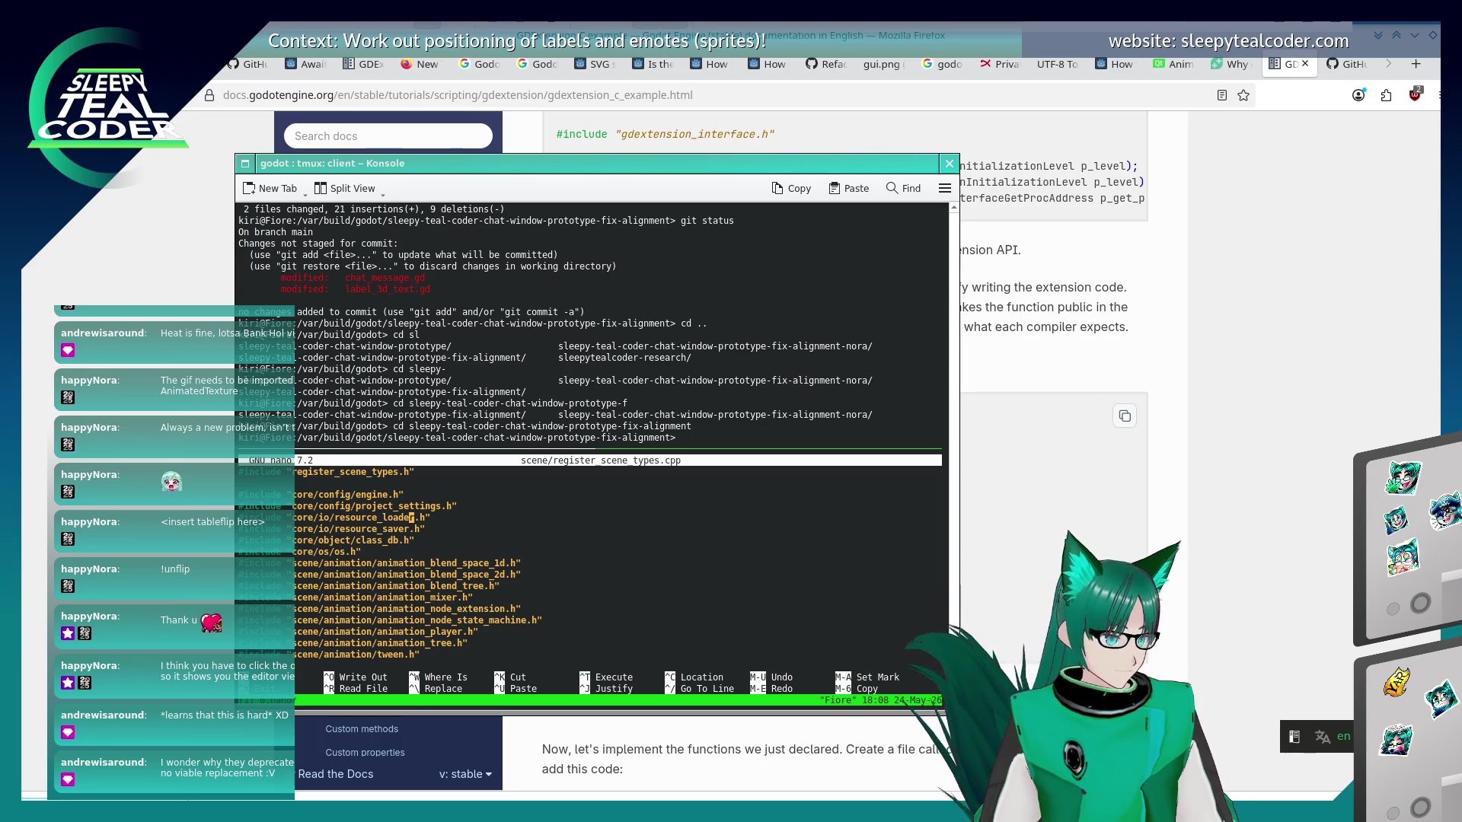
pyautogui.hotkey('ctrl', 'x')
# Rerun the recursive grep with 'GDREGISTER_CLASS(' in place of Label3D.
pyautogui.press('Up')
pyautogui.press('Up')
pyautogui.press('Up')
pyautogui.press('Left')
pyautogui.press('Left')
pyautogui.press('Left')
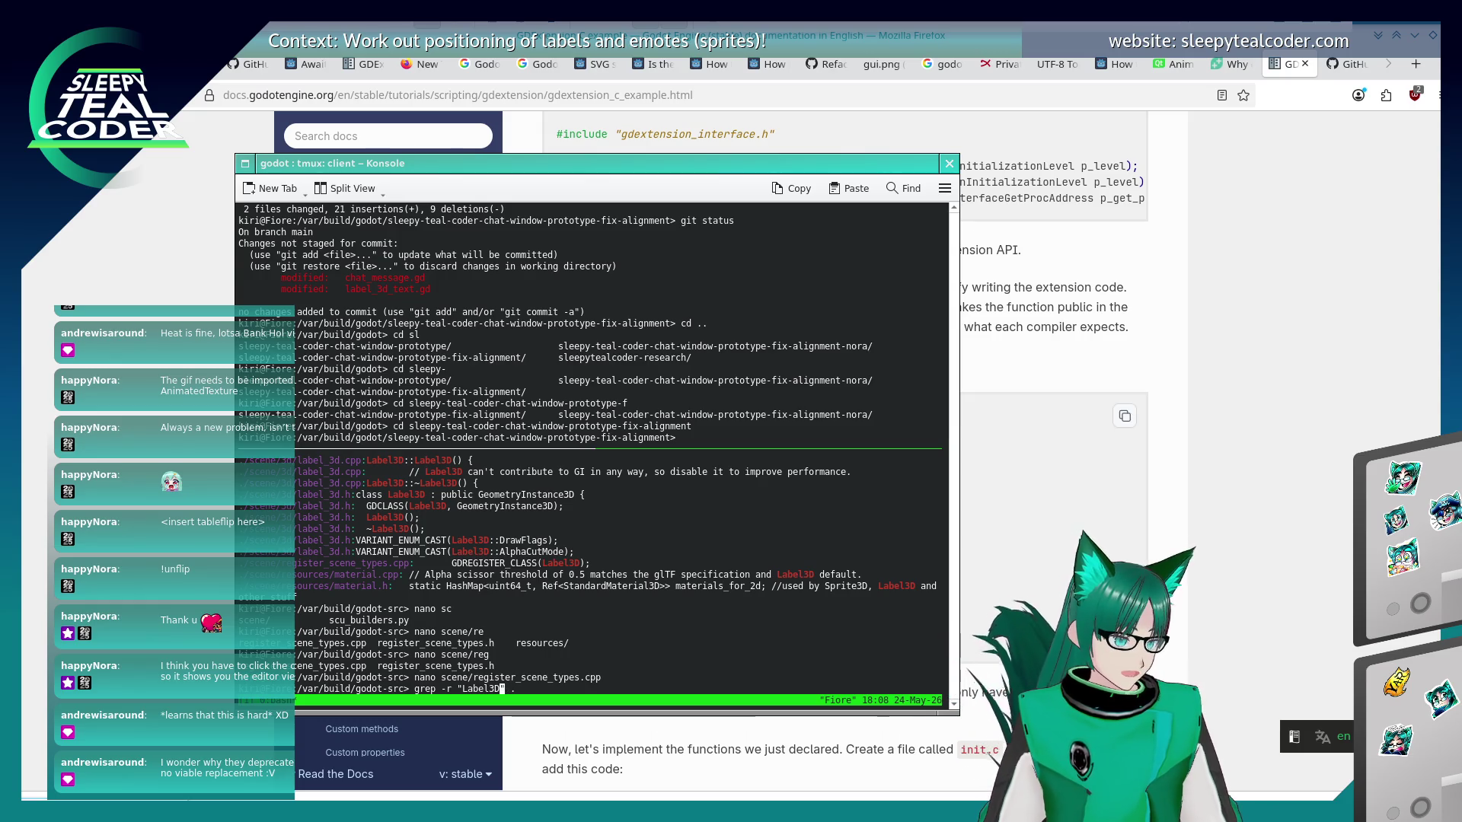
pyautogui.press('BackSpace')
pyautogui.press('BackSpace')
pyautogui.press('BackSpace')
pyautogui.write('GD')
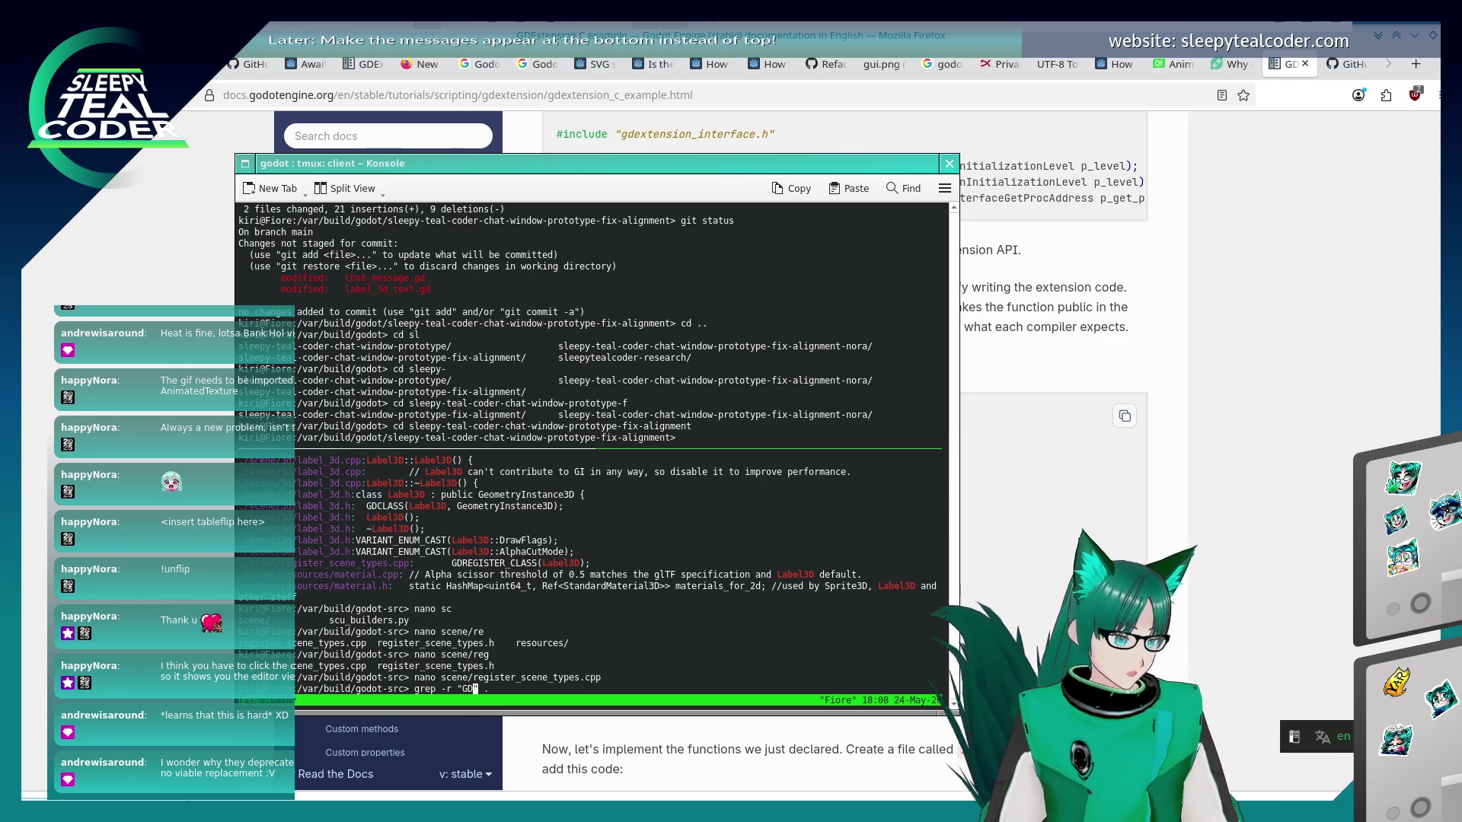
pyautogui.write('REGISTER_CLASS(')
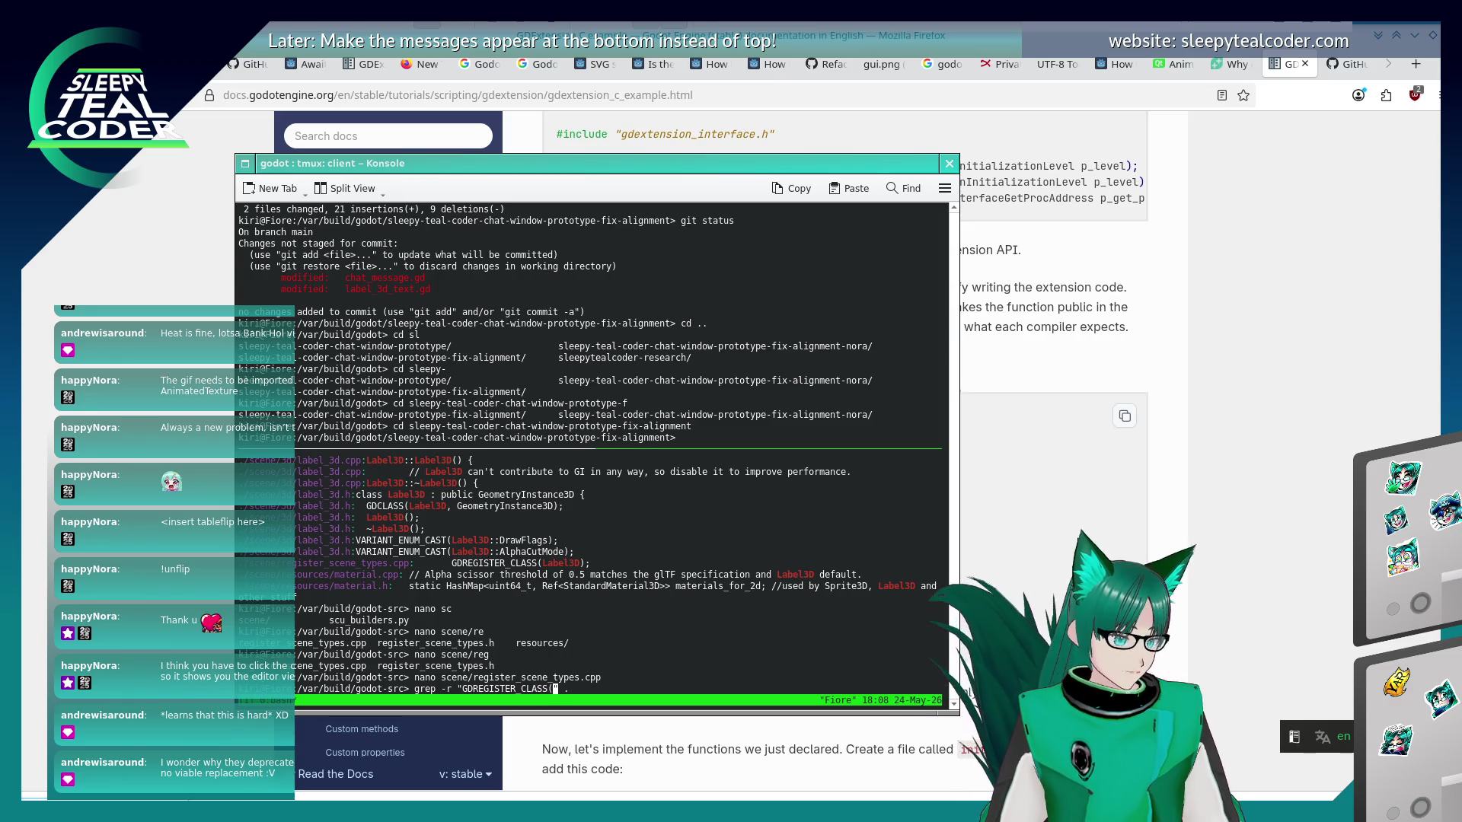
pyautogui.press('Return')
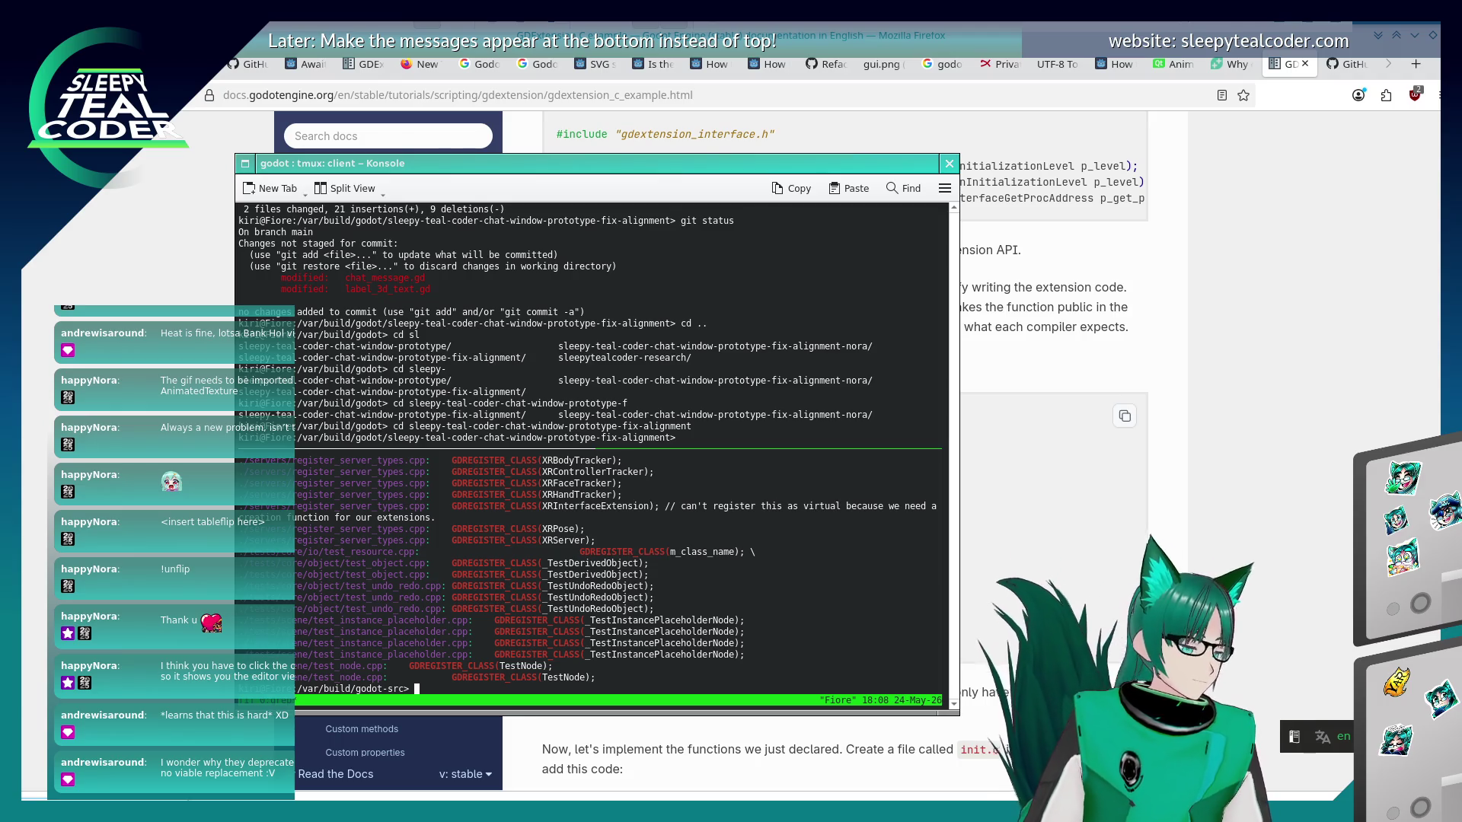
# Page back through the grep results in tmux copy mode and select GDREGISTER_CLASS on its #define line.
pyautogui.hotkey('ctrl', 'b')
pyautogui.press('[')
pyautogui.press('pageup')
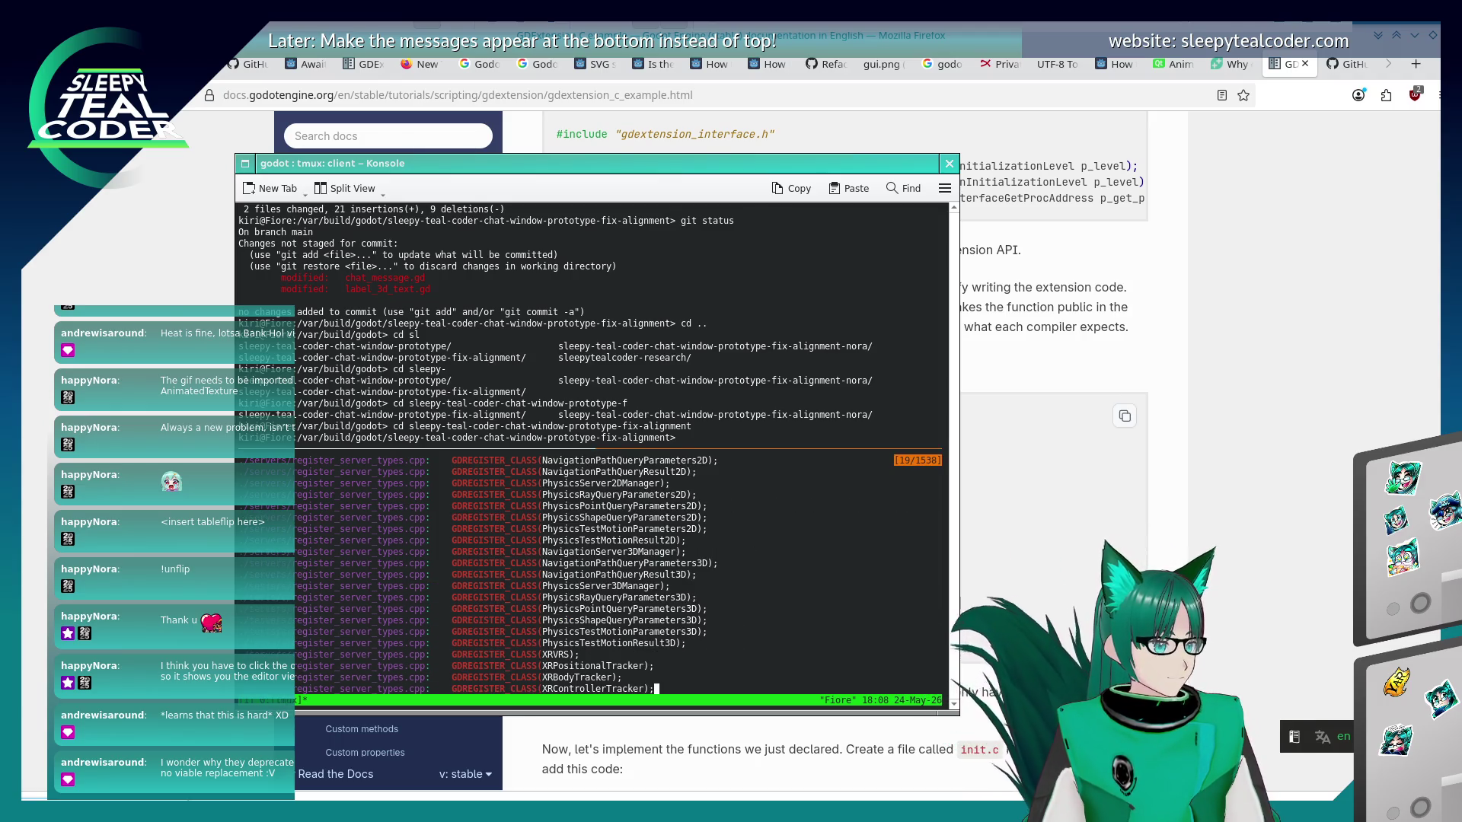
pyautogui.press('pageup')
pyautogui.press('pageup')
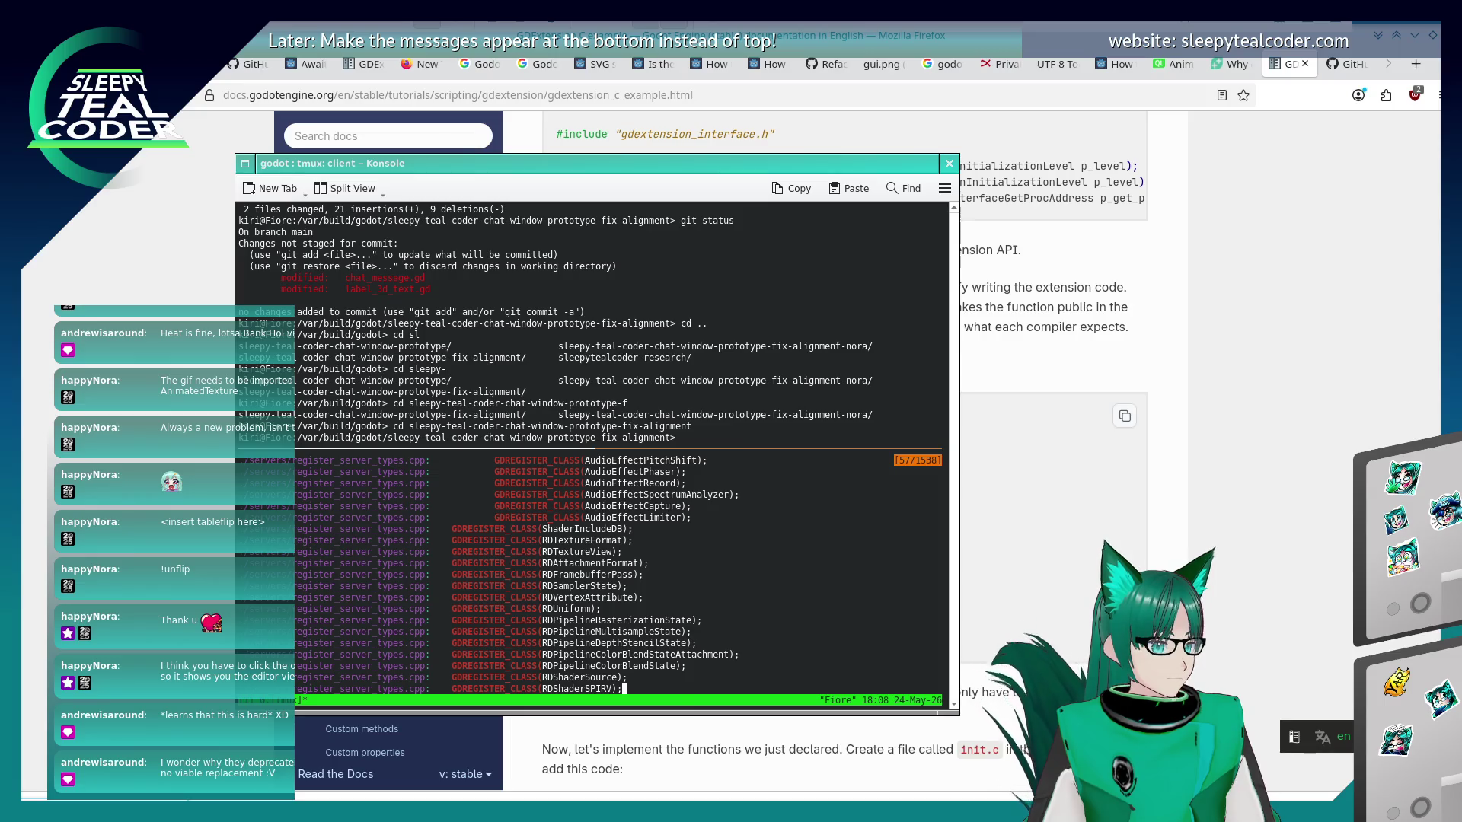
pyautogui.press('pageup')
pyautogui.press('pageup')
pyautogui.press('pageup')
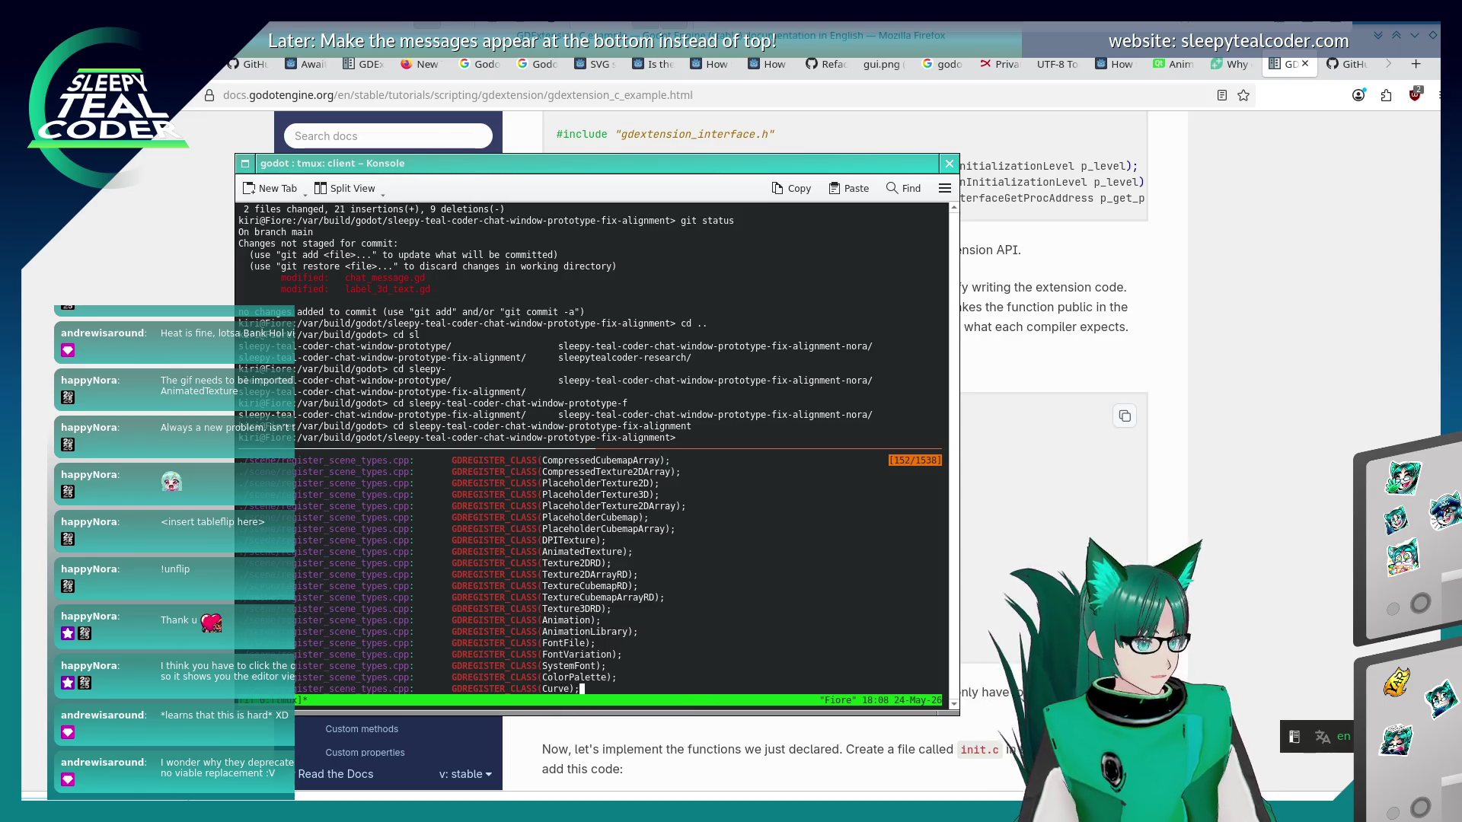
pyautogui.press('pageup')
pyautogui.press('pageup')
pyautogui.press('pageup')
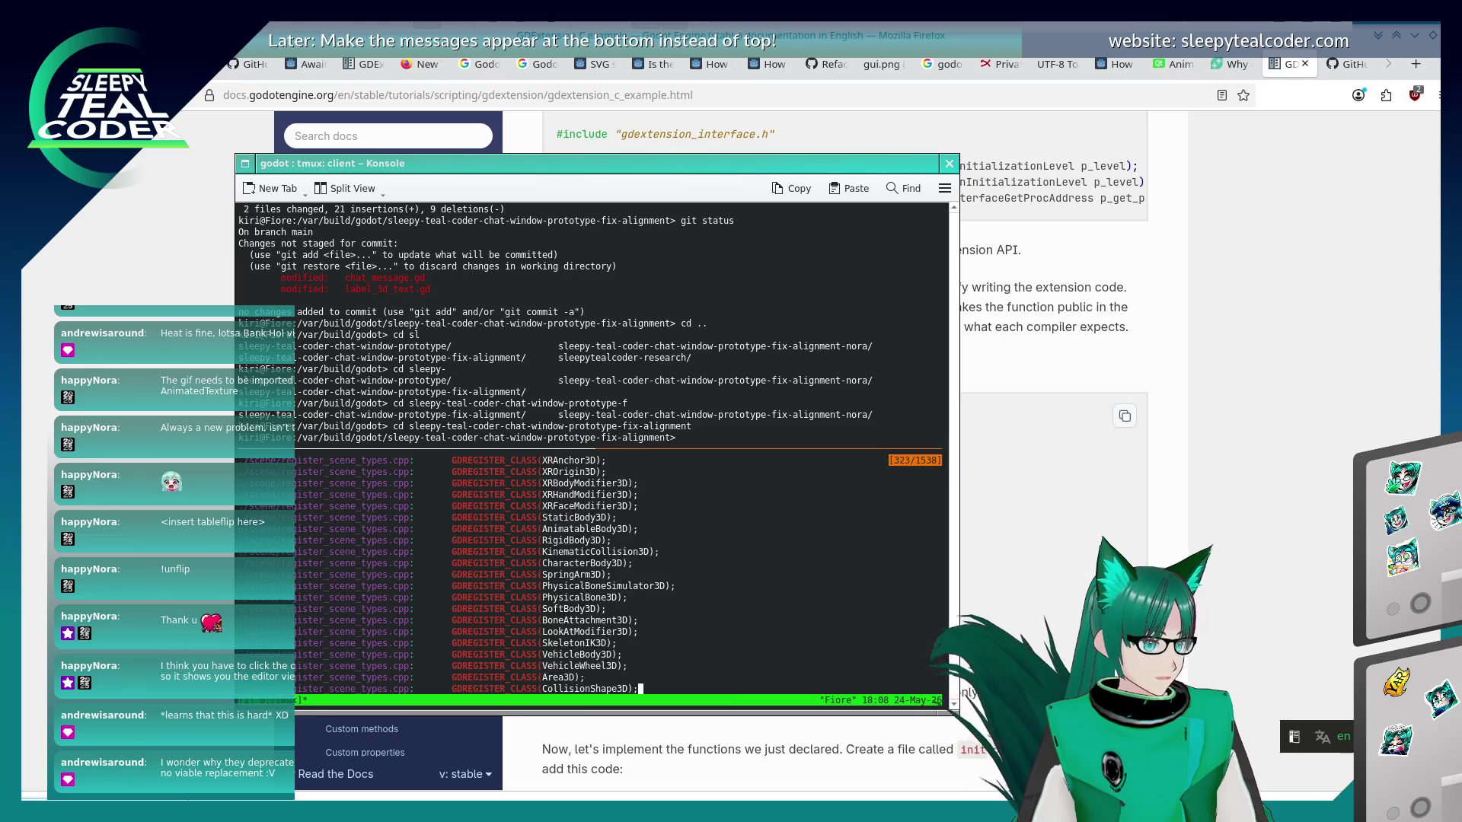
pyautogui.press('pageup')
pyautogui.press('pageup')
pyautogui.press('pageup')
pyautogui.press('pageup')
pyautogui.press('pageup')
pyautogui.press('pageup')
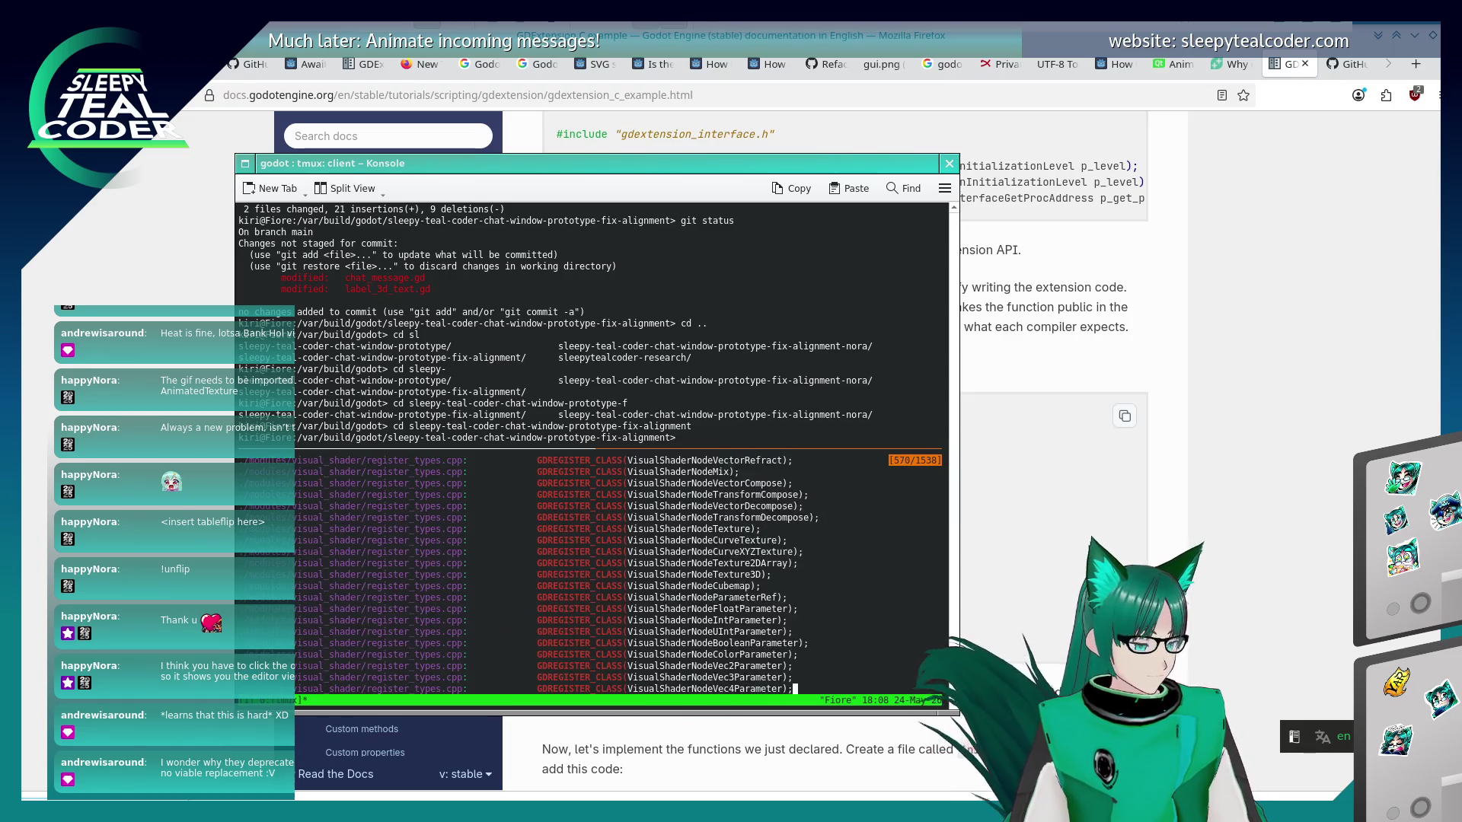
pyautogui.press('pageup')
pyautogui.press('pageup')
pyautogui.press('pageup')
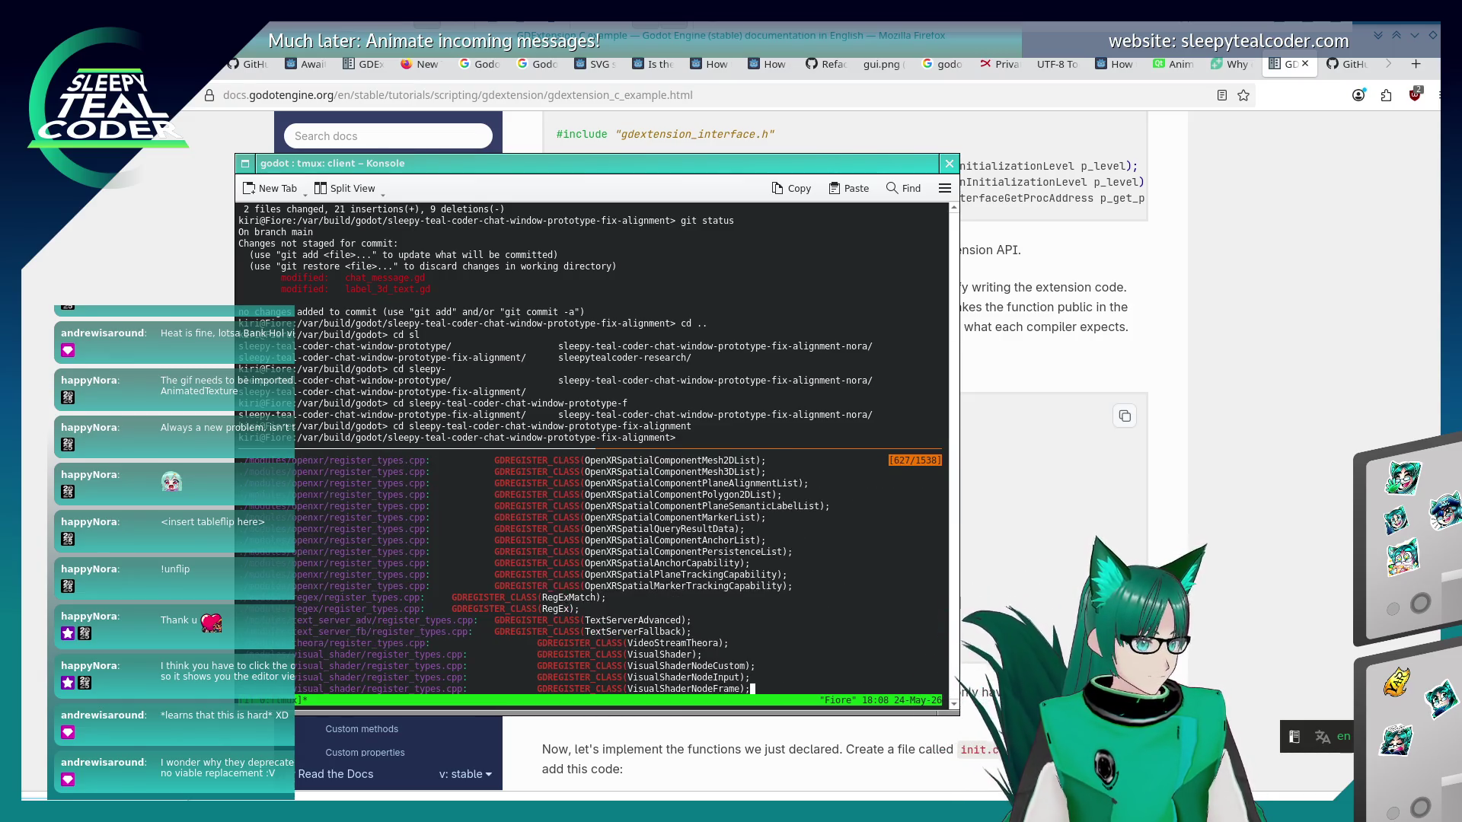
pyautogui.press('pageup')
pyautogui.press('pageup')
pyautogui.press('pageup')
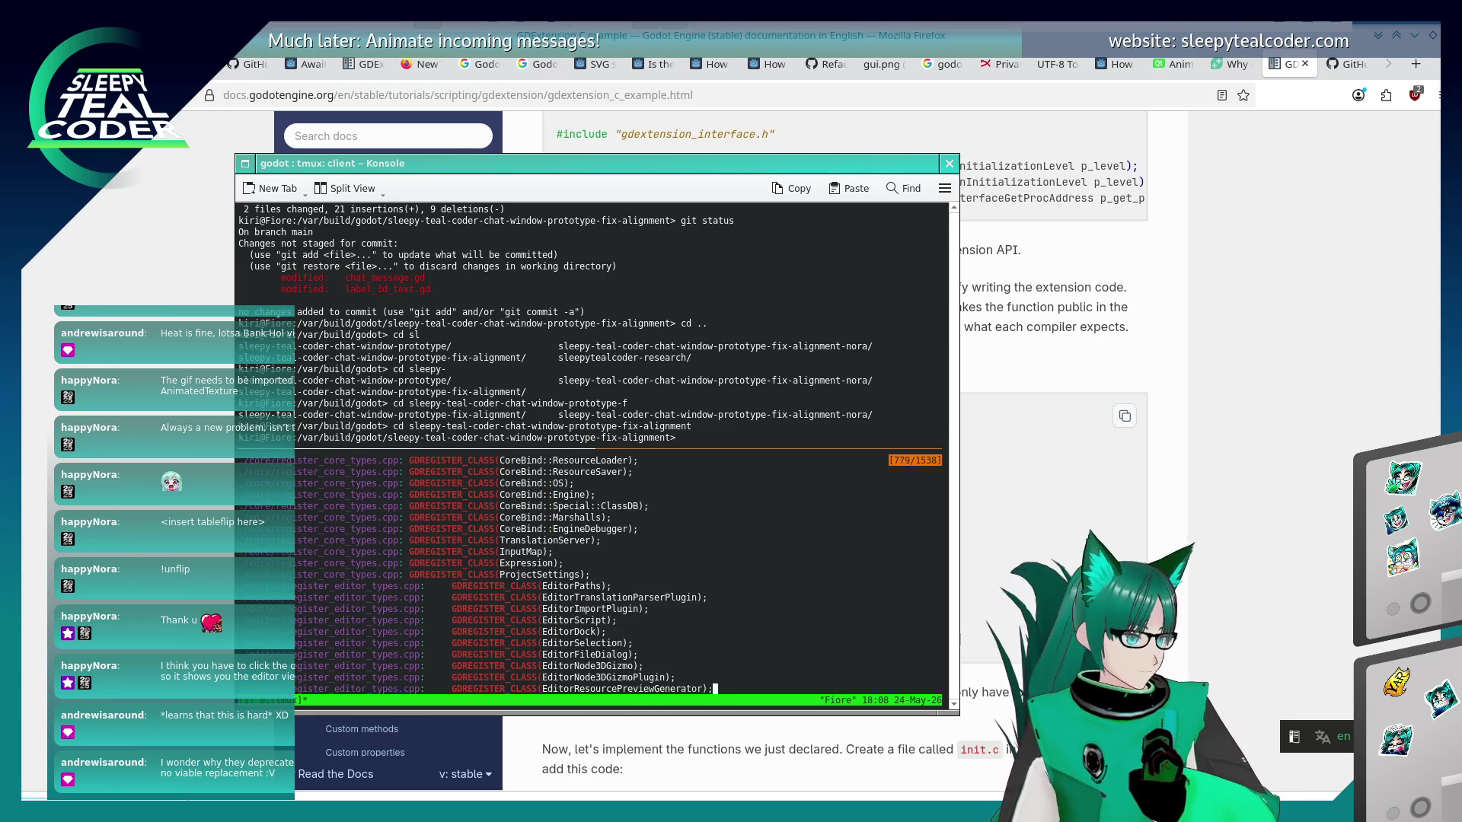
pyautogui.press('pageup')
pyautogui.press('pageup')
pyautogui.press('pageup')
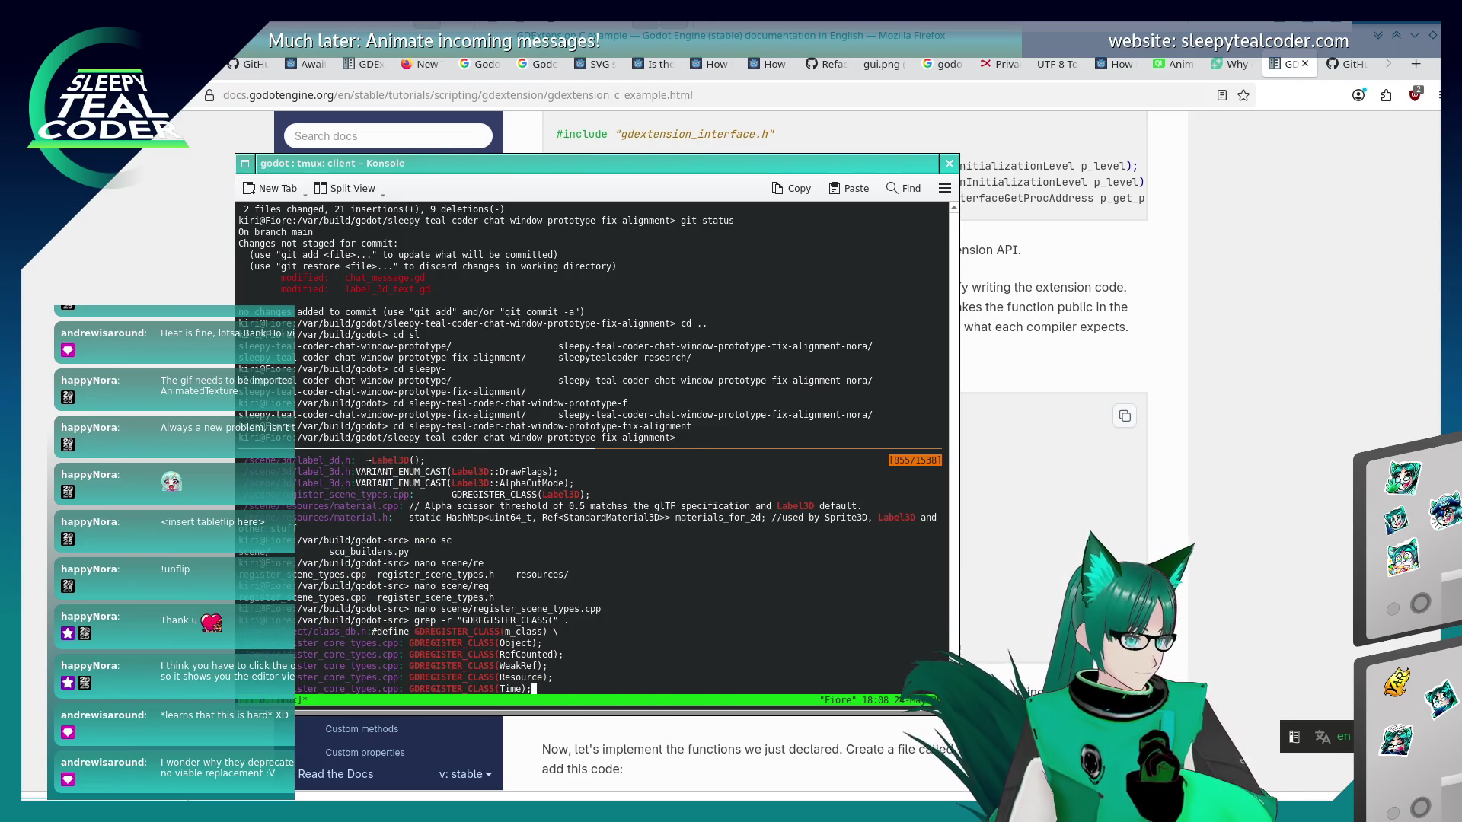
pyautogui.press('Down')
pyautogui.press('Down')
pyautogui.press('Down')
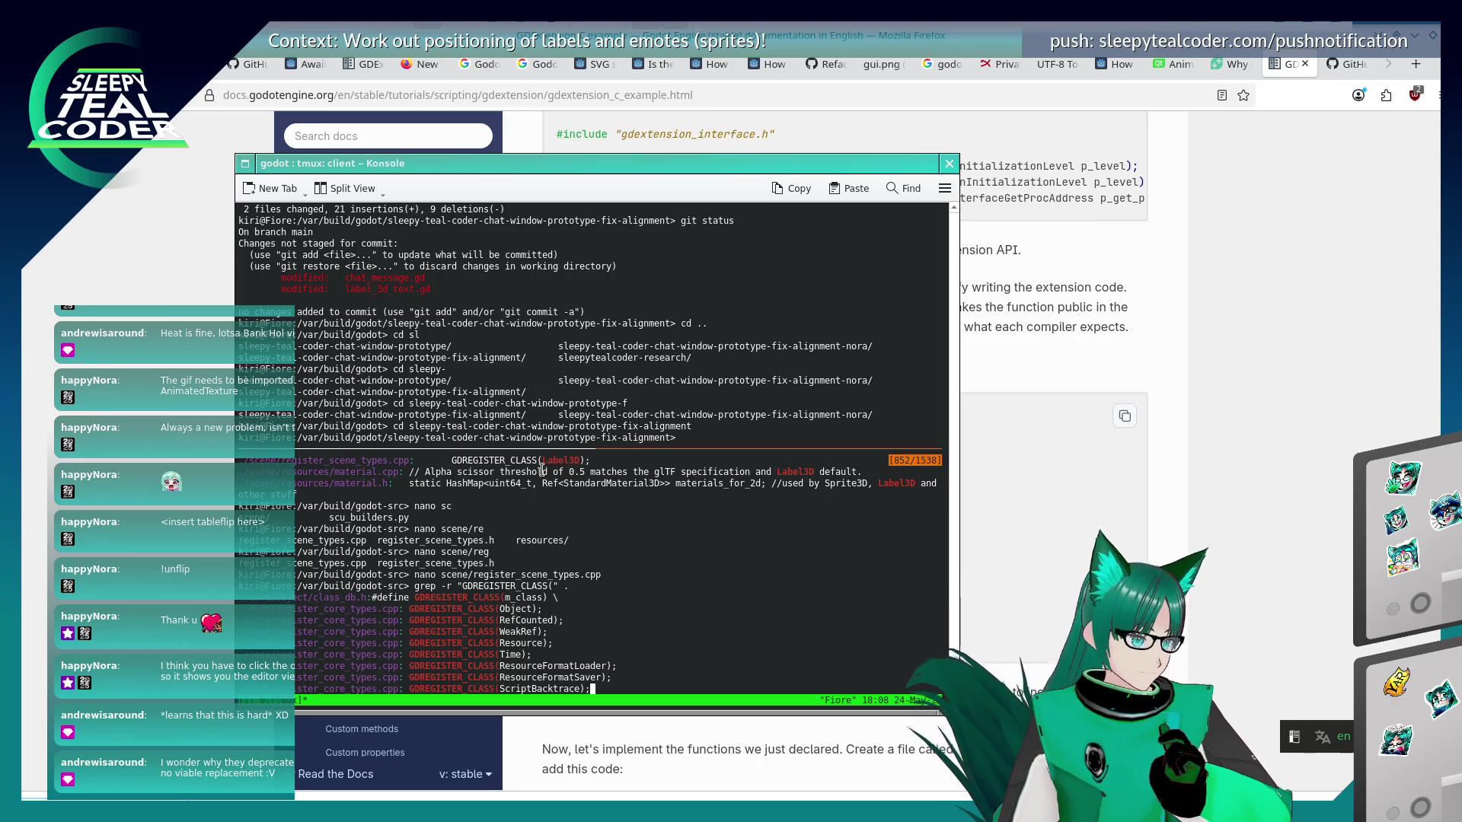
pyautogui.moveTo(415, 597); pyautogui.dragTo(500, 596)
# Copy GDREGISTER_CLASS from the terminal and run a Google search for it in Firefox.
pyautogui.rightClick(499, 596)
pyautogui.click(532, 367)
pyautogui.click(1050, 305)
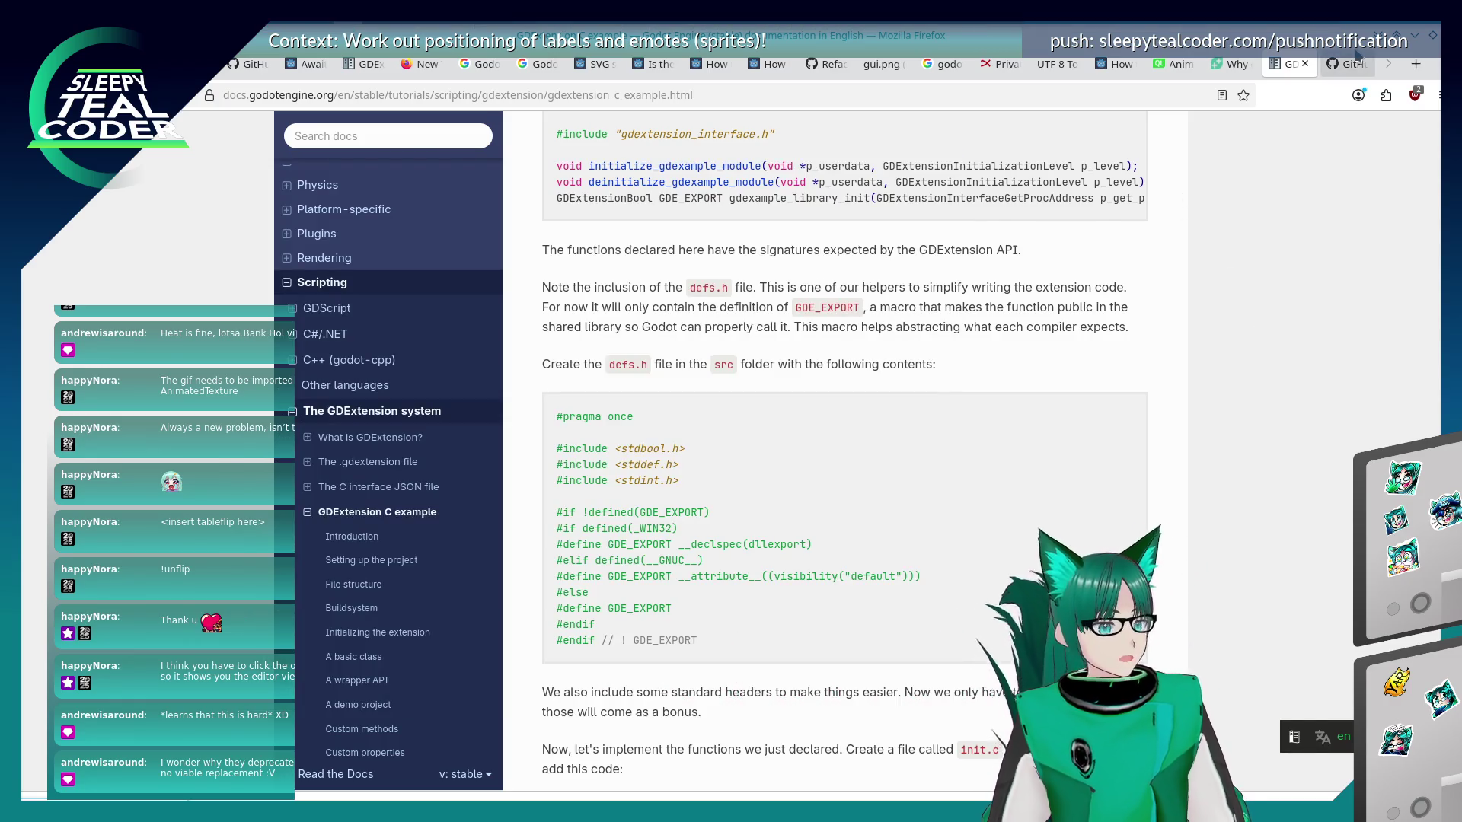
pyautogui.click(1357, 53)
pyautogui.click(786, 95)
pyautogui.hotkey('ctrl', 'v')
pyautogui.press('Return')
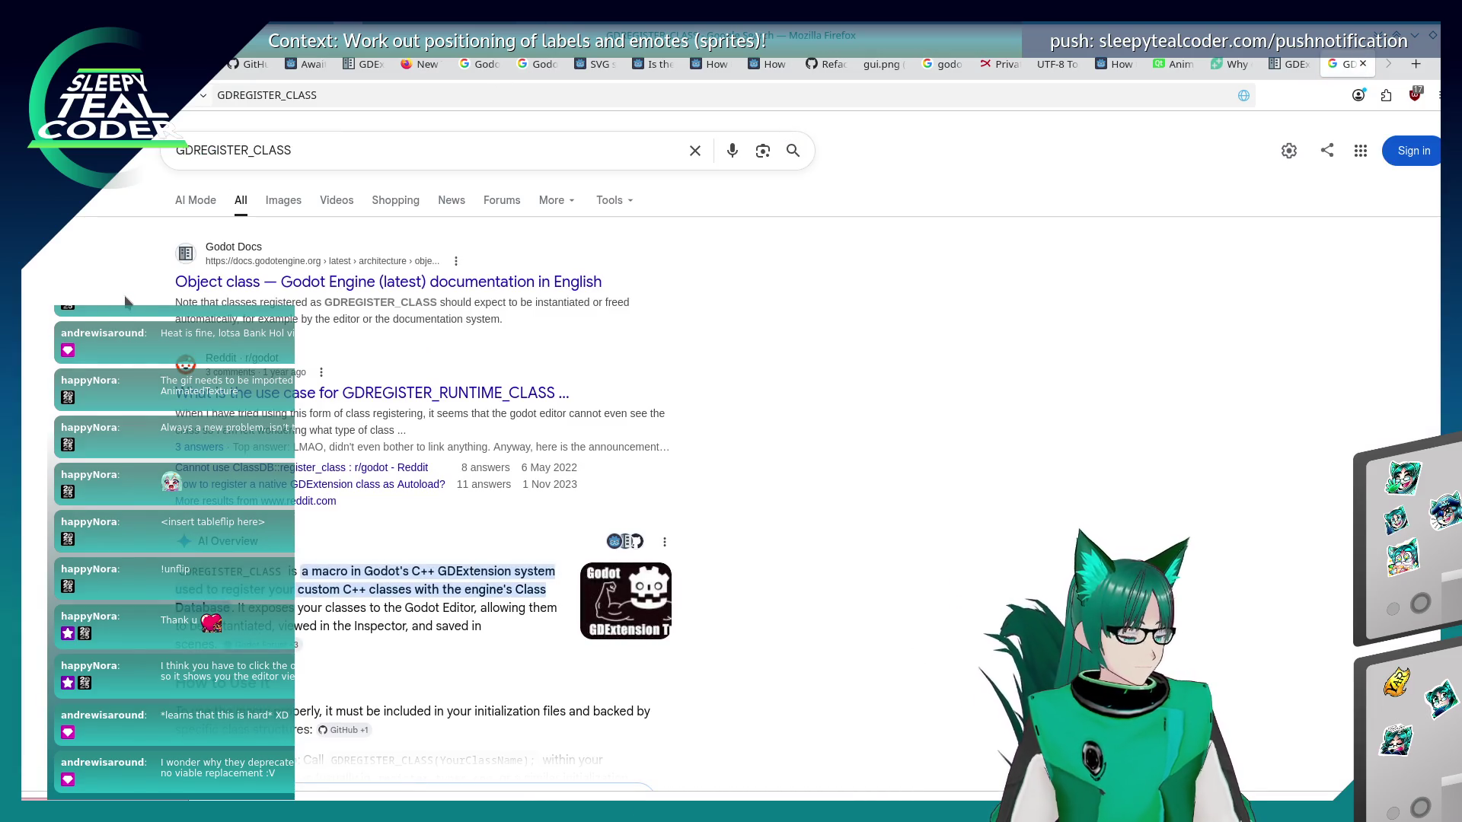
pyautogui.scroll(-2, 190, 298)
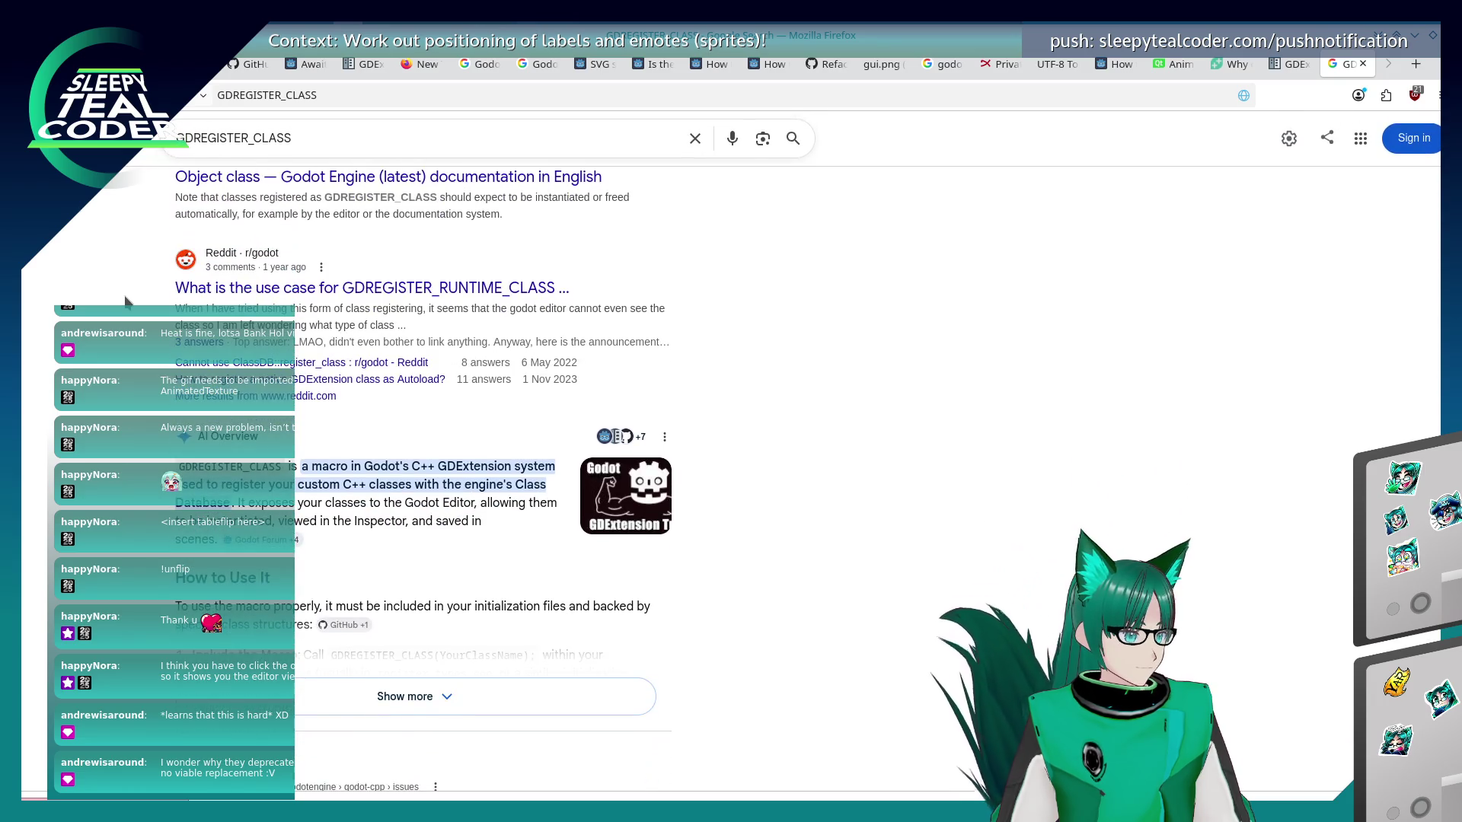
pyautogui.scroll(2, 228, 295)
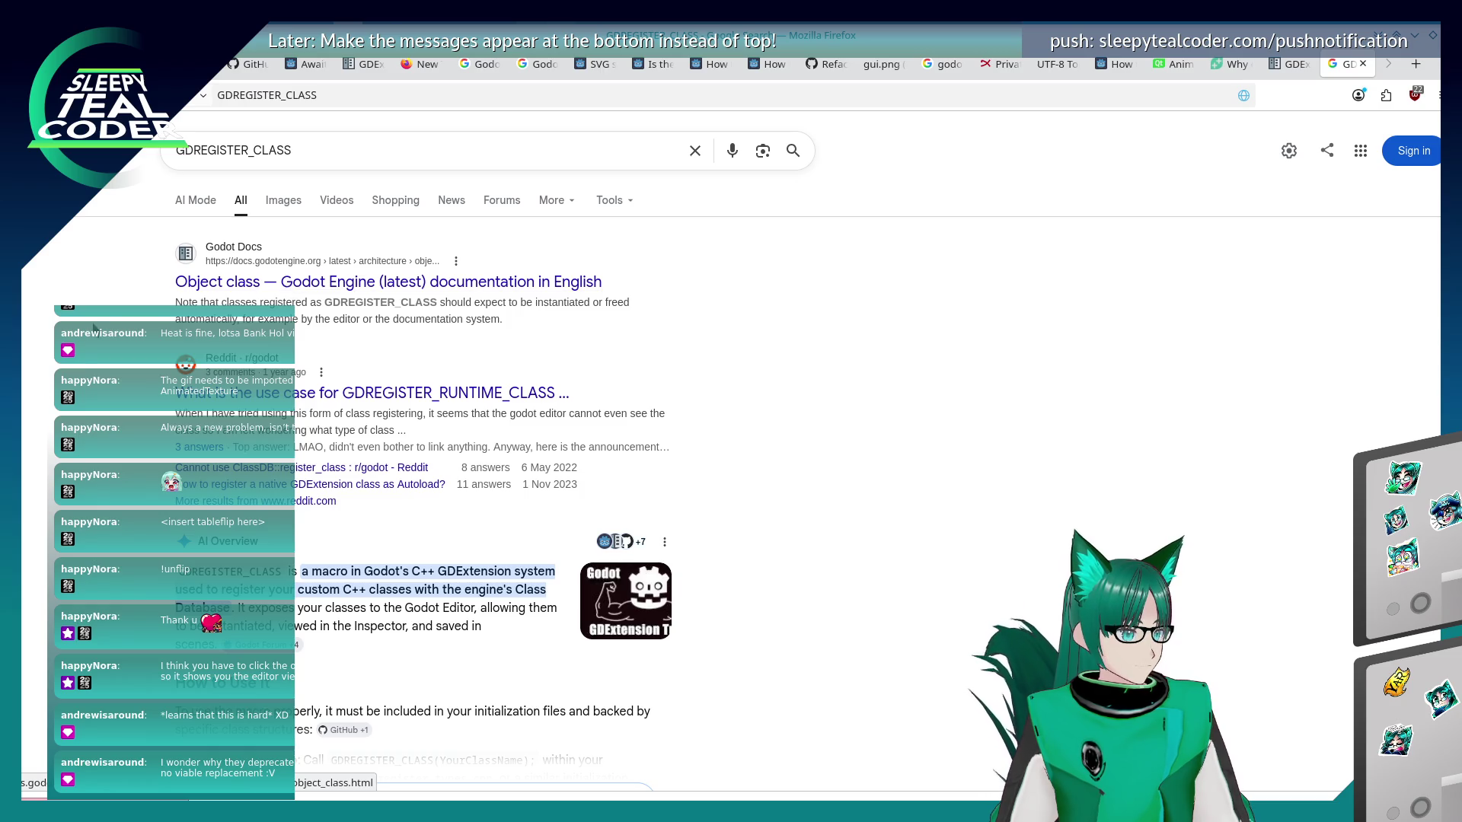
# Open the Godot Docs Object class result and read its 'Registering Object classes' section.
pyautogui.click(266, 287)
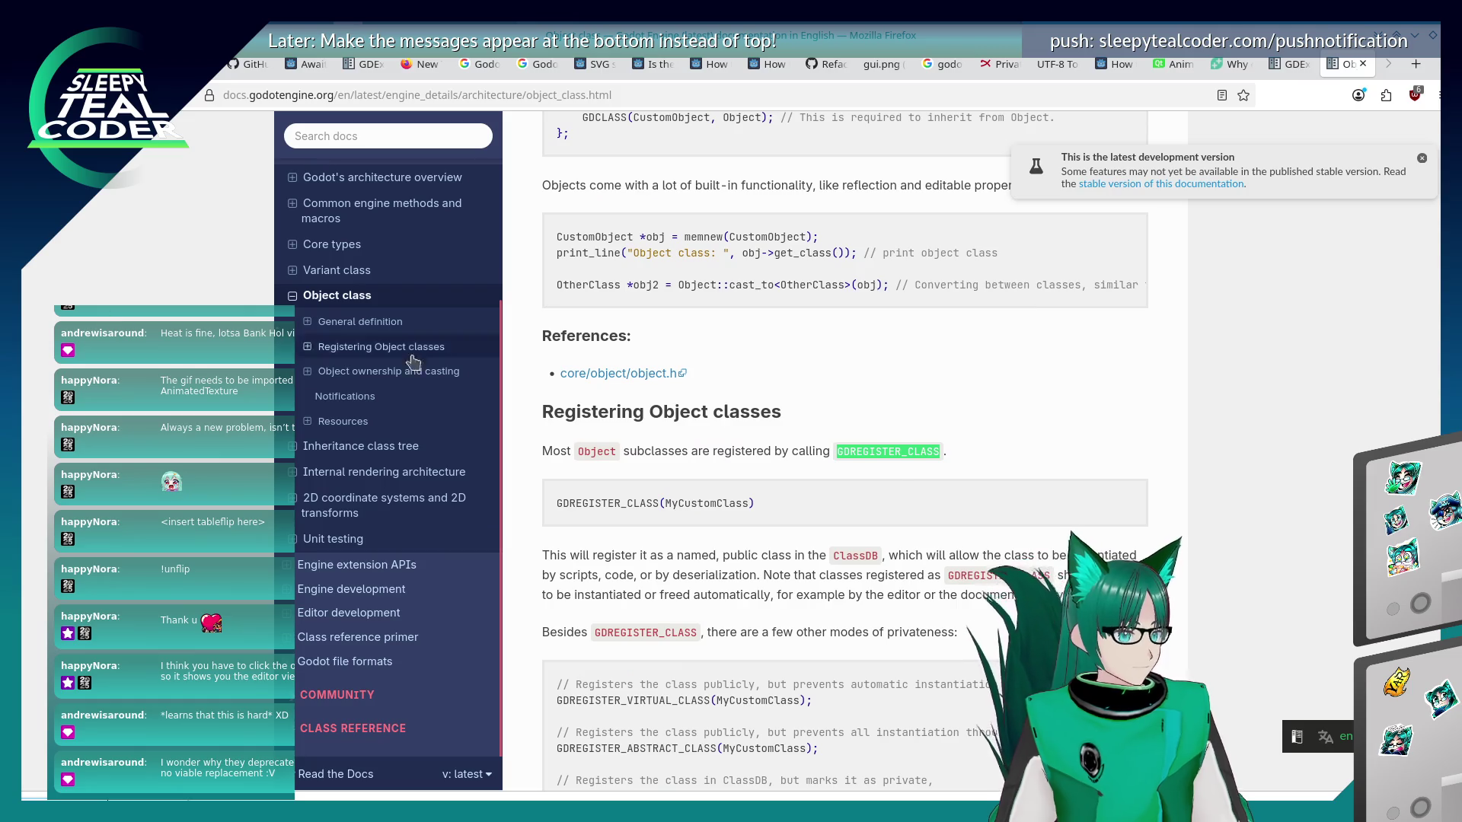
pyautogui.scroll(7, 894, 462)
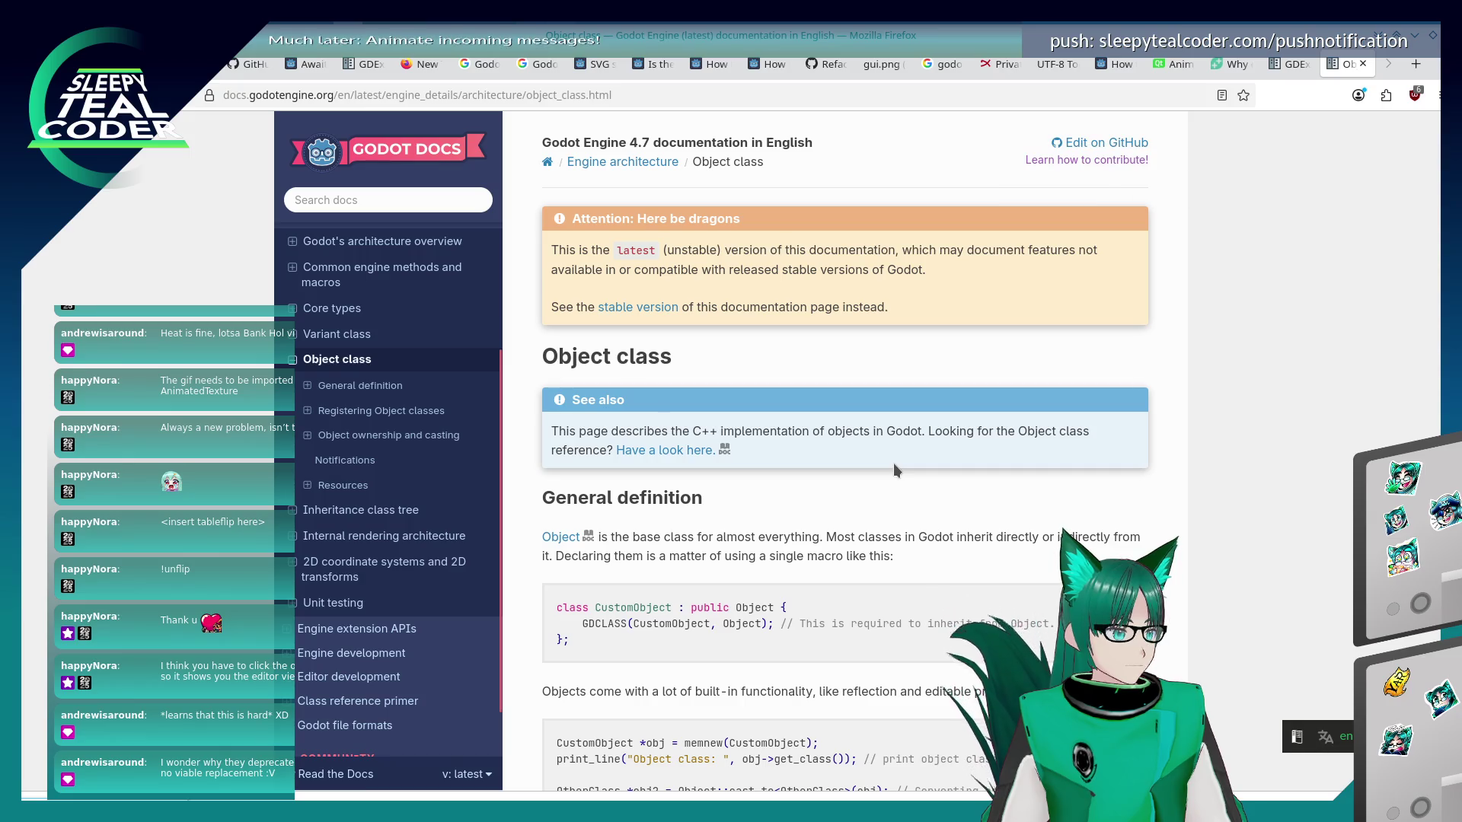
pyautogui.scroll(-2, 893, 463)
pyautogui.scroll(-7, 893, 463)
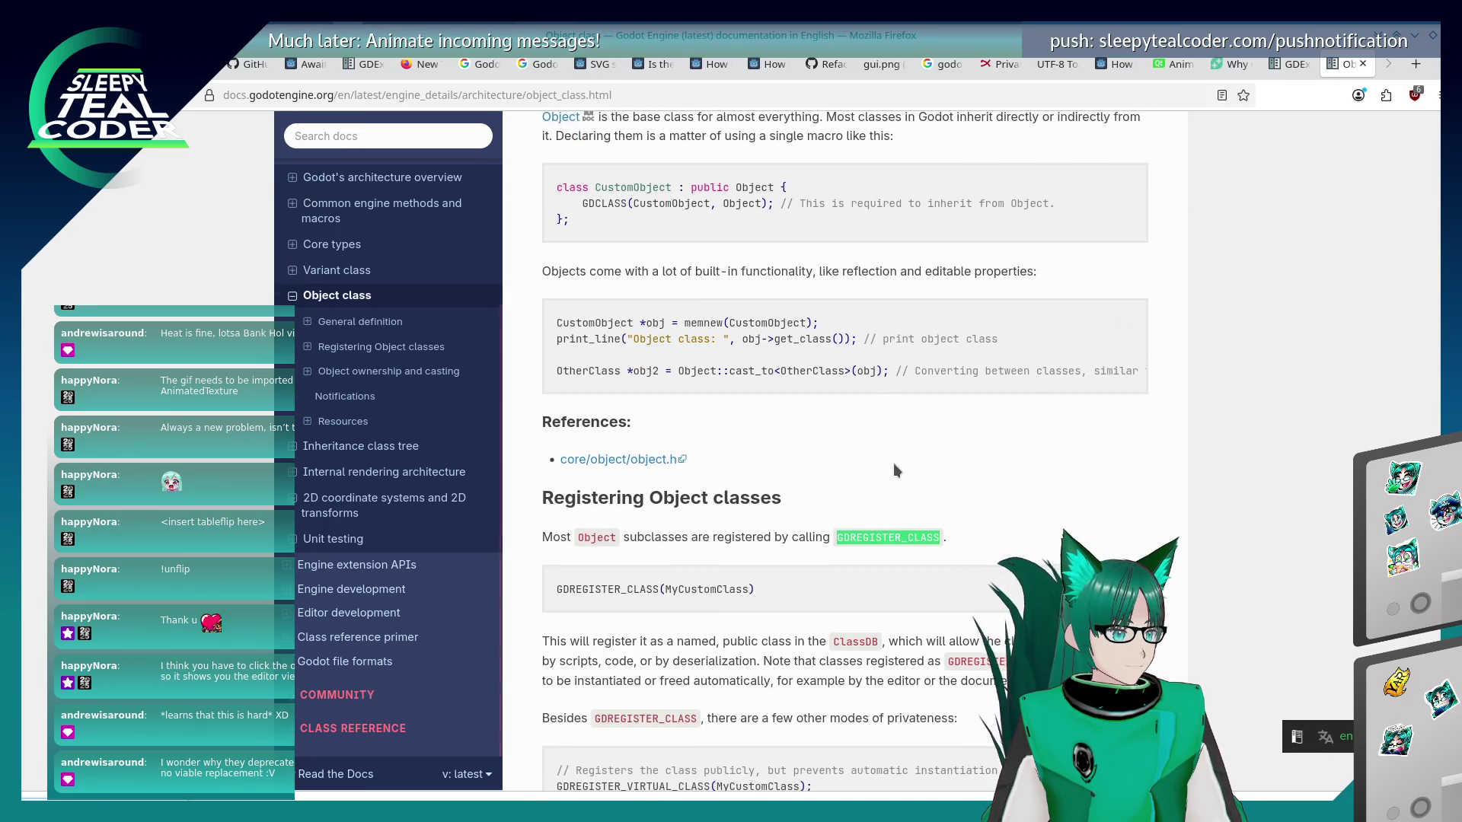
pyautogui.scroll(-3, 893, 463)
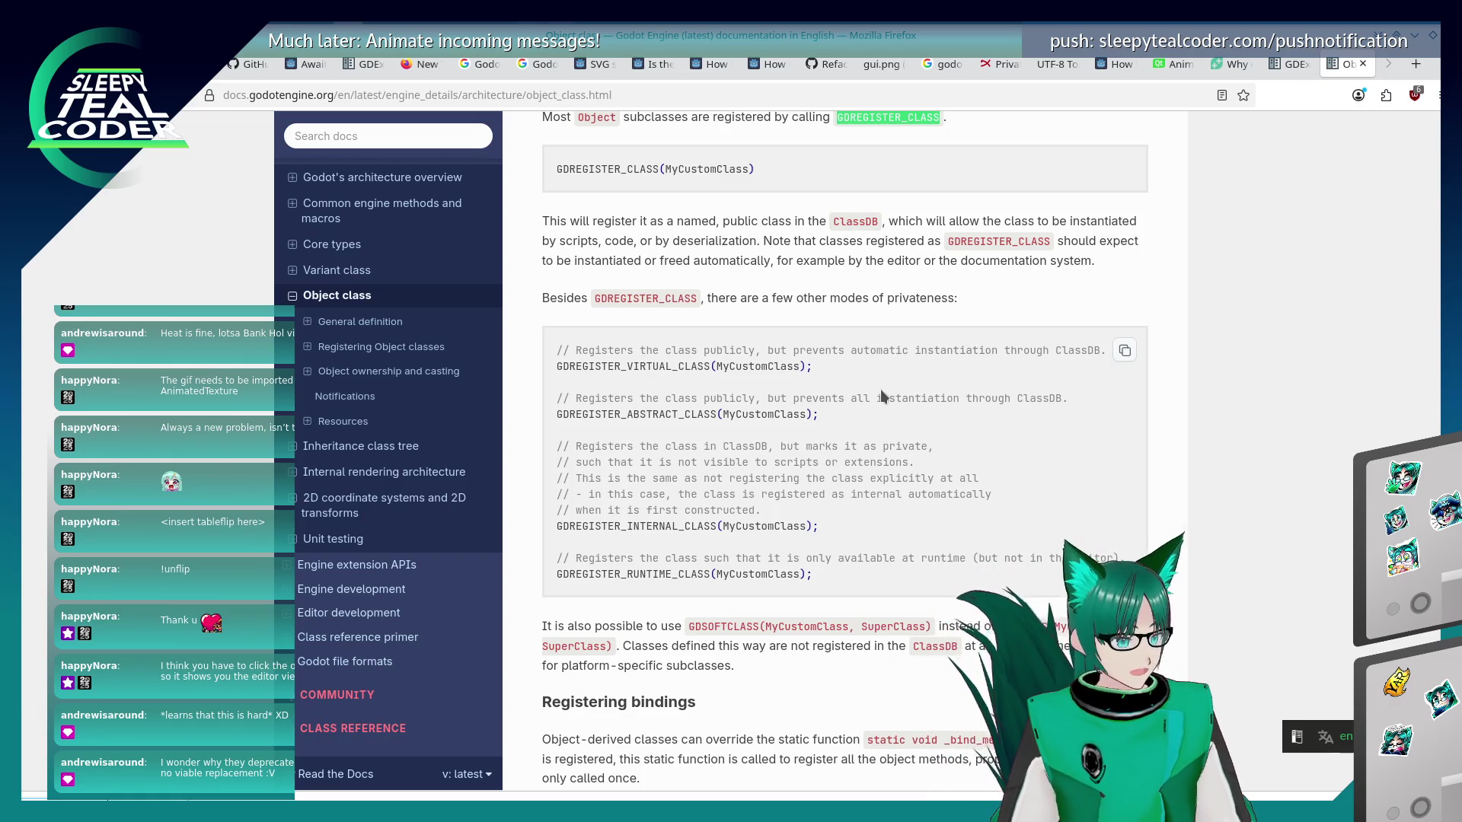
pyautogui.scroll(-4, 828, 426)
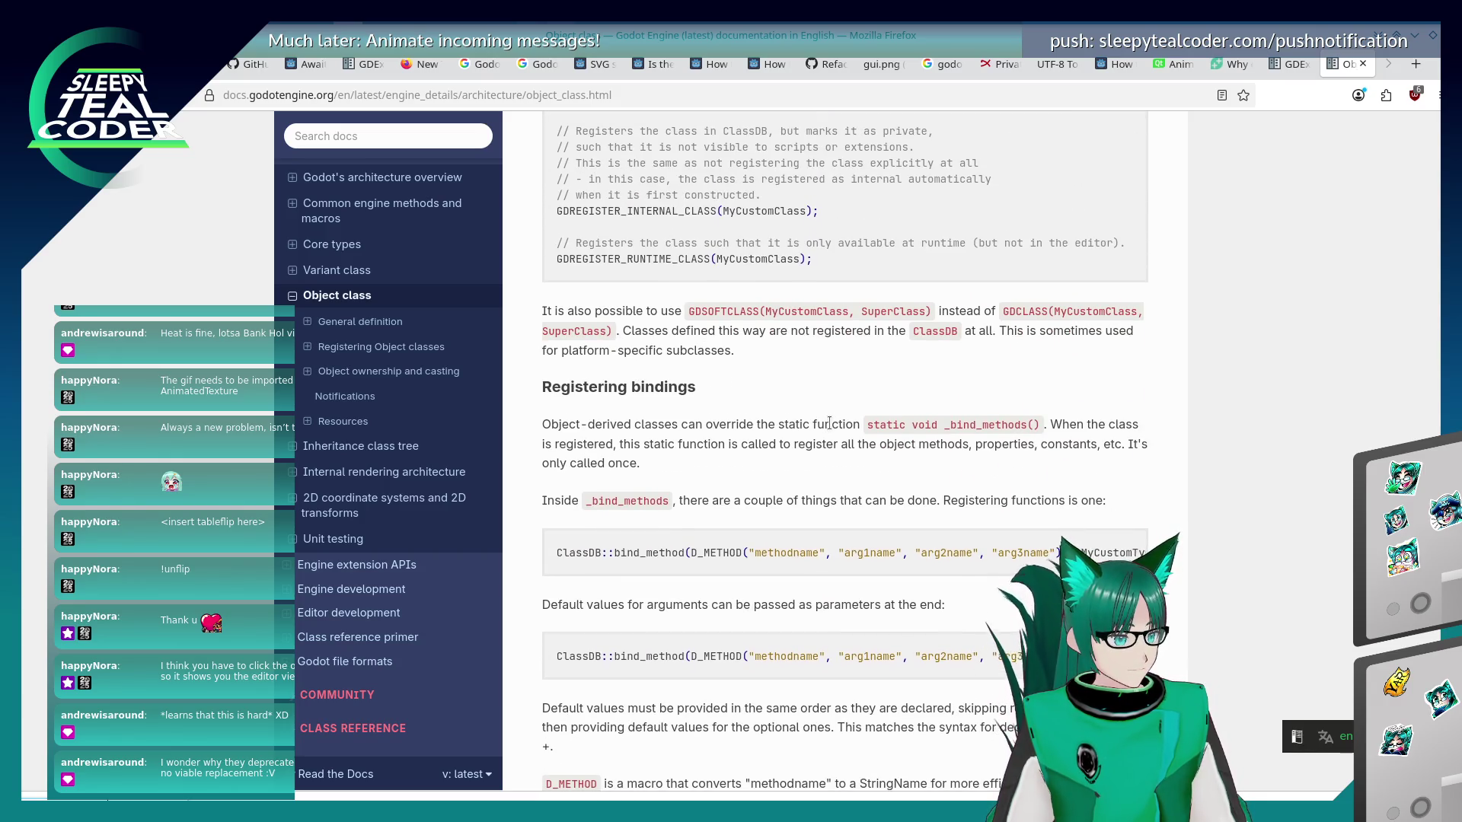
pyautogui.scroll(-2, 828, 424)
pyautogui.scroll(5, 828, 424)
pyautogui.scroll(4, 829, 422)
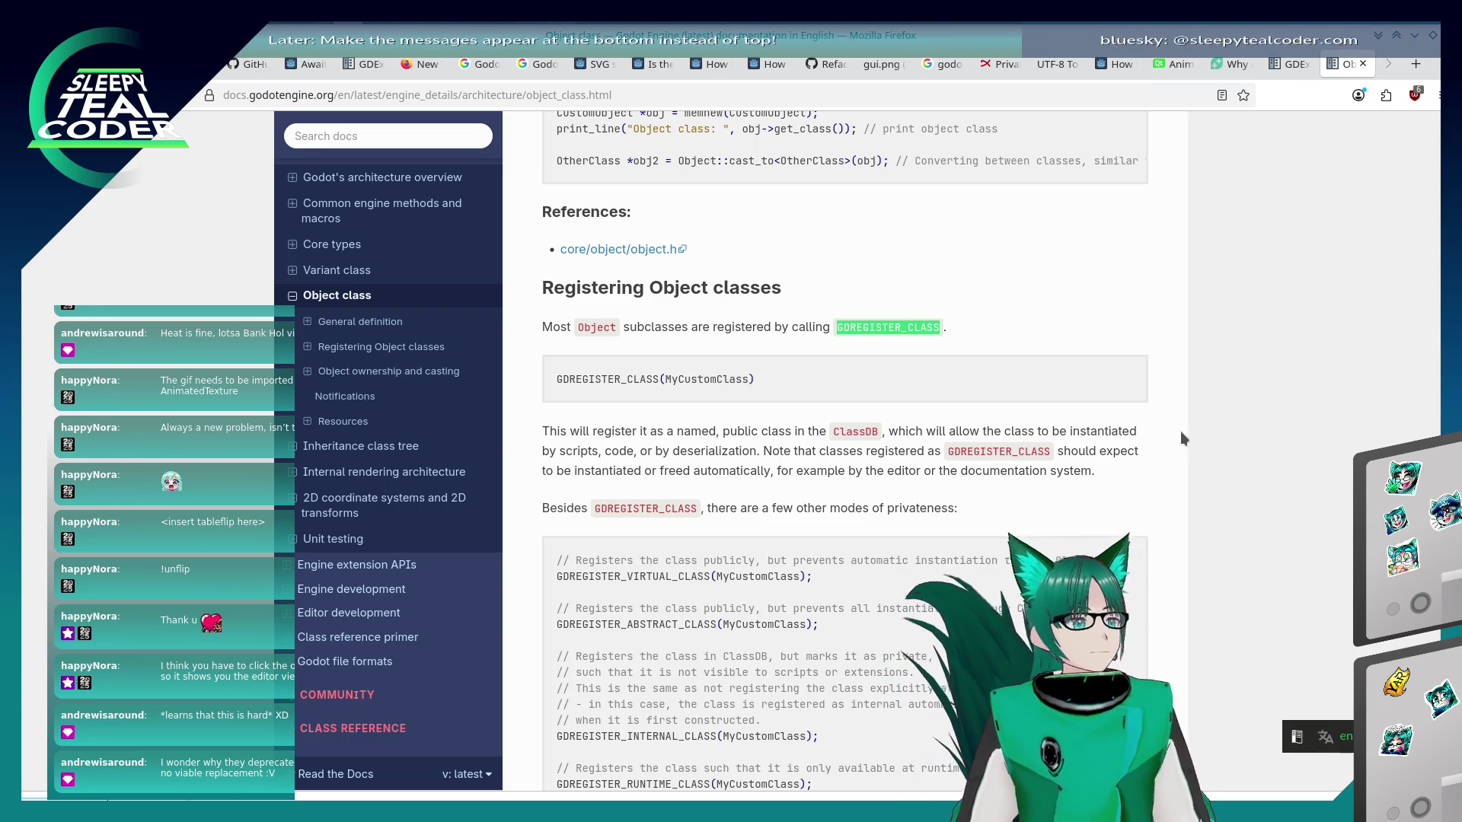
pyautogui.click(1025, 403)
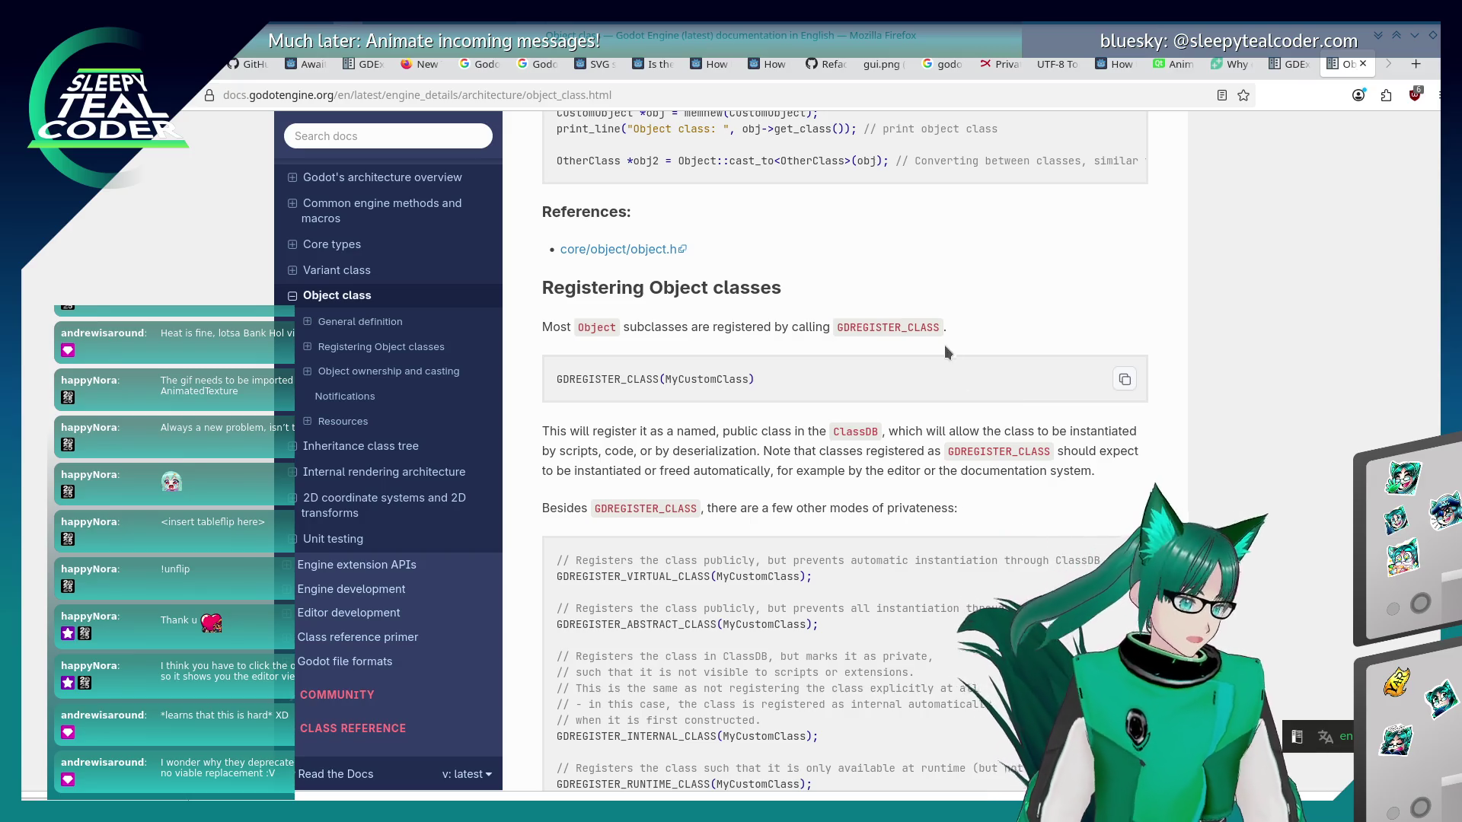
pyautogui.hotkey('alt', 'Tab')
pyautogui.hotkey('alt', 'Tab')
pyautogui.hotkey('alt', 'Tab')
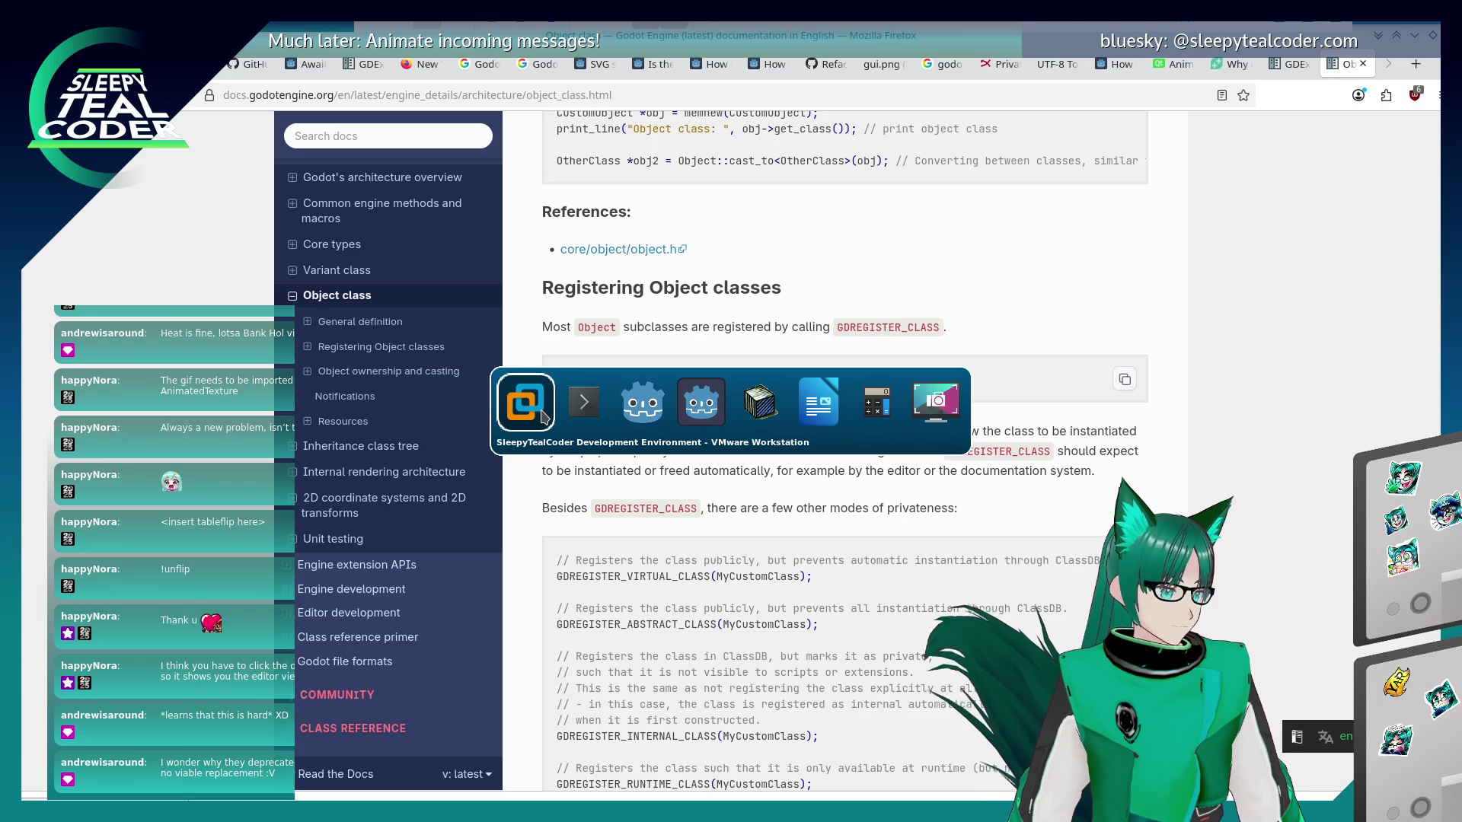
# Bring the On screen notes.odt Writer window forward and scroll to the last camera note.
pyautogui.click(818, 401)
pyautogui.scroll(-10, 577, 452)
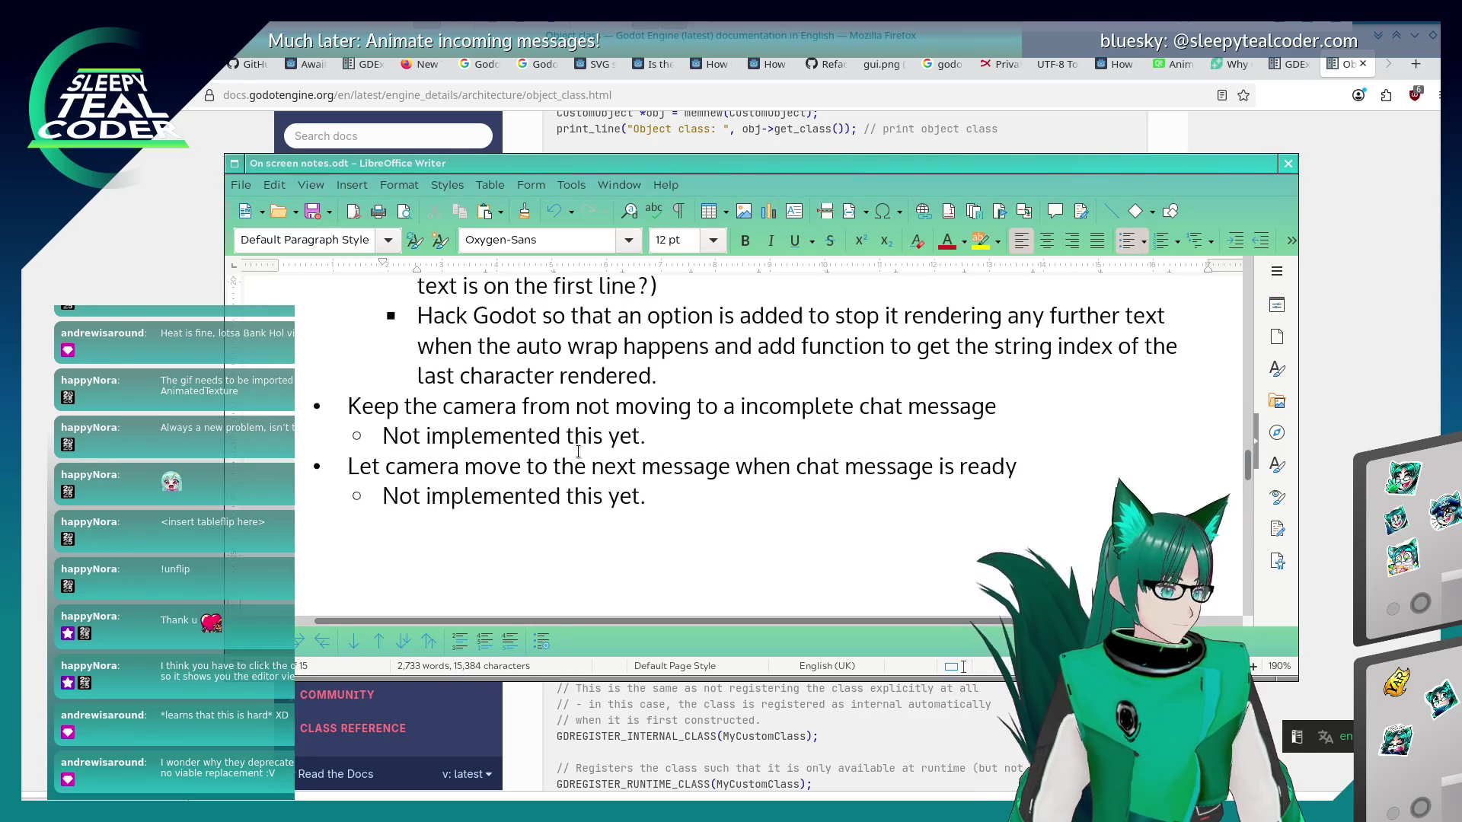
pyautogui.scroll(-10, 577, 452)
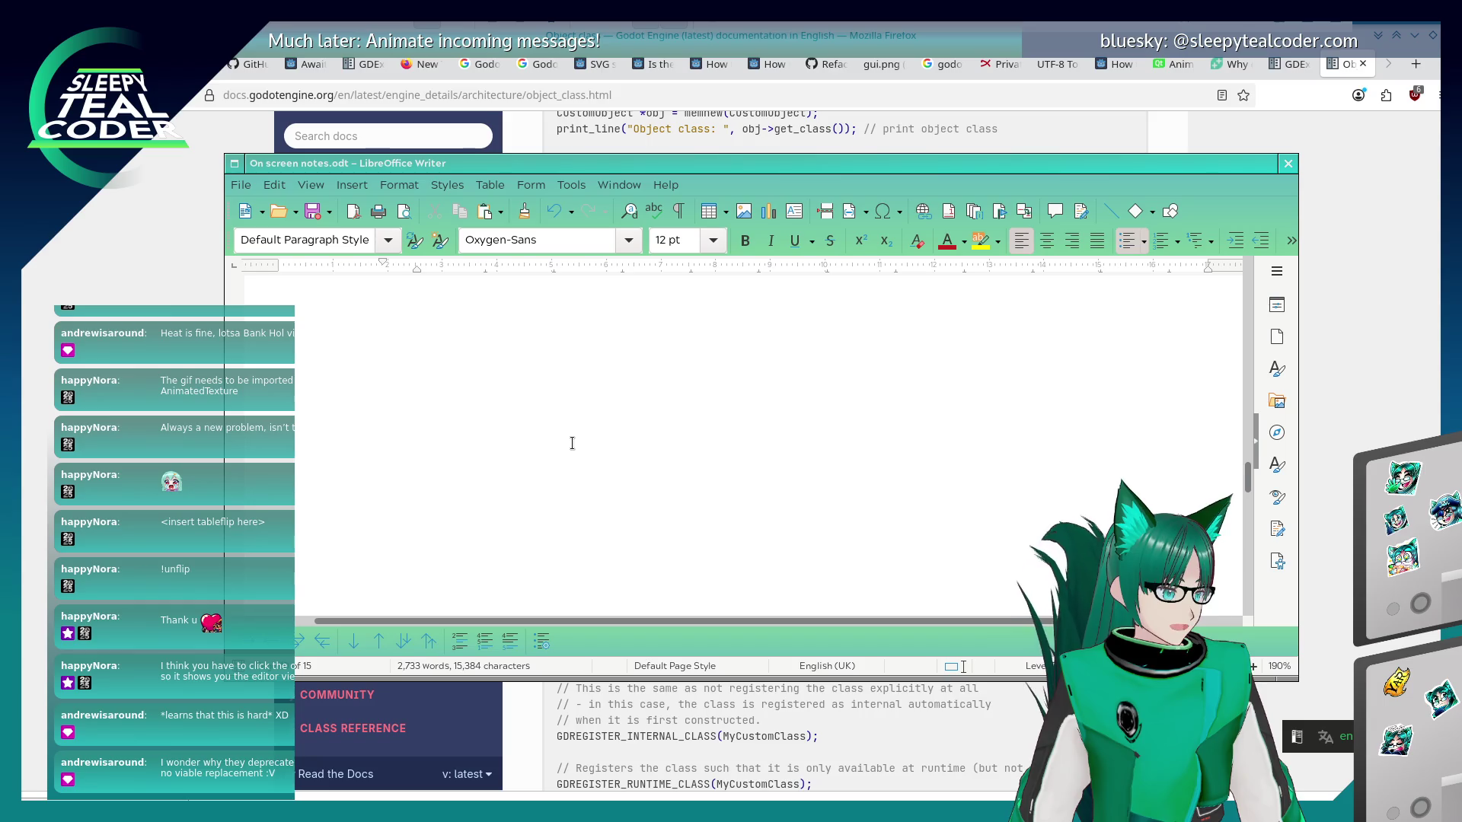
pyautogui.scroll(5, 571, 443)
pyautogui.scroll(-6, 586, 437)
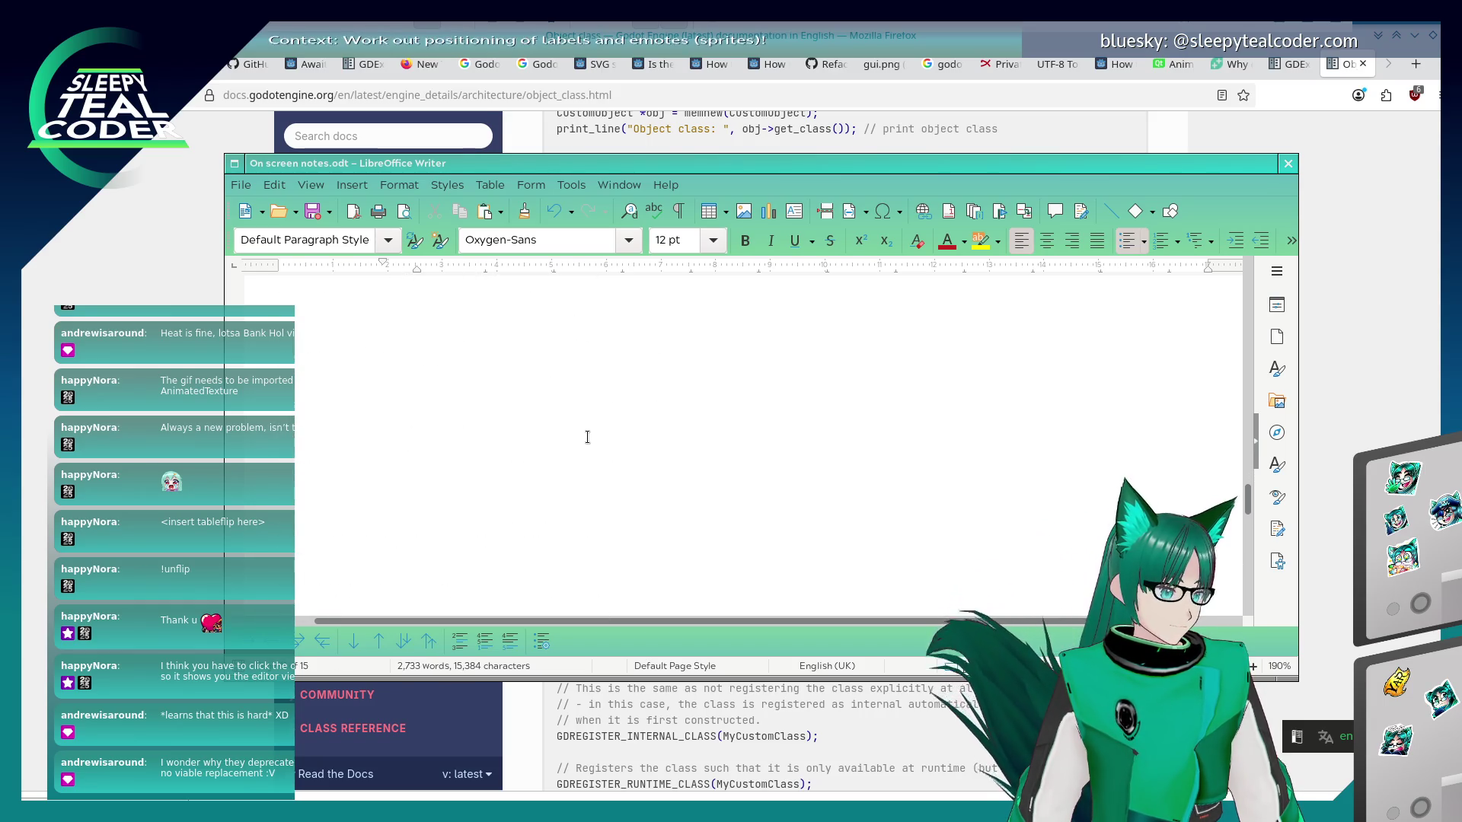
pyautogui.scroll(3, 589, 435)
pyautogui.scroll(-1, 588, 435)
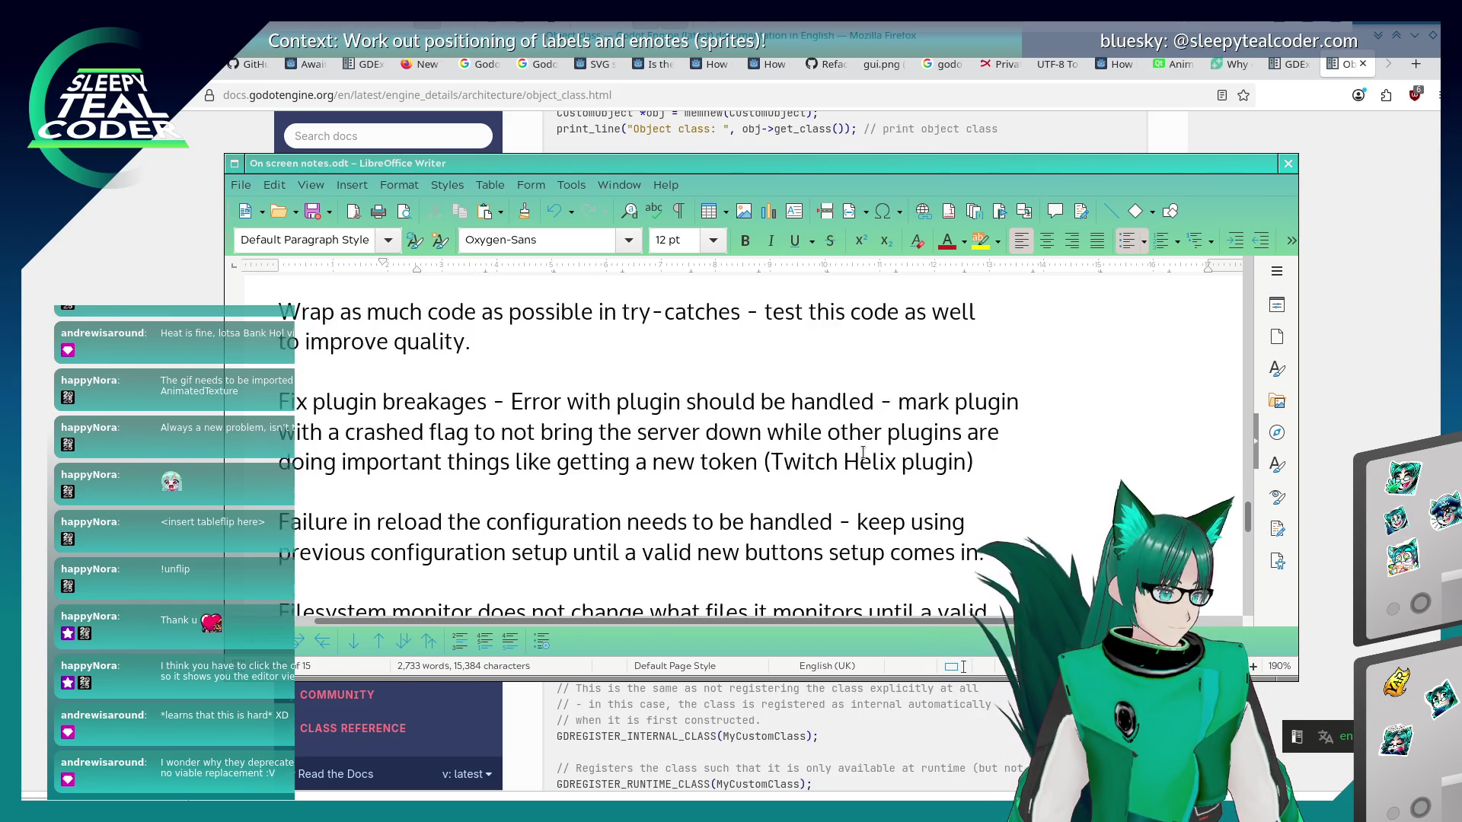
pyautogui.scroll(3, 929, 483)
pyautogui.scroll(-5, 916, 482)
pyautogui.scroll(4, 916, 483)
pyautogui.scroll(-4, 911, 487)
pyautogui.scroll(5, 909, 492)
pyautogui.scroll(-4, 800, 464)
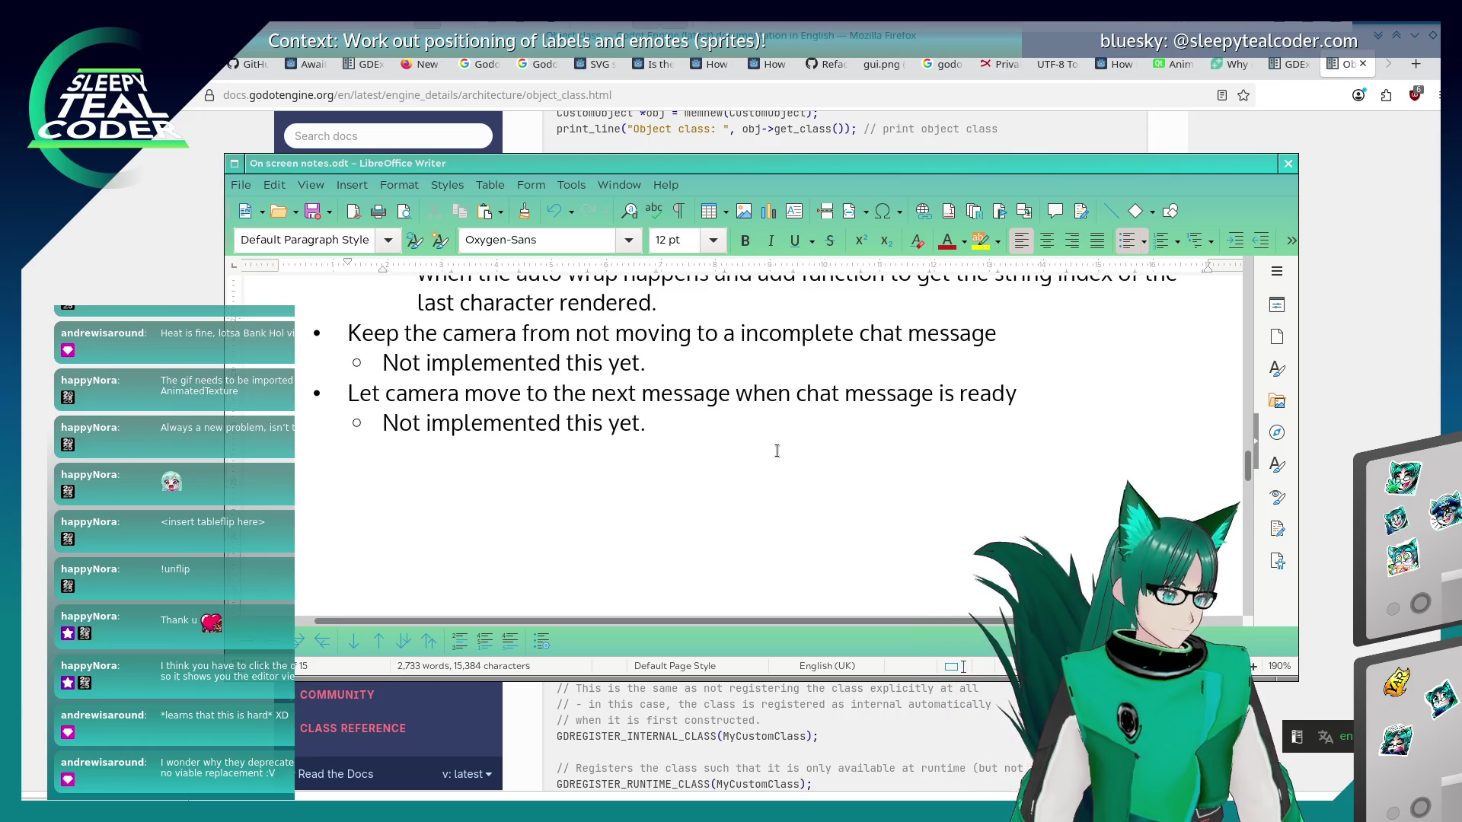
# Type a bold 'Godot Learnings Homework - 24/05/26' heading on a new unbulleted line.
pyautogui.click(776, 450)
pyautogui.press('Return')
pyautogui.press('BackSpace')
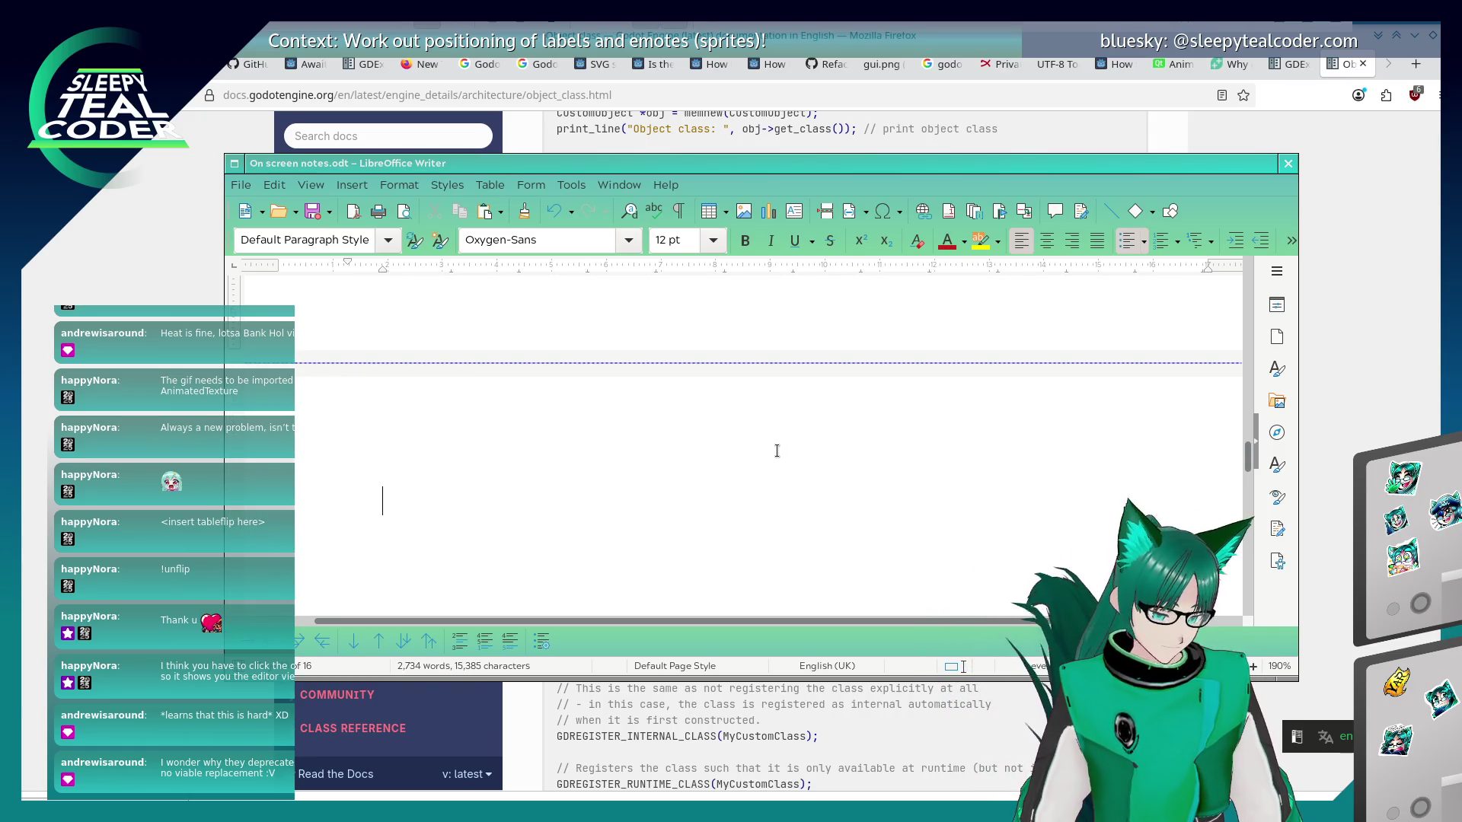
pyautogui.hotkey('ctrl', 'b')
pyautogui.write('Godot Homework')
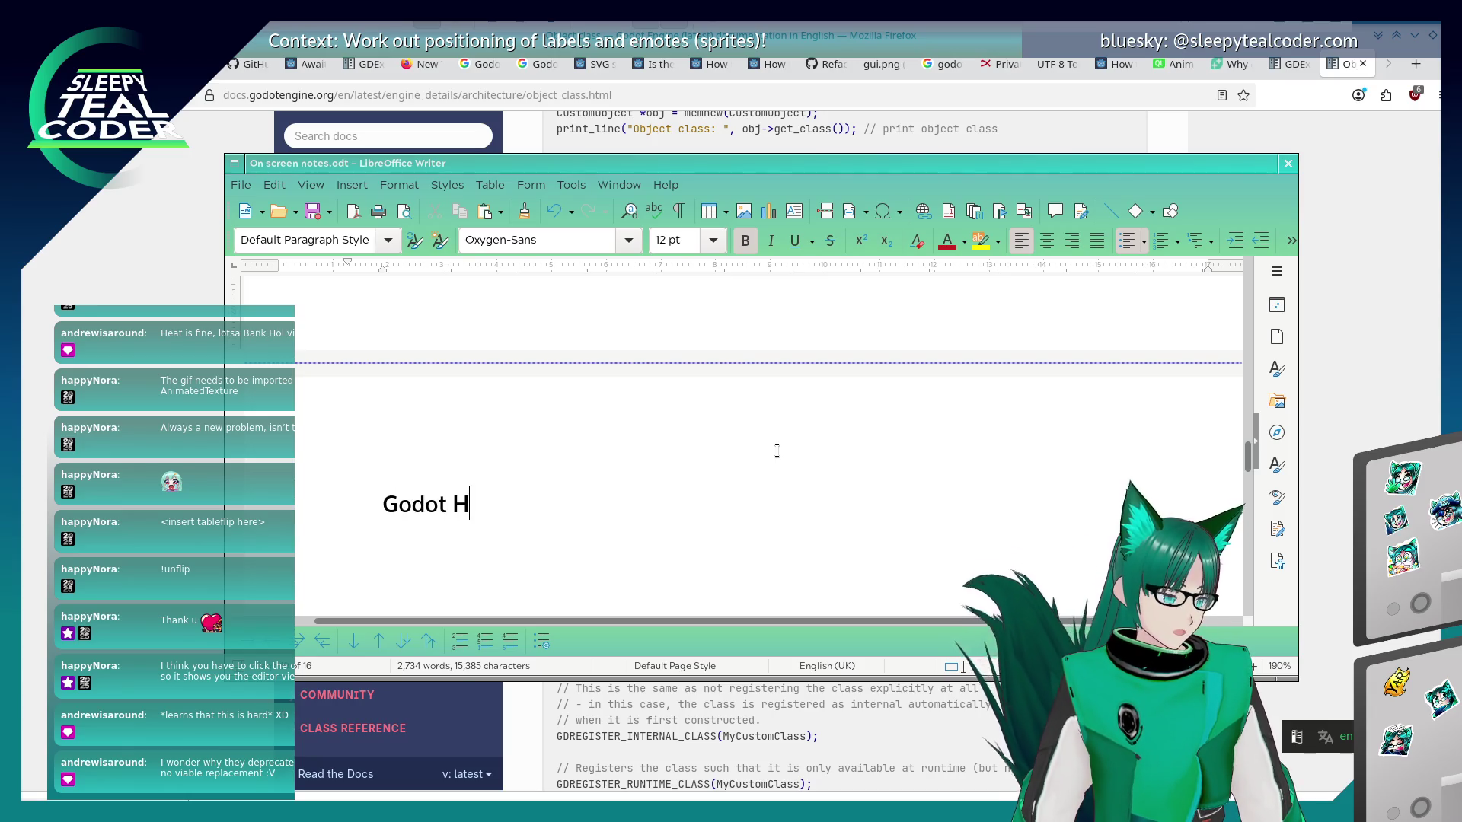
pyautogui.press('Left')
pyautogui.press('Left')
pyautogui.press('Left')
pyautogui.write('Learnings Homework - ')
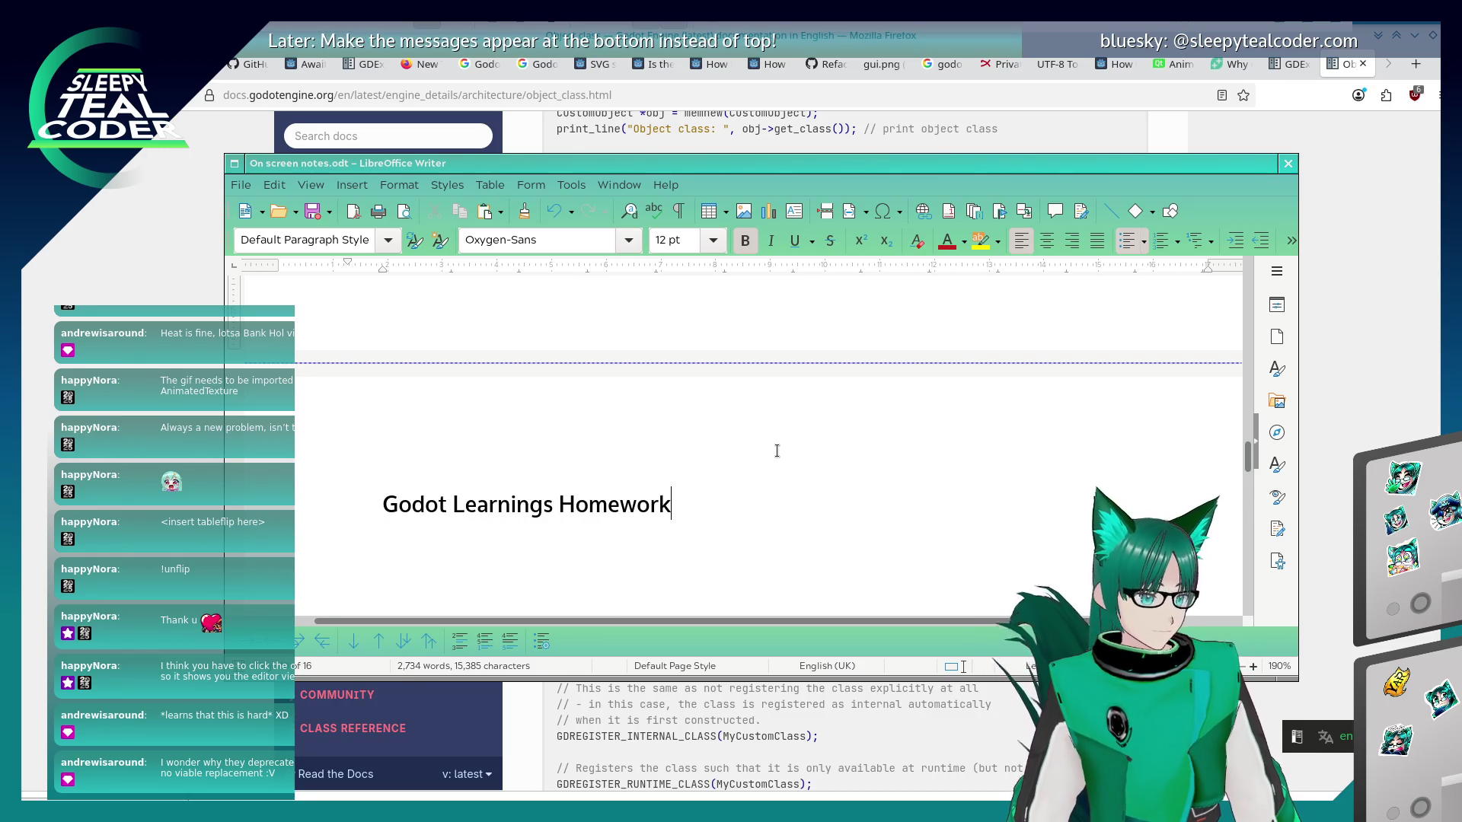
pyautogui.write('24/05/26')
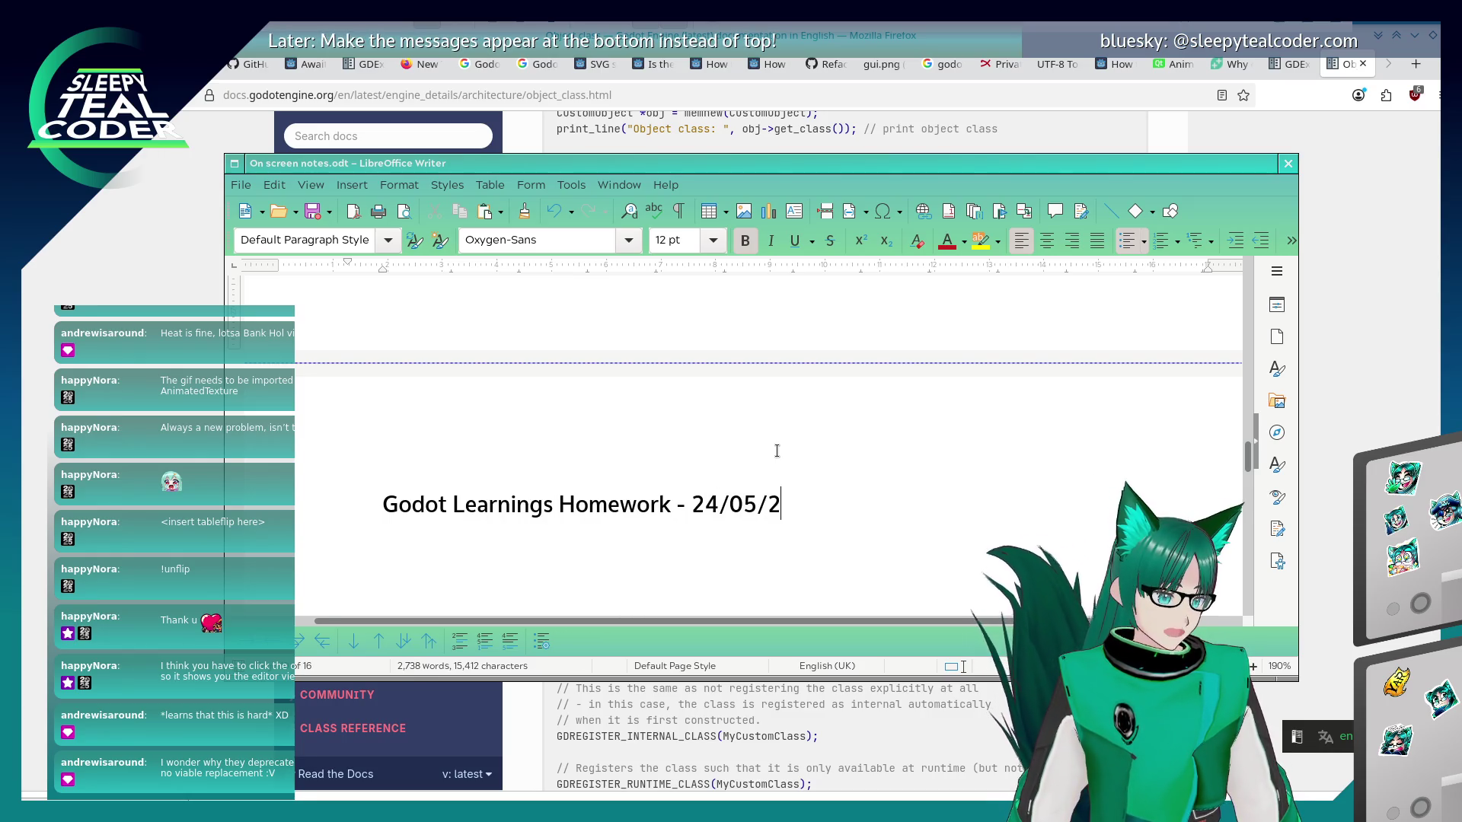
# Adjust the spacing above the heading and move it onto a fresh page with a page break.
pyautogui.press('Return')
pyautogui.press('BackSpace')
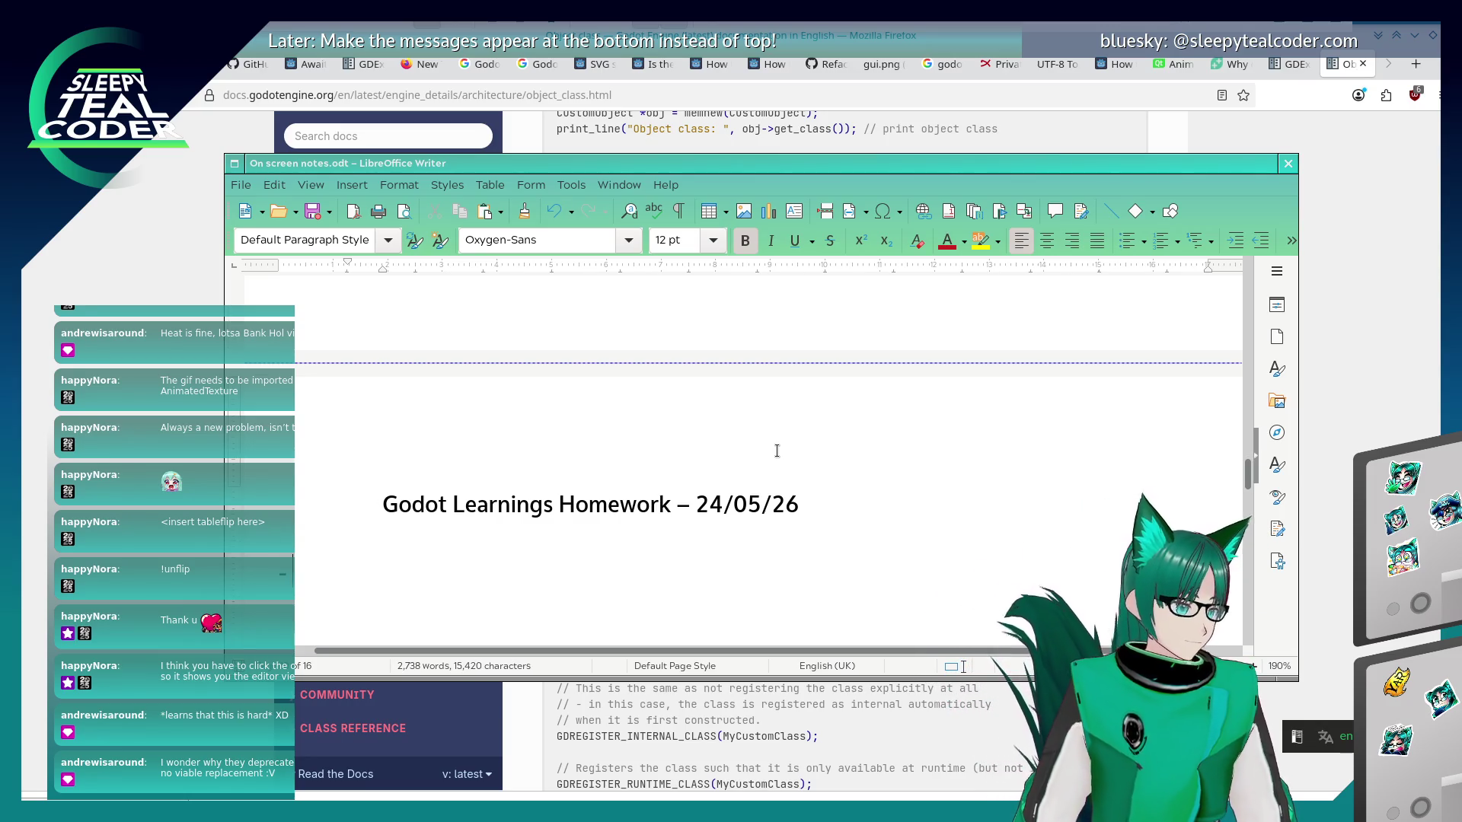
pyautogui.press('BackSpace')
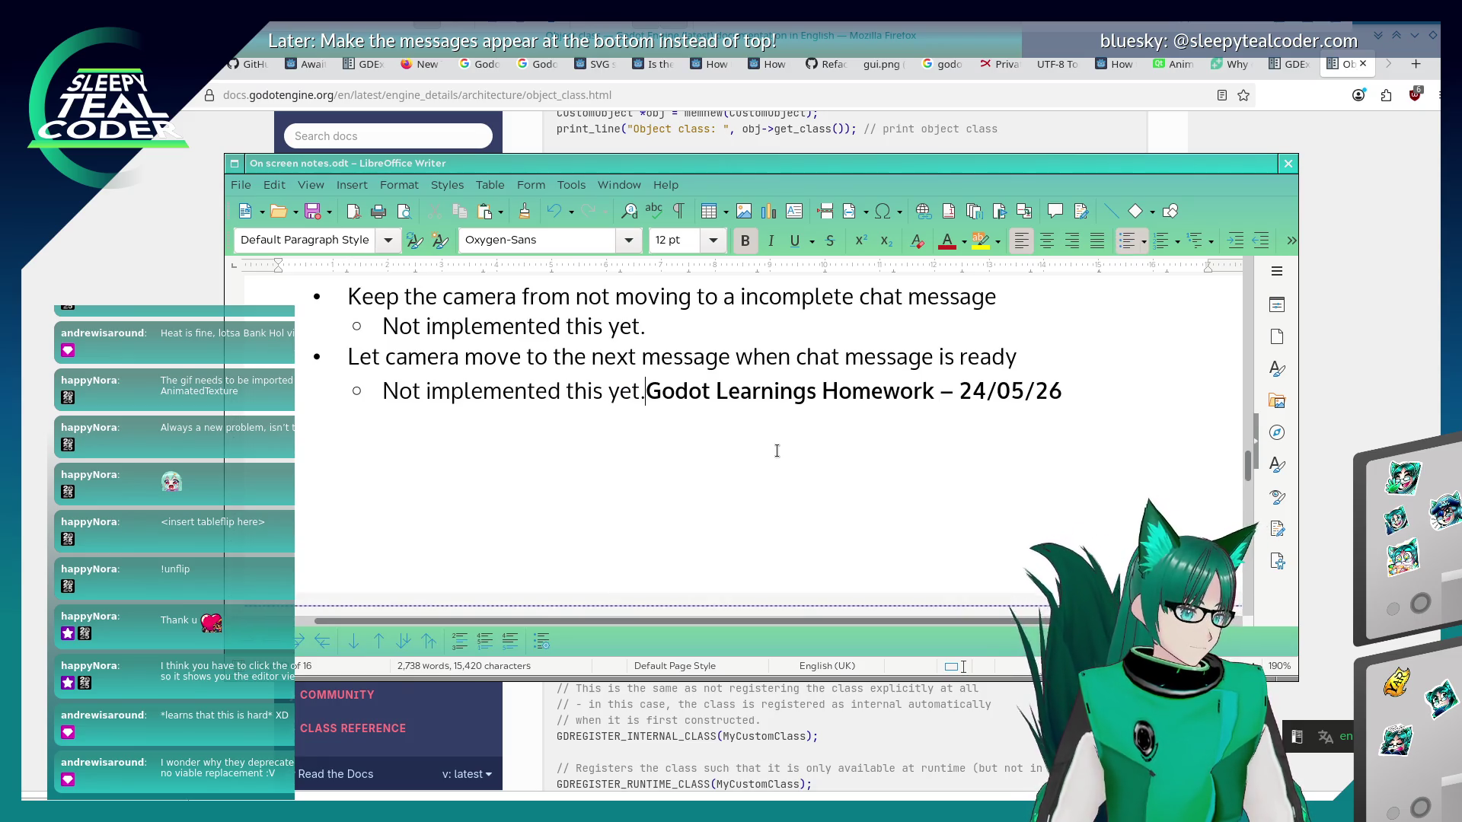
pyautogui.press('Return')
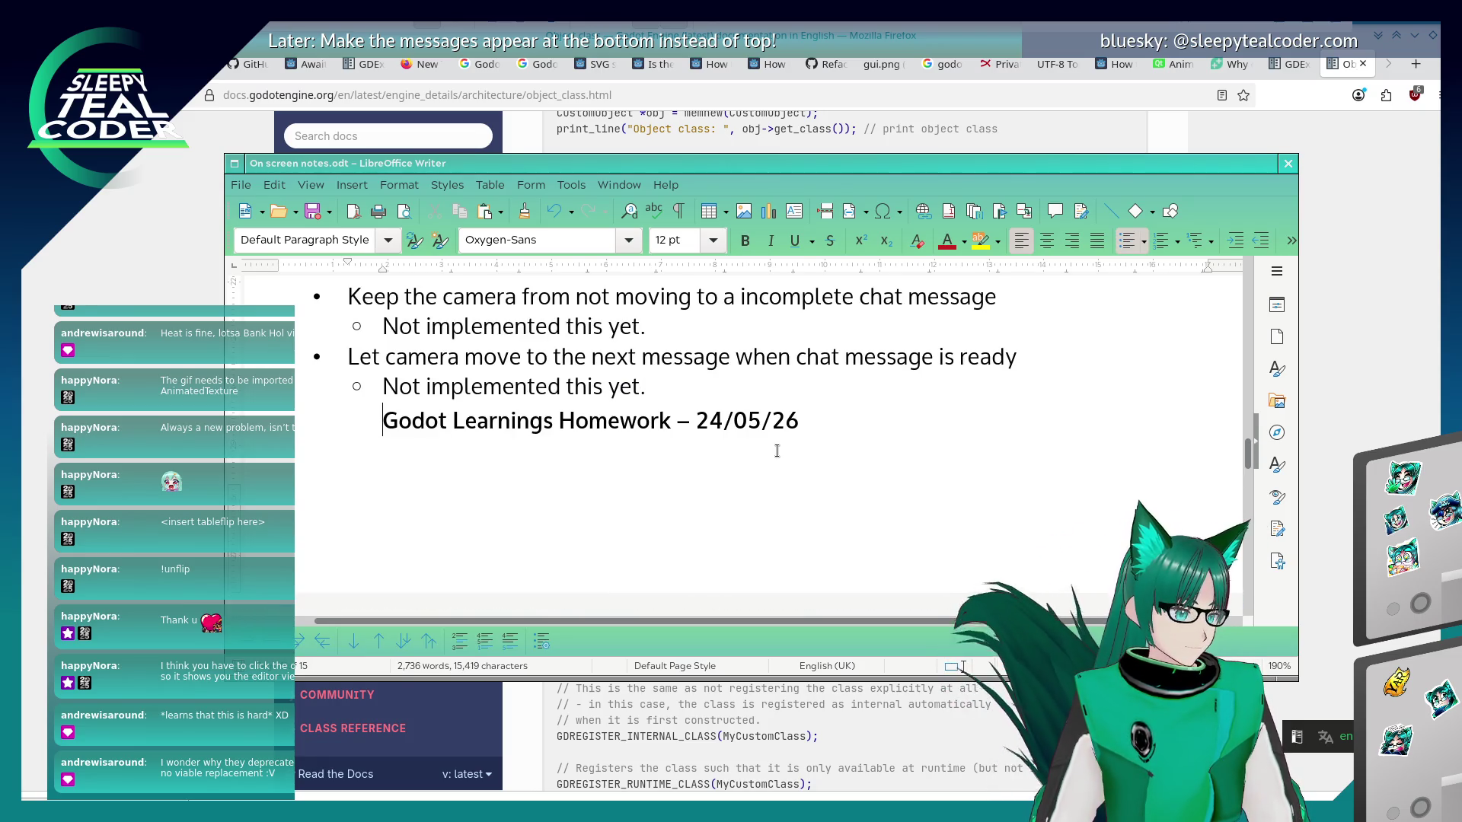
pyautogui.press('BackSpace')
pyautogui.press('Return')
pyautogui.press('Return')
pyautogui.press('BackSpace')
pyautogui.press('BackSpace')
pyautogui.press('Return')
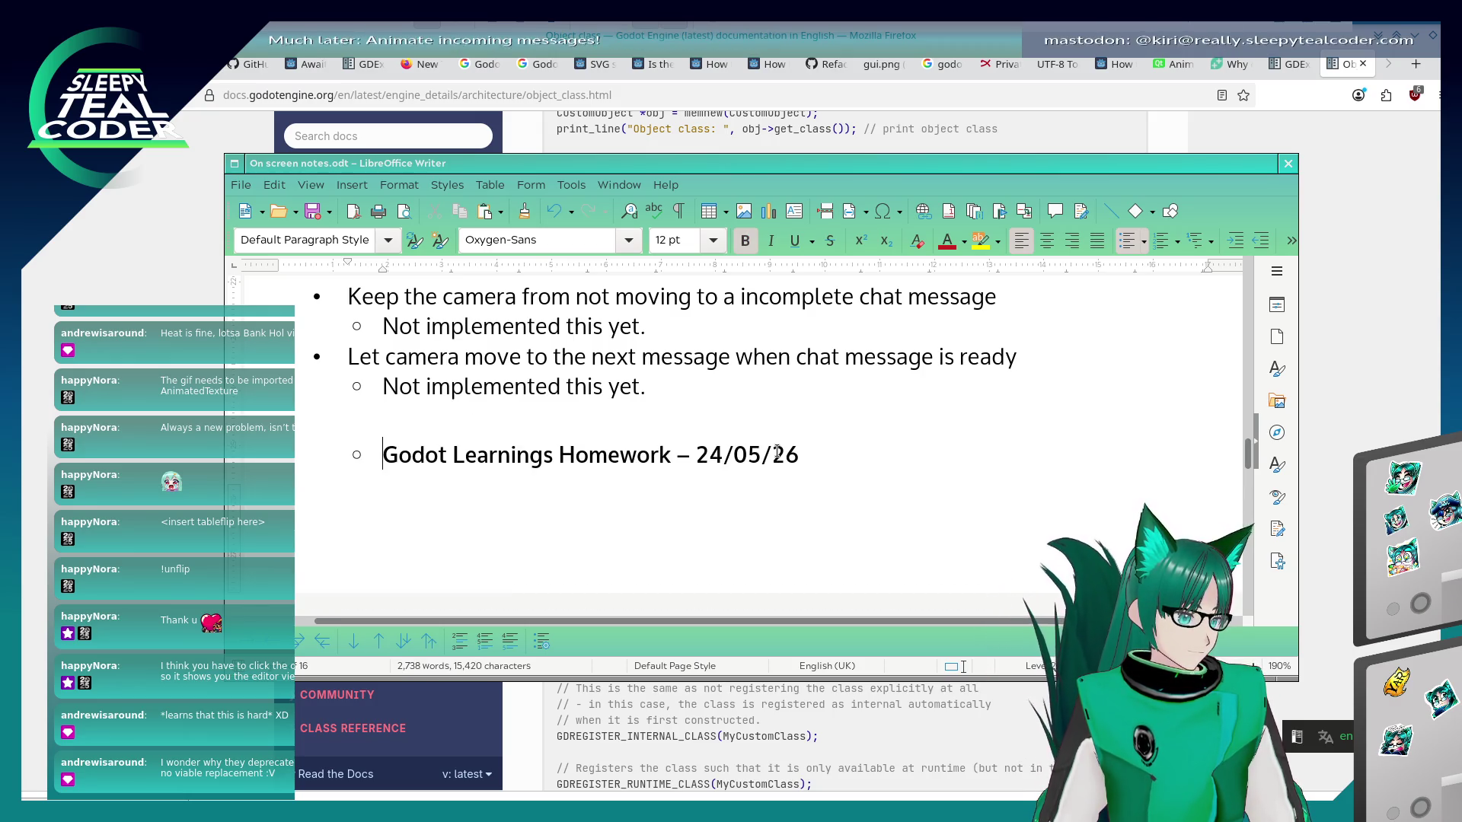
pyautogui.hotkey('ctrl', 'Return')
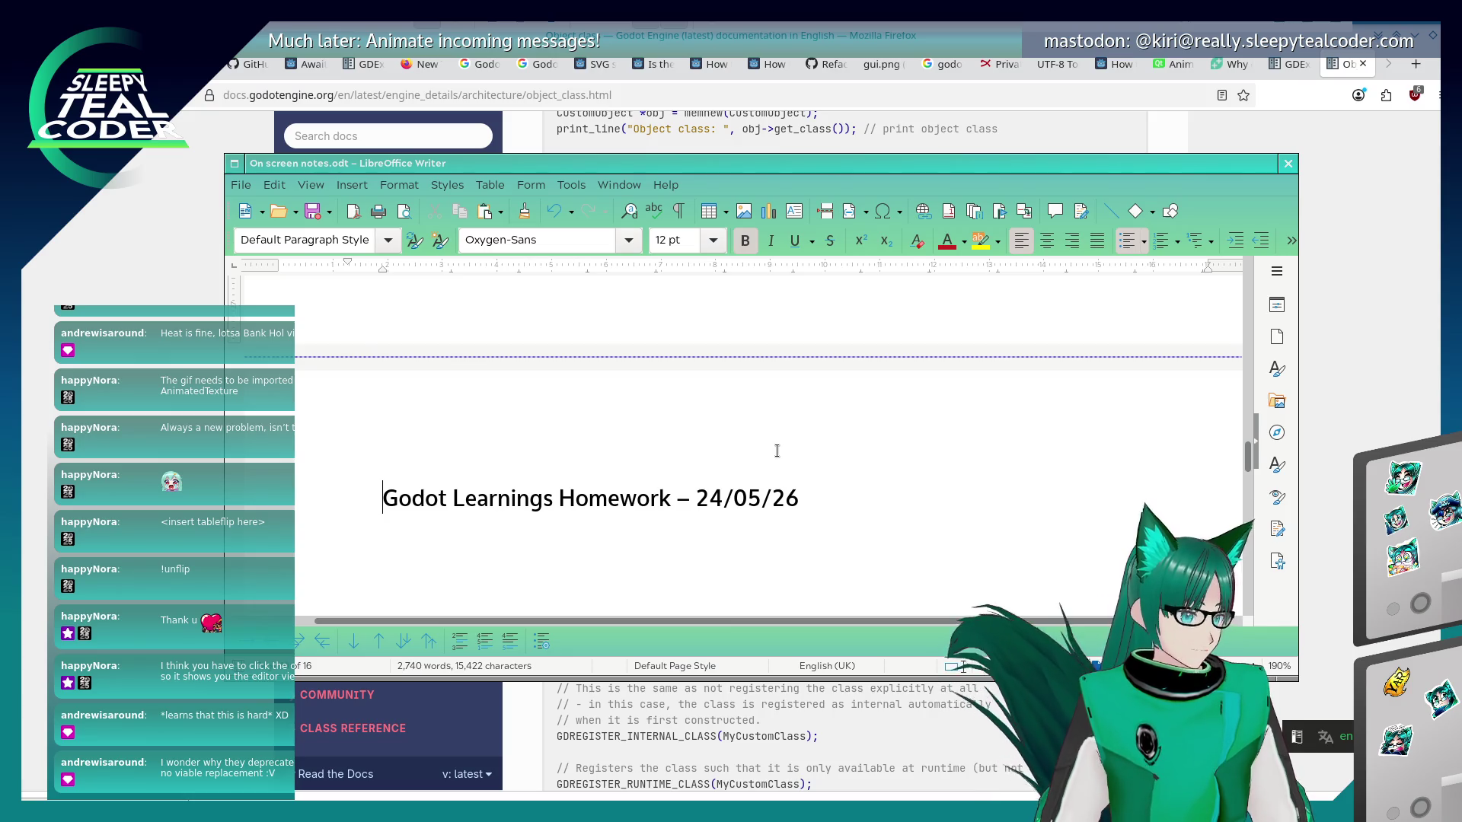
# Decrease the heading's indent and retype it as 'Godot Learnings Homework - 24/05/26'.
pyautogui.moveTo(835, 484); pyautogui.dragTo(374, 500)
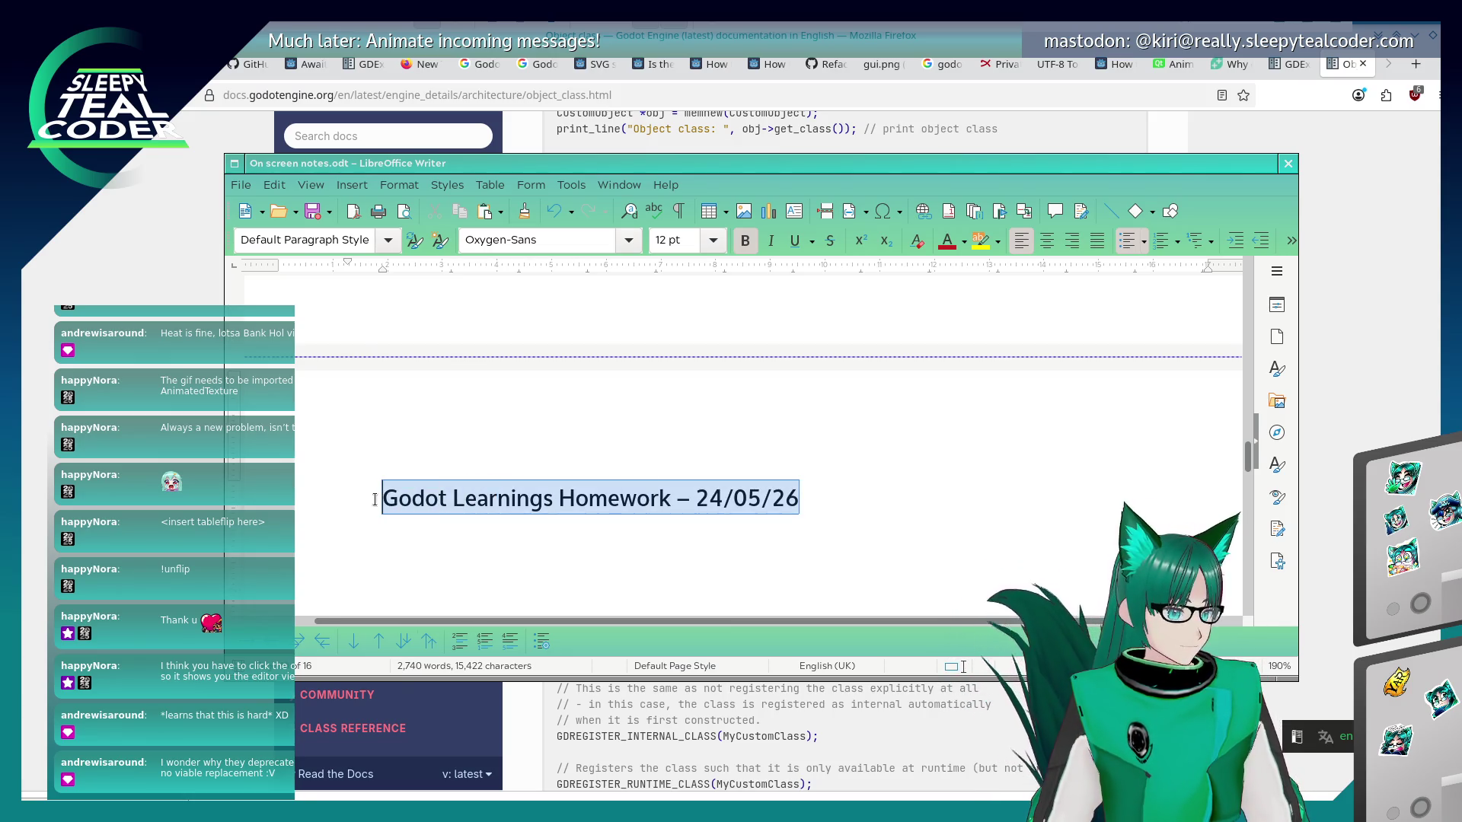
pyautogui.click(1261, 241)
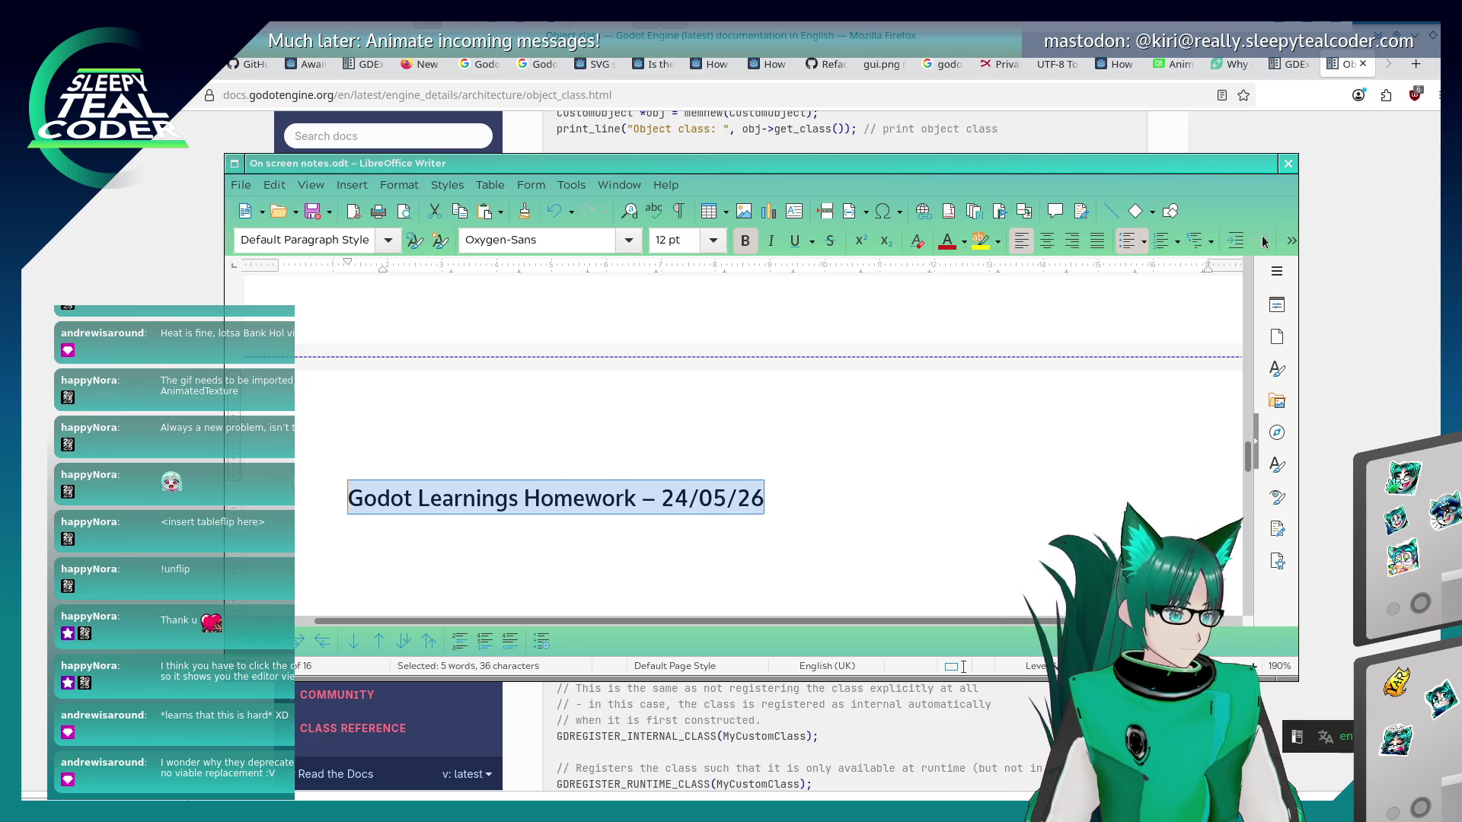
pyautogui.click(747, 519)
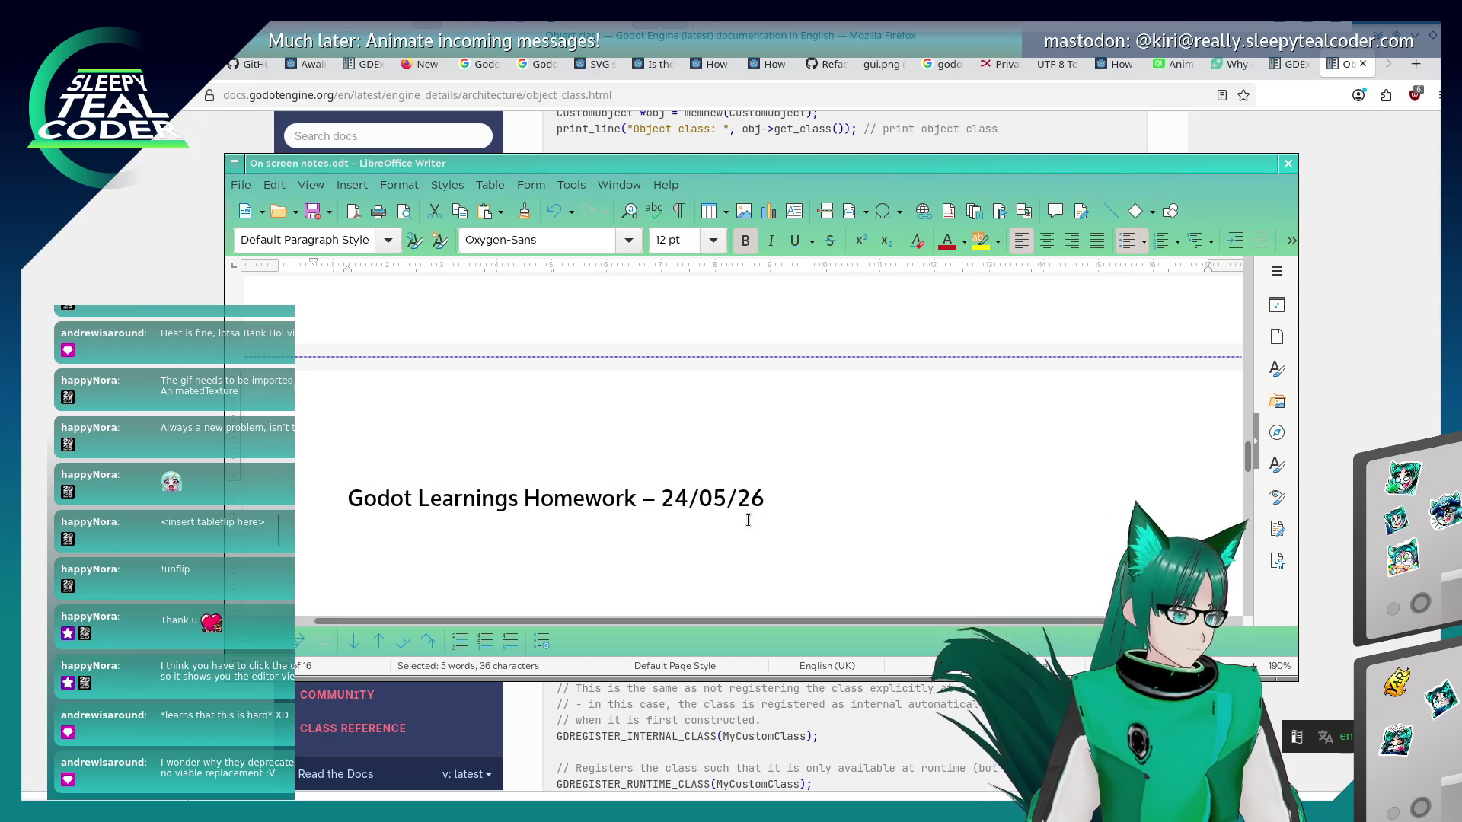
pyautogui.scroll(-3, 670, 535)
pyautogui.moveTo(339, 352)
pyautogui.mouseDown()
pyautogui.moveTo(806, 351)
pyautogui.moveTo(318, 360)
pyautogui.mouseUp()
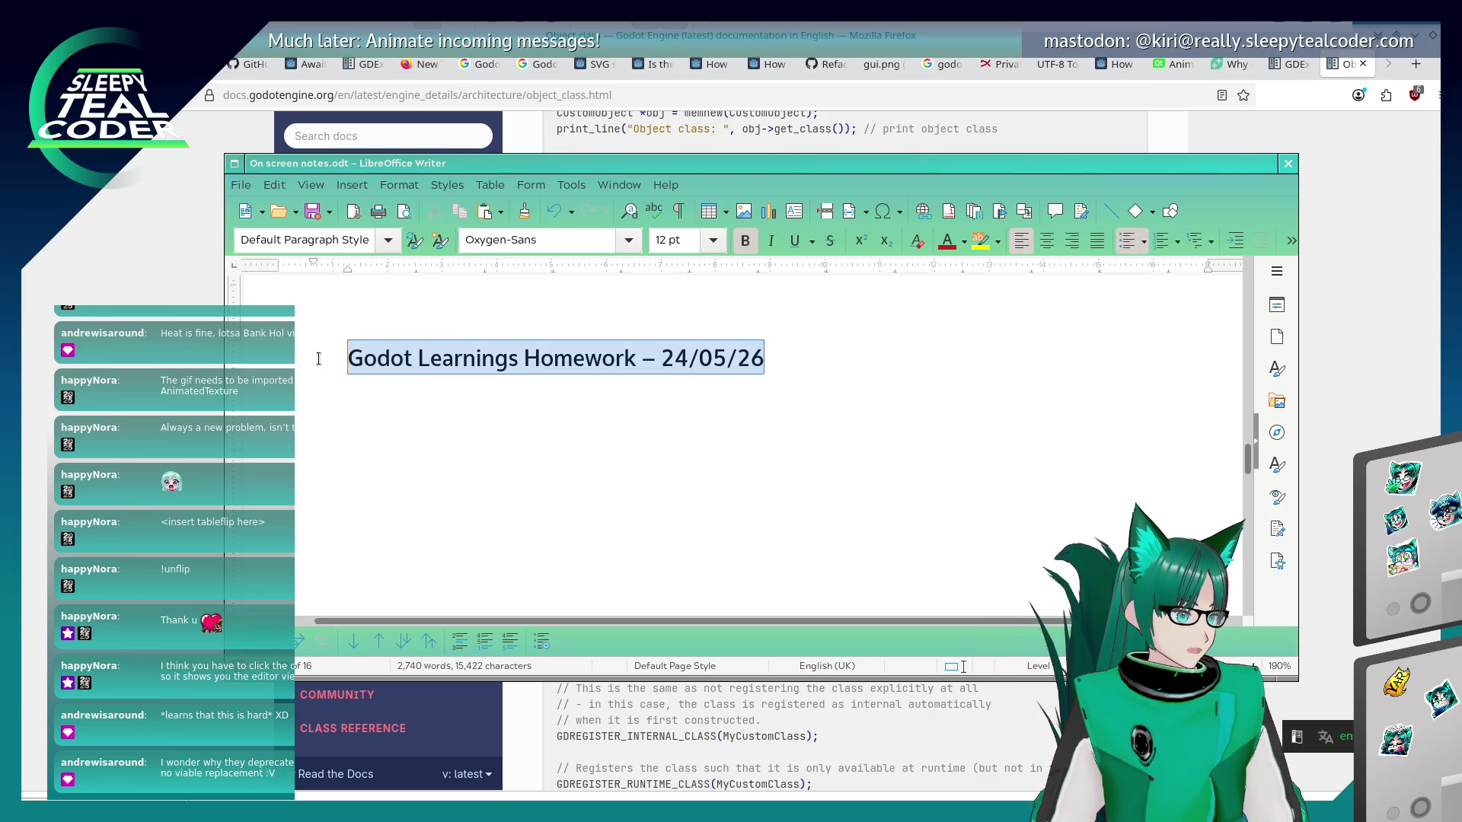
pyautogui.press('BackSpace')
pyautogui.press('BackSpace')
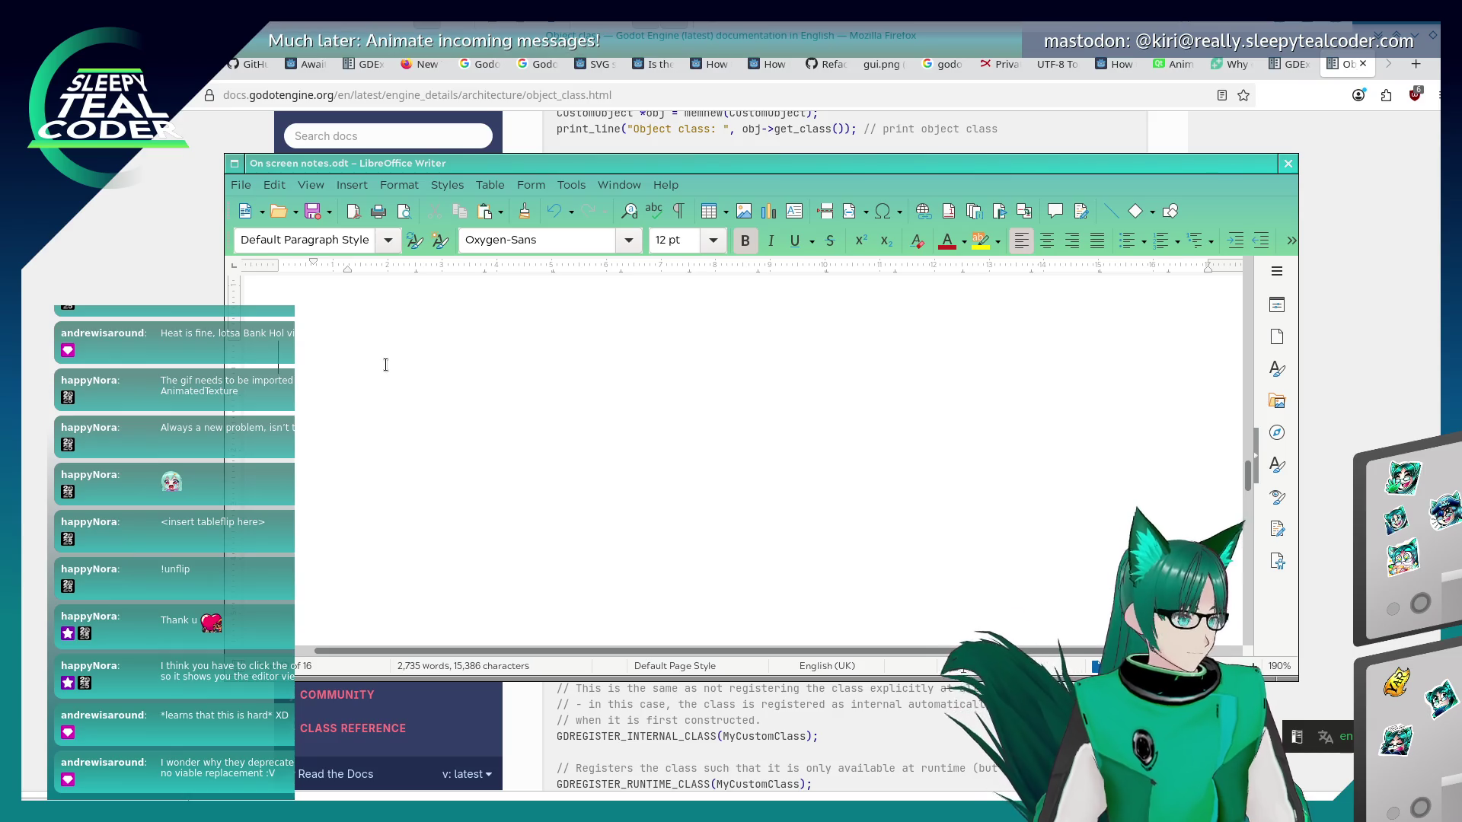
pyautogui.write('Godot Learnings')
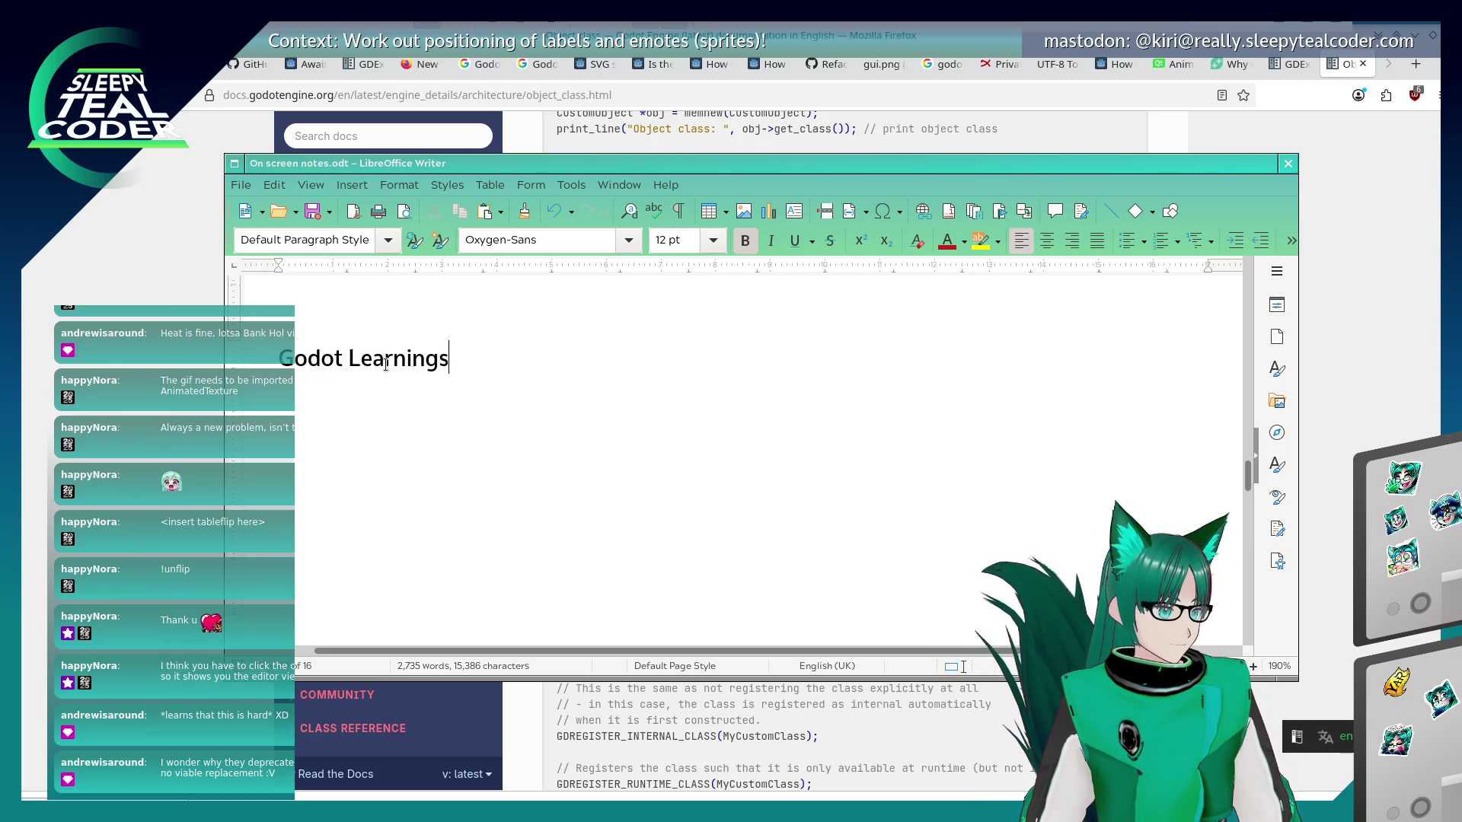
pyautogui.write(' Homework - 24/')
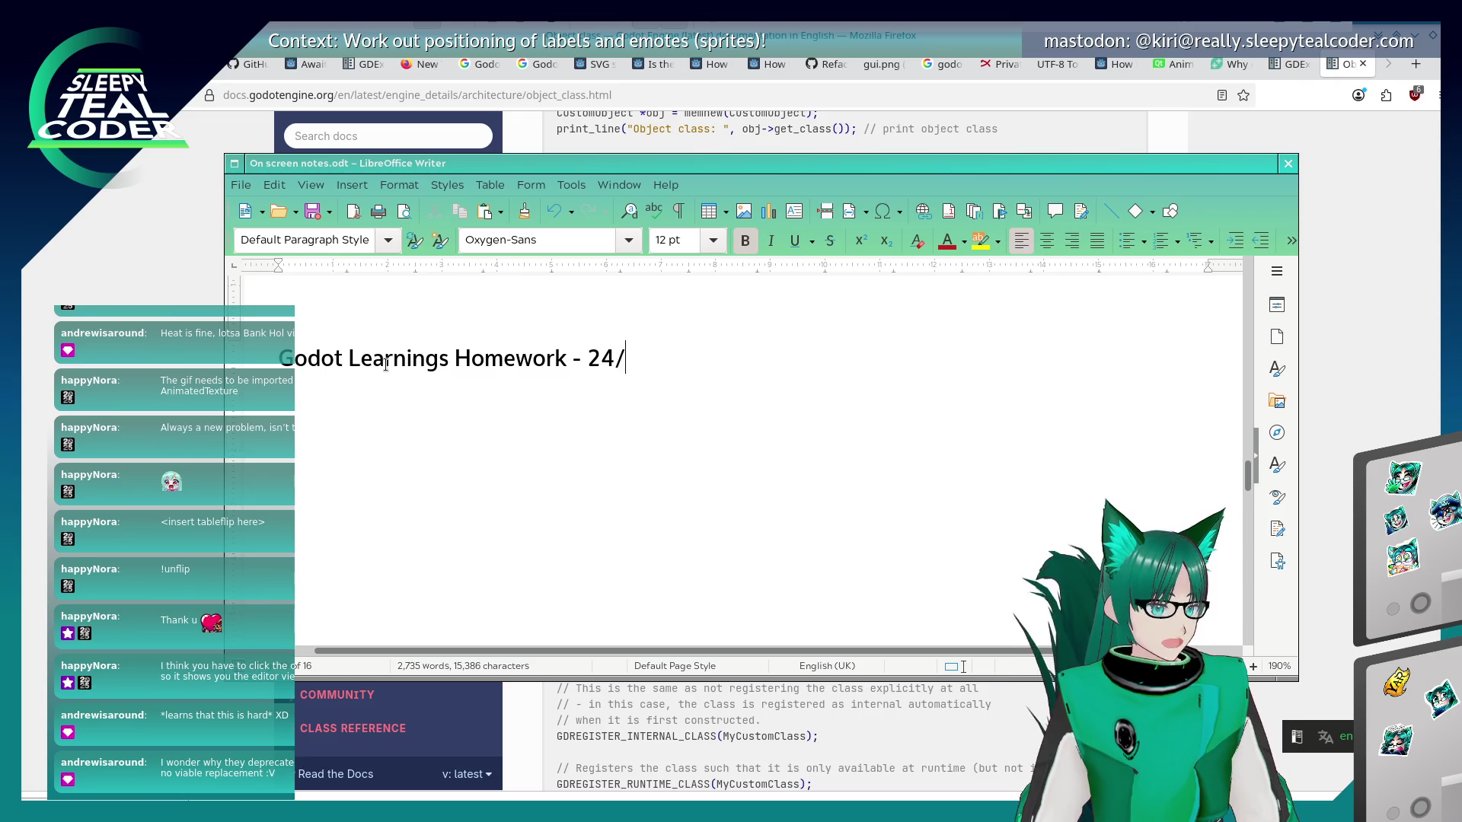
pyautogui.write('05/26')
# Add a bullet 'Make a simple GDExtension that simply loads into Godot and writes out Hello World somewhere.' with an empty bullet above.
pyautogui.press('Return')
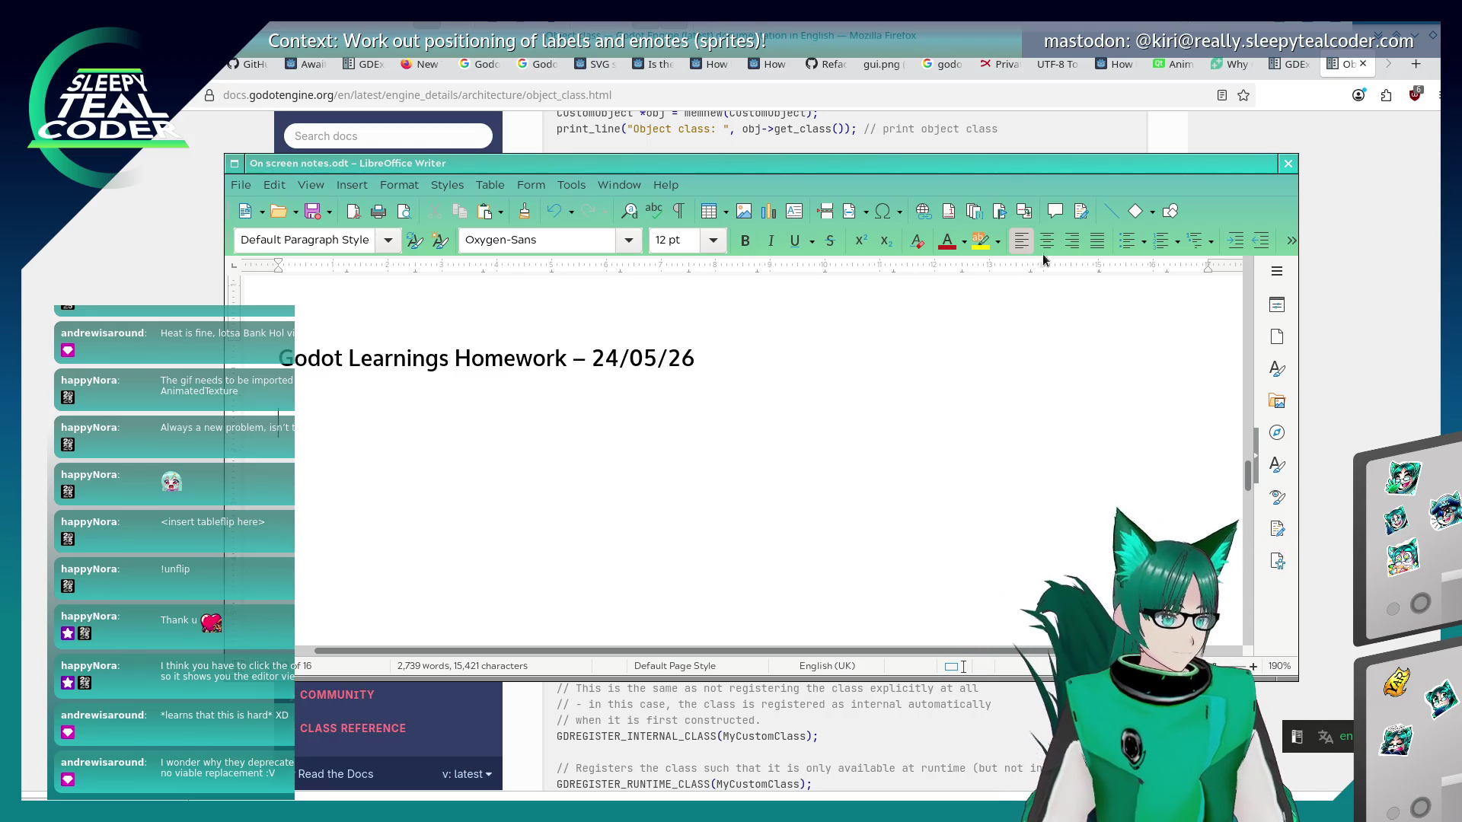
pyautogui.click(1127, 241)
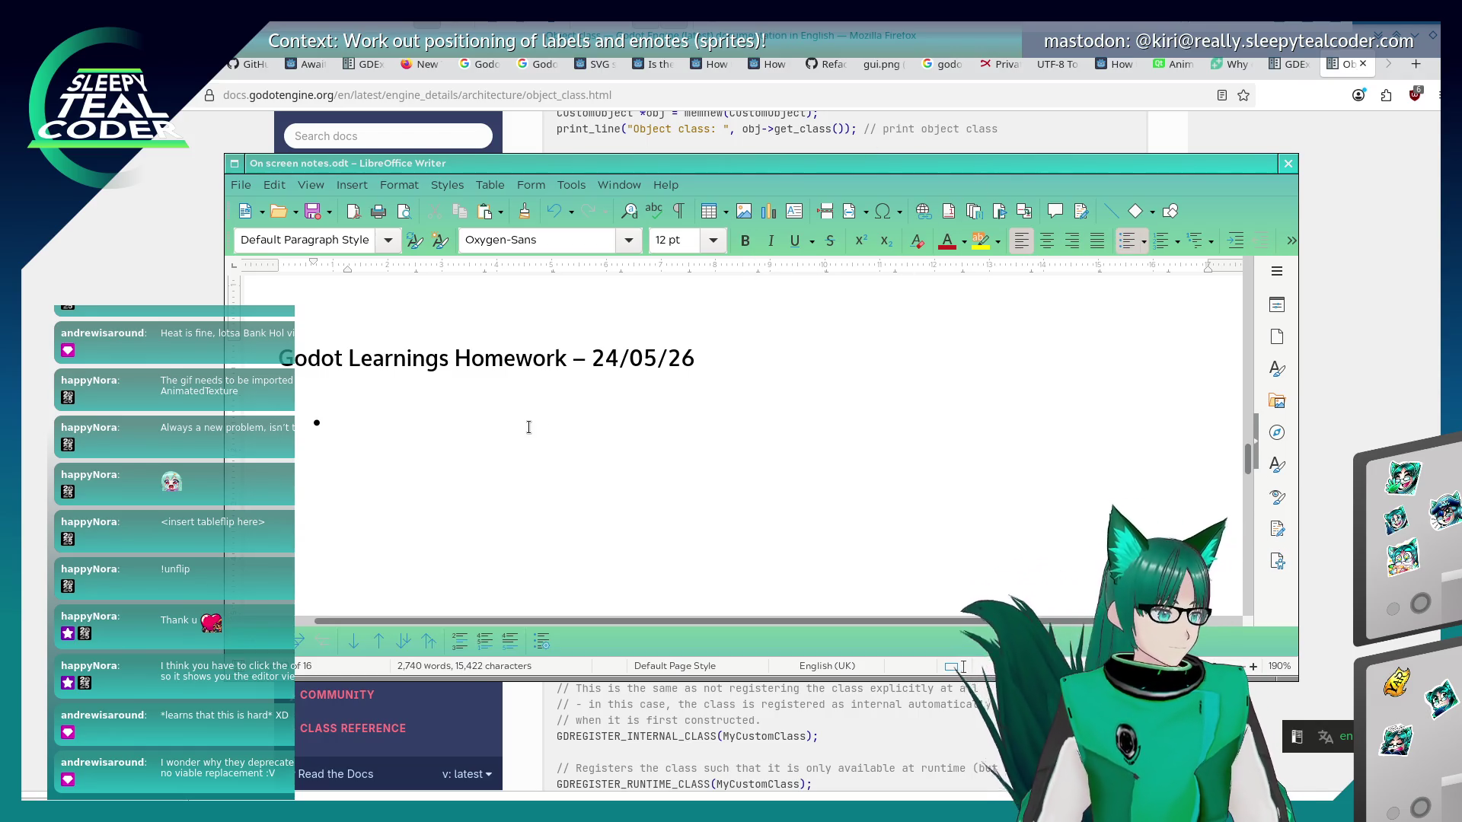
pyautogui.write('Make a simple GD')
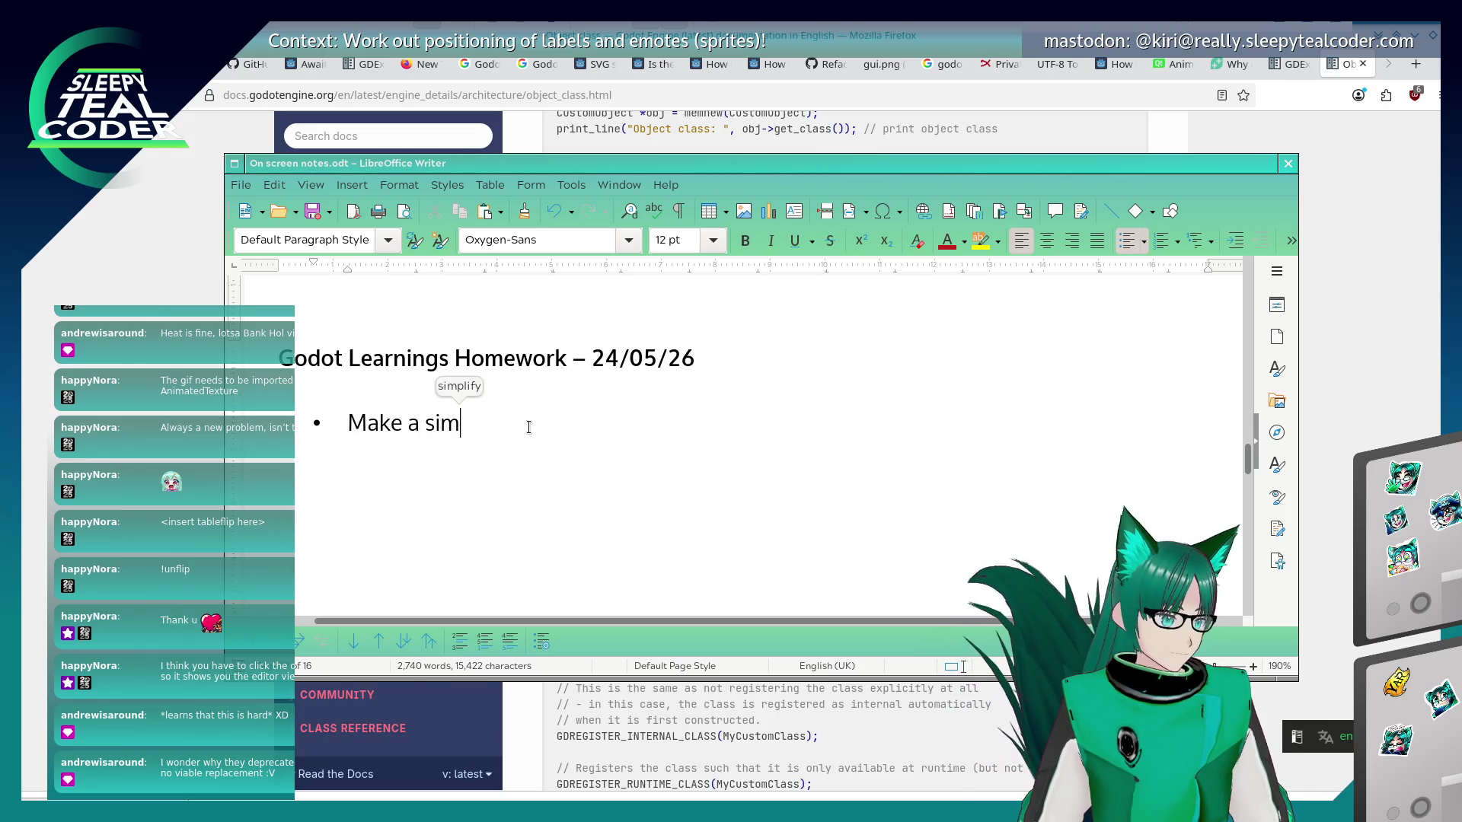
pyautogui.write('Exterj')
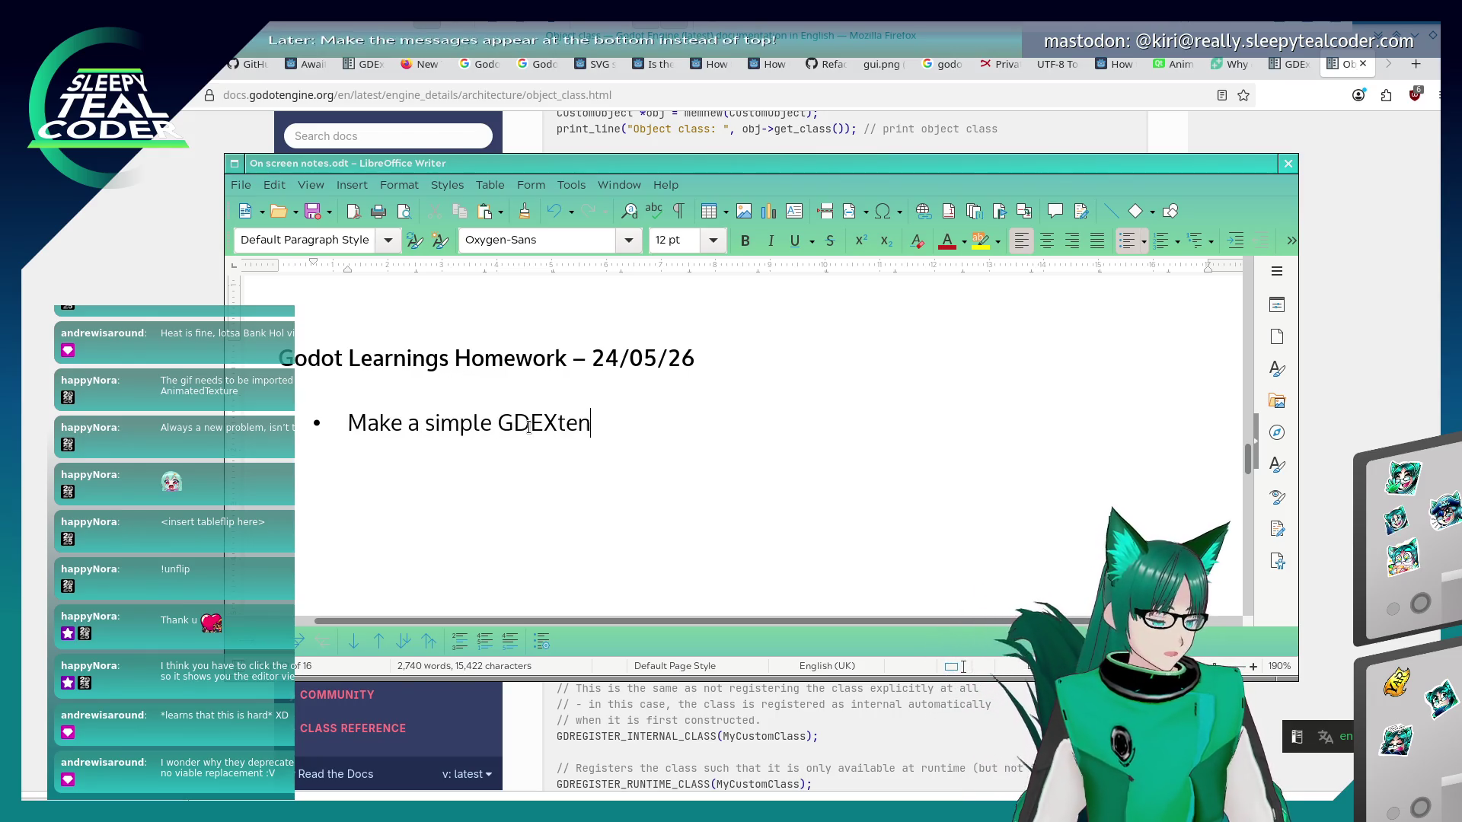
pyautogui.press('BackSpace')
pyautogui.press('BackSpace')
pyautogui.press('BackSpace')
pyautogui.write('xtension th')
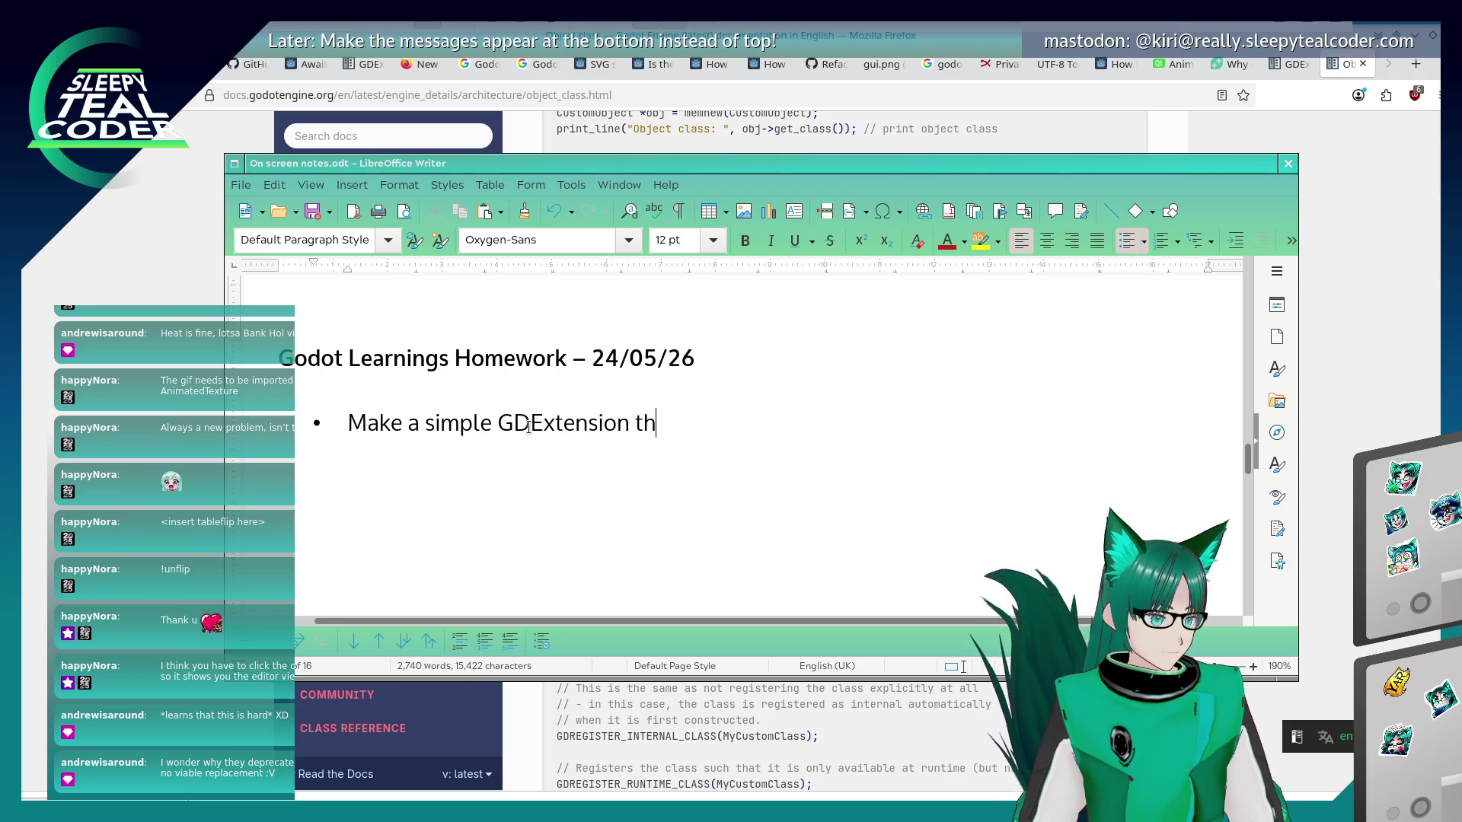
pyautogui.write('at simply loads into Godot ')
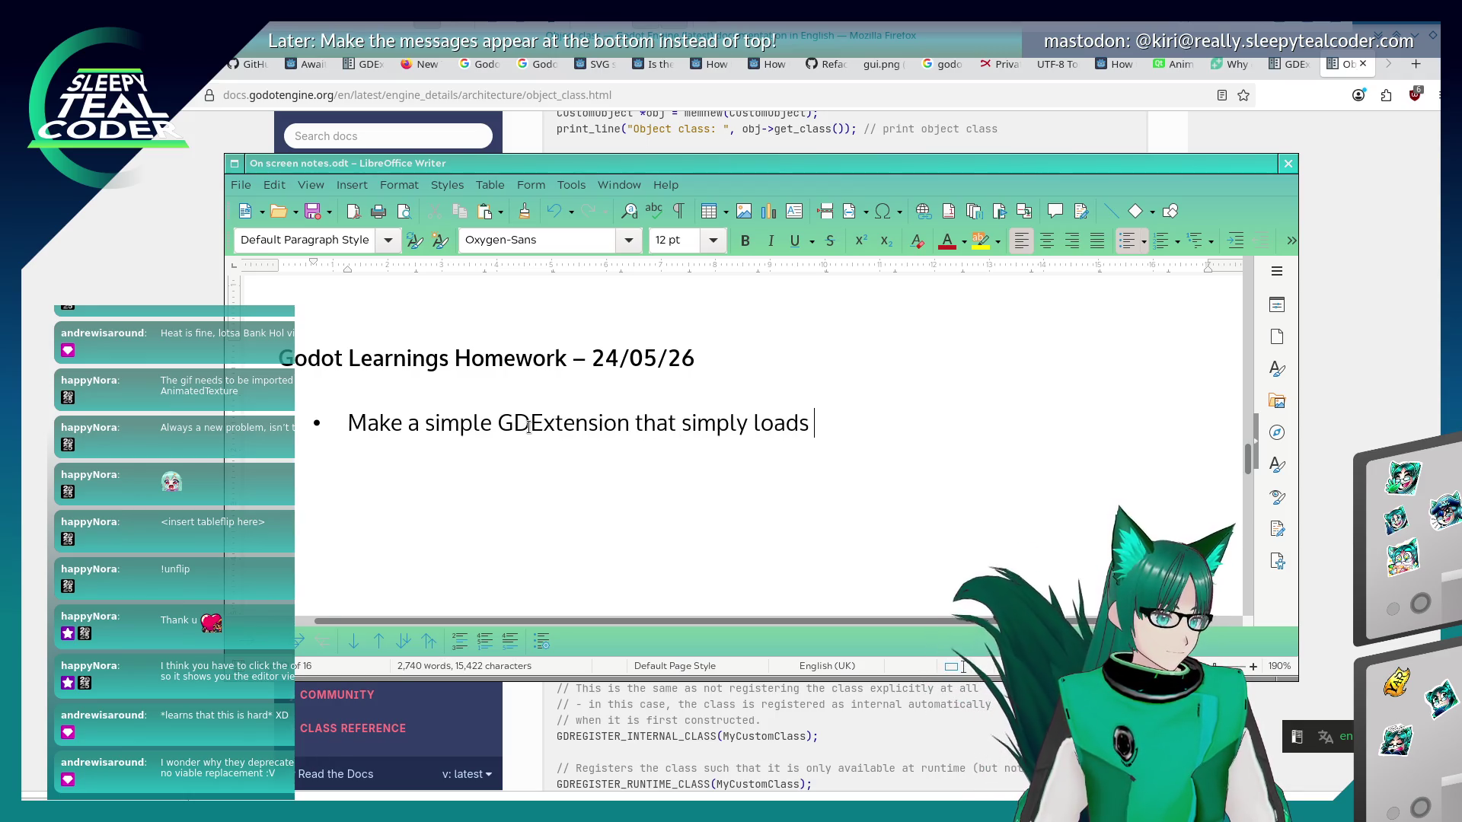
pyautogui.write('and ')
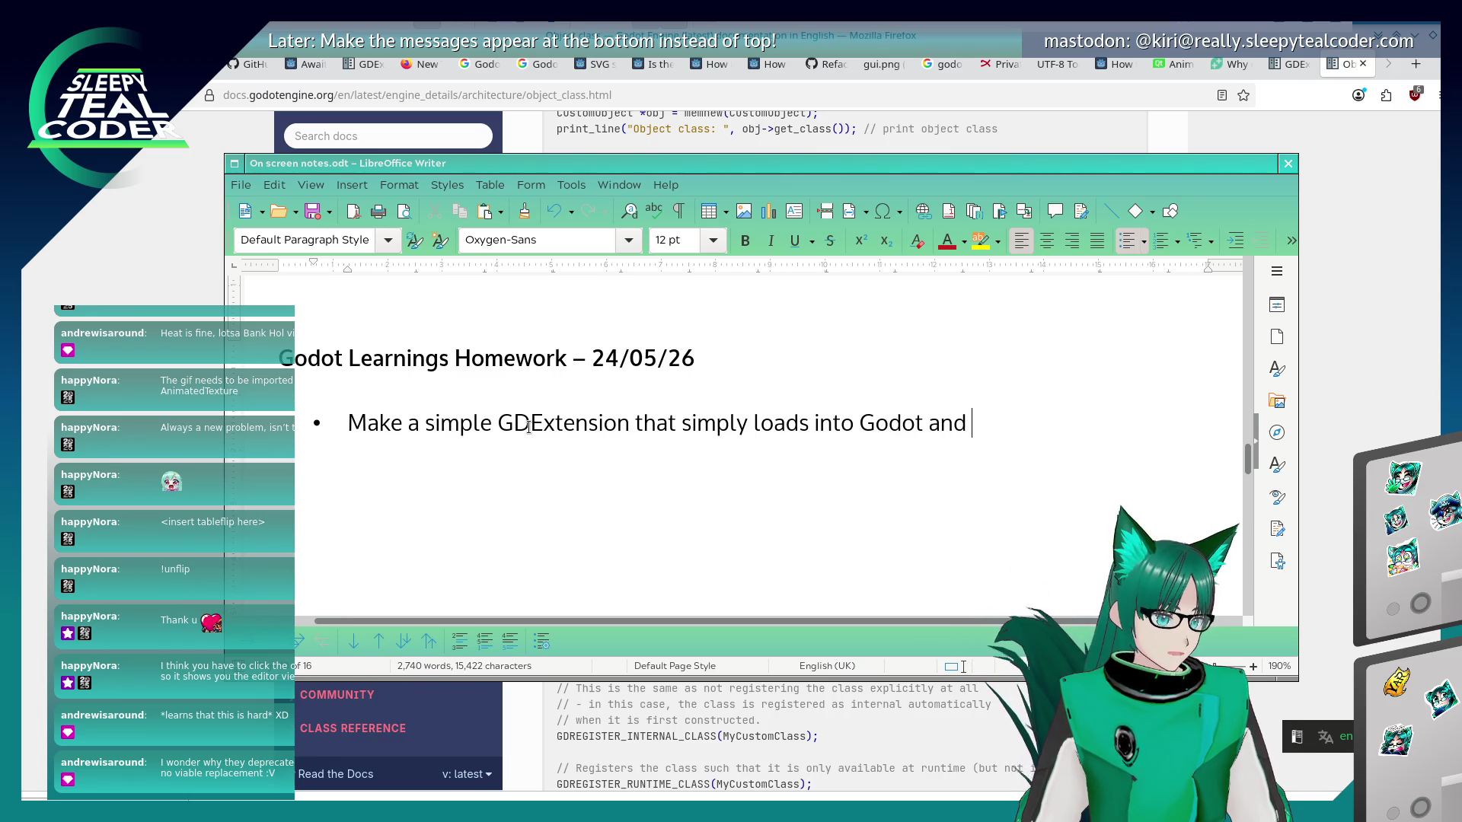
pyautogui.write('writes out He')
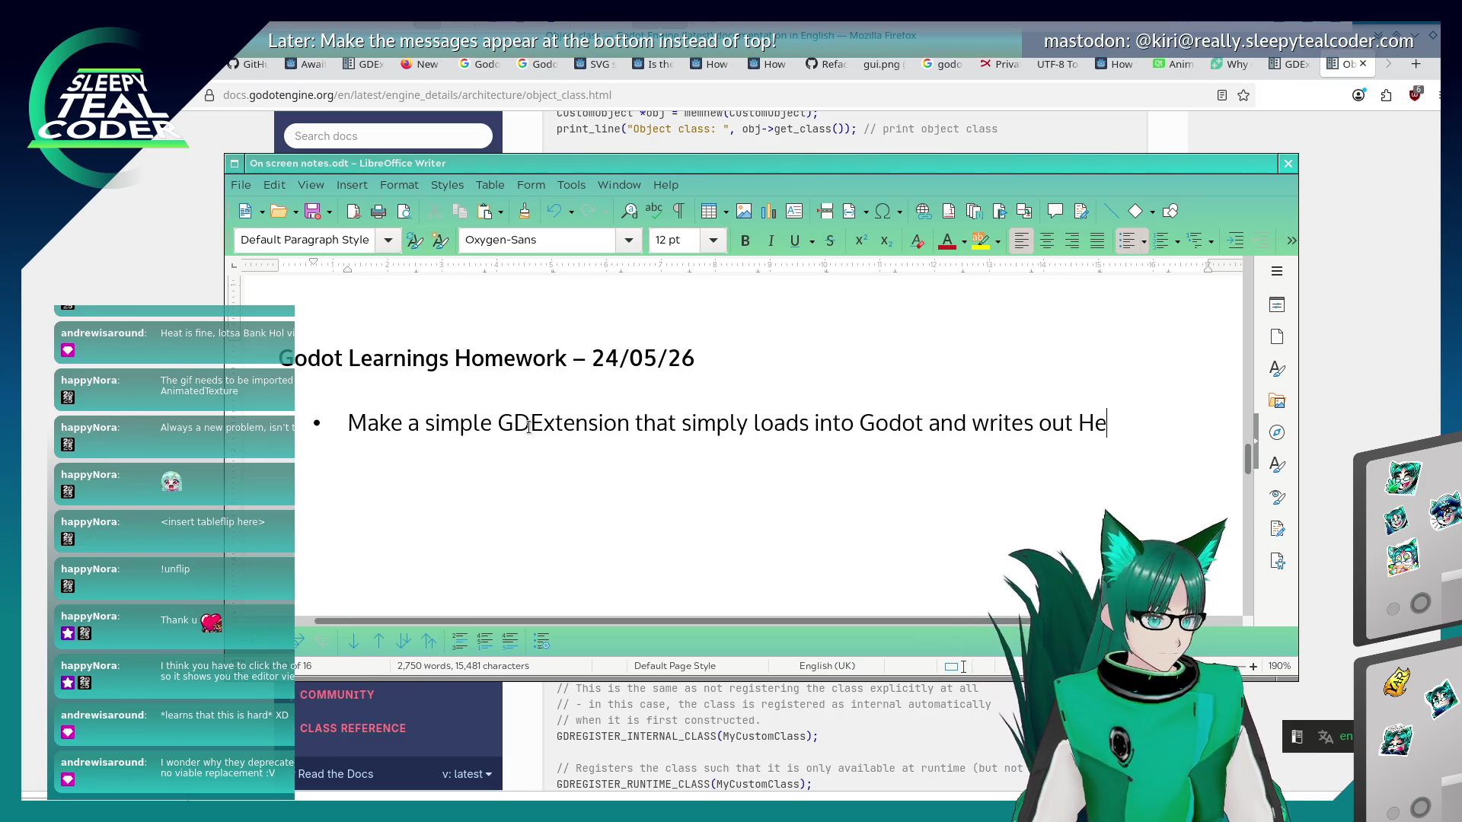
pyautogui.write('llo World somewhere.')
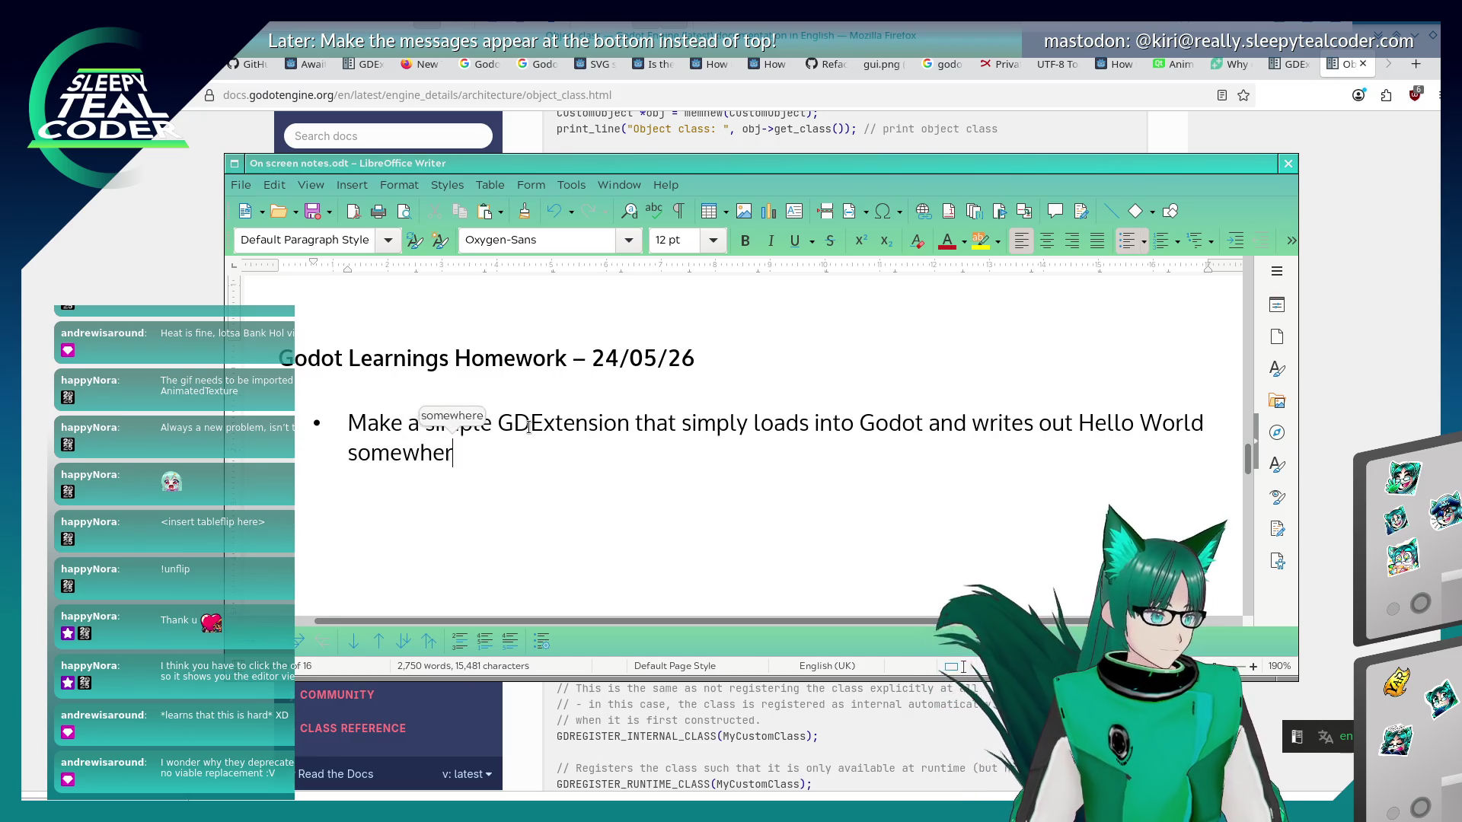
pyautogui.press('Up')
pyautogui.press('Home')
pyautogui.press('Return')
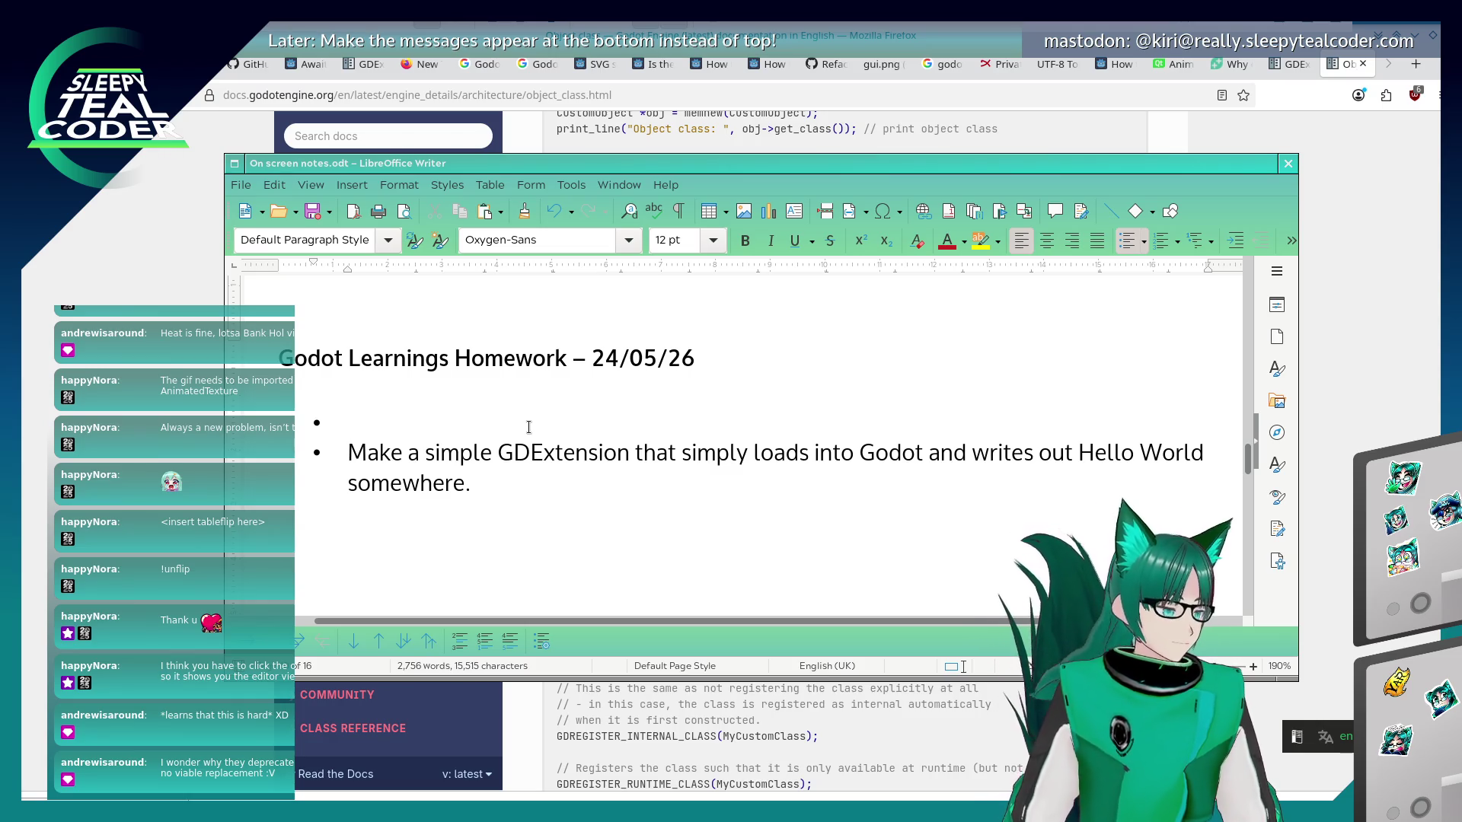
# Write a bullet on adopting Label3D (MultiLineLabel3D?) initial spacing and wrapping too-long characters, then start another bullet.
pyautogui.write('Look into ada')
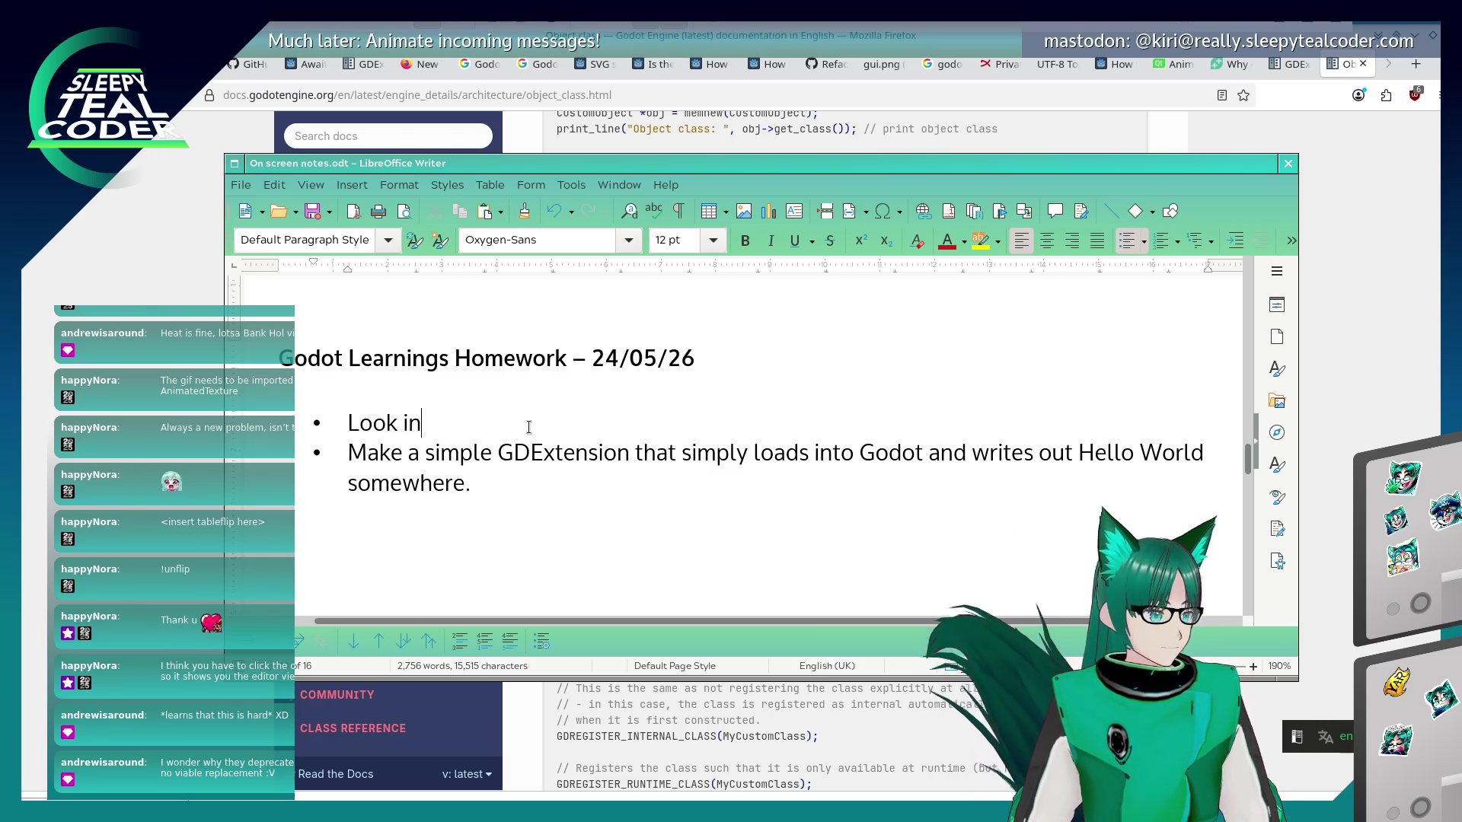
pyautogui.press('BackSpace')
pyautogui.press('BackSpace')
pyautogui.write('dopting')
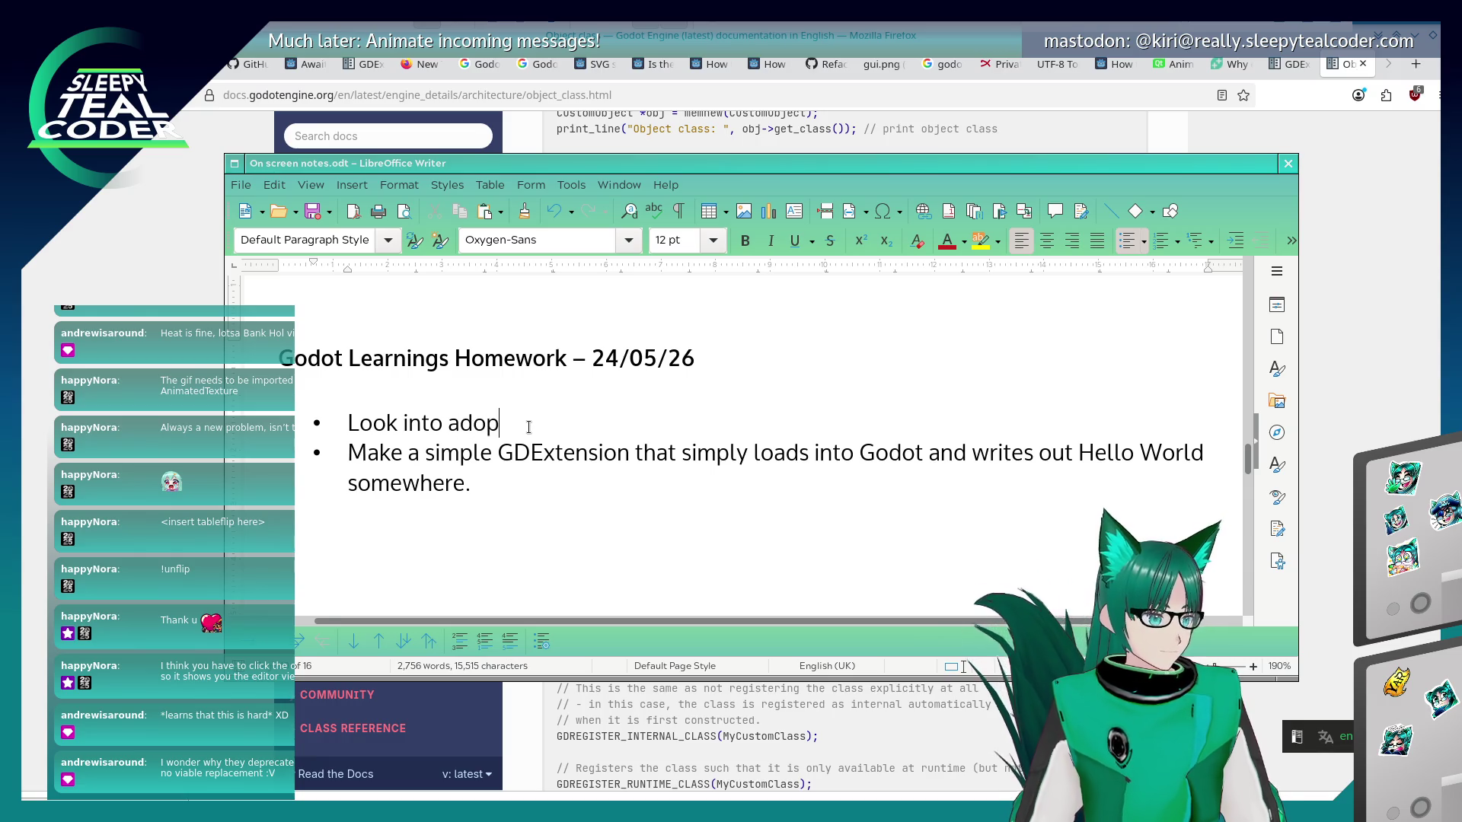
pyautogui.press('BackSpace')
pyautogui.press('BackSpace')
pyautogui.write('Label3D in')
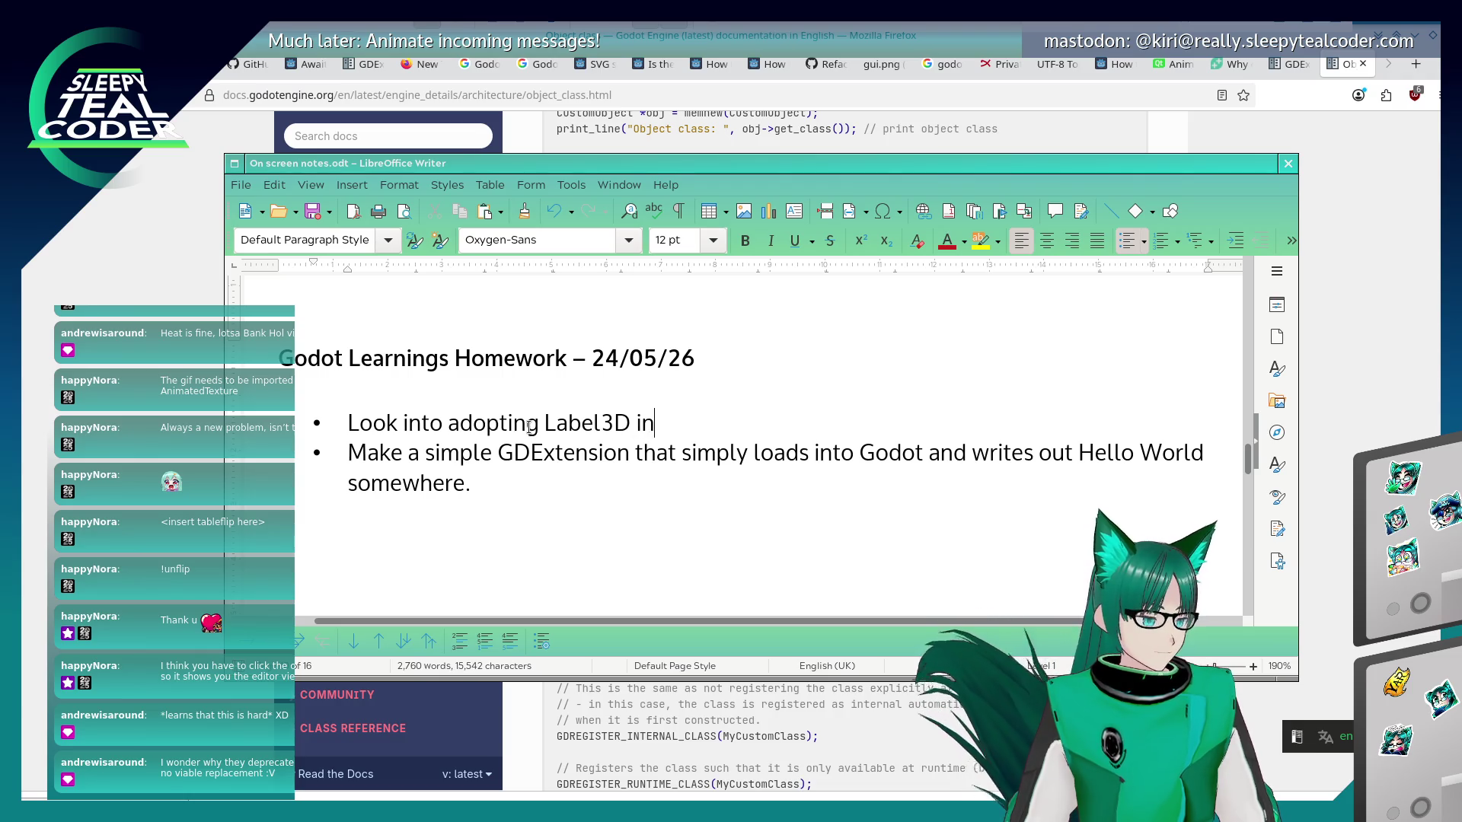
pyautogui.write('to')
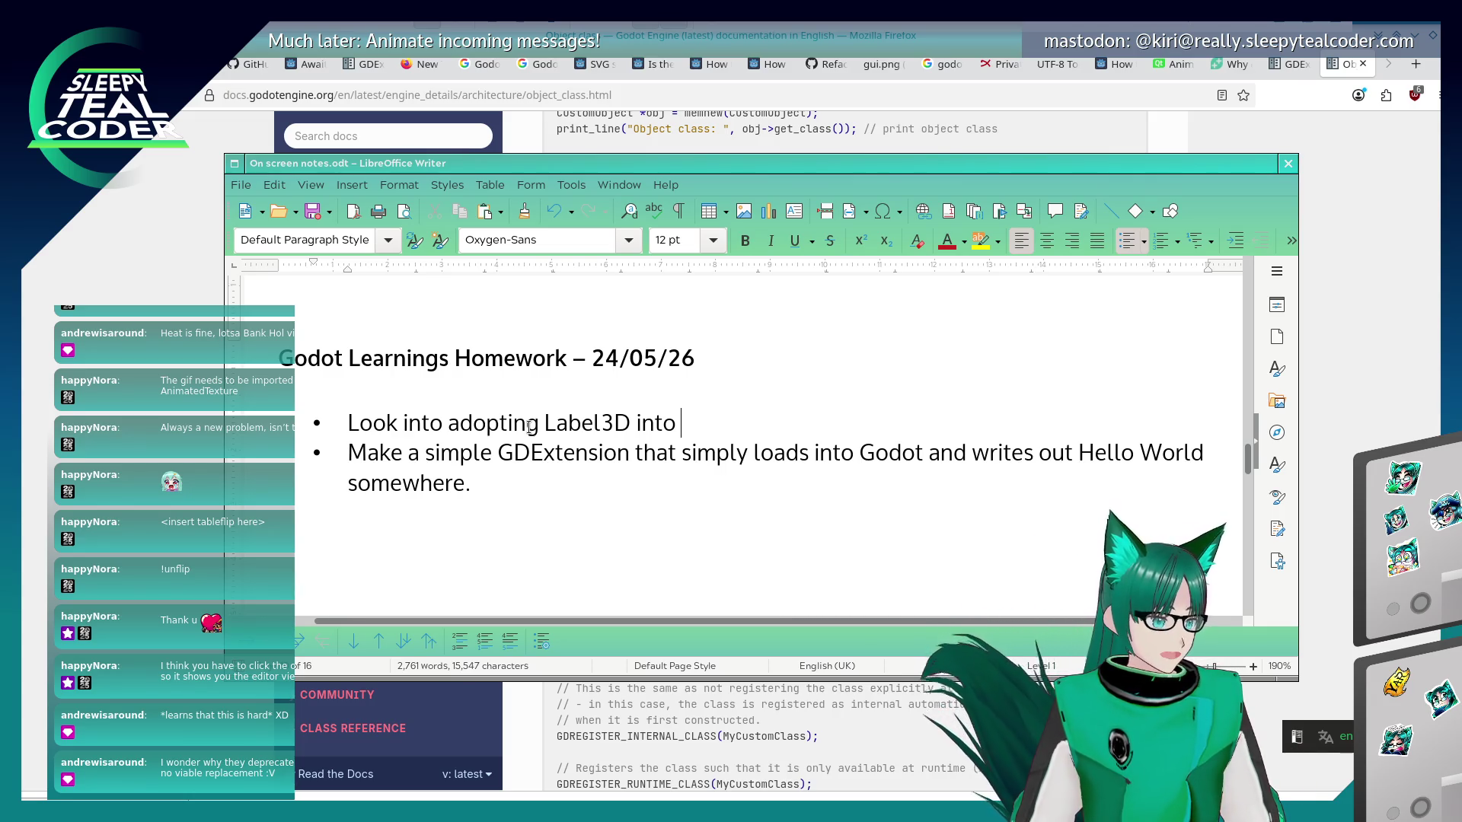
pyautogui.write('having a pr')
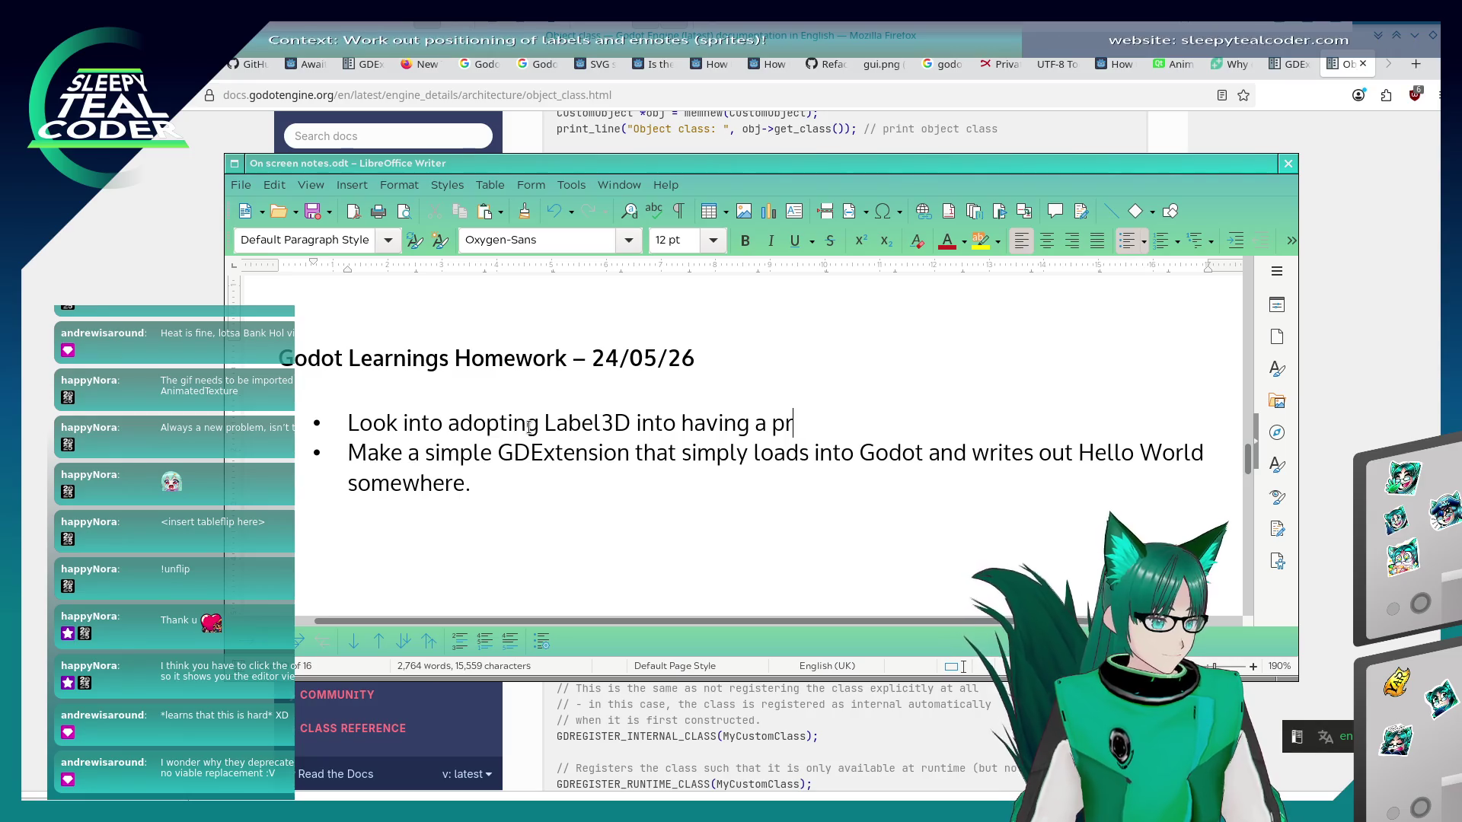
pyautogui.press('BackSpace')
pyautogui.press('BackSpace')
pyautogui.press('BackSpace')
pyautogui.write('n initial spacing')
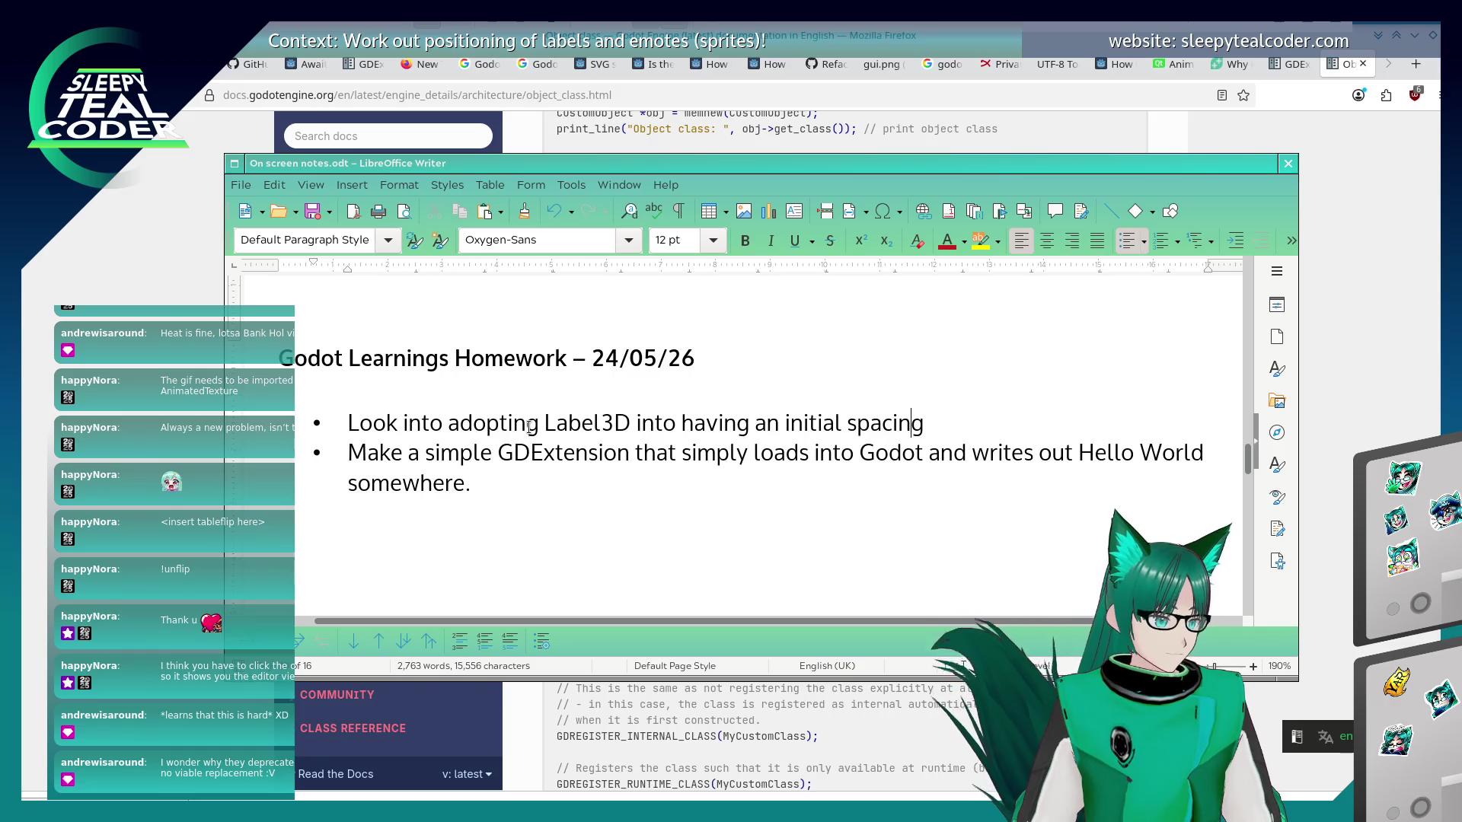
pyautogui.press('Left')
pyautogui.press('Left')
pyautogui.press('Left')
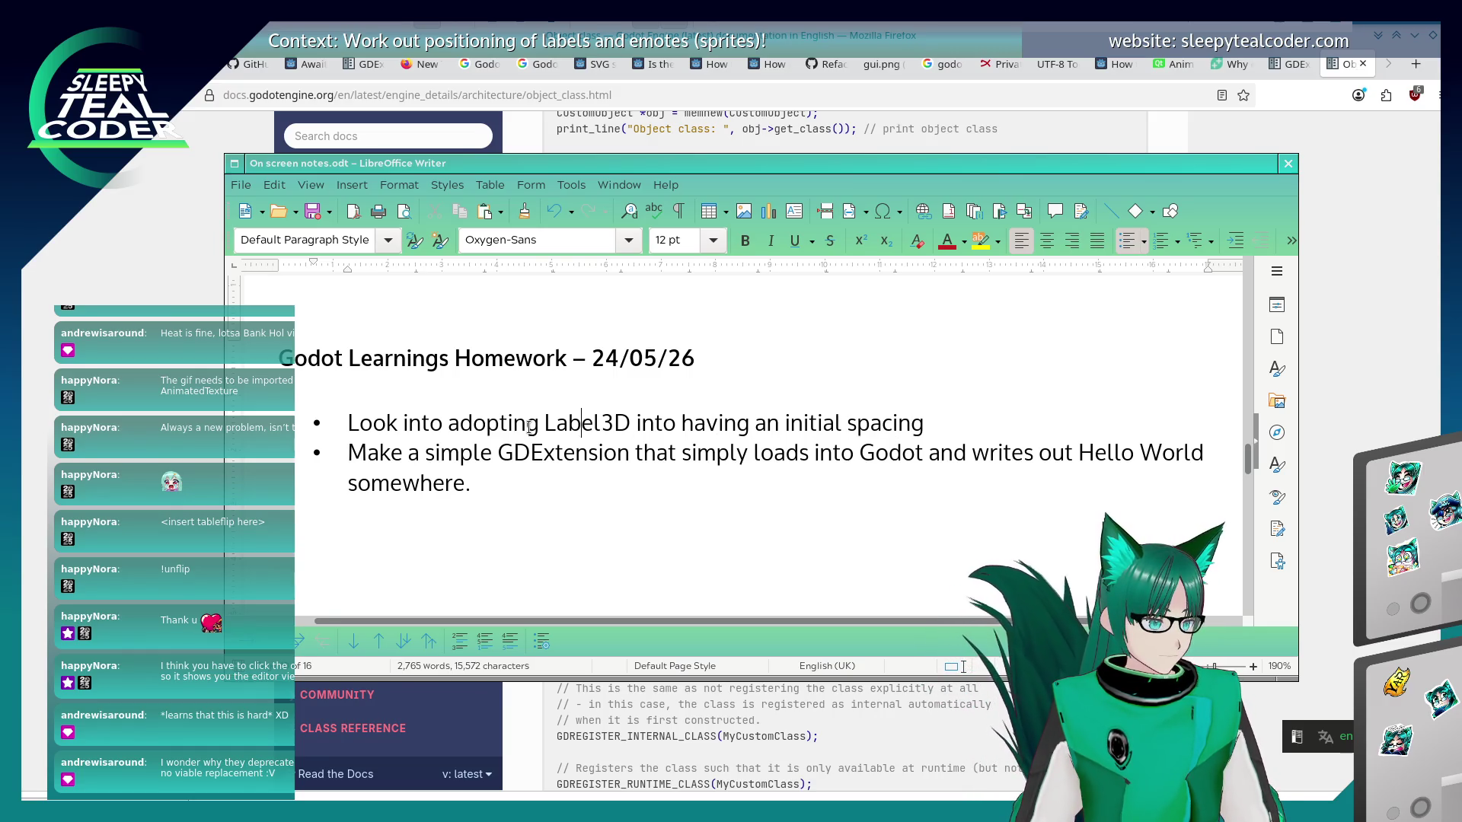
pyautogui.write('(Multi')
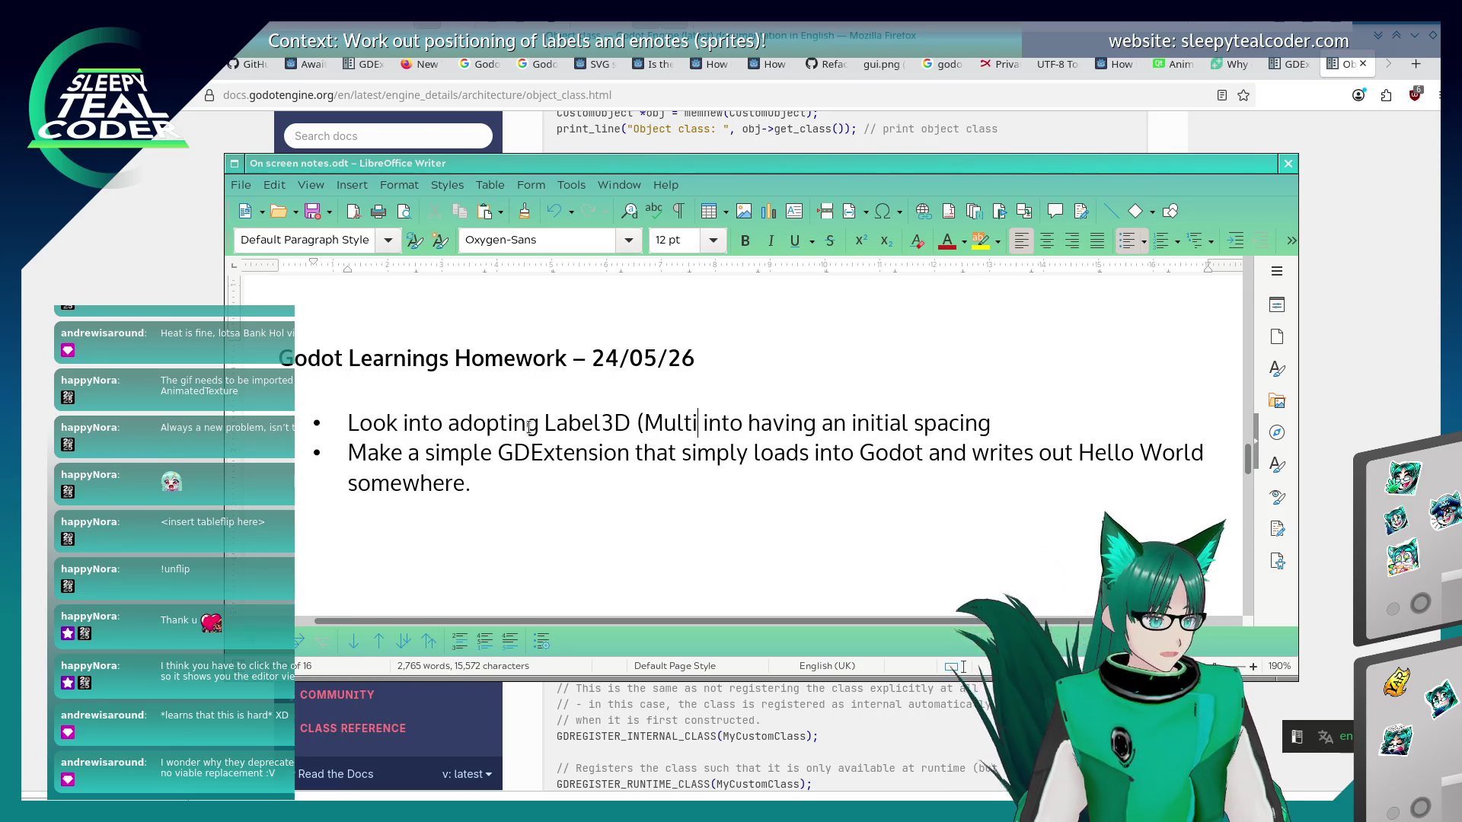
pyautogui.write('LineLabel3D?)')
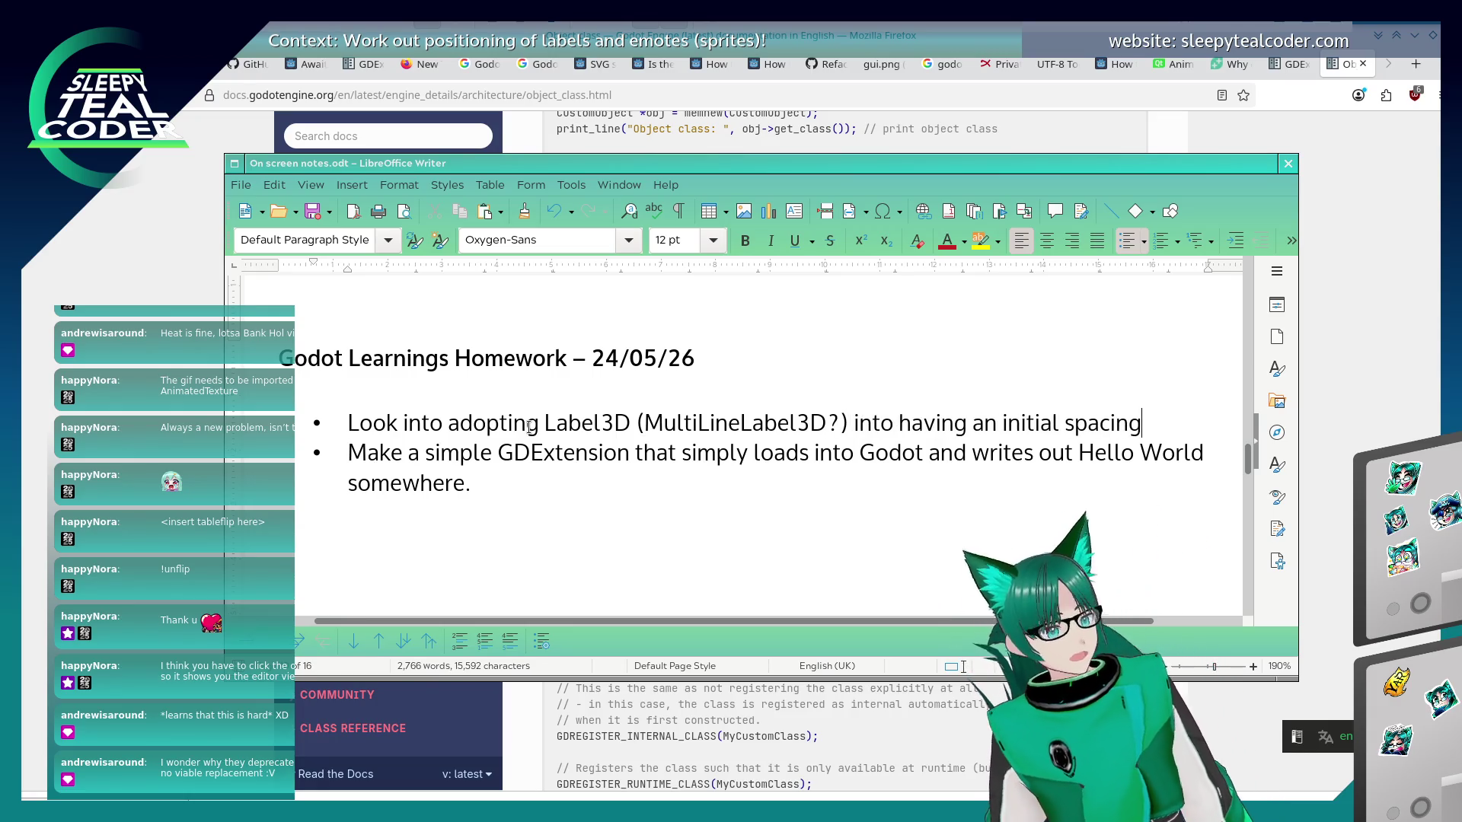
pyautogui.write(' into havin')
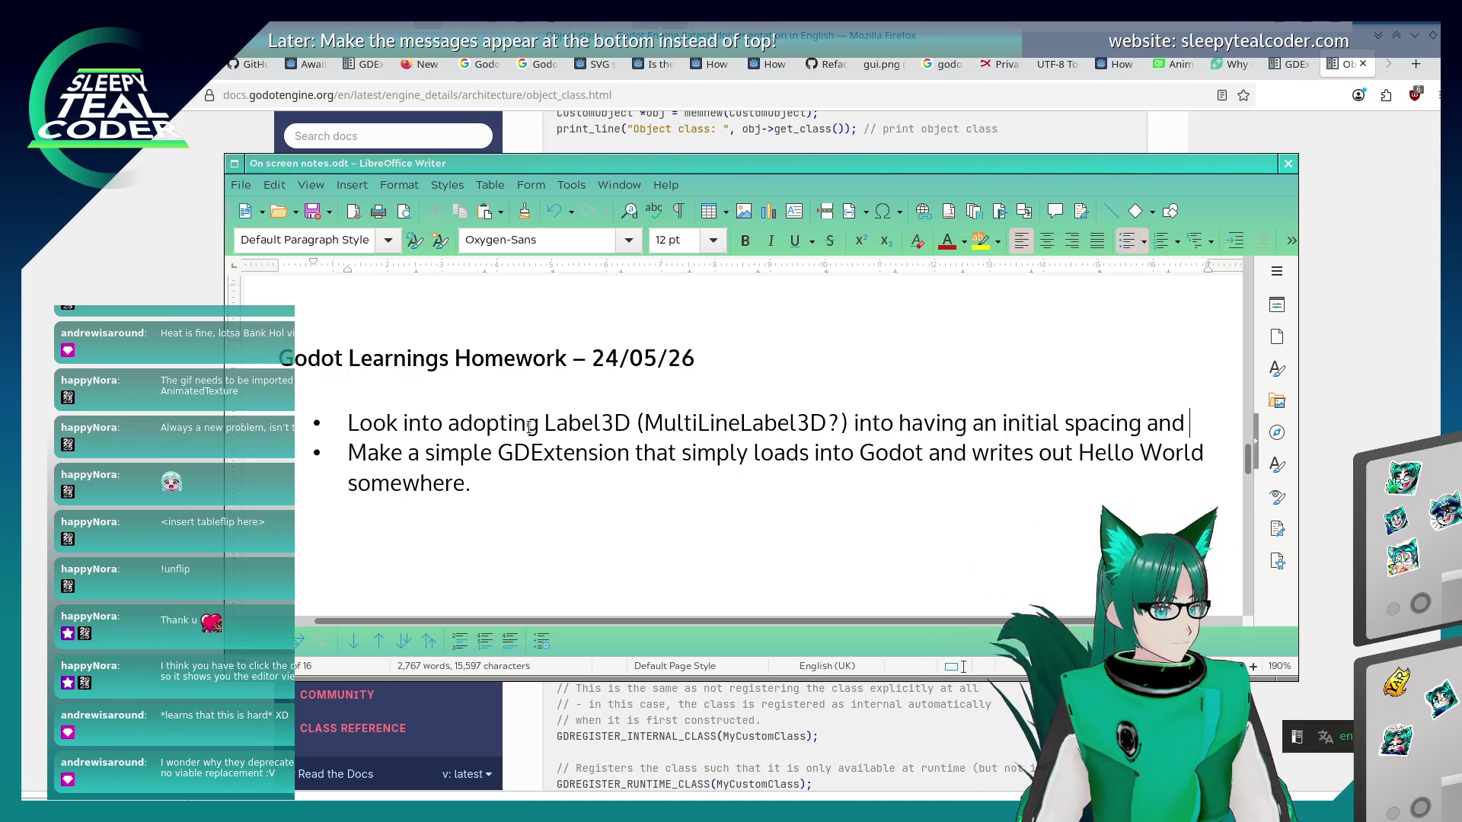
pyautogui.write('ork out')
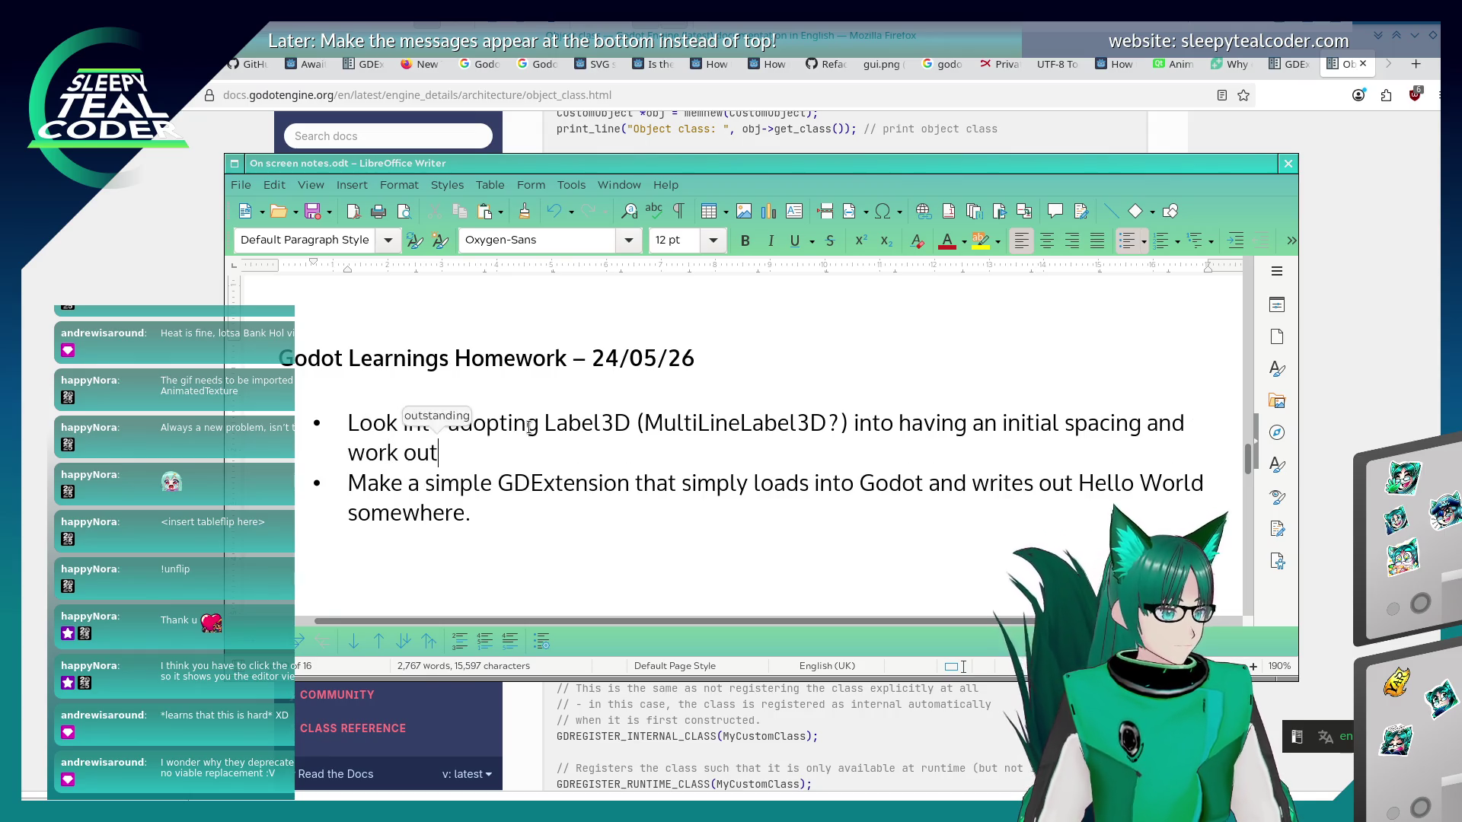
pyautogui.write(' if acharac')
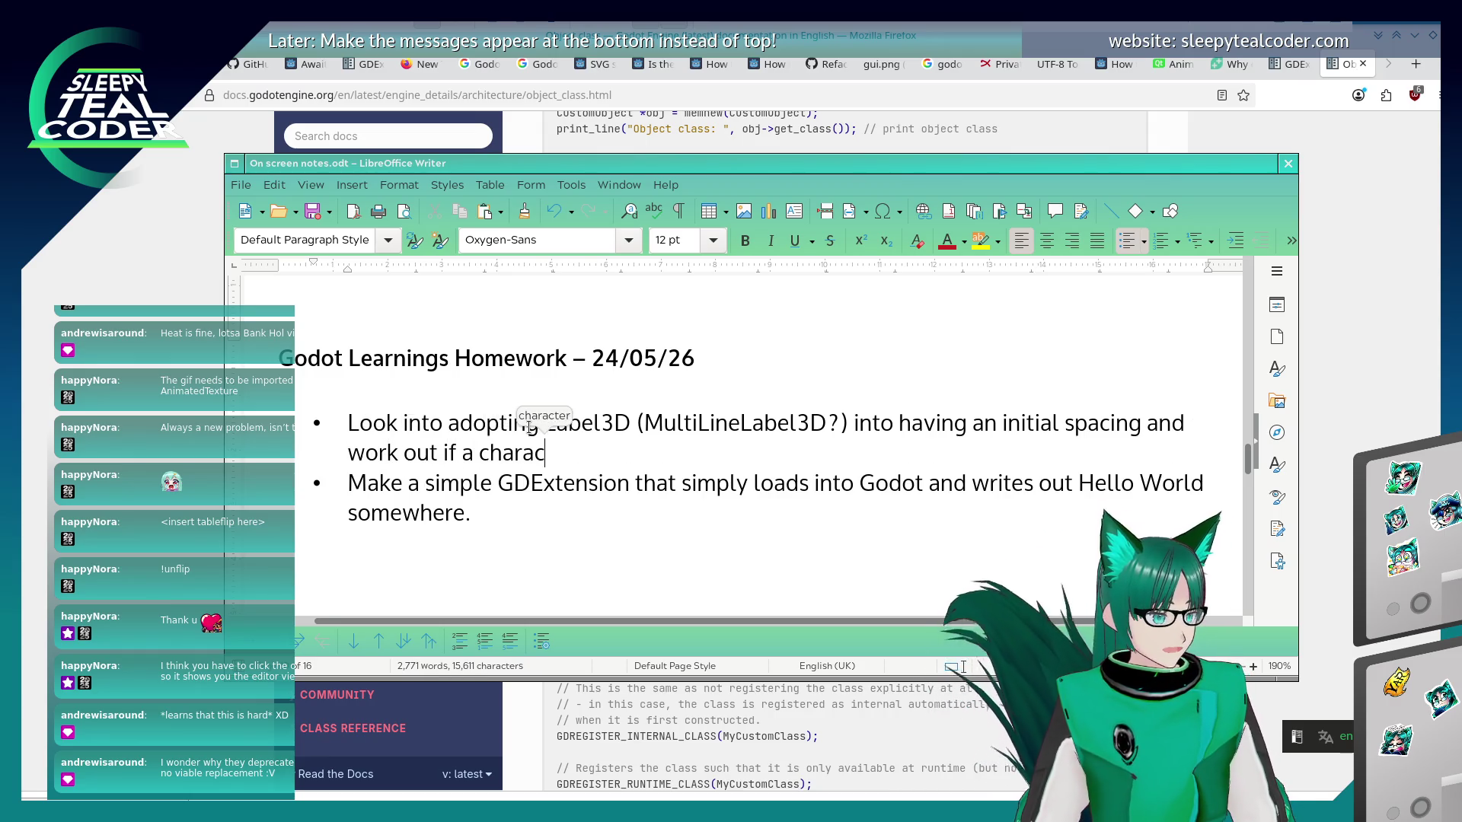
pyautogui.write('ter is too longto insert on the same ')
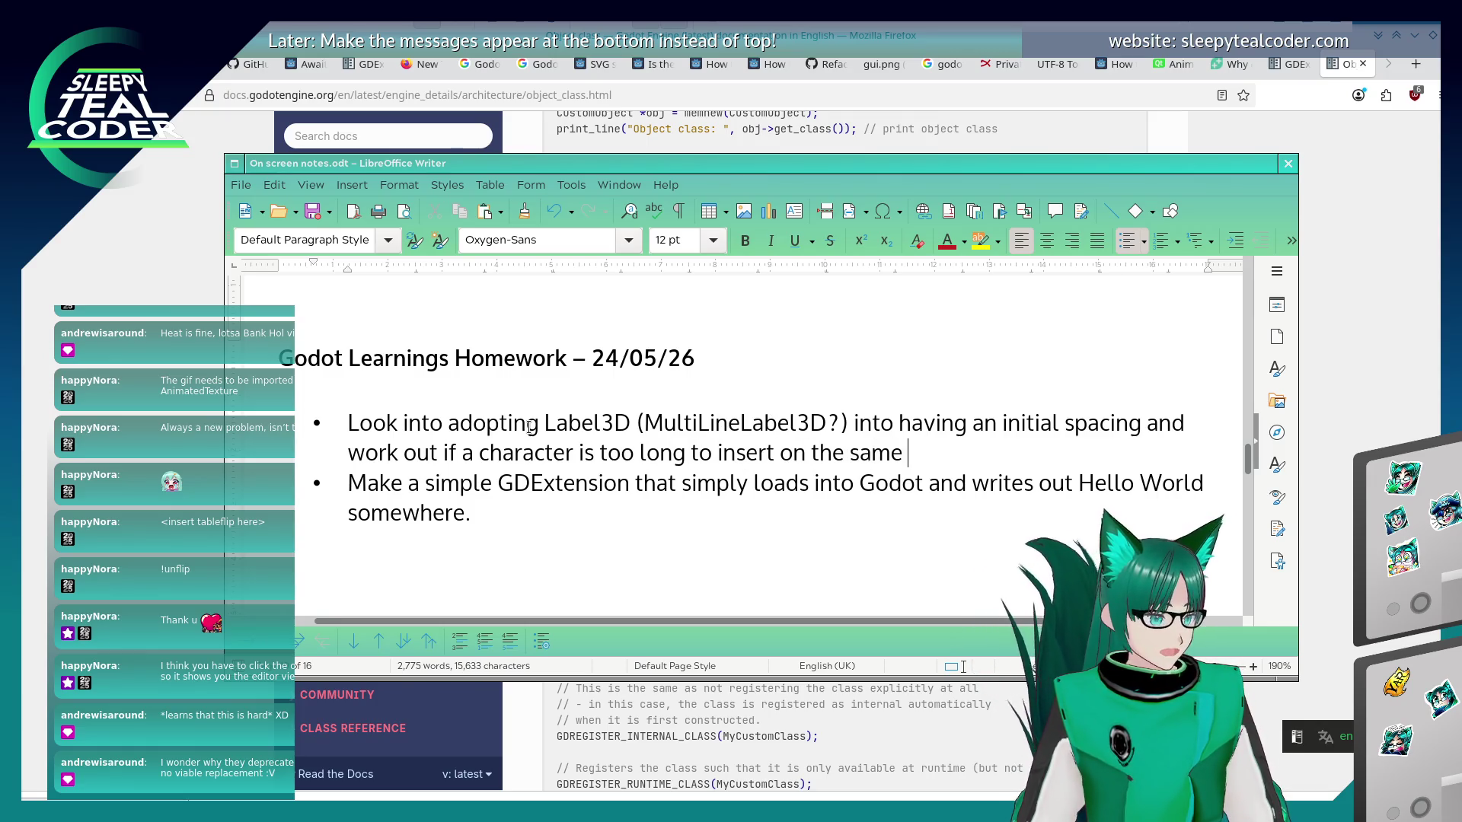
pyautogui.write('line and put ')
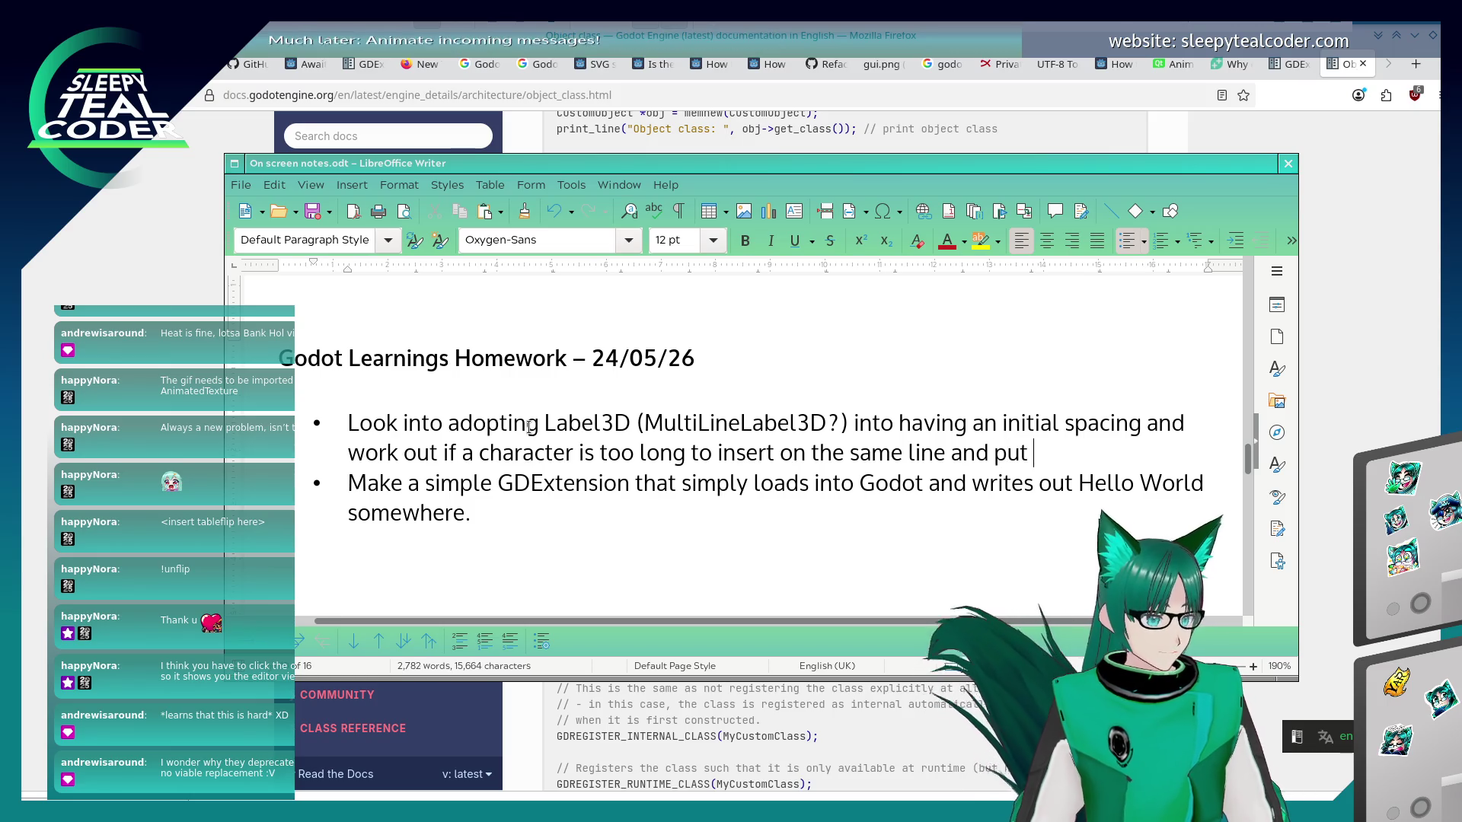
pyautogui.write('it into the ')
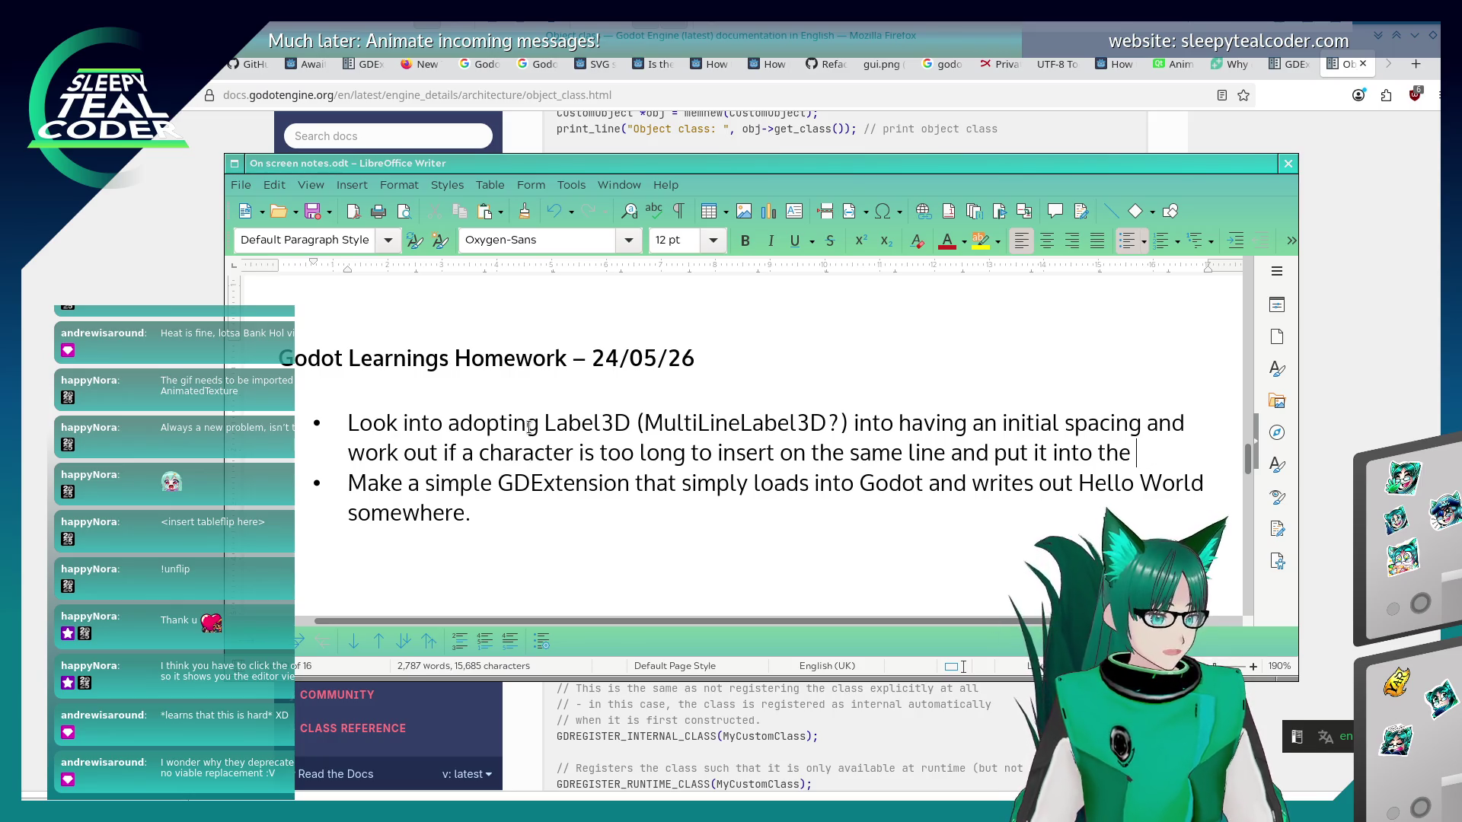
pyautogui.write('nexline.')
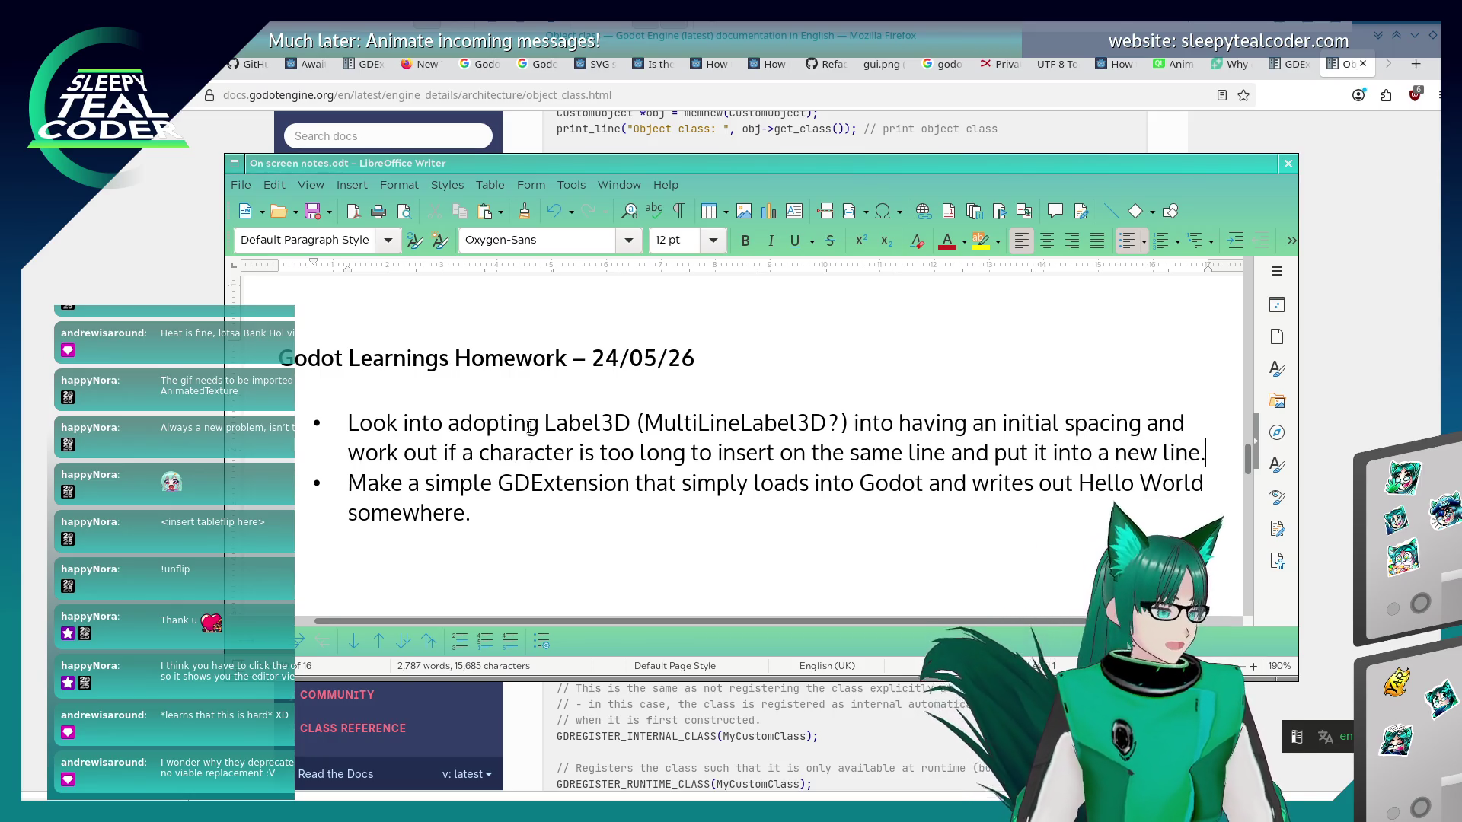
pyautogui.press('Return')
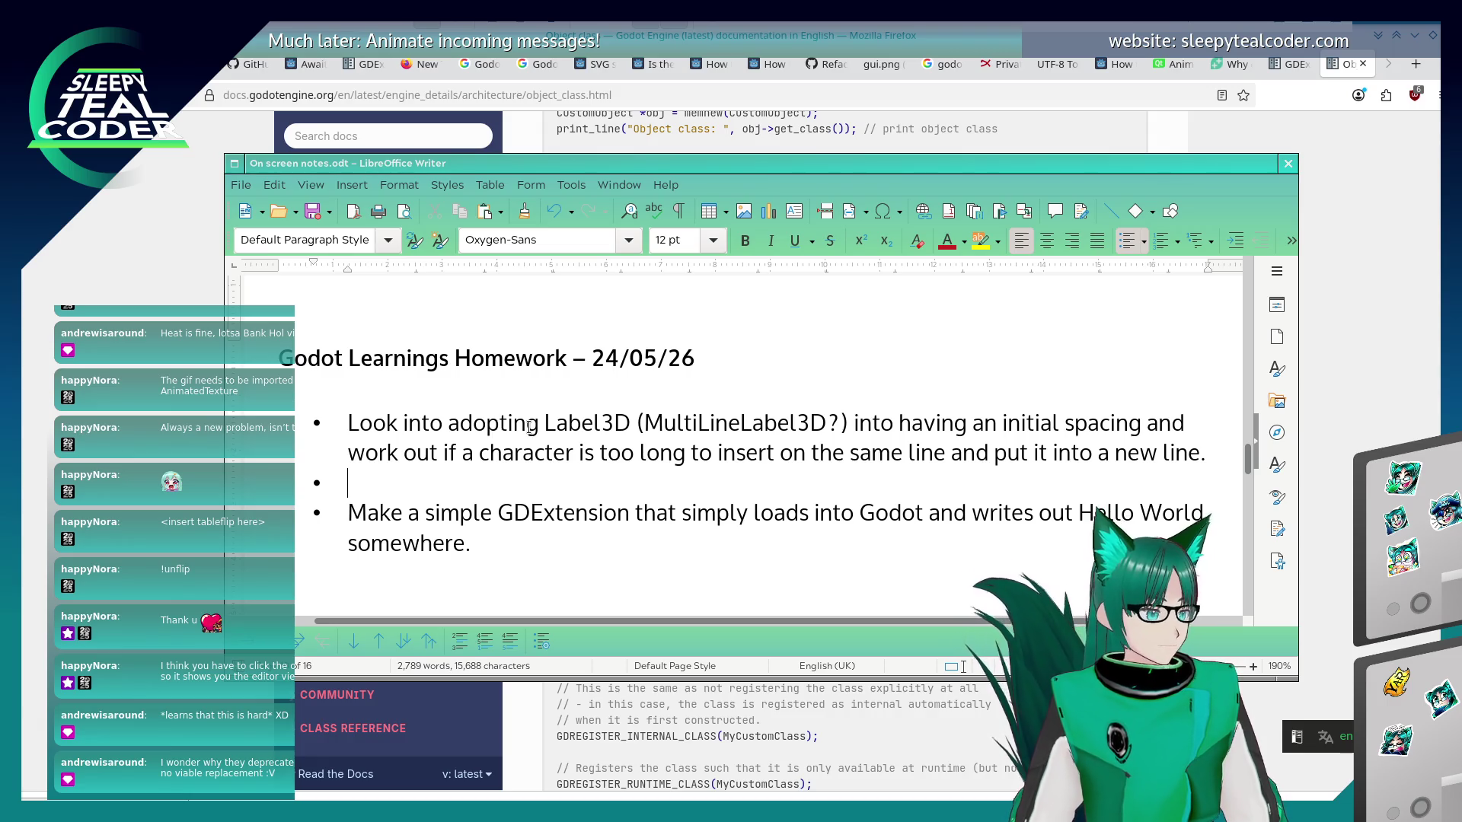
pyautogui.write('GD')
# Write the bullet 'GDREGISTER_CLASS appears to be very useful for loading in Nodes etc.' and select the macro name.
pyautogui.hotkey('alt', 'Tab')
pyautogui.hotkey('alt', 'Tab')
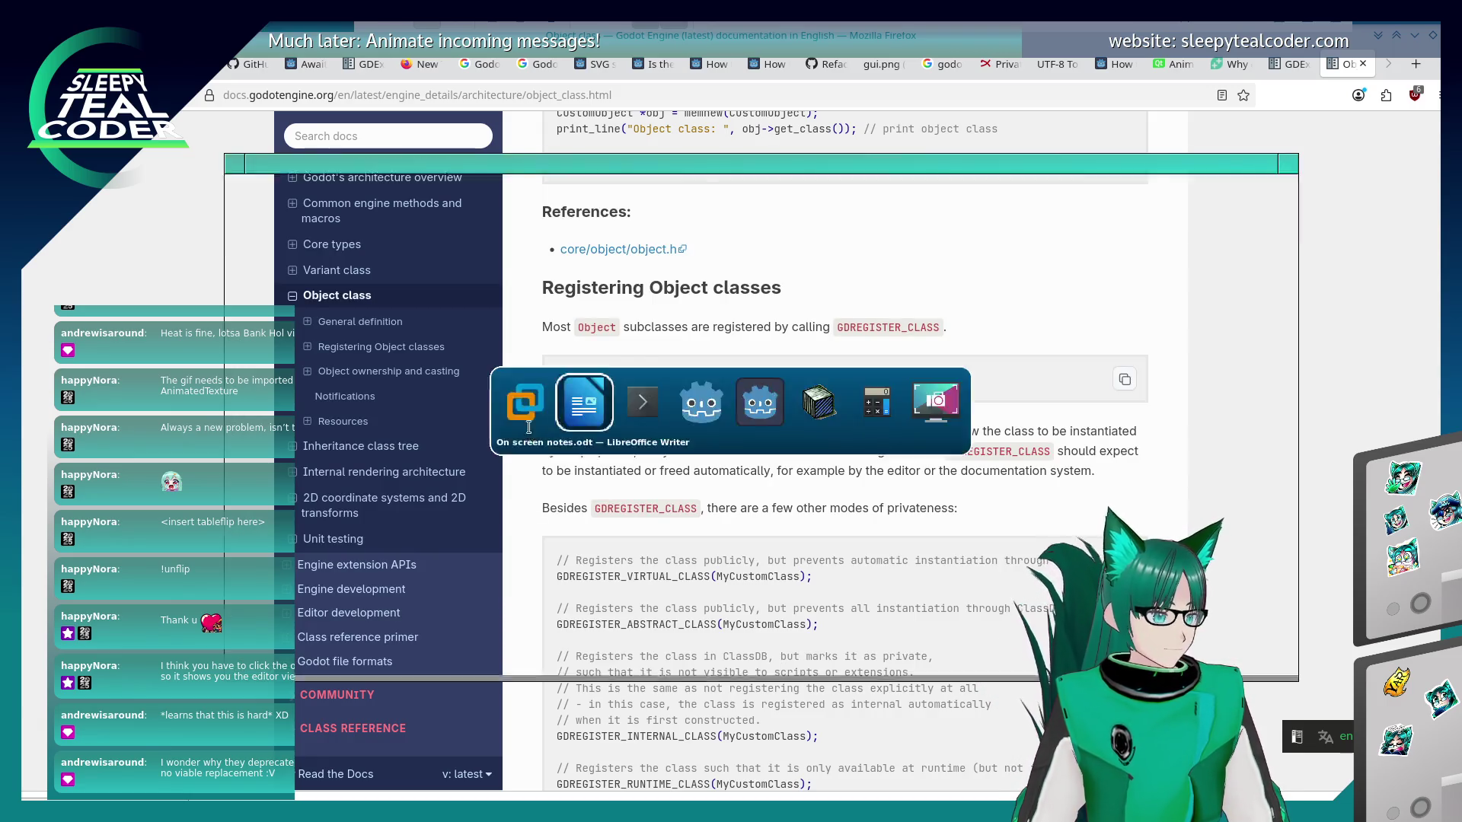
pyautogui.write('GDREGISTER_')
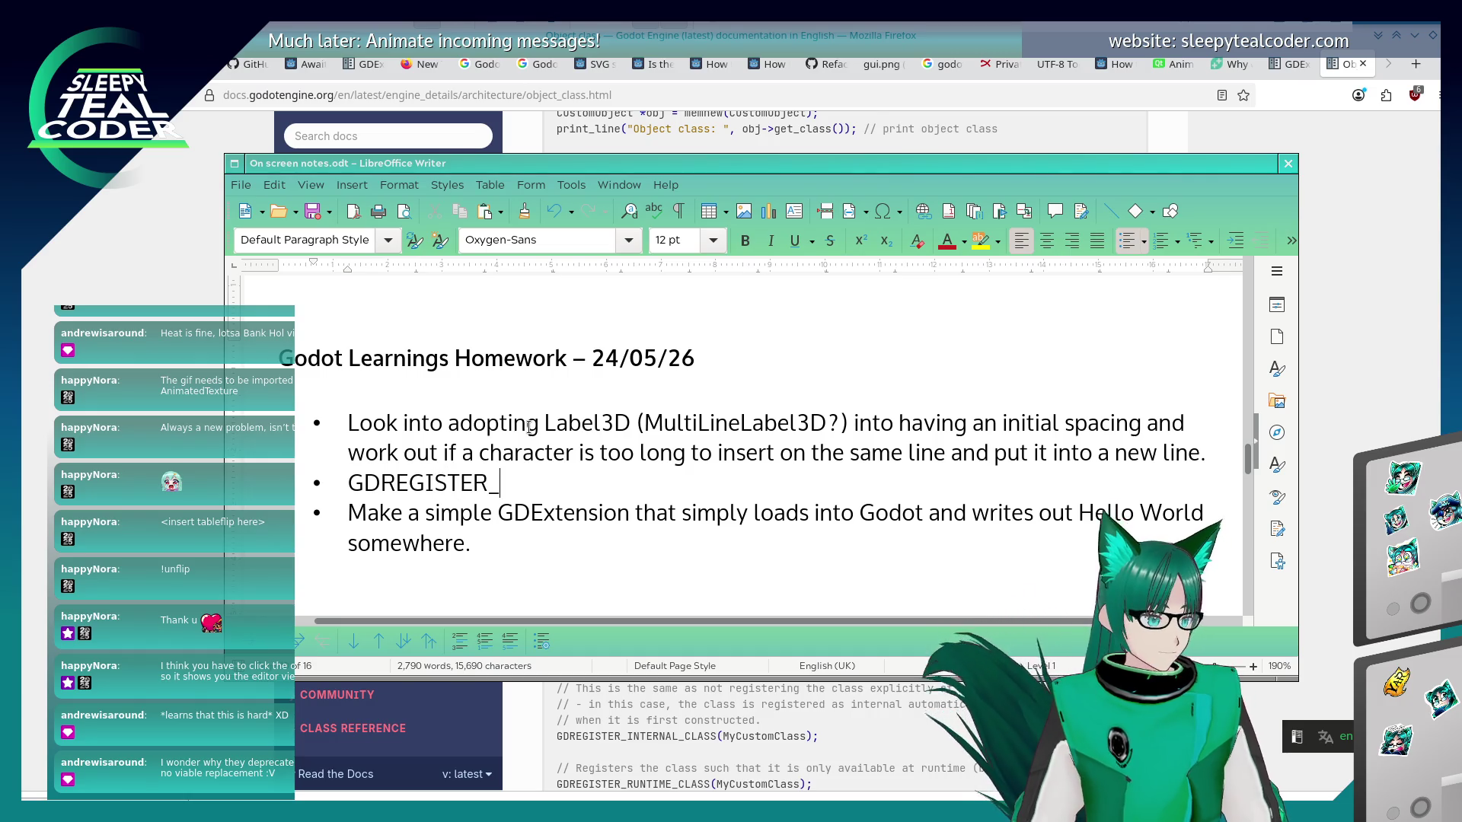
pyautogui.write('CLASS appears to')
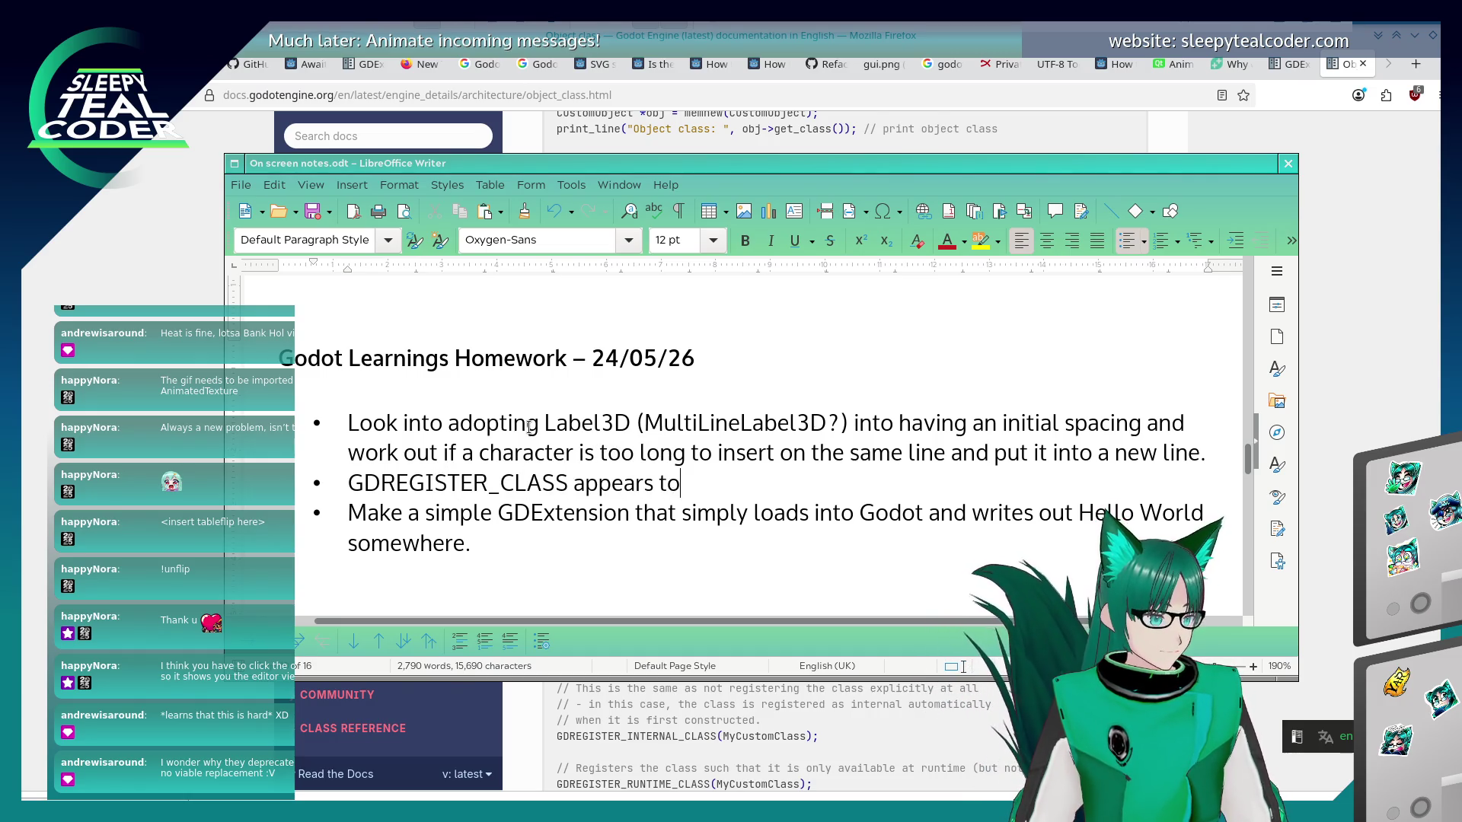
pyautogui.write(' be very useful ')
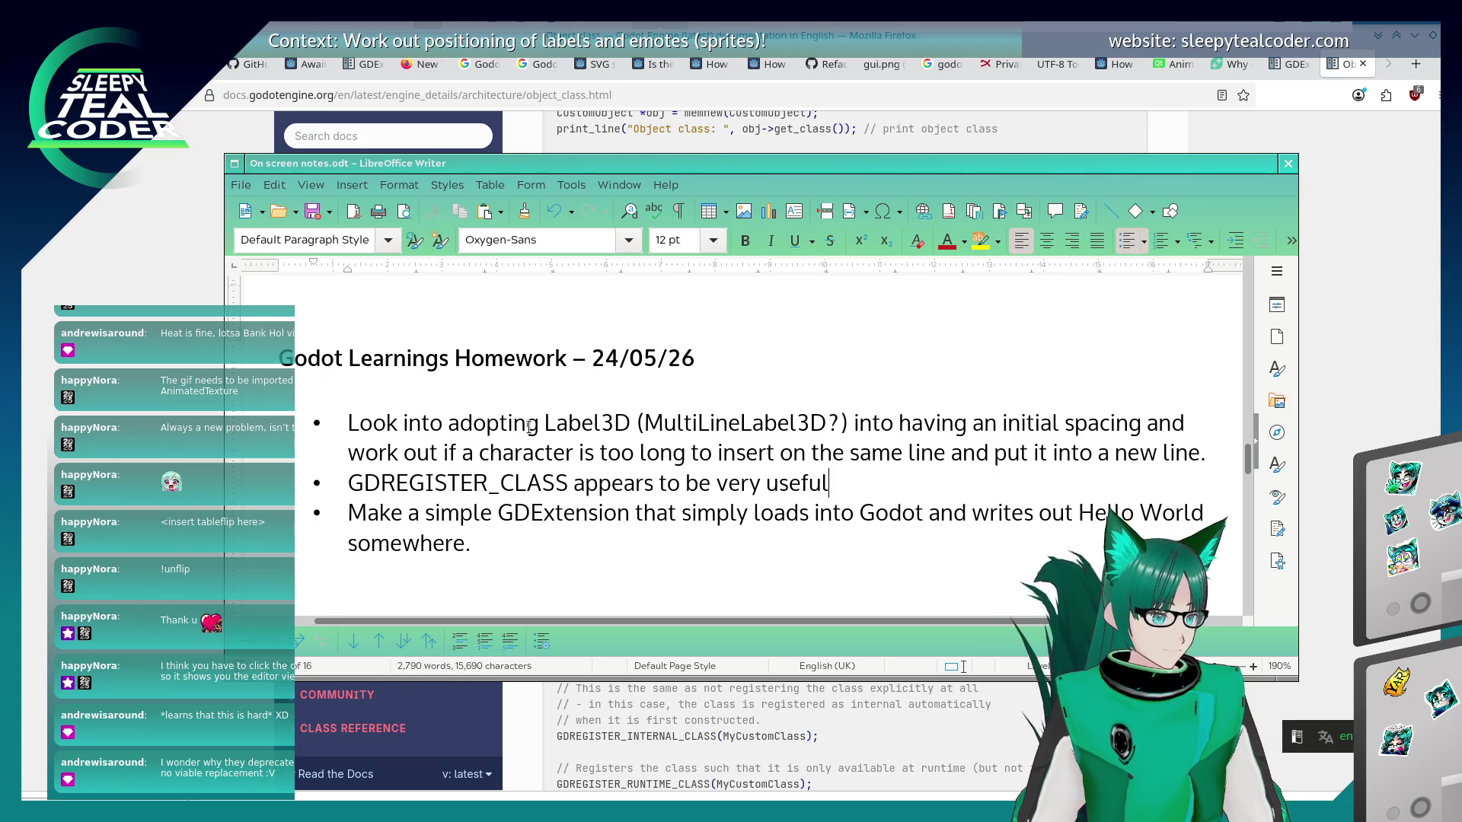
pyautogui.write('for loading in')
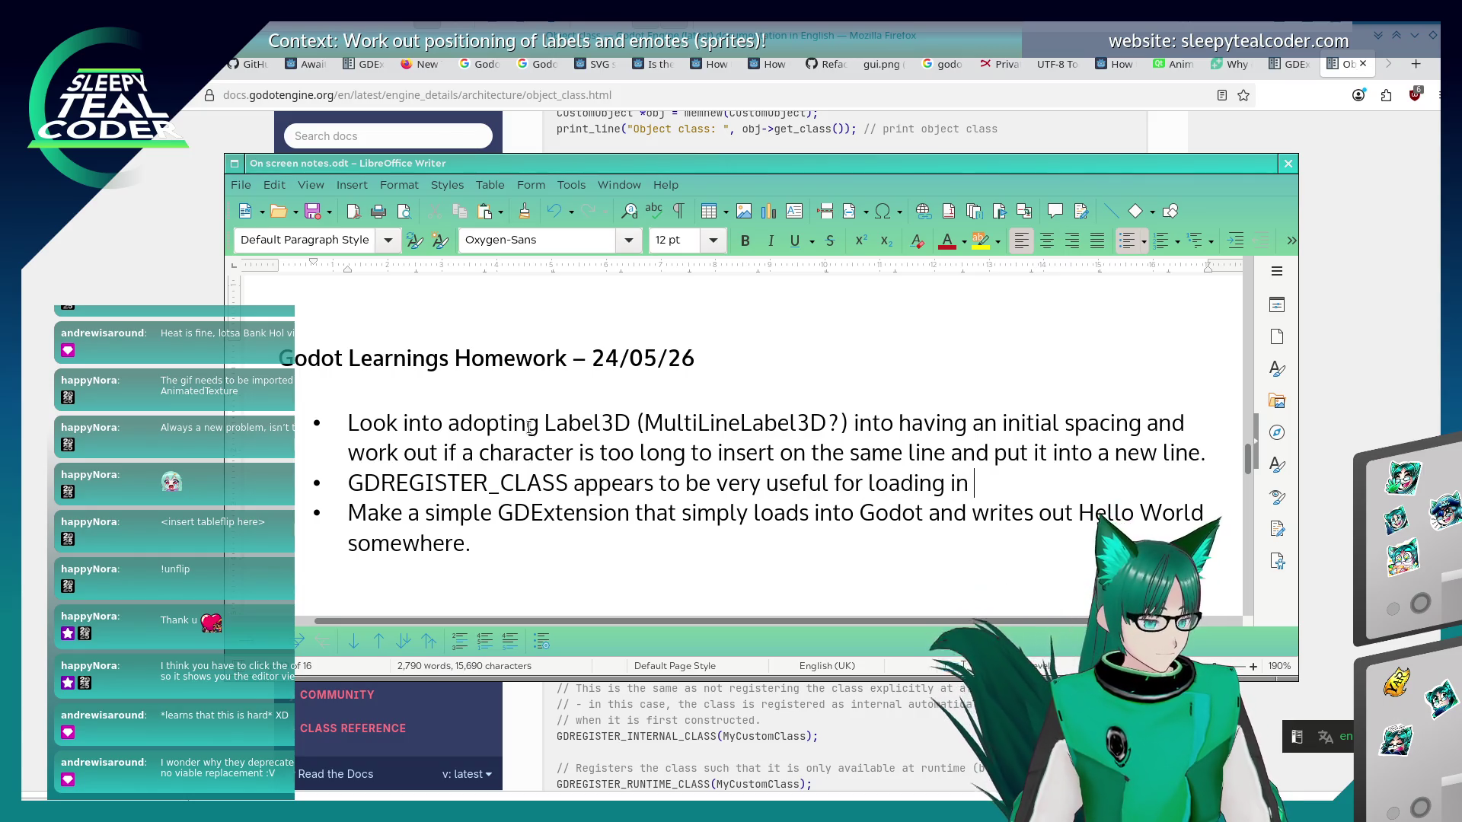
pyautogui.write(' Nodes etc.')
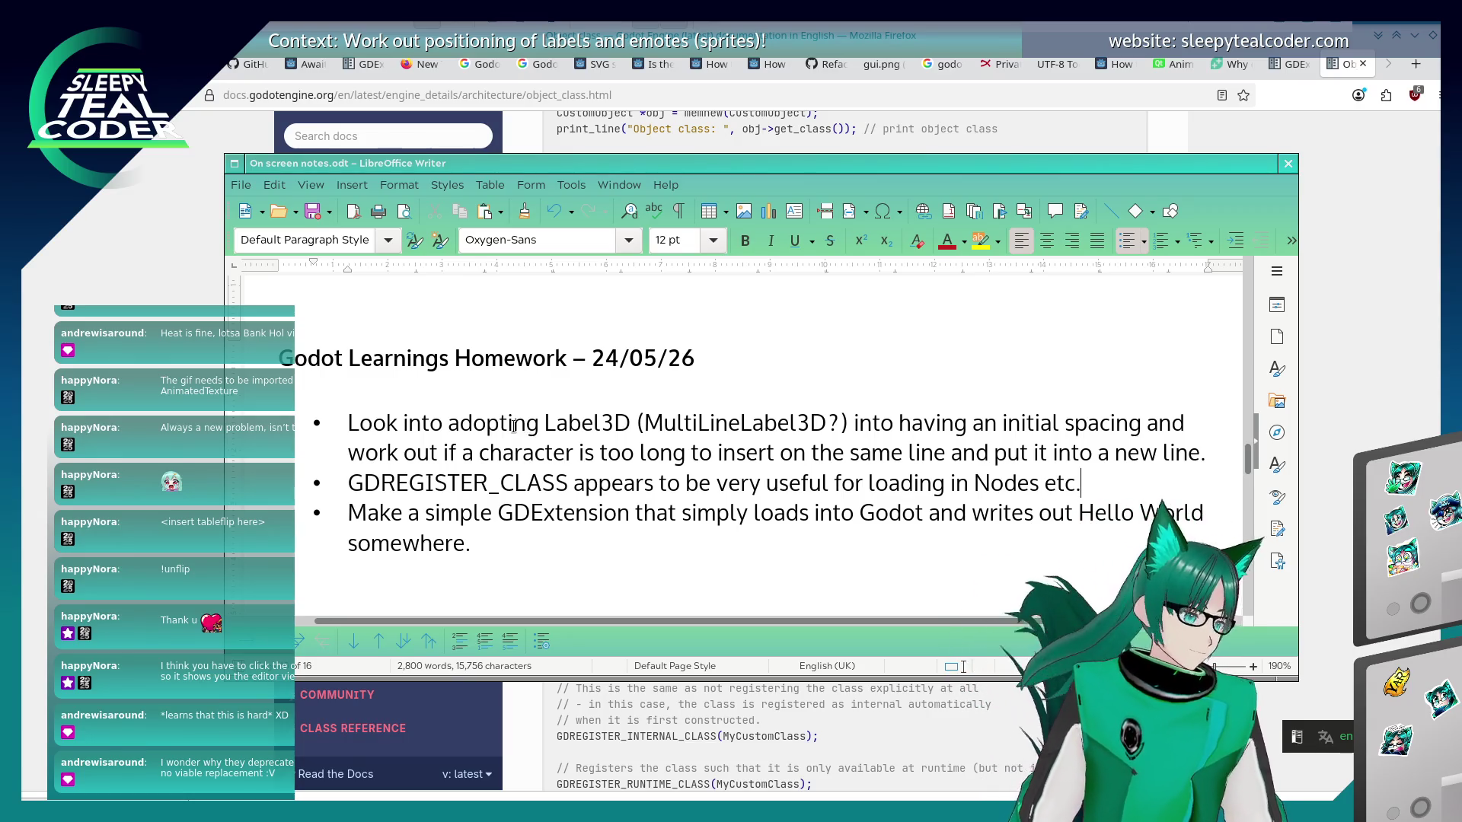
pyautogui.click(568, 482)
pyautogui.hotkey('shift', 'Home')
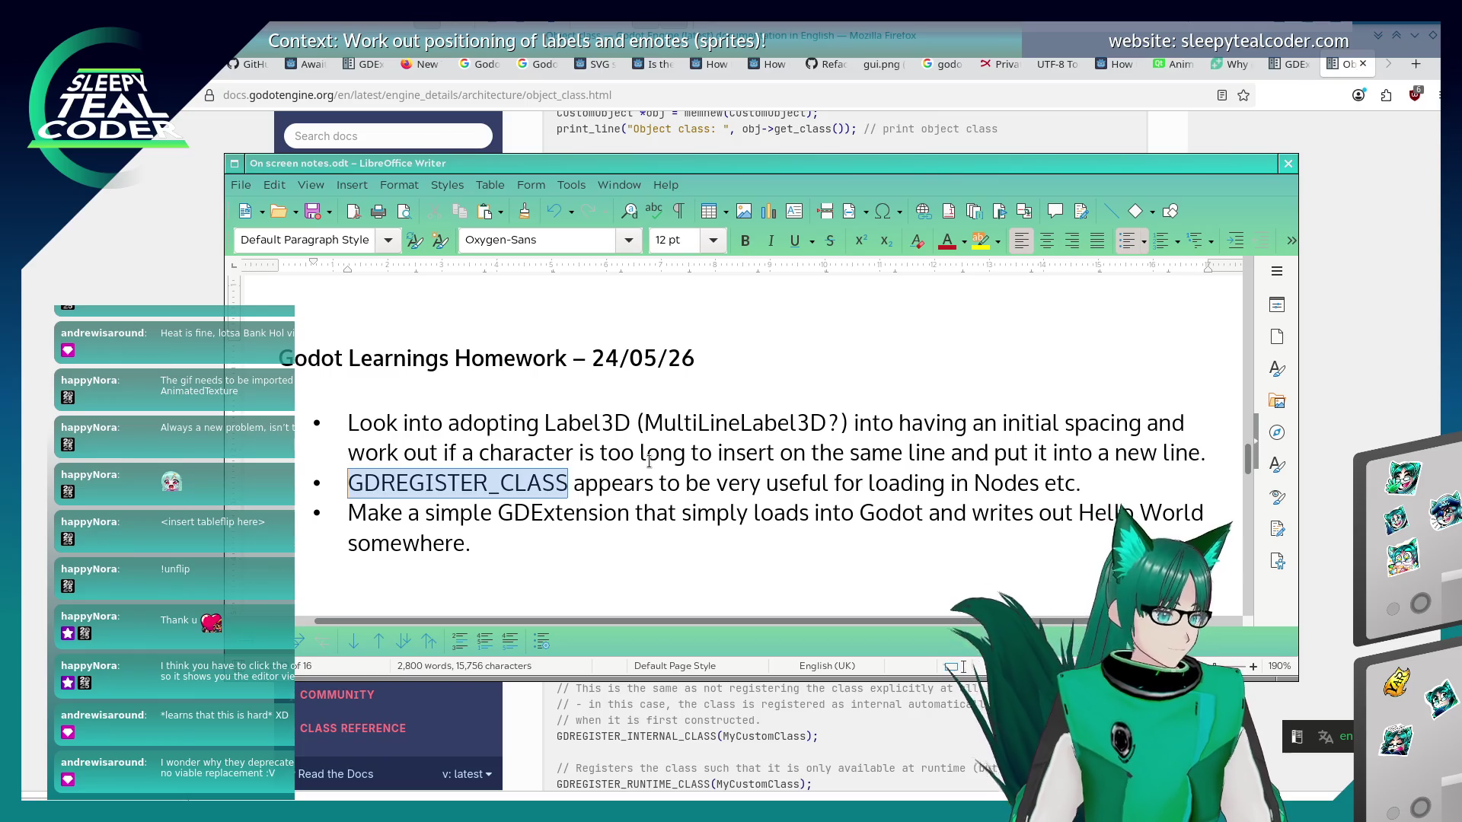
# Colour GDREGISTER_CLASS green, leaving it without bold or italic.
pyautogui.hotkey('ctrl', 'b')
pyautogui.hotkey('ctrl', 'b')
pyautogui.hotkey('ctrl', 'i')
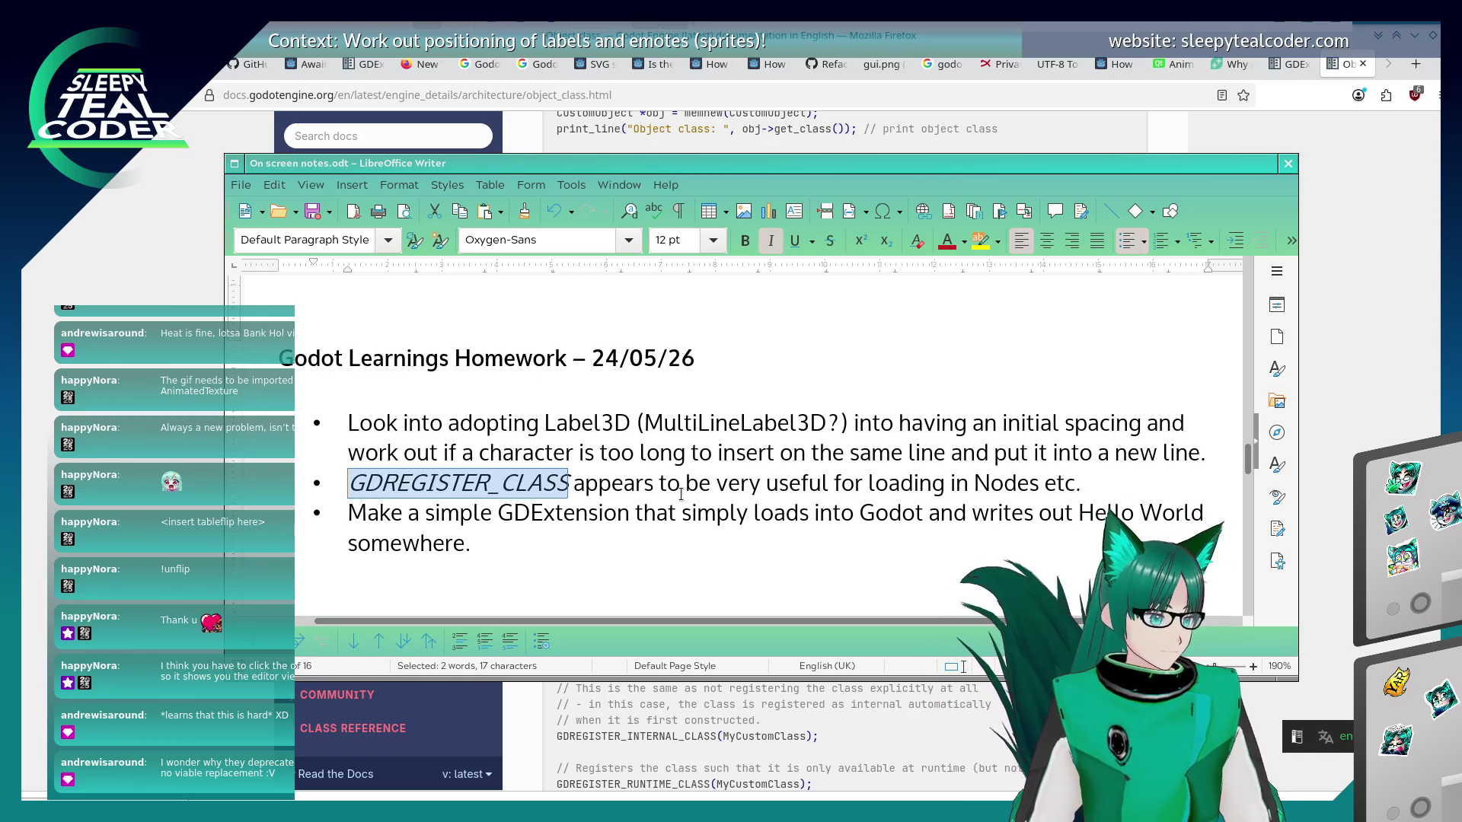
pyautogui.press('Down')
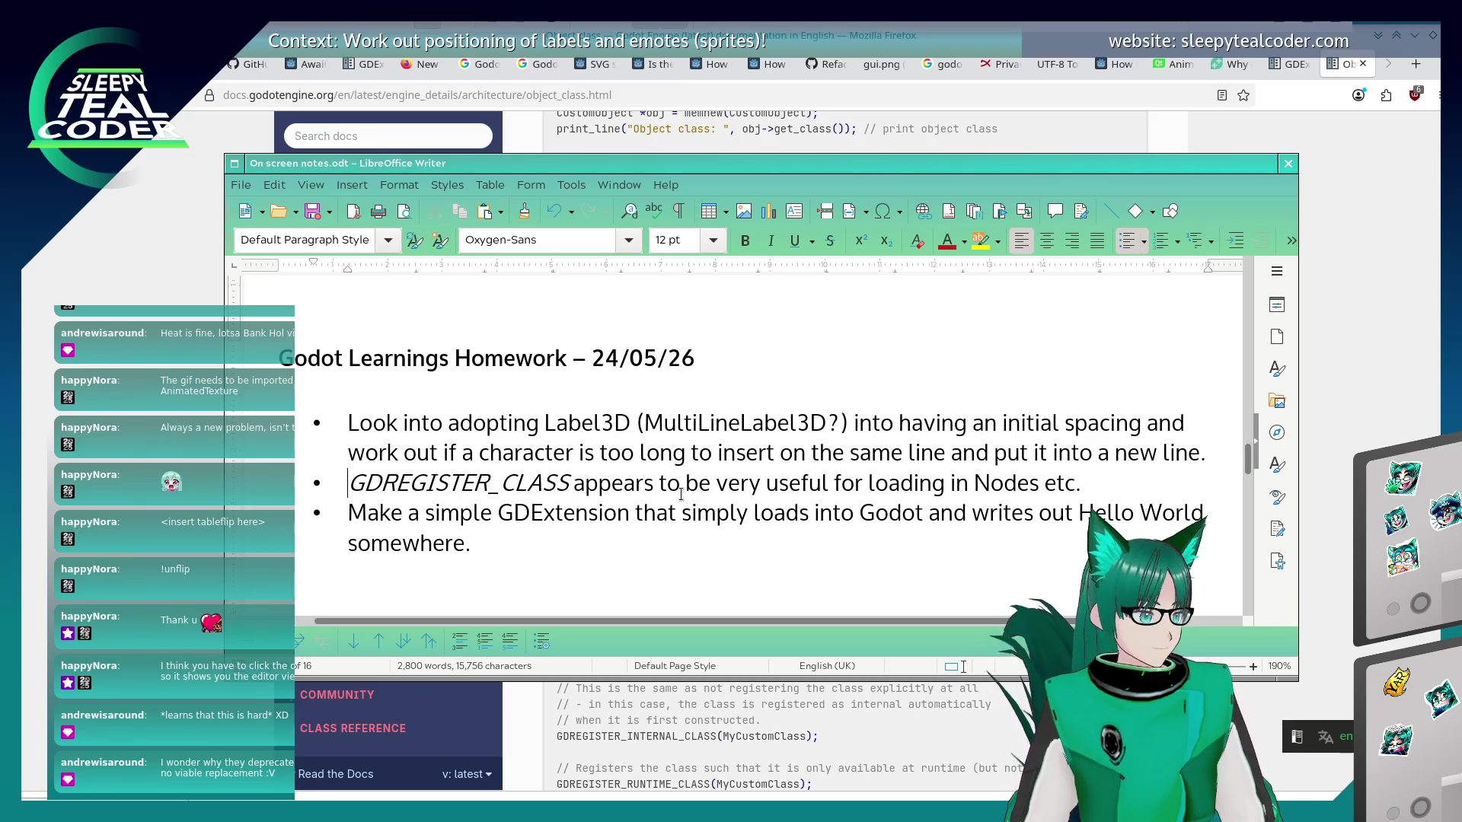
pyautogui.hotkey('shift', 'Right')
pyautogui.hotkey('shift', 'Right')
pyautogui.hotkey('shift', 'Right')
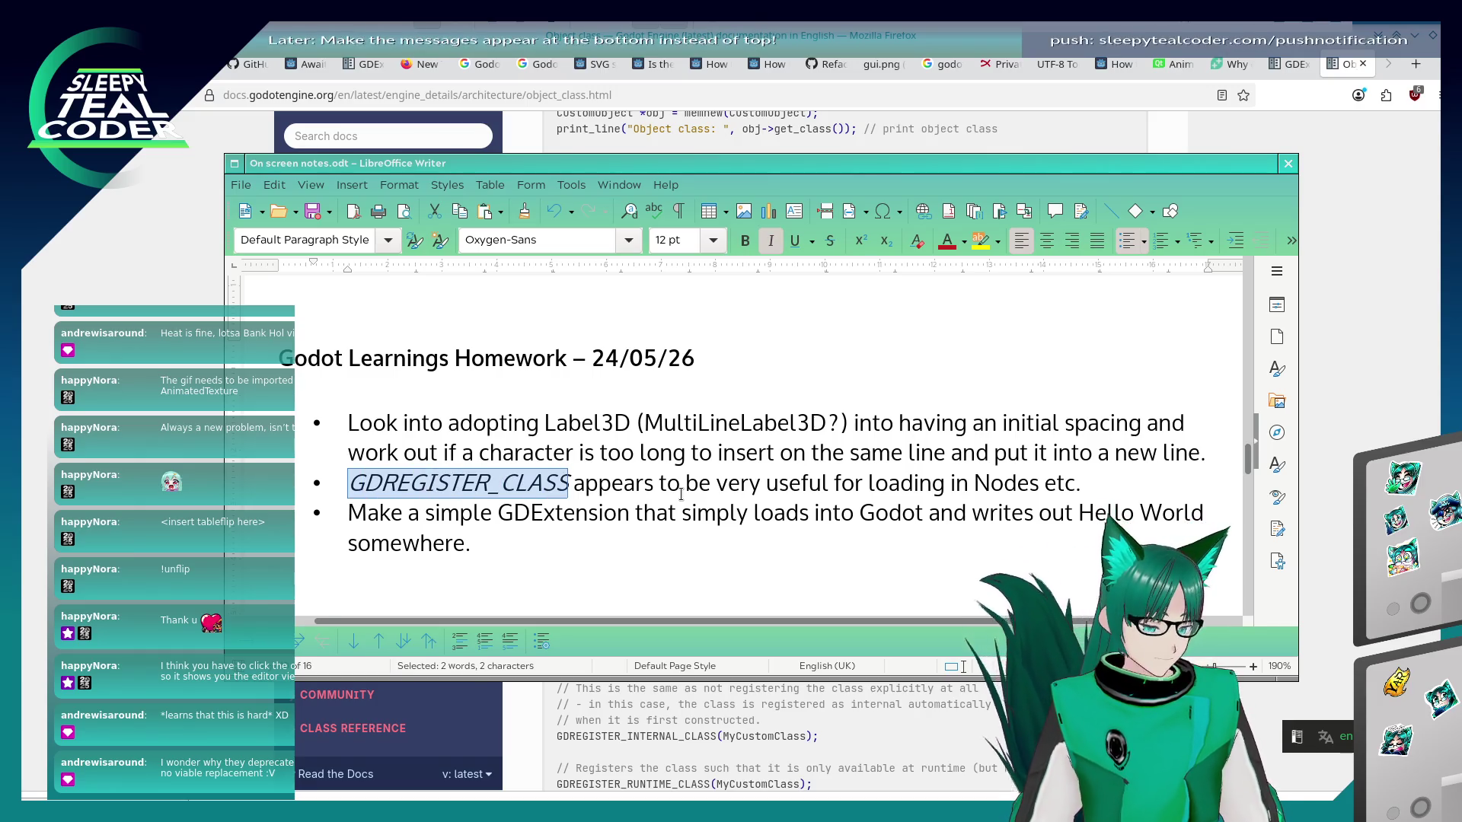
pyautogui.hotkey('ctrl', 'i')
pyautogui.click(964, 242)
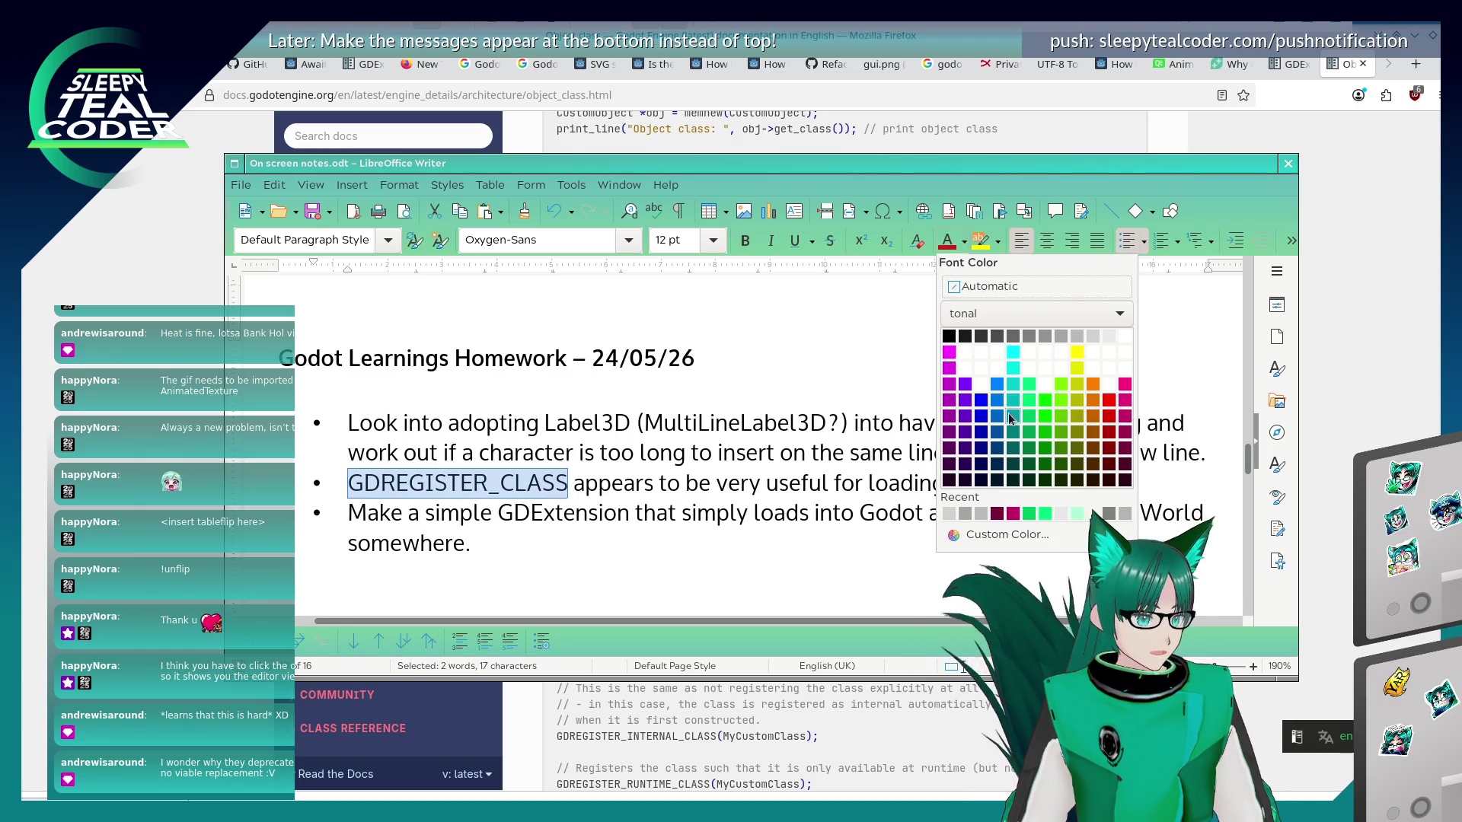
pyautogui.click(1029, 415)
pyautogui.click(720, 547)
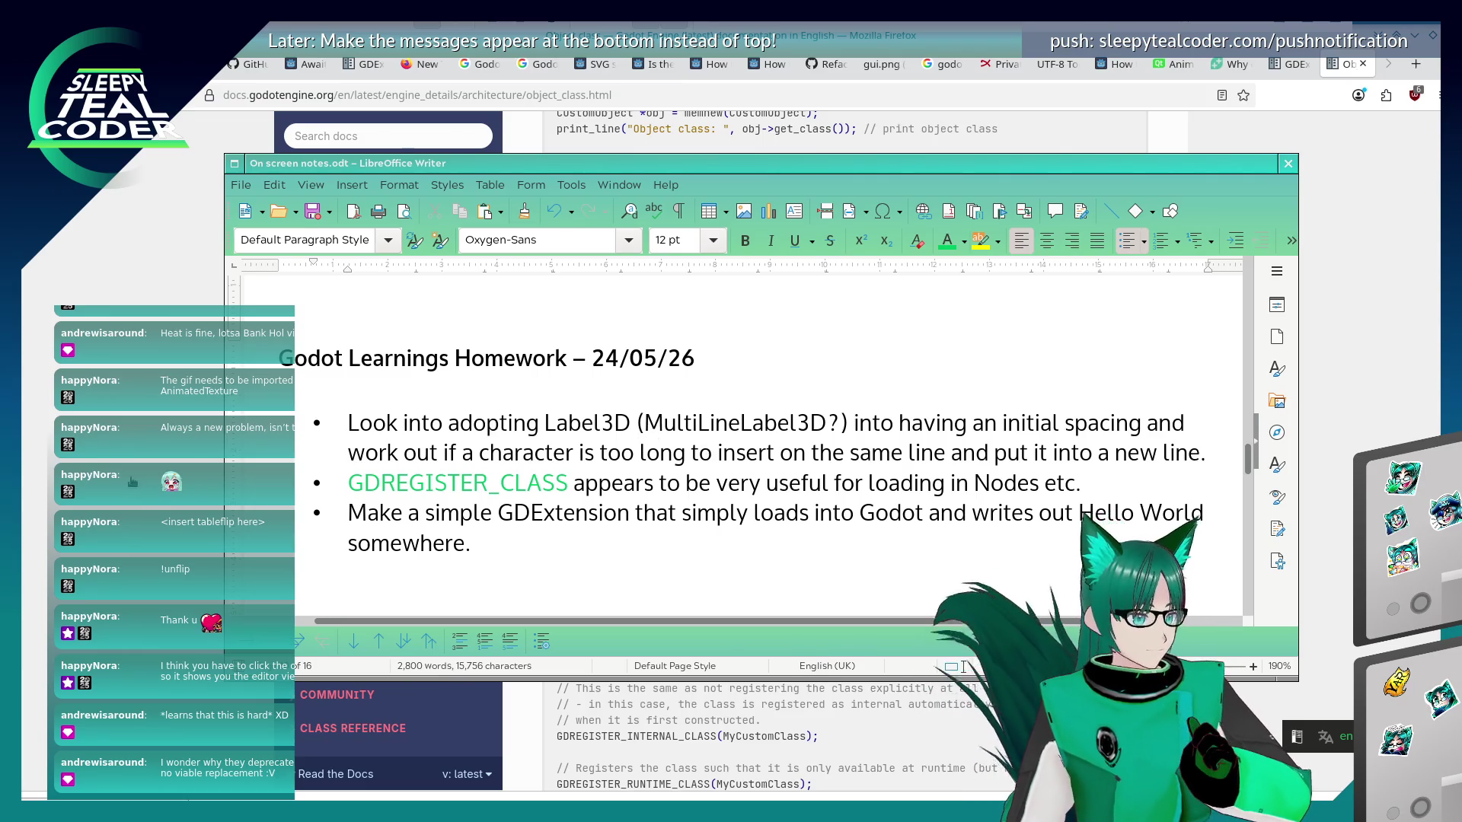
# Read the Godot Object class docs in Firefox down to the Dynamic casting section.
pyautogui.hotkey('alt', 'Tab')
pyautogui.scroll(-15, 550, 478)
pyautogui.scroll(-10, 546, 480)
pyautogui.scroll(-10, 546, 454)
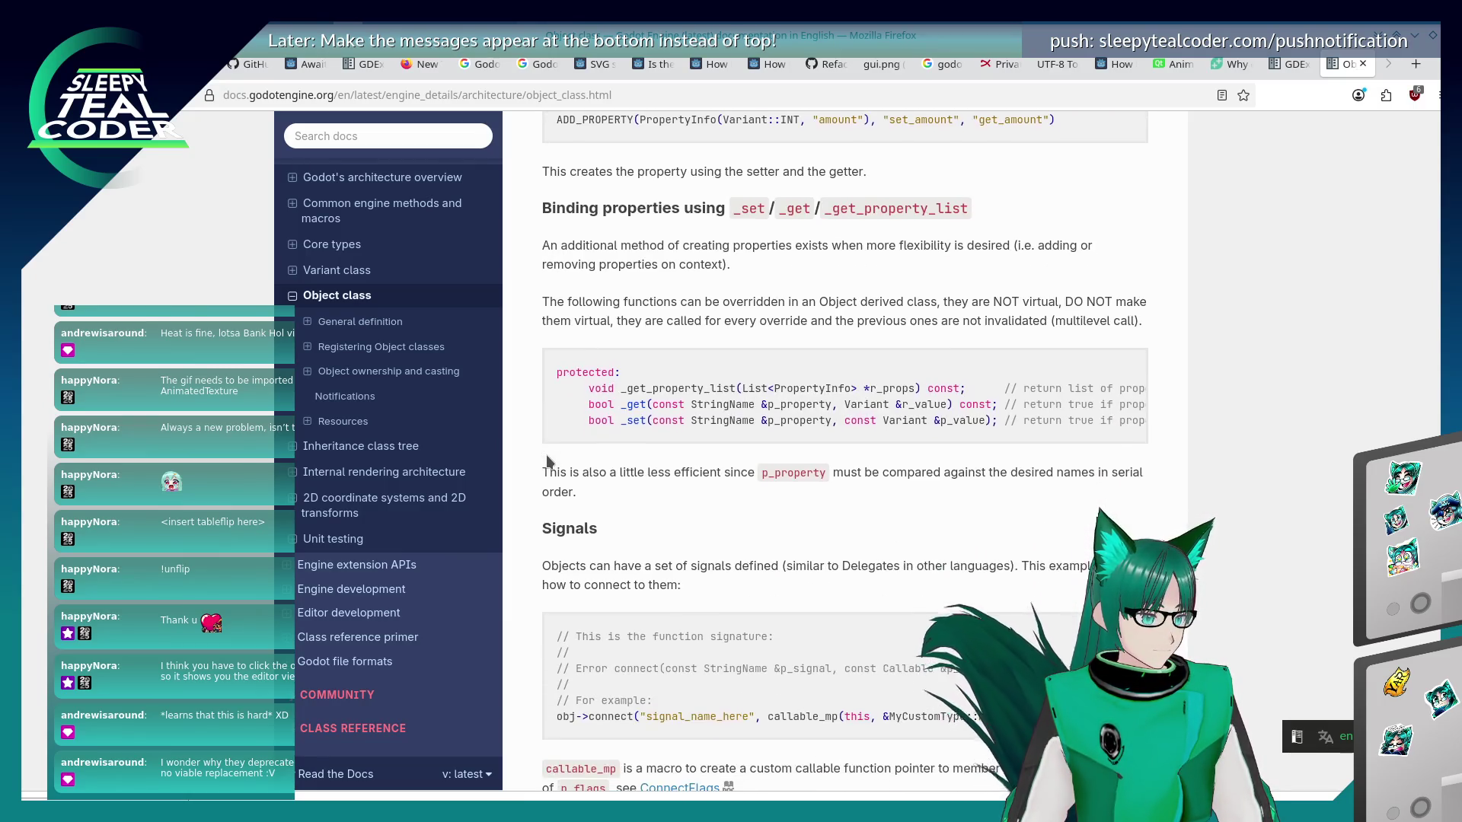
pyautogui.scroll(-10, 546, 460)
pyautogui.scroll(-10, 548, 461)
pyautogui.hotkey('alt', 'Tab')
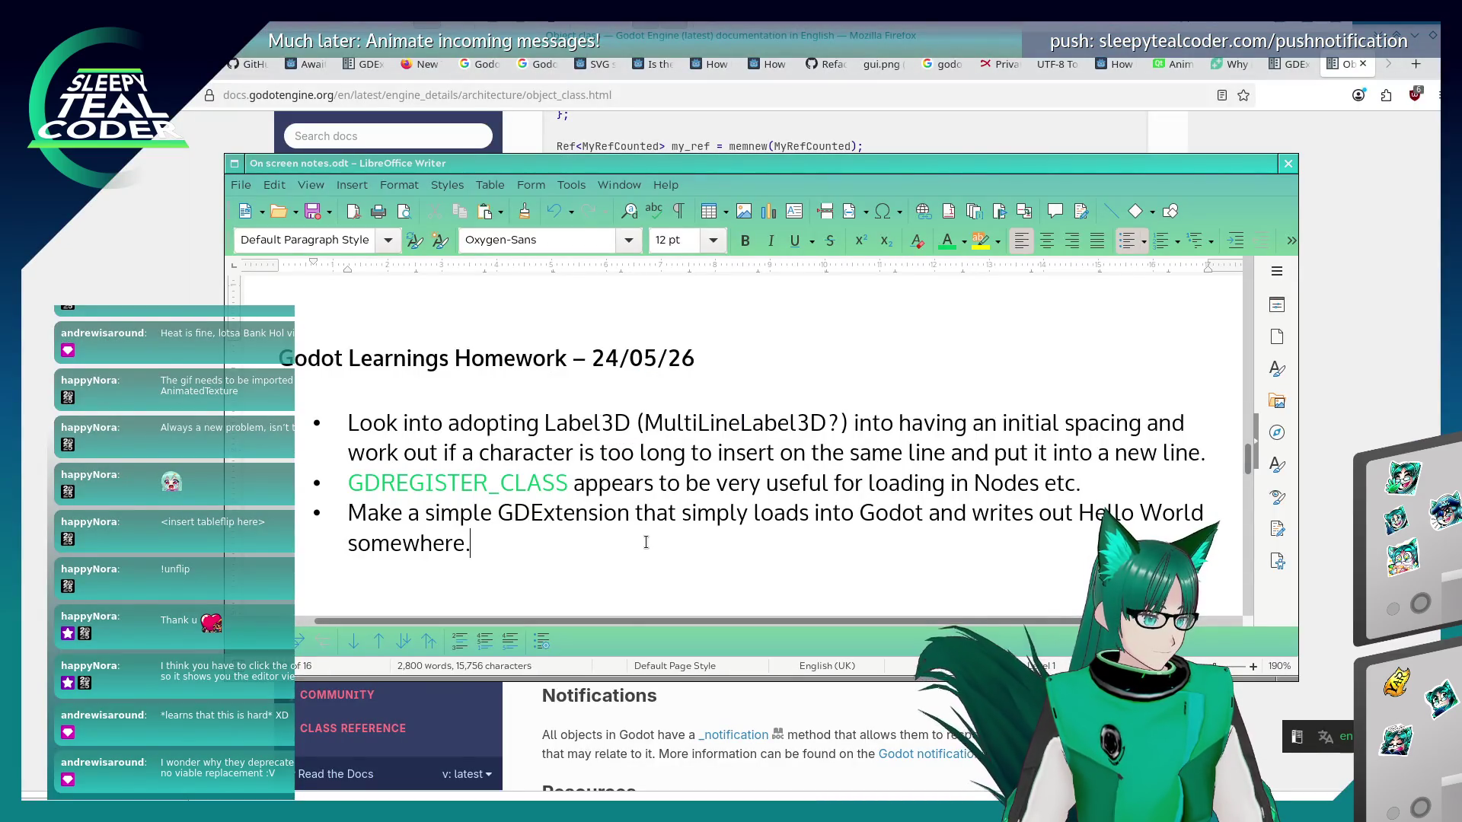
# Replace the draft 'Use as excuse' with the bullet 'Upload somewhere when done.' and save.
pyautogui.write('Use as excuse')
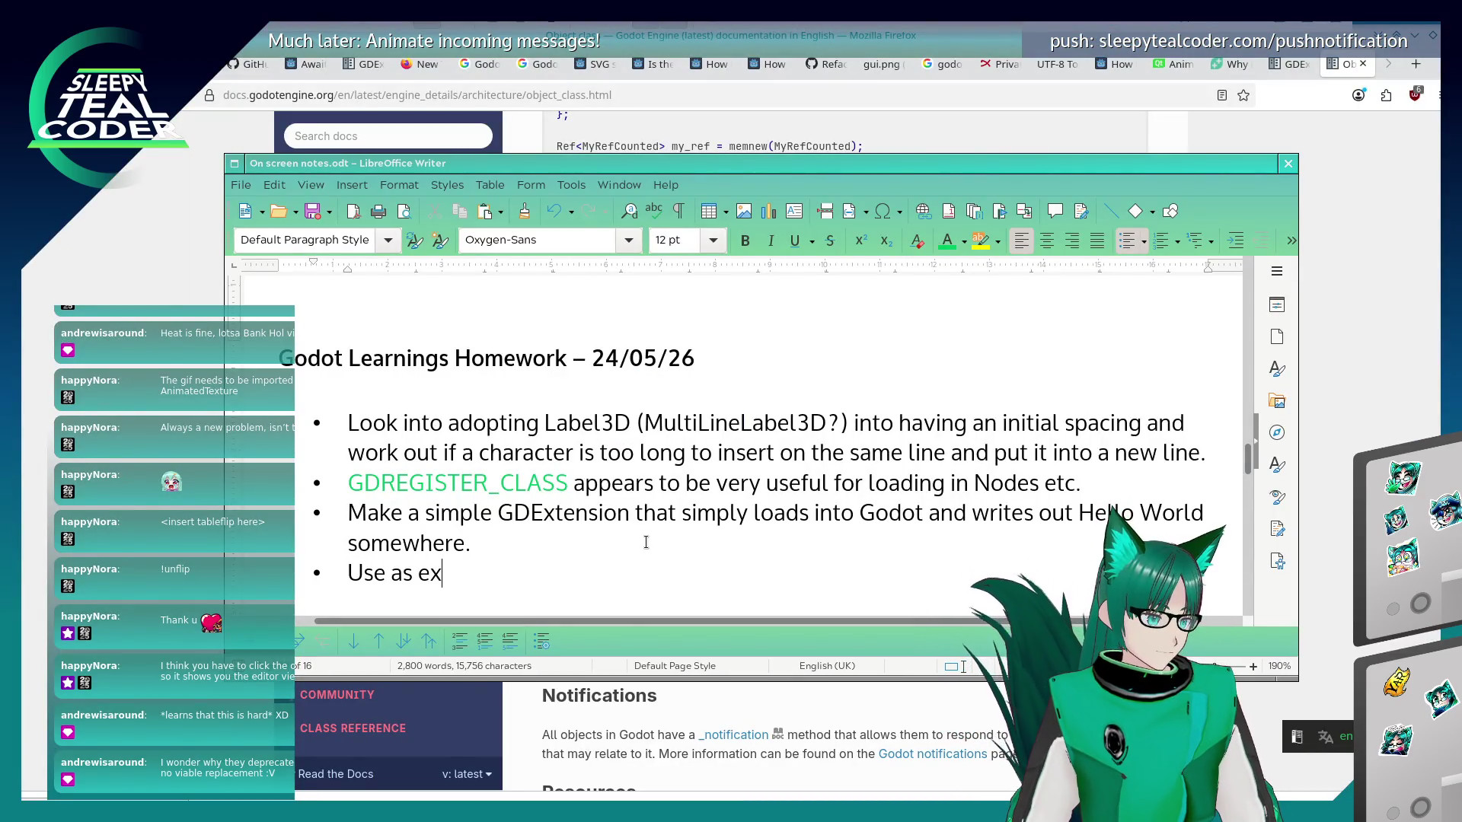
pyautogui.press('BackSpace')
pyautogui.press('BackSpace')
pyautogui.press('BackSpace')
pyautogui.press('BackSpace')
pyautogui.press('BackSpace')
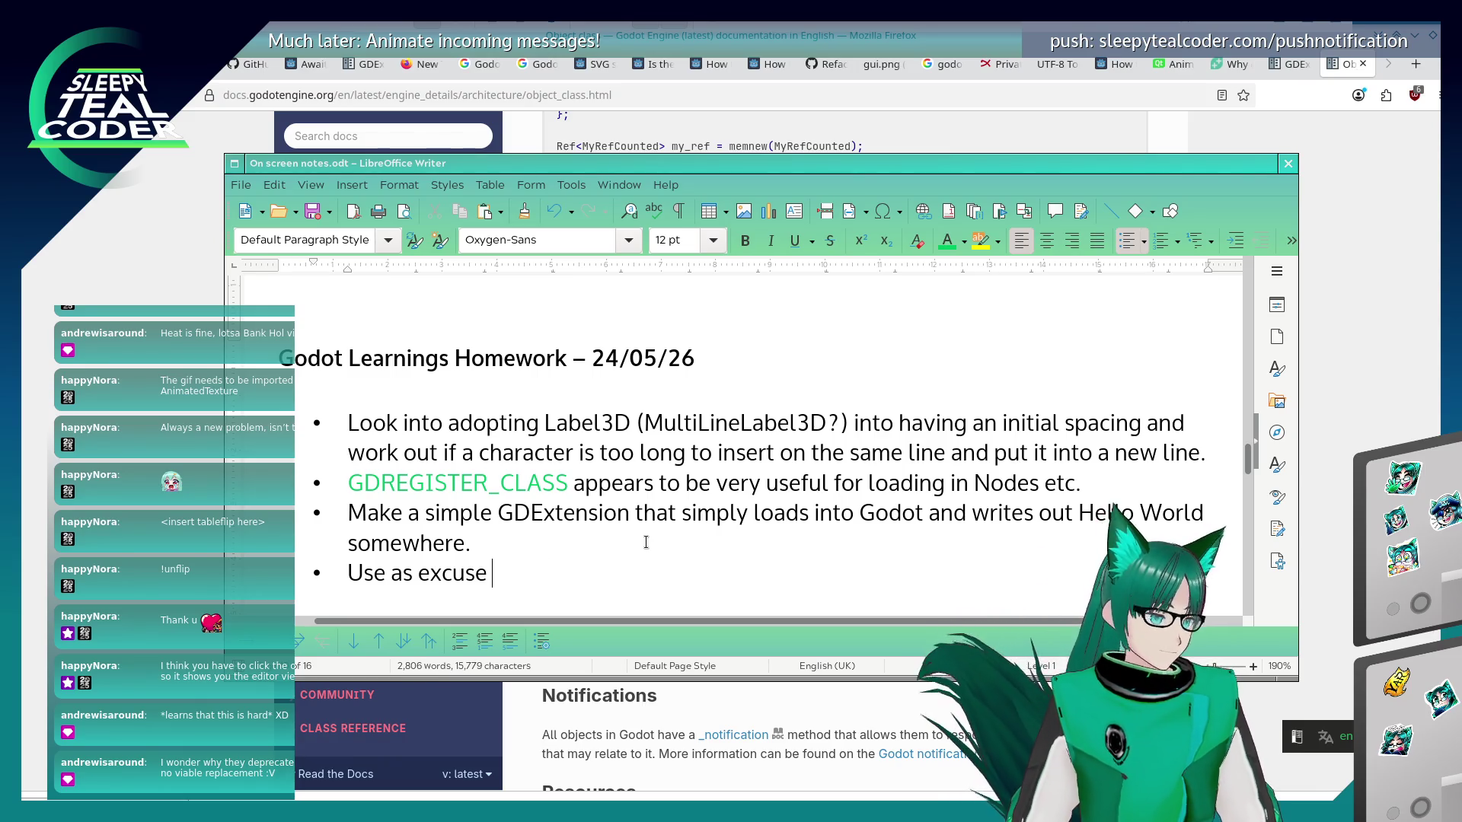
pyautogui.hotkey('shift', 'Home')
pyautogui.press('BackSpace')
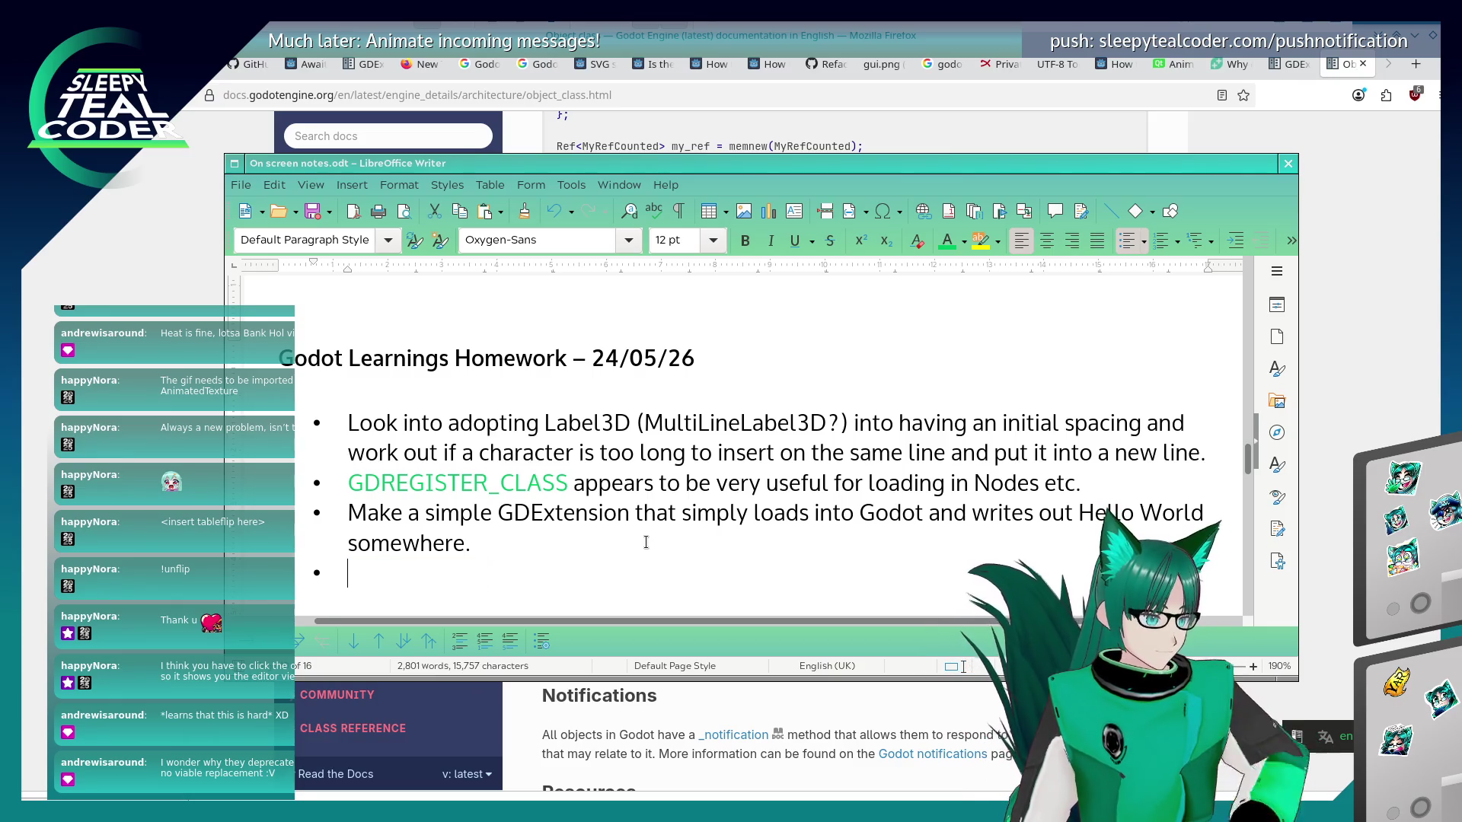
pyautogui.write('Upload somewhere ')
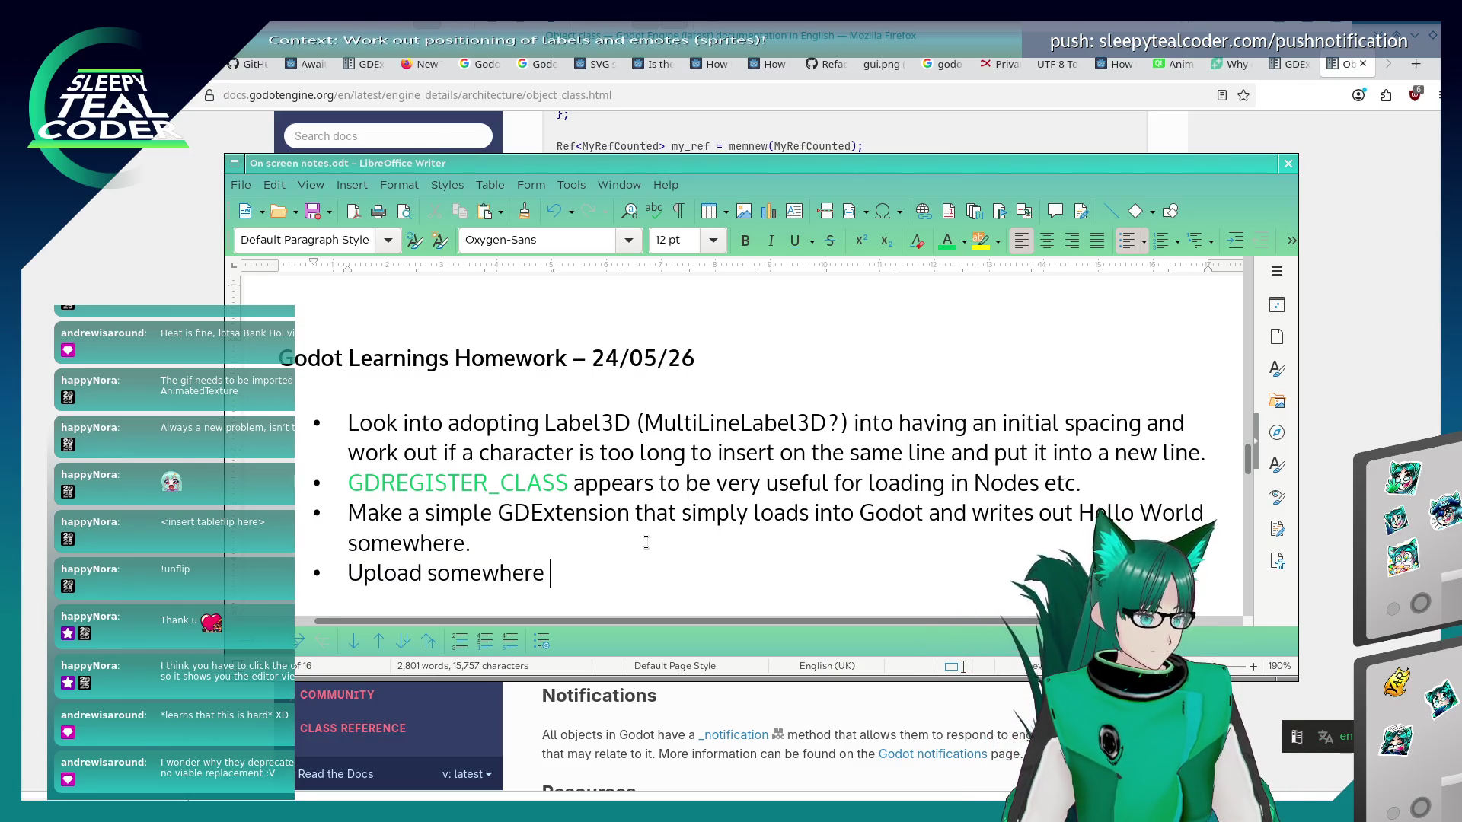
pyautogui.write('when done.')
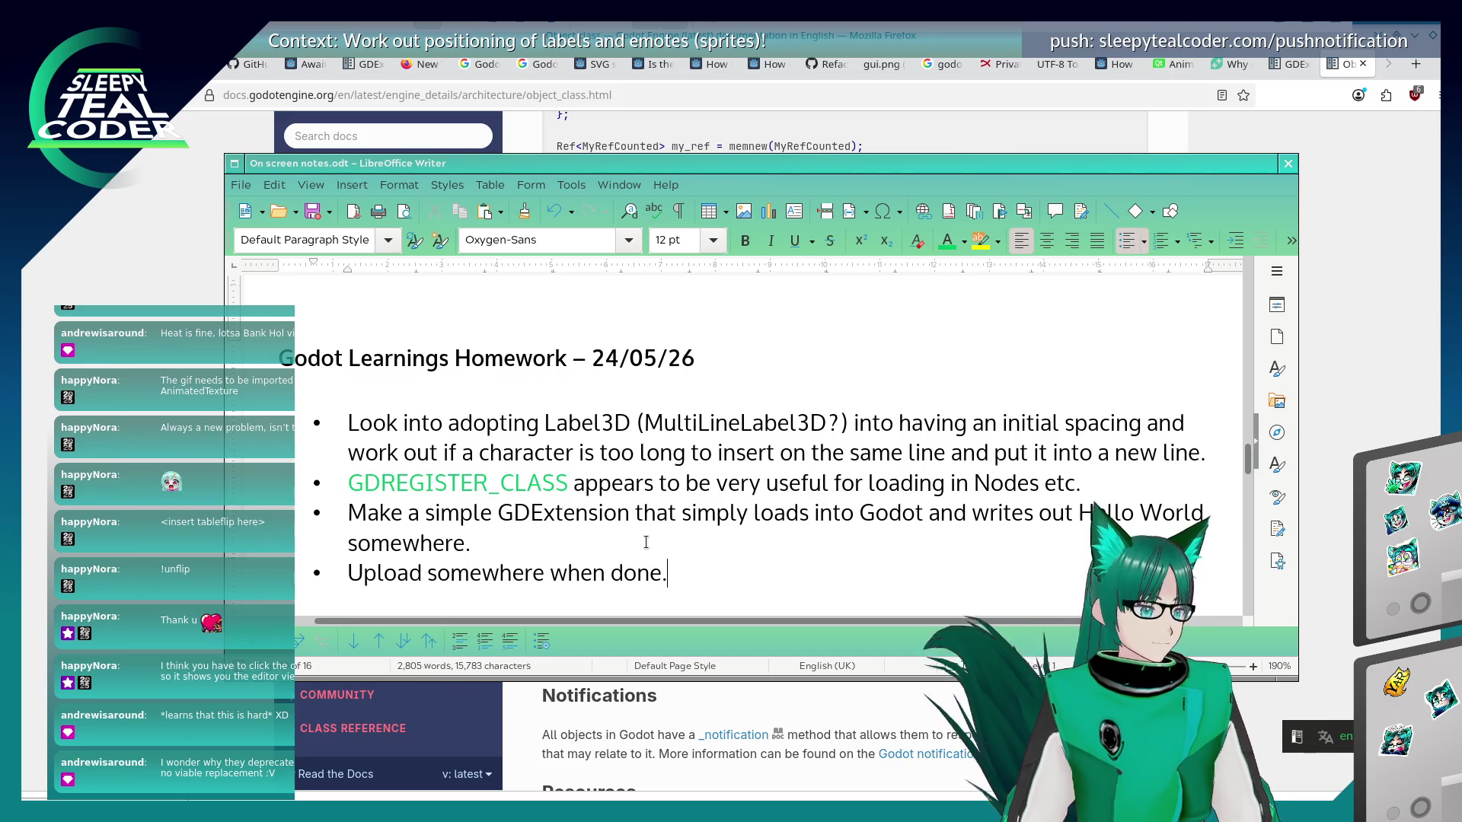
pyautogui.hotkey('ctrl', 's')
pyautogui.hotkey('alt', 'Tab')
pyautogui.scroll(-5, 730, 394)
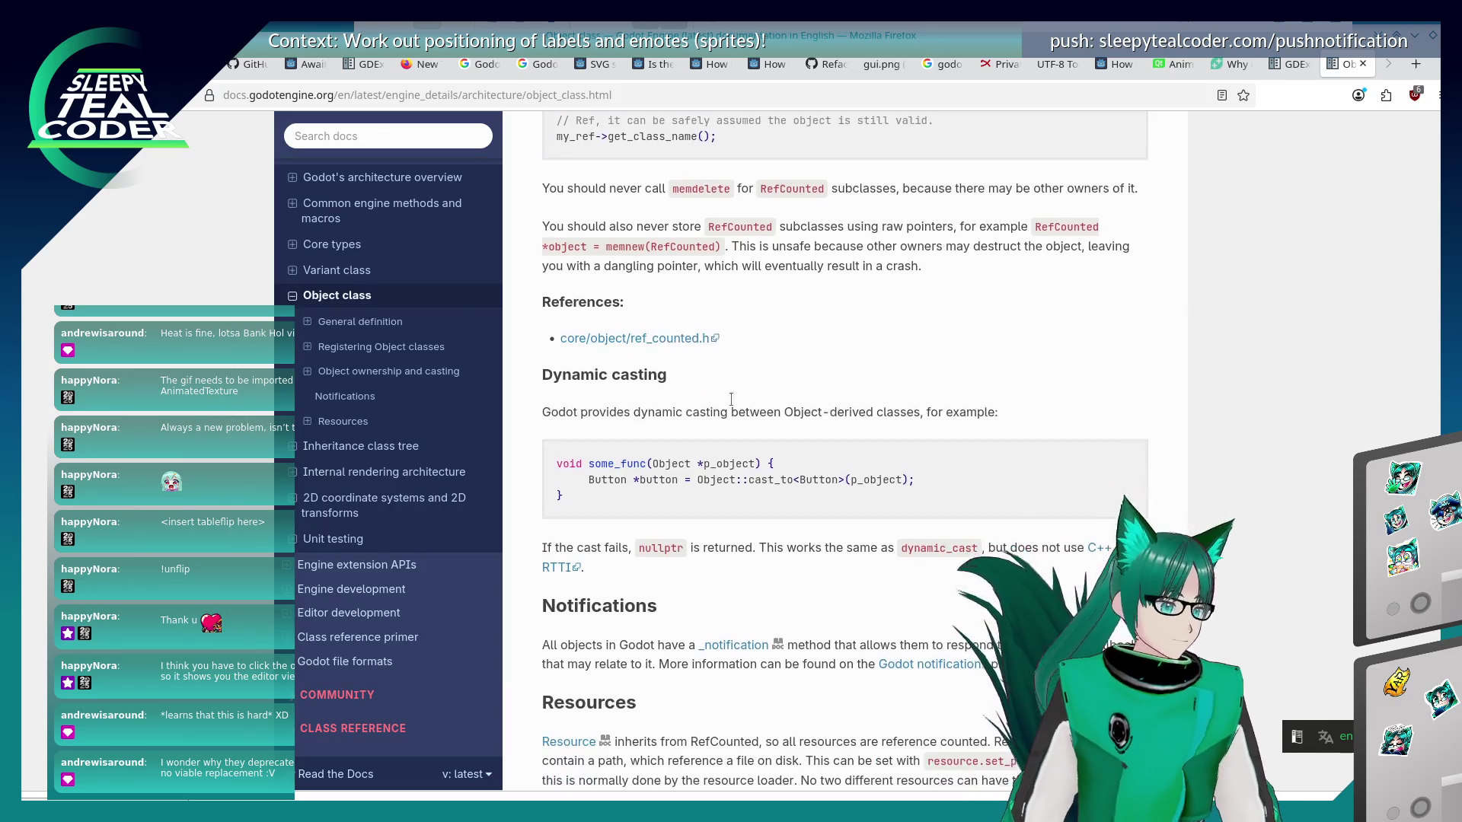
pyautogui.scroll(-3, 733, 400)
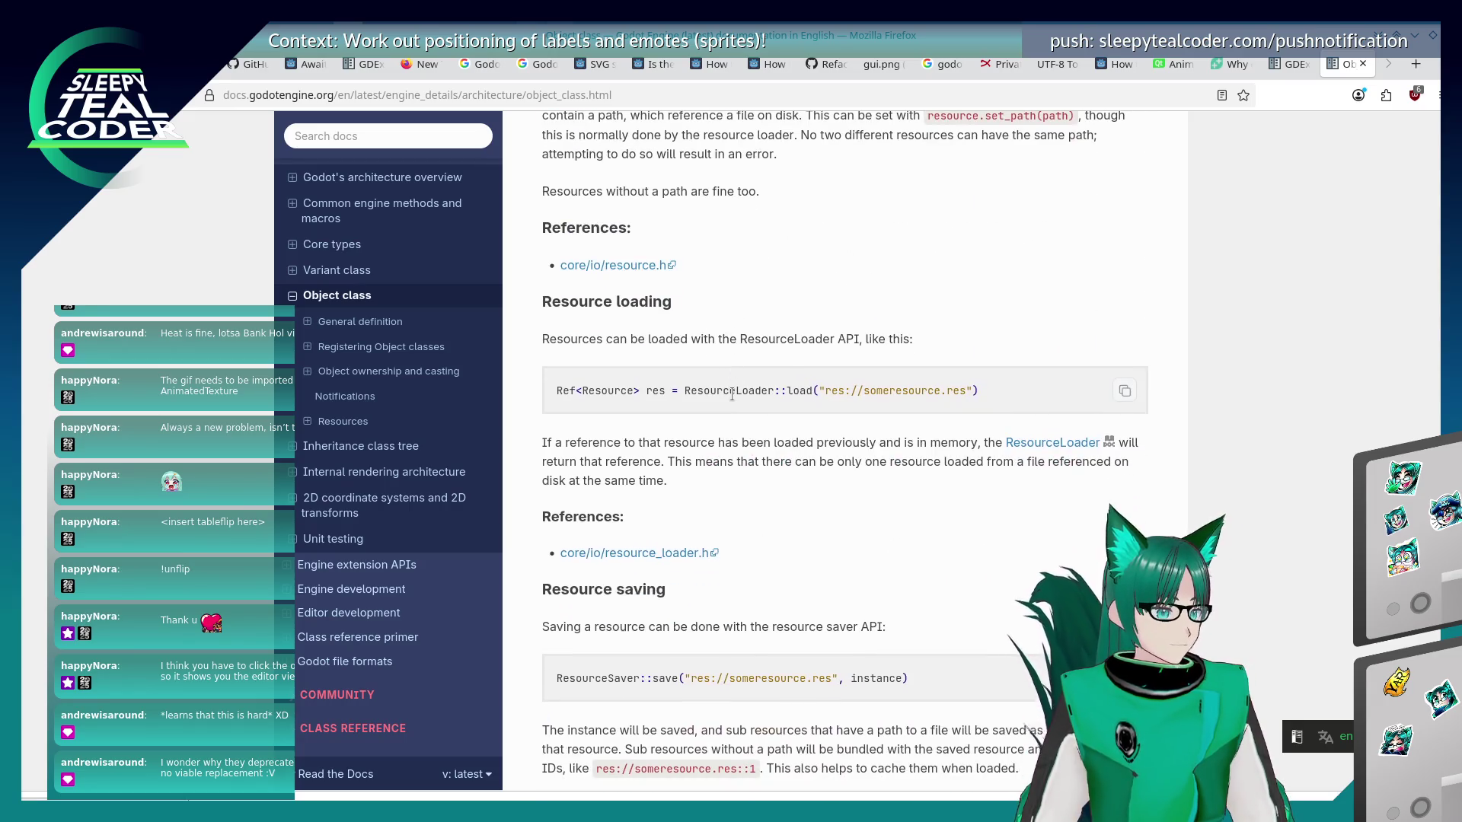
pyautogui.scroll(-5, 732, 394)
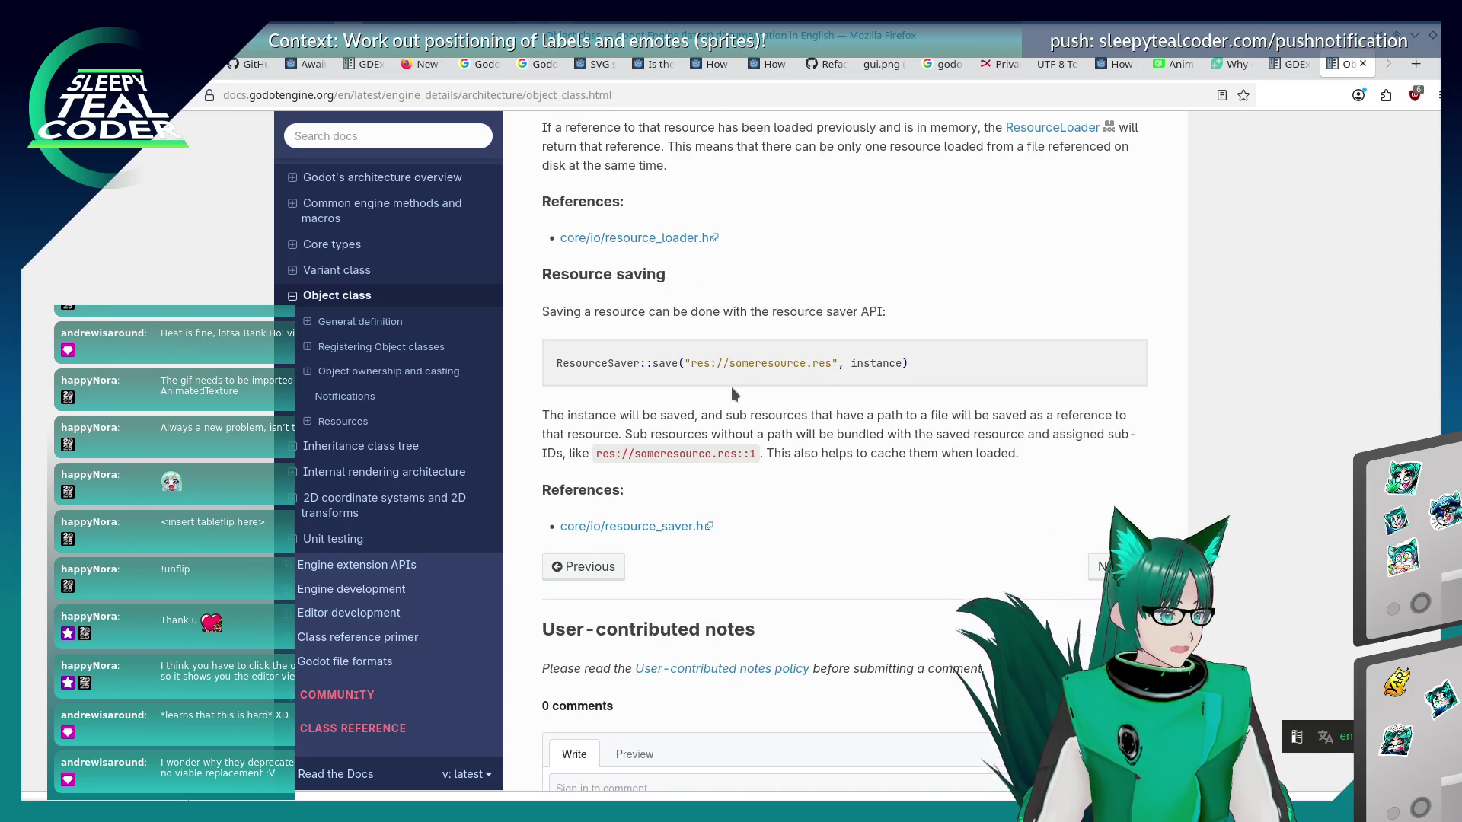
pyautogui.scroll(20, 731, 387)
pyautogui.scroll(20, 727, 397)
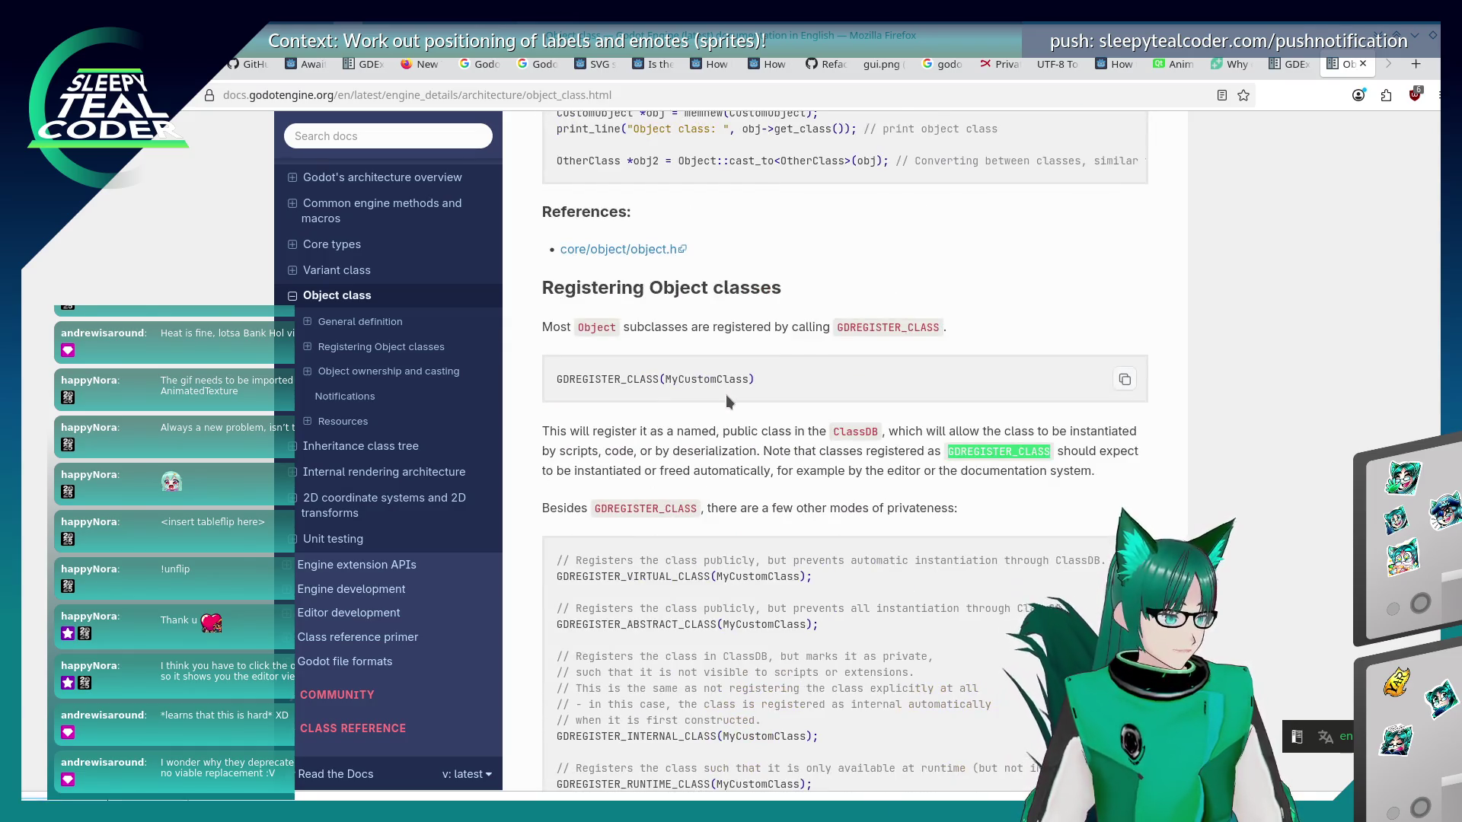
pyautogui.scroll(-5, 711, 339)
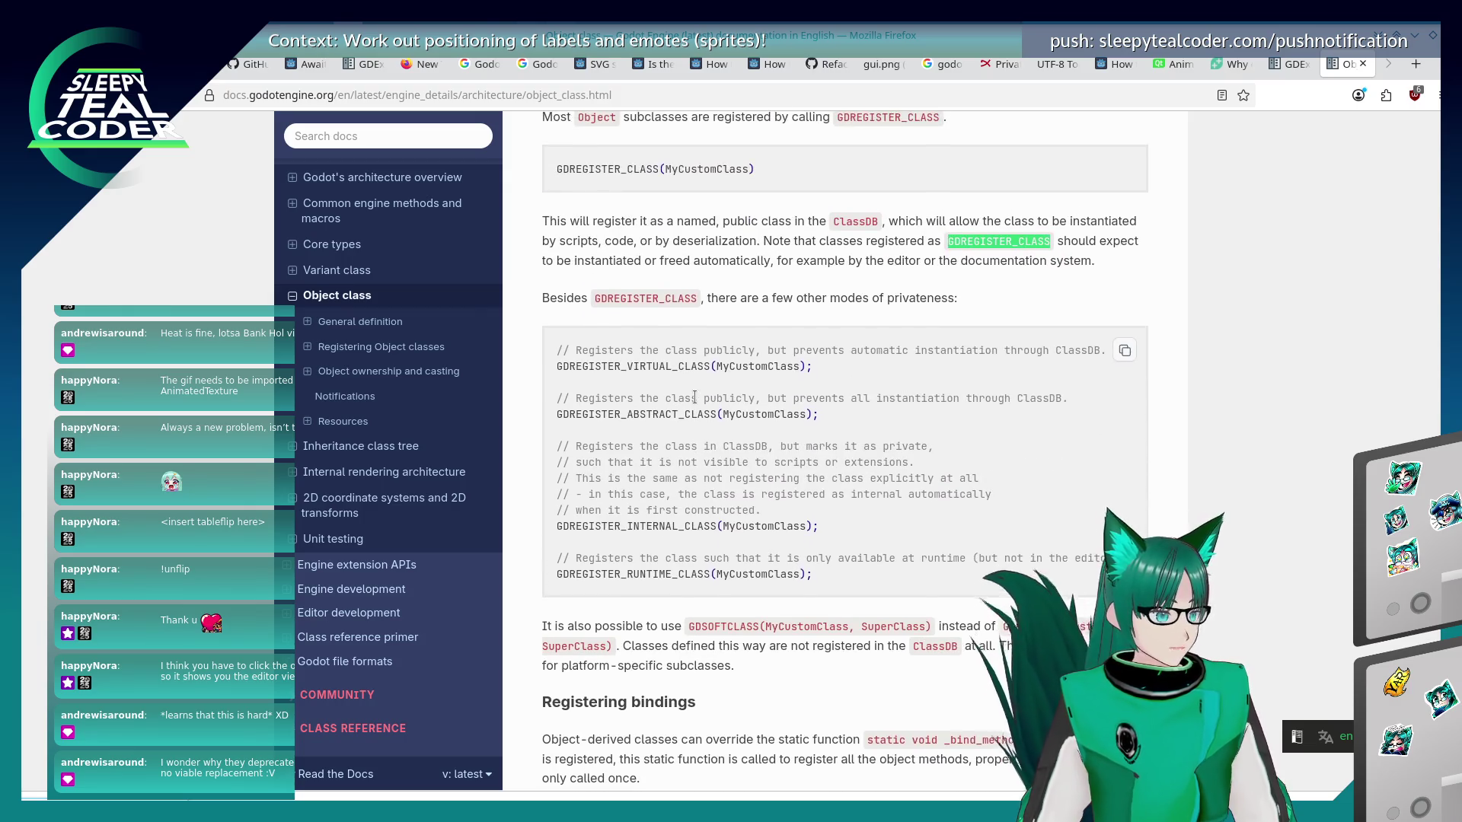
pyautogui.scroll(3, 694, 396)
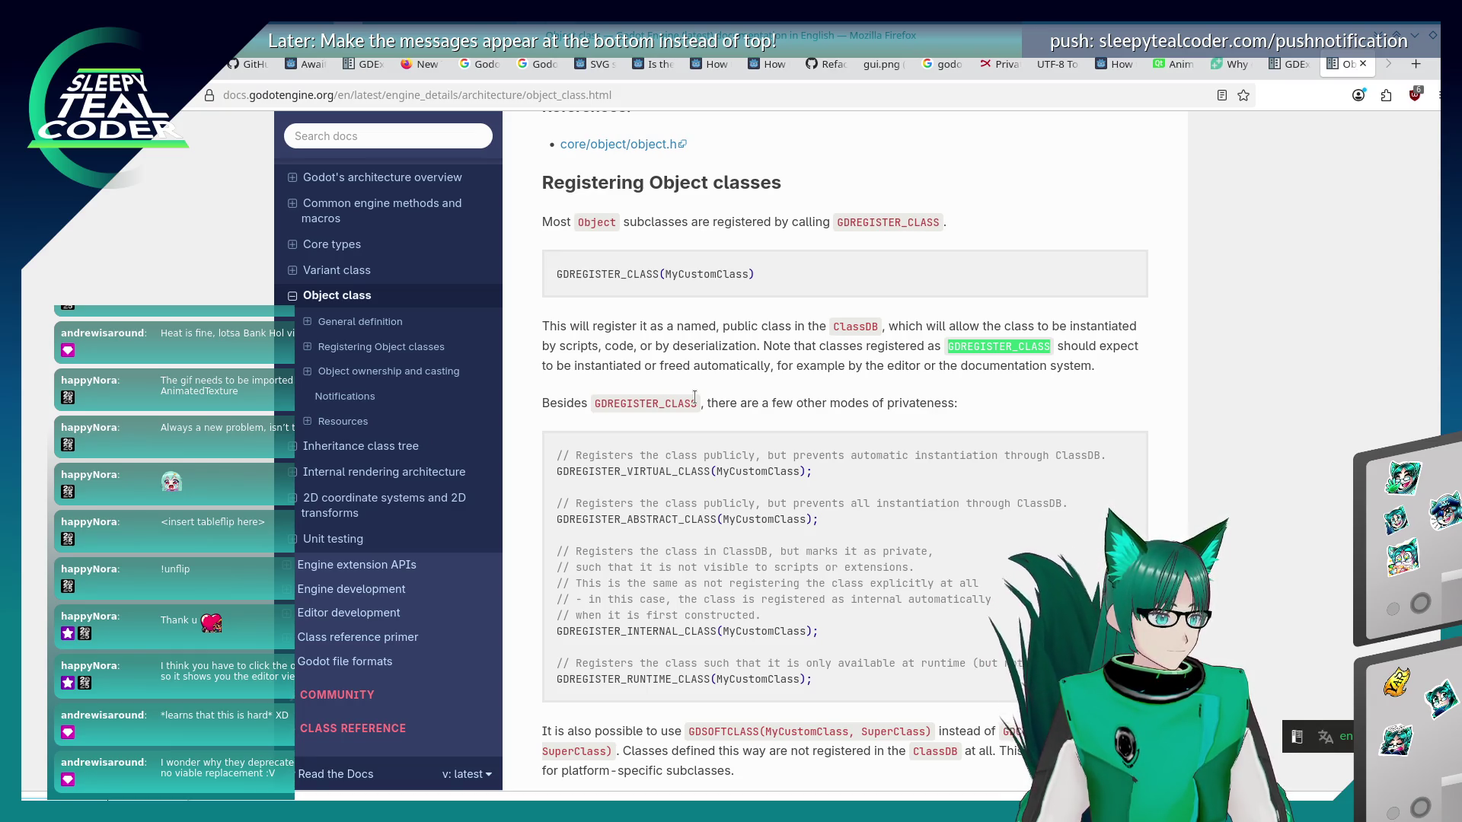
pyautogui.scroll(-5, 694, 397)
pyautogui.hotkey('alt', 'Tab')
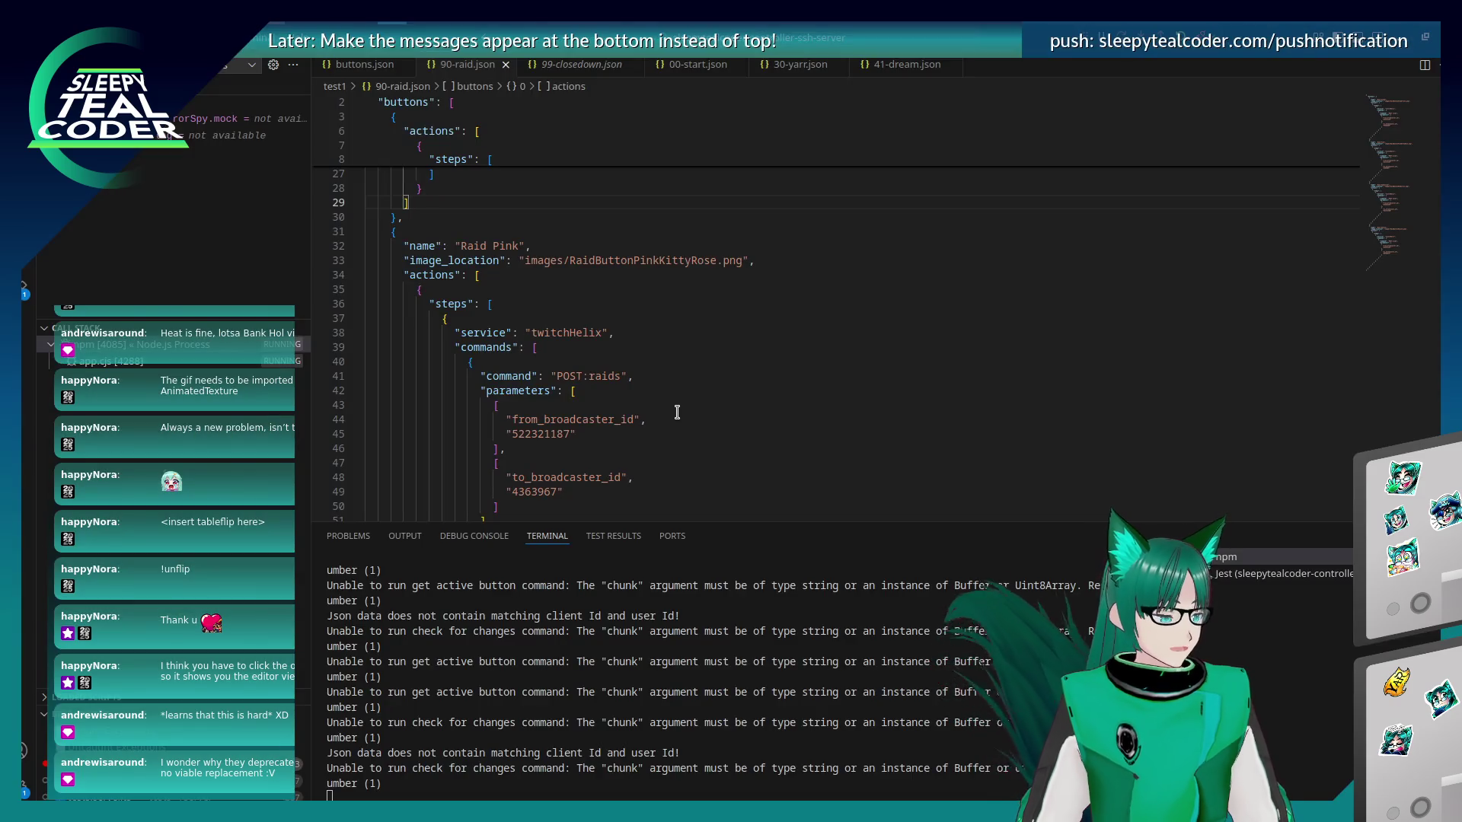
pyautogui.hotkey('alt', 'Tab')
pyautogui.hotkey('alt', 'Tab')
pyautogui.click(565, 486)
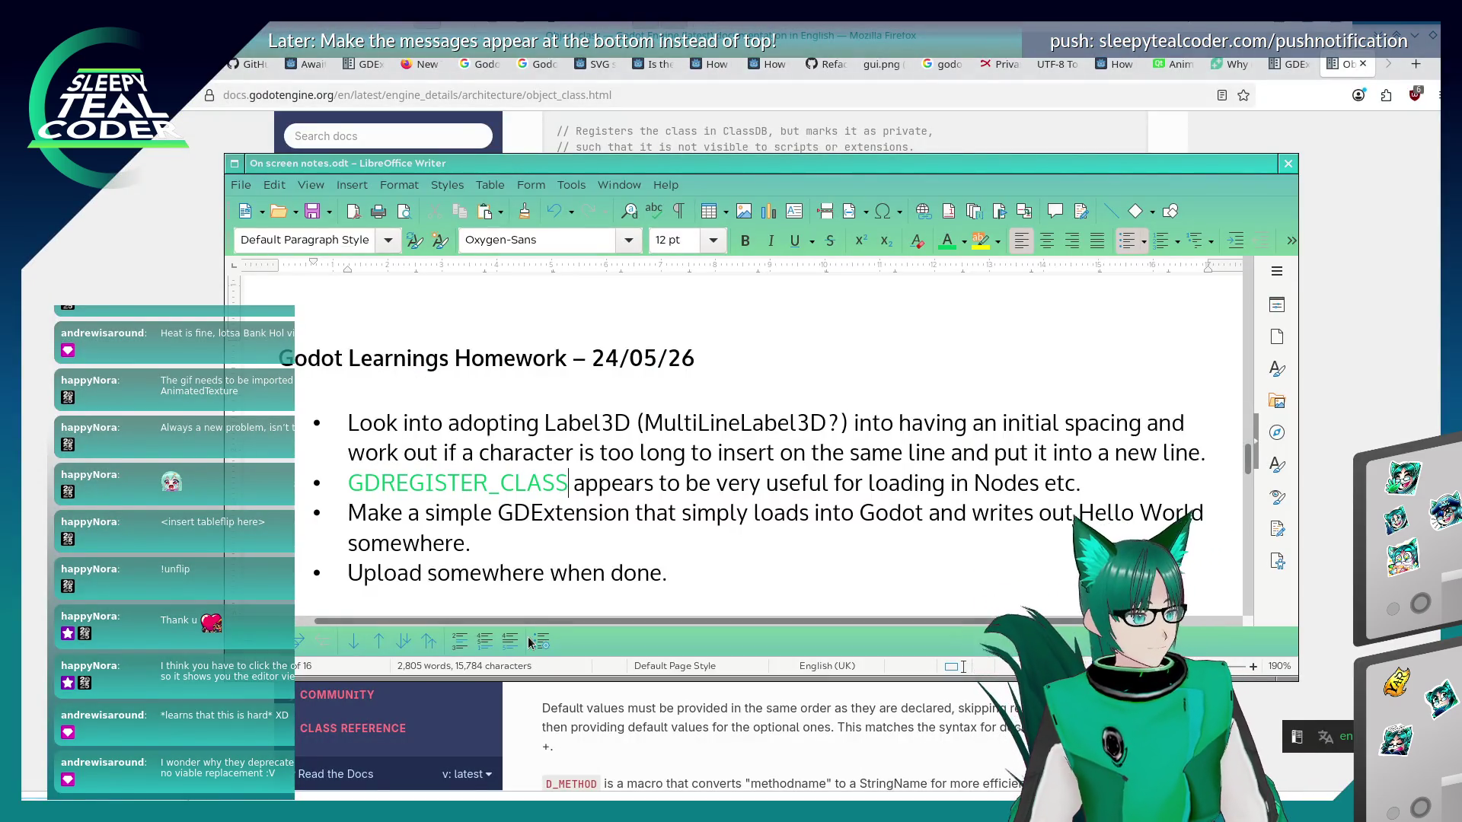
# Correct the first bullet to 'Look into adapting Label3D (MultiLineLabel3D?)', then go to Konsole.
pyautogui.click(545, 426)
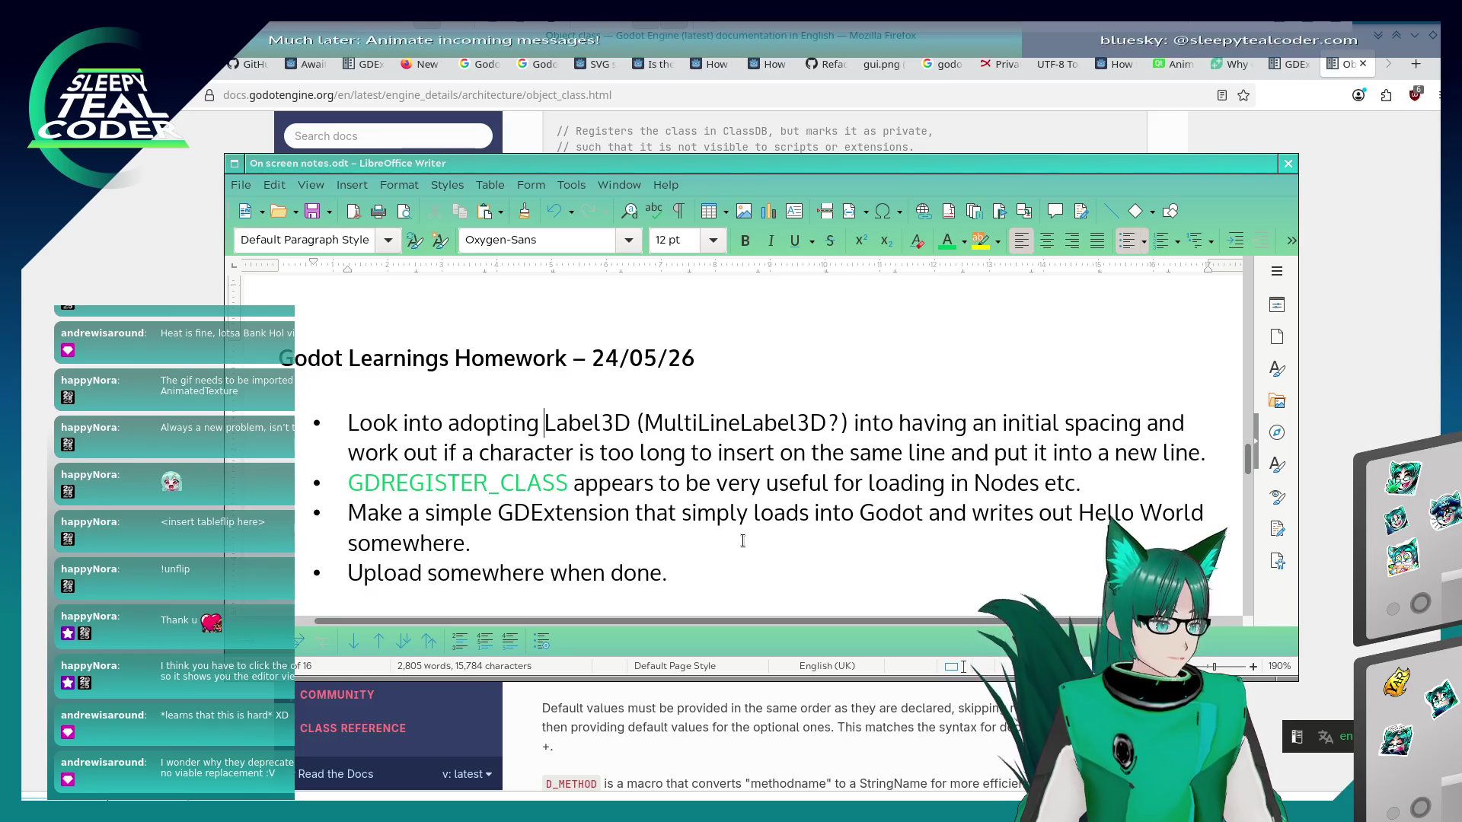
pyautogui.press('BackSpace')
pyautogui.press('BackSpace')
pyautogui.press('BackSpace')
pyautogui.write('apting')
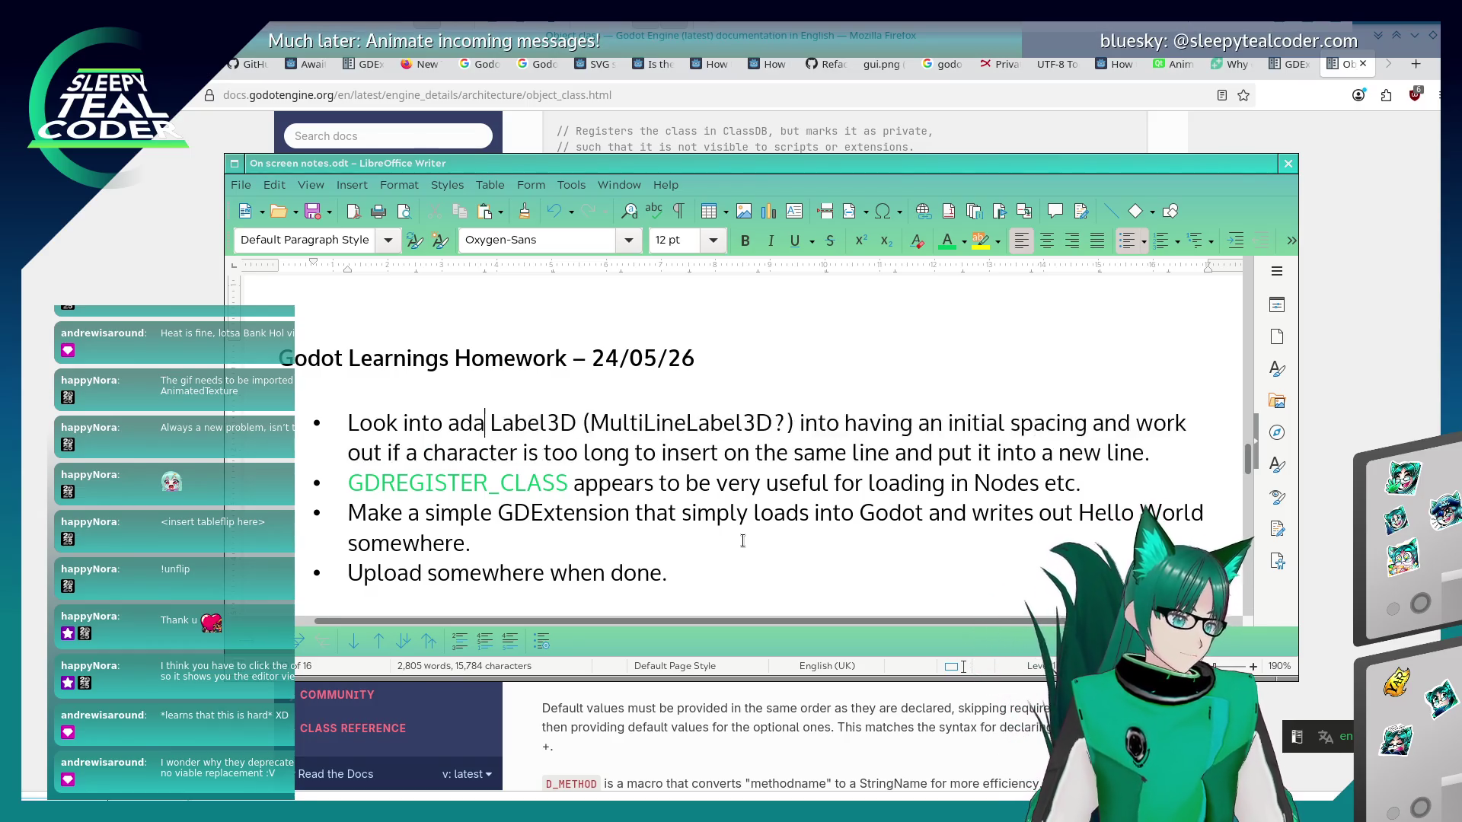
pyautogui.press('Down')
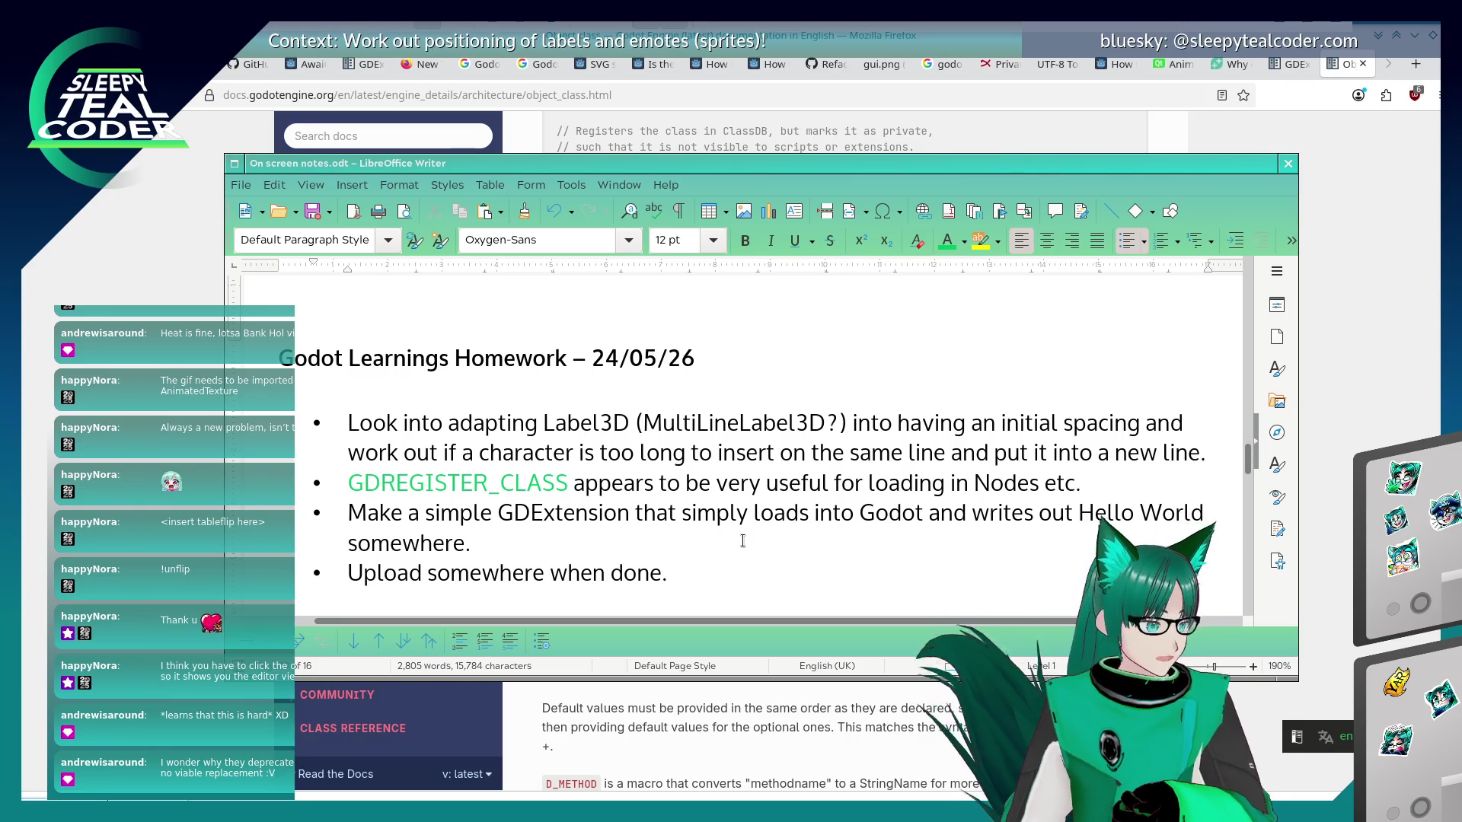
pyautogui.hotkey('alt', 'Tab')
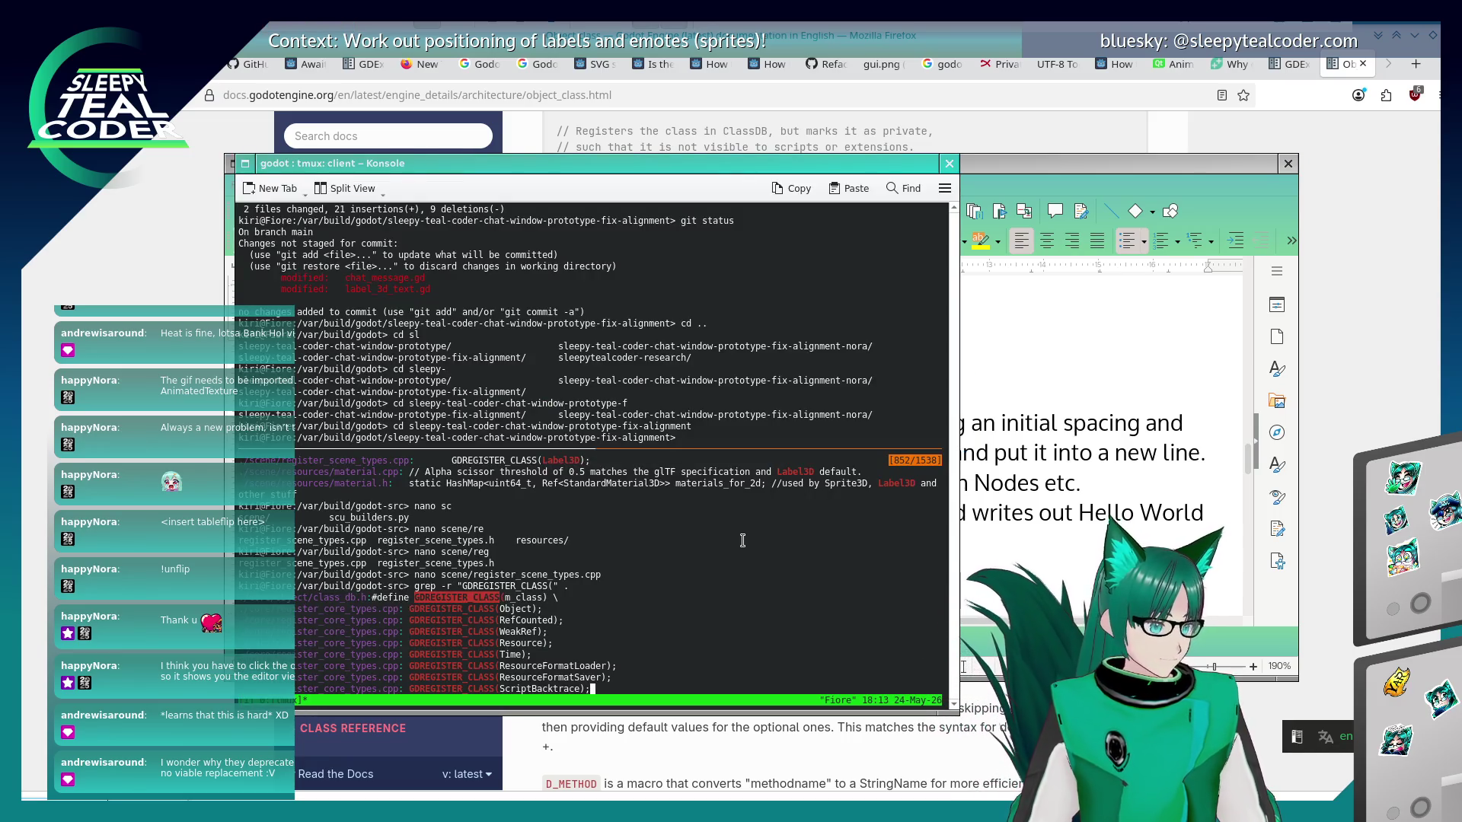
# End the GDREGISTER_CLASS note with a period and start an indented '#include' sub-bullet.
pyautogui.click(1100, 487)
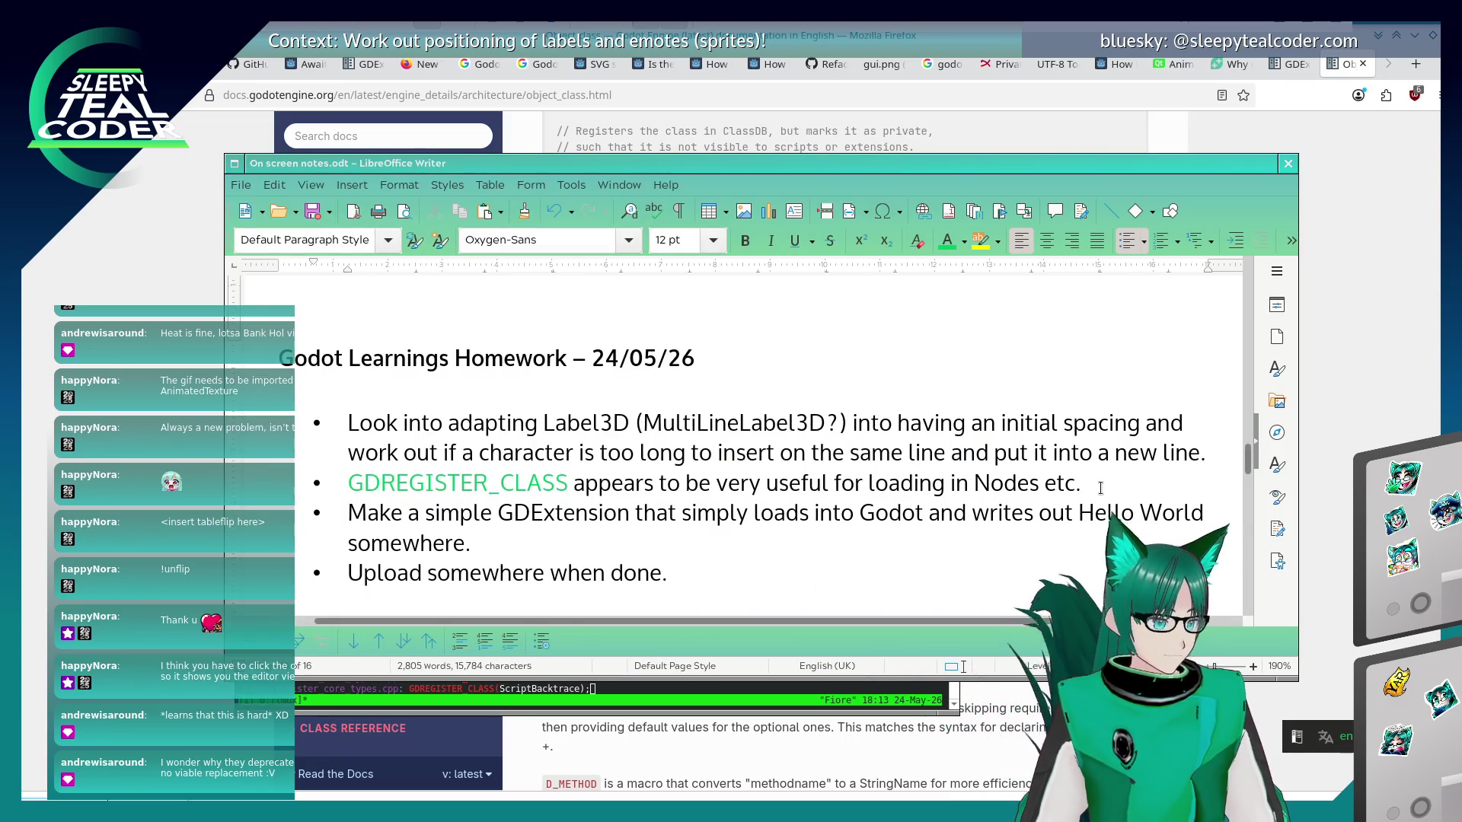
pyautogui.press('BackSpace')
pyautogui.write('.')
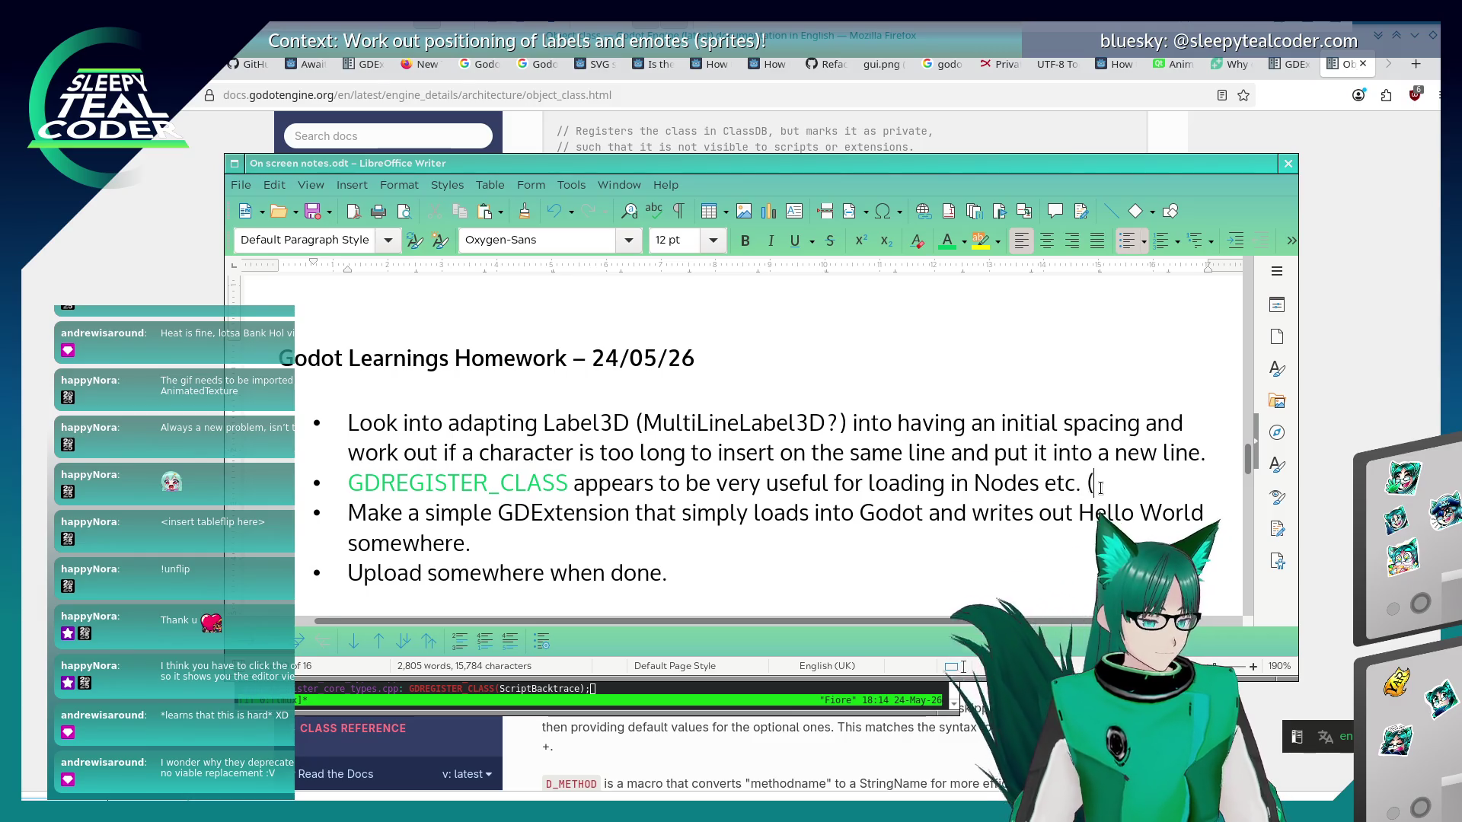
pyautogui.press('Return')
pyautogui.press('Tab')
pyautogui.write('#include')
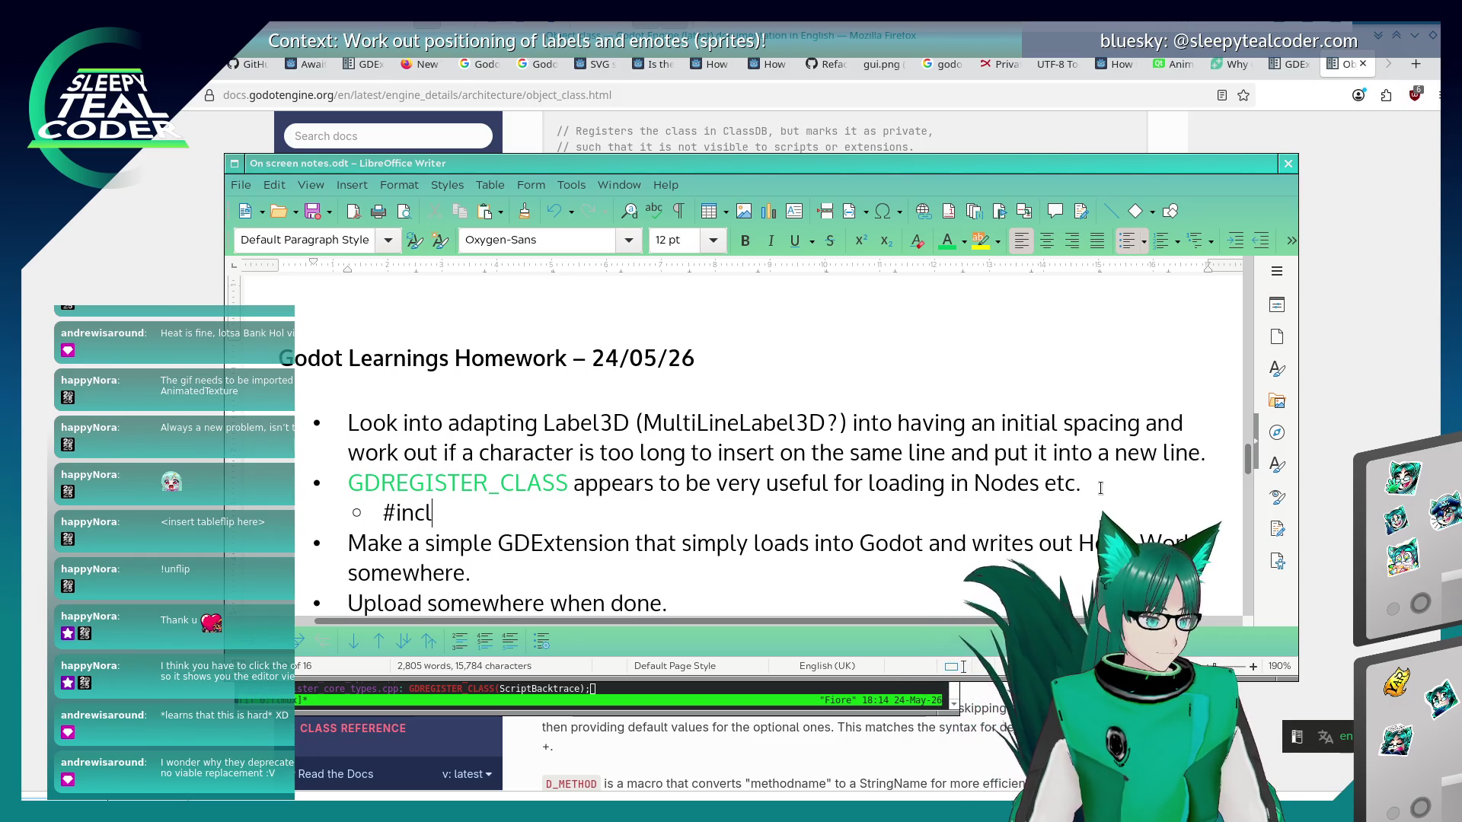
# Complete the include path as "core/object/class_db.h", checking the header path in the terminal.
pyautogui.hotkey('alt', 'Tab')
pyautogui.hotkey('alt', 'Tab')
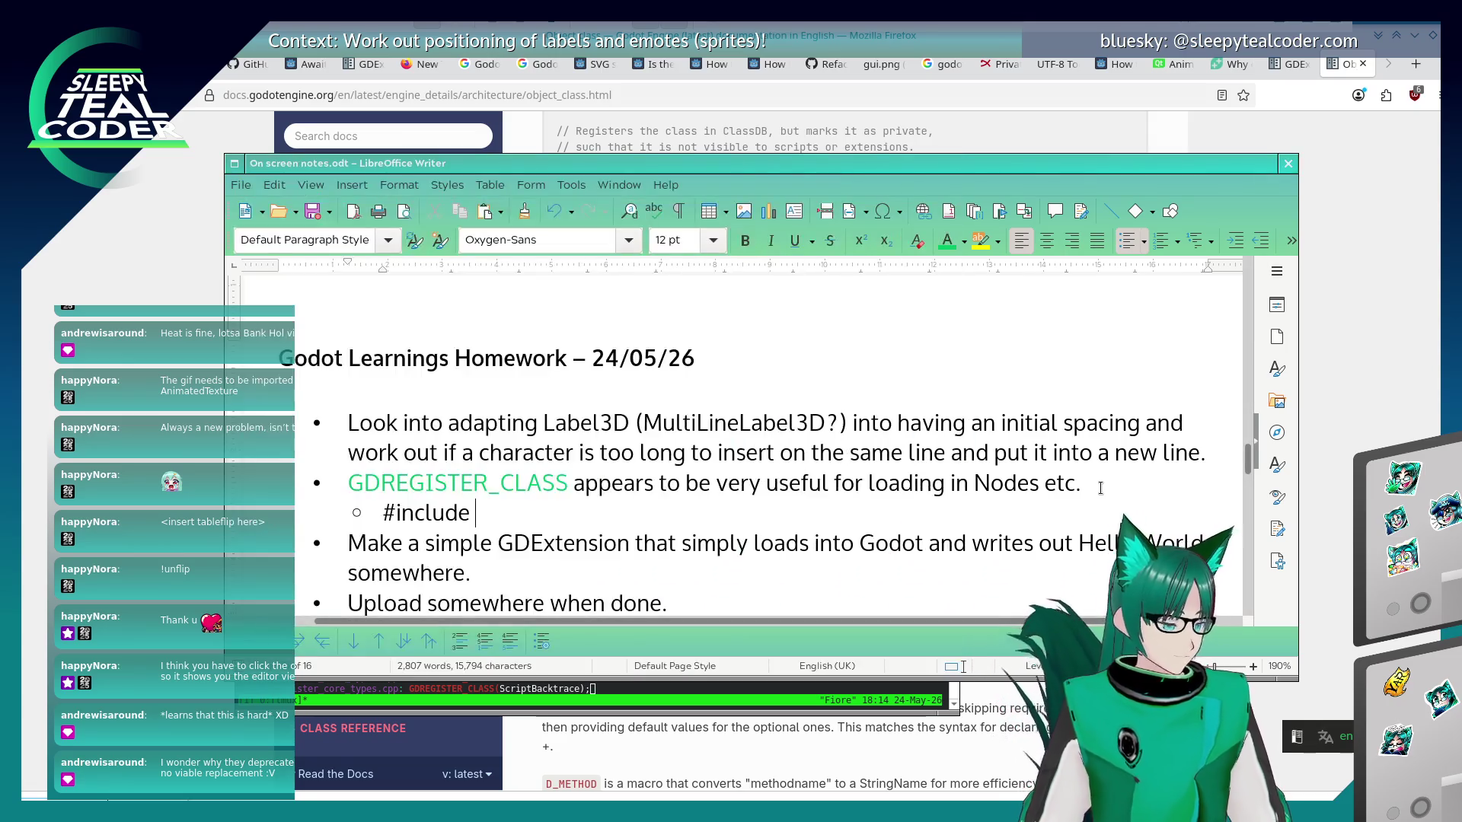
pyautogui.write('core/')
pyautogui.hotkey('alt', 'Tab')
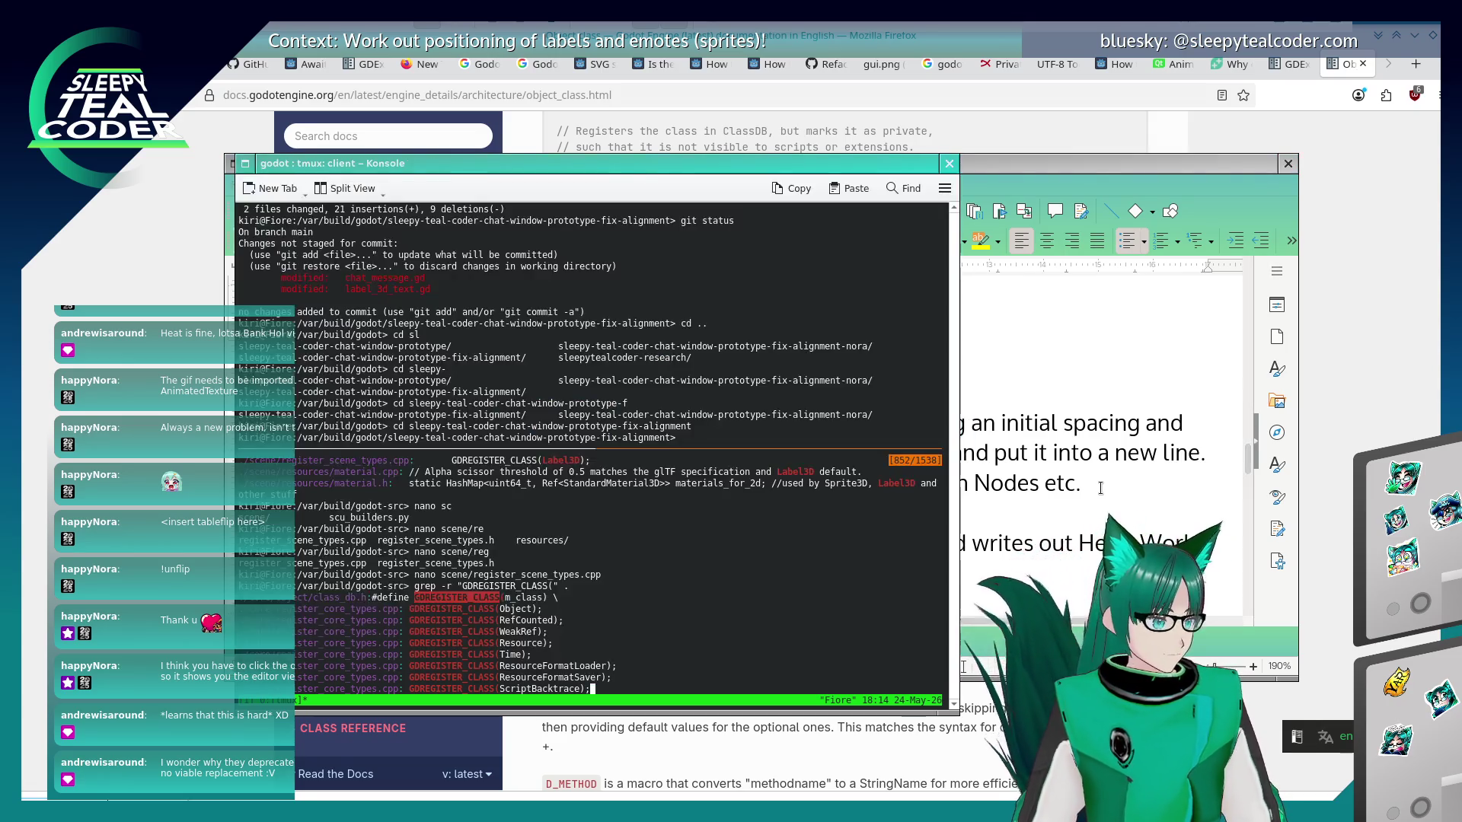
pyautogui.hotkey('alt', 'Tab')
pyautogui.write('object/cla')
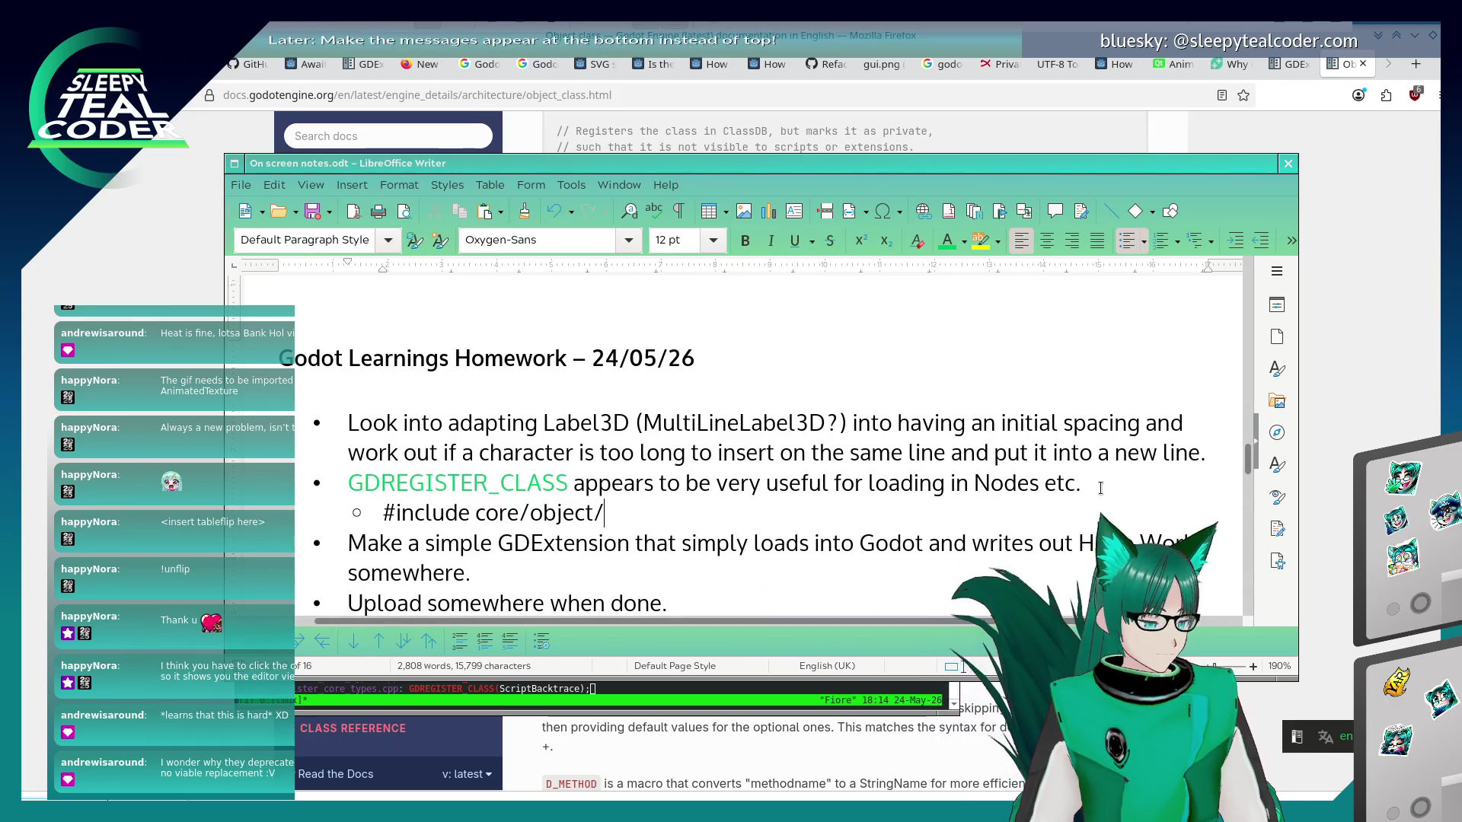
pyautogui.press('Left')
pyautogui.press('Left')
pyautogui.press('Left')
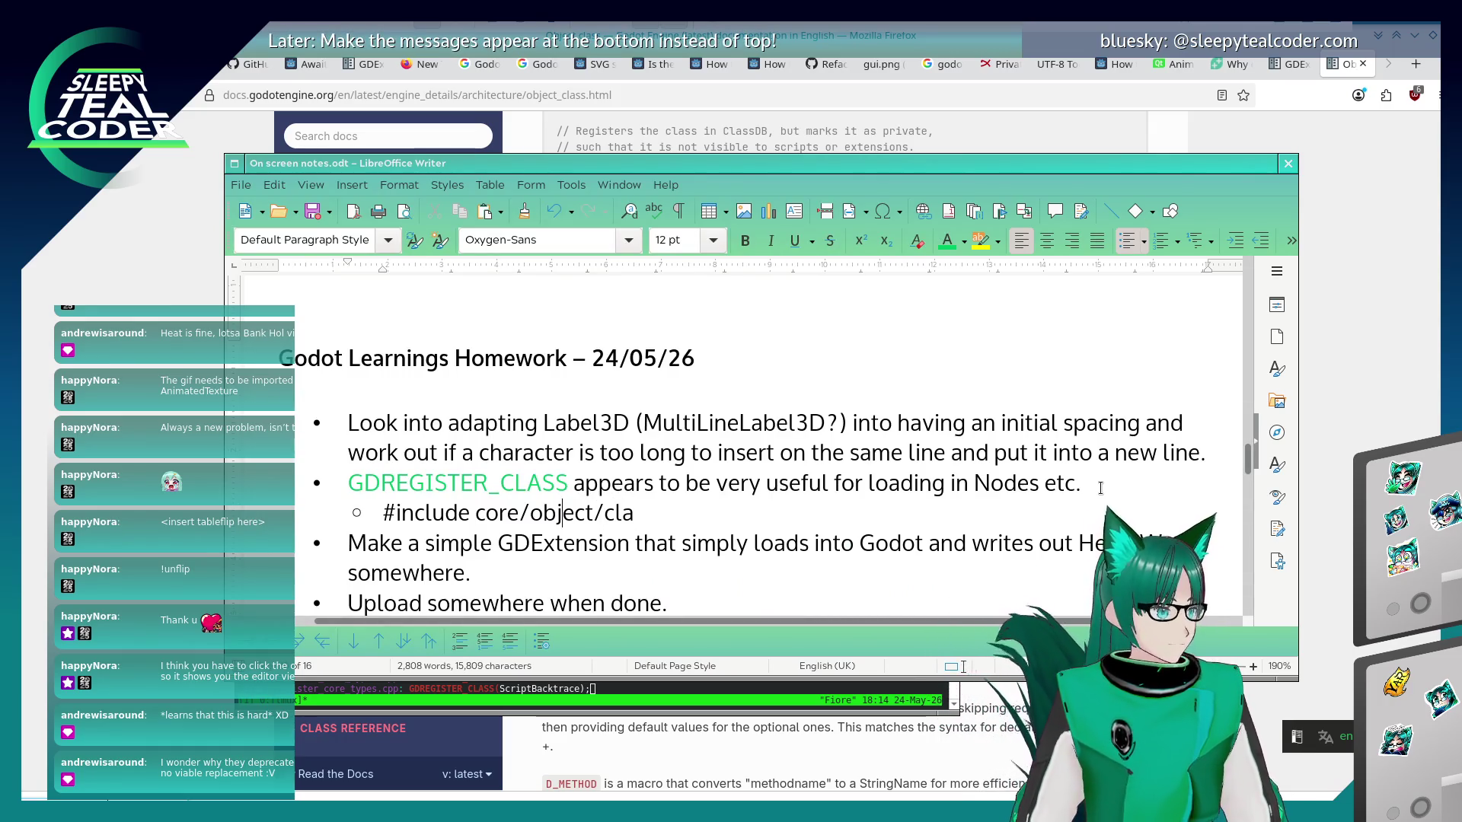
pyautogui.write('"')
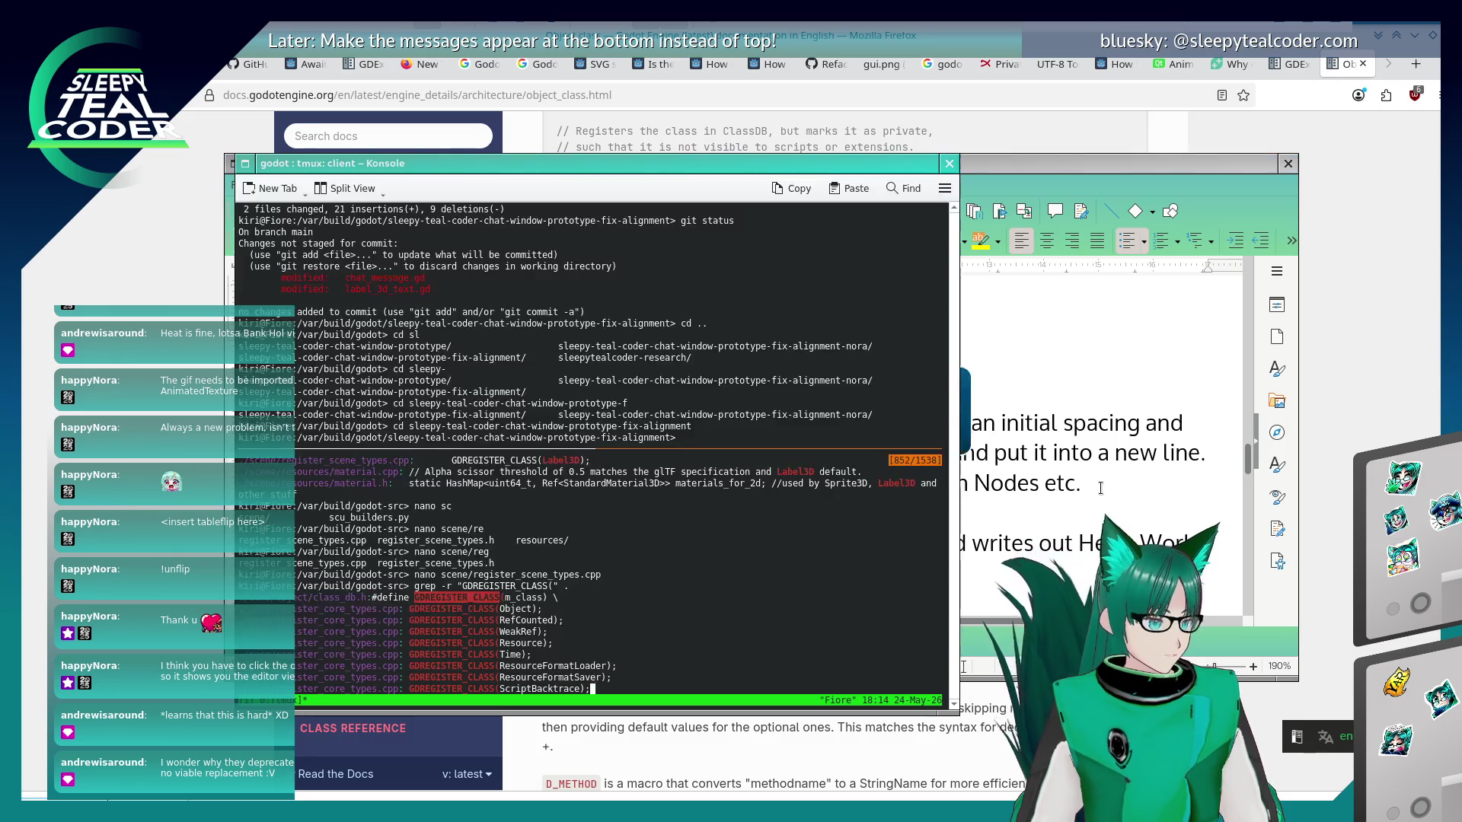
pyautogui.hotkey('alt', 'Tab')
pyautogui.hotkey('alt', 'Tab')
pyautogui.write('ss_d')
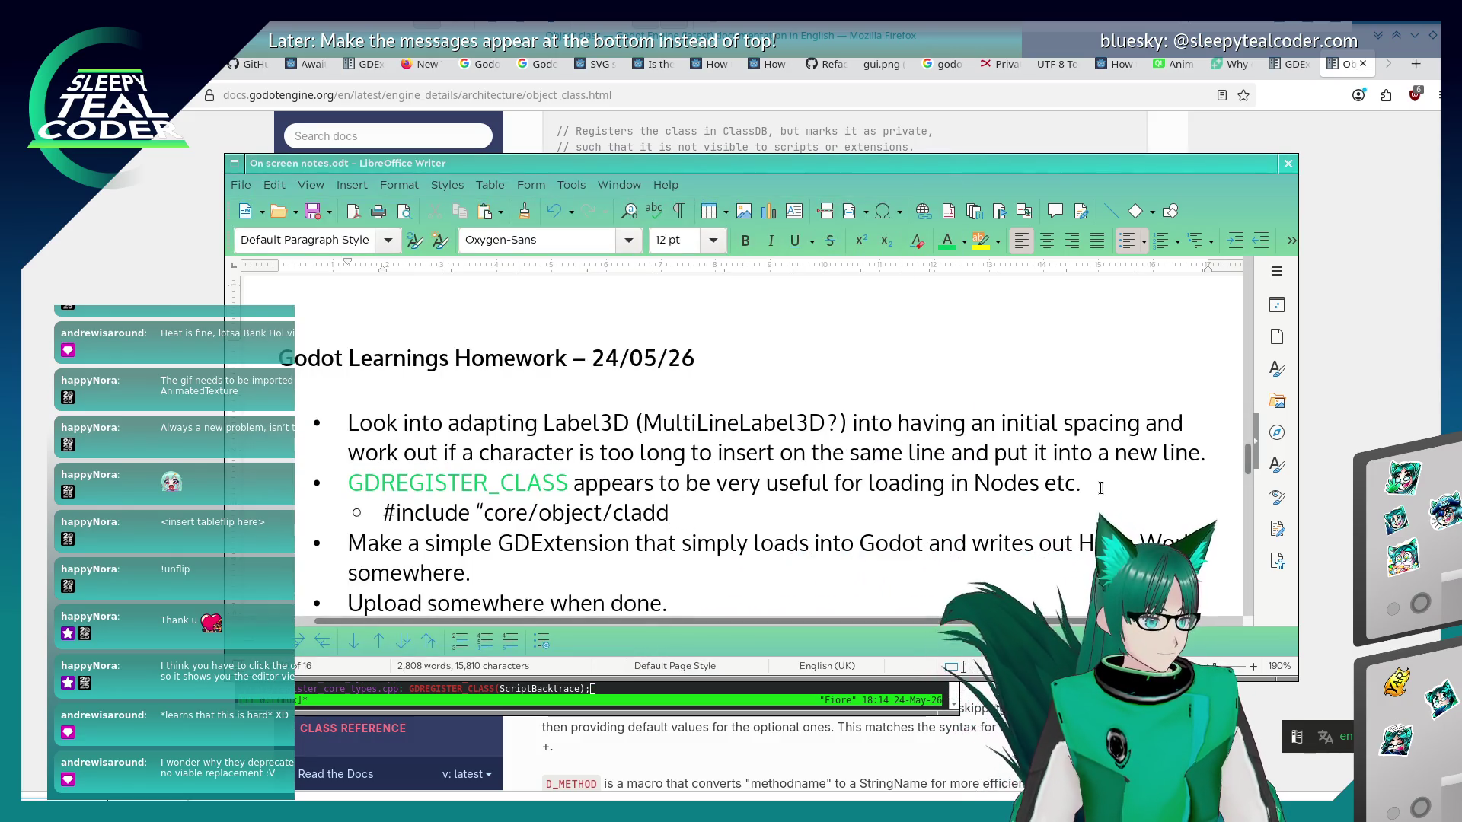
pyautogui.write('b.h"')
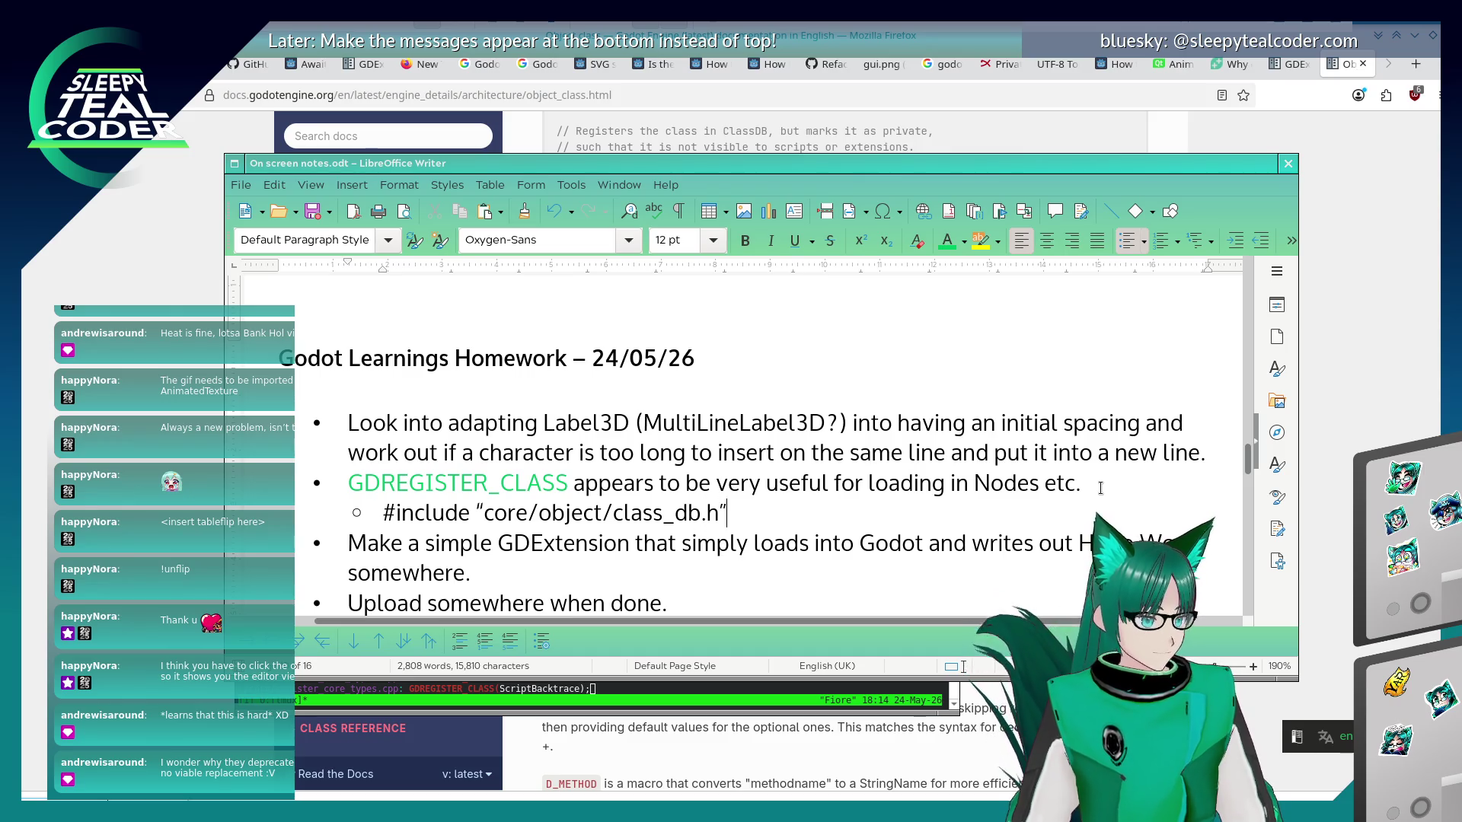
# Colour the #include line blue using Font Color.
pyautogui.hotkey('shift', 'Home')
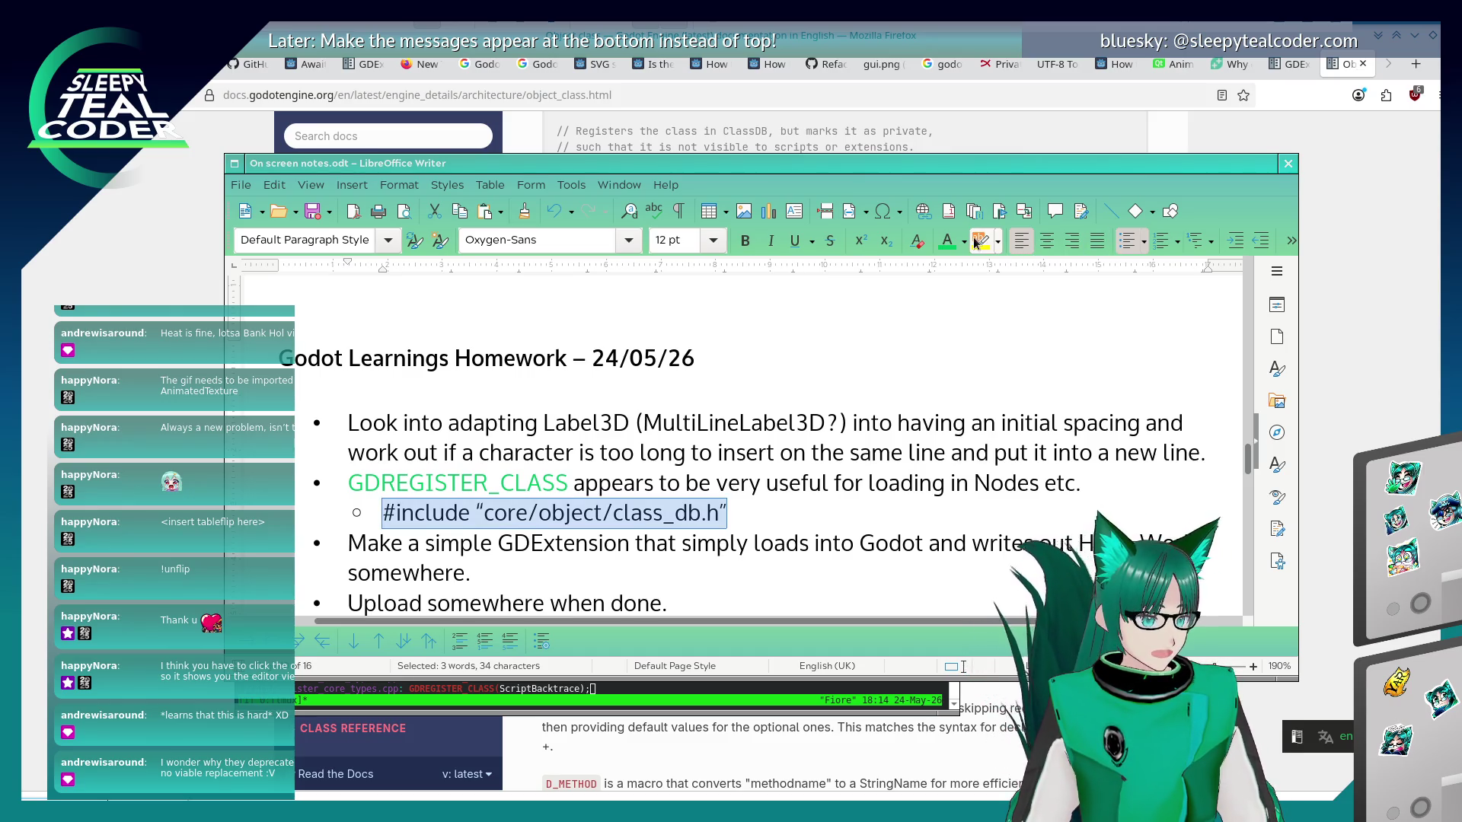
pyautogui.click(963, 242)
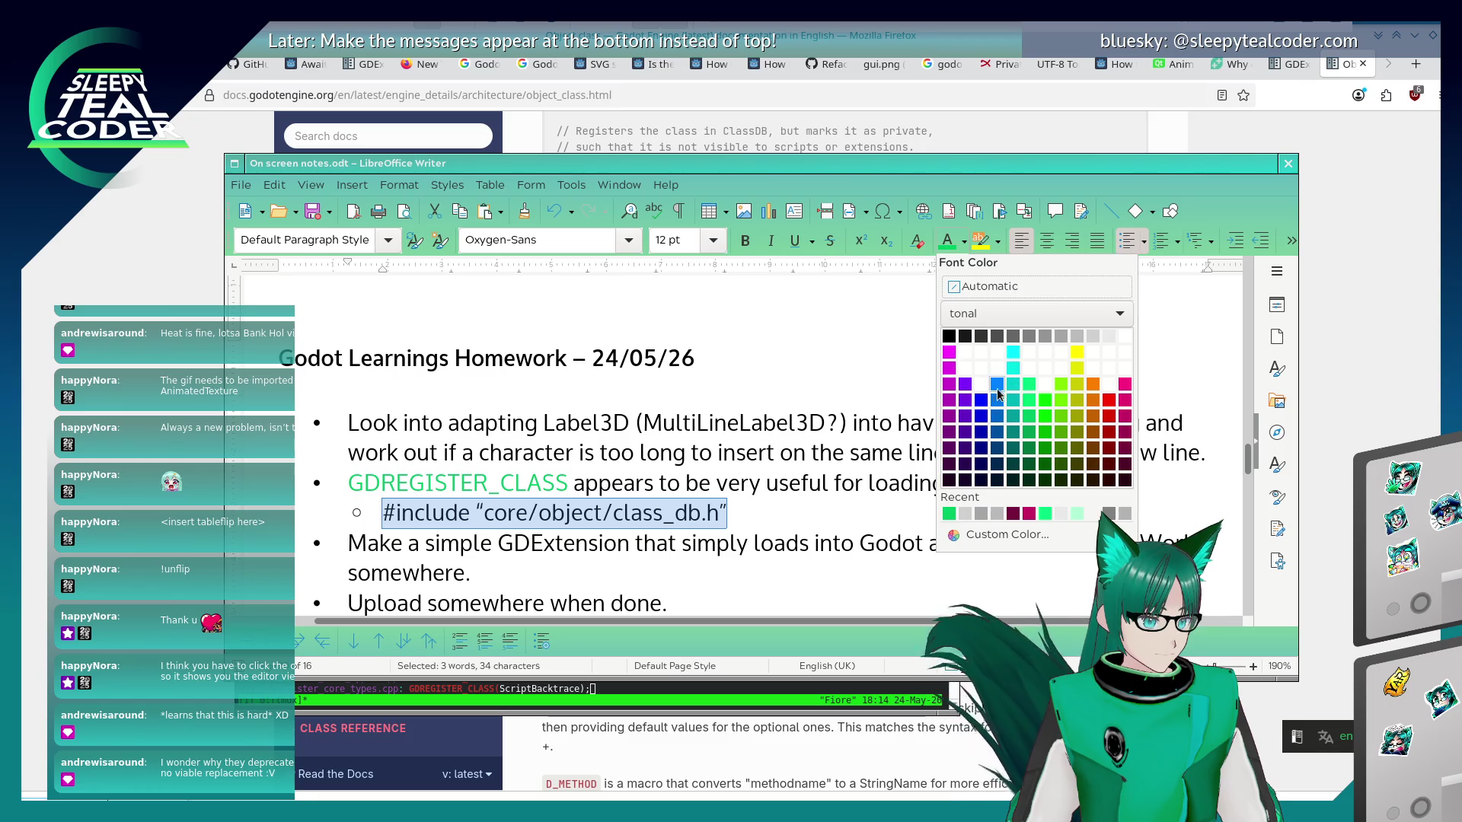
pyautogui.click(995, 415)
pyautogui.click(853, 522)
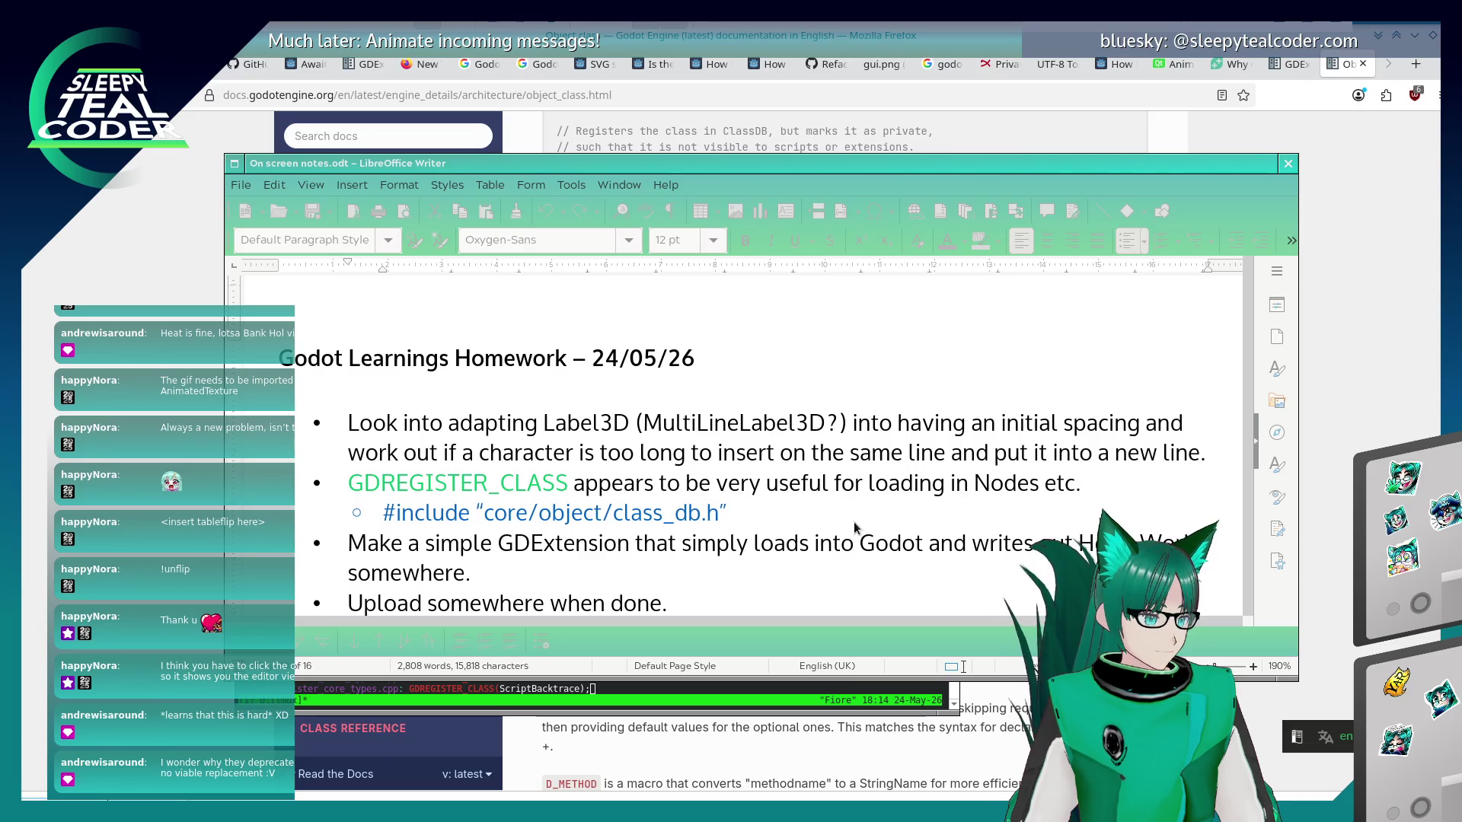
pyautogui.hotkey('alt', 'Tab')
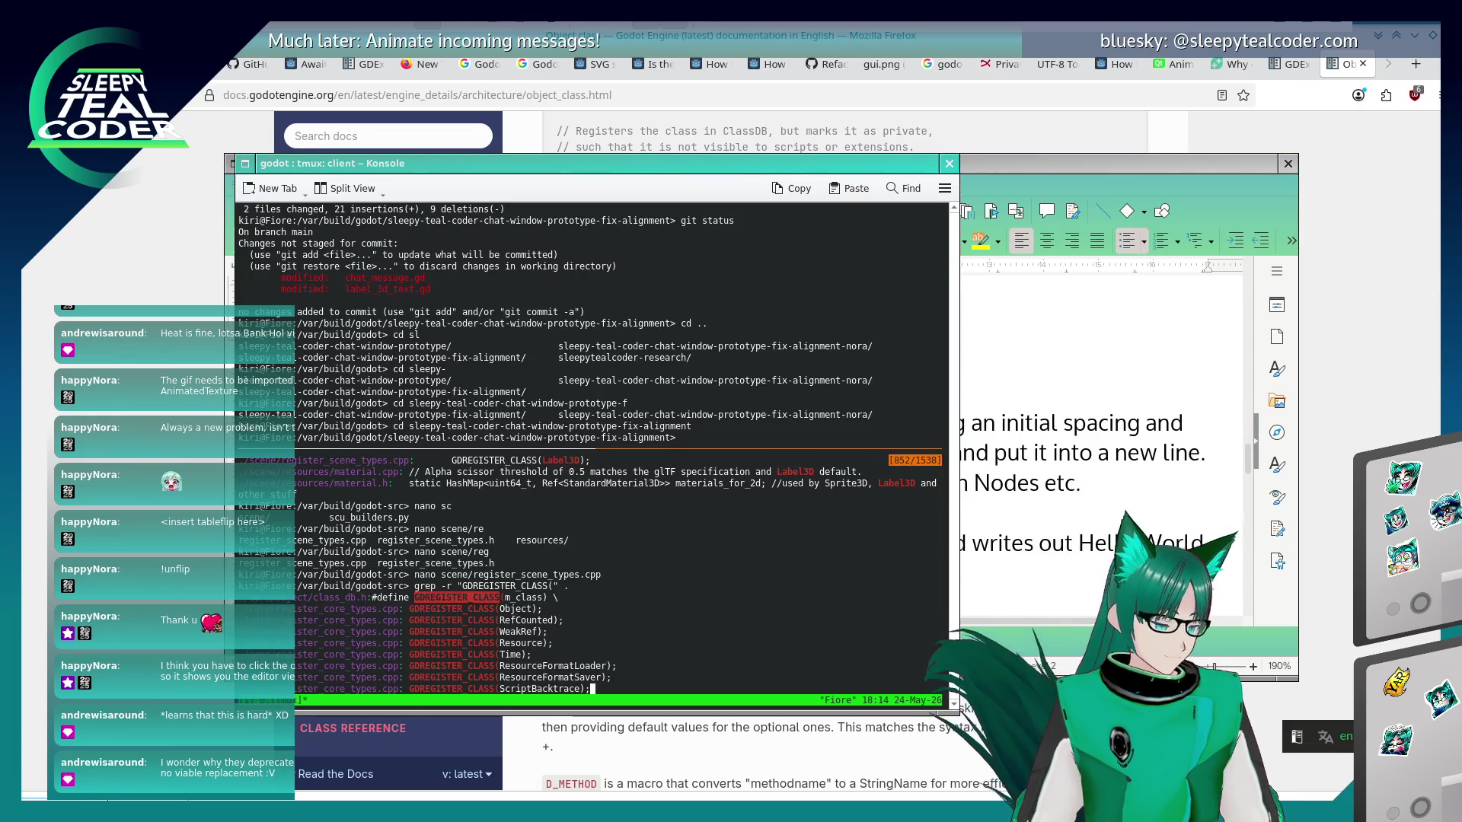
# Open core/object/class_db.h in nano using tab completion.
pyautogui.write('qnano')
pyautogui.hotkey('alt', 'Tab')
pyautogui.hotkey('alt', 'Tab')
pyautogui.write('core/ob')
pyautogui.press('Tab')
pyautogui.write('class')
pyautogui.press('Tab')
pyautogui.press('Tab')
pyautogui.write('_db.h')
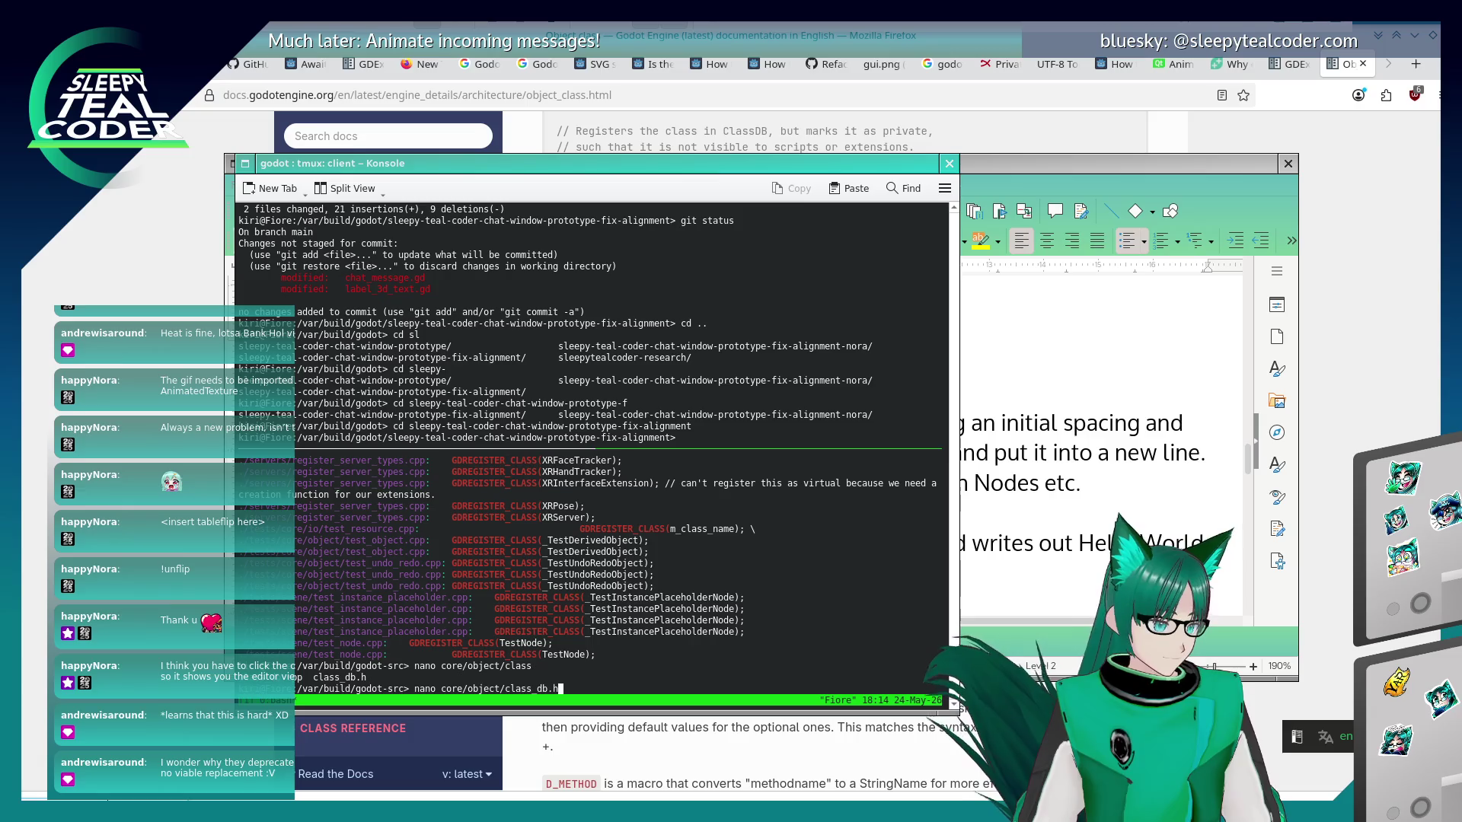
pyautogui.press('Return')
# Search for REGISTER_CLAS, browse the registration macros, then exit nano back to Writer.
pyautogui.press('pagedown')
pyautogui.press('pagedown')
pyautogui.press('pagedown')
pyautogui.hotkey('ctrl', 'w')
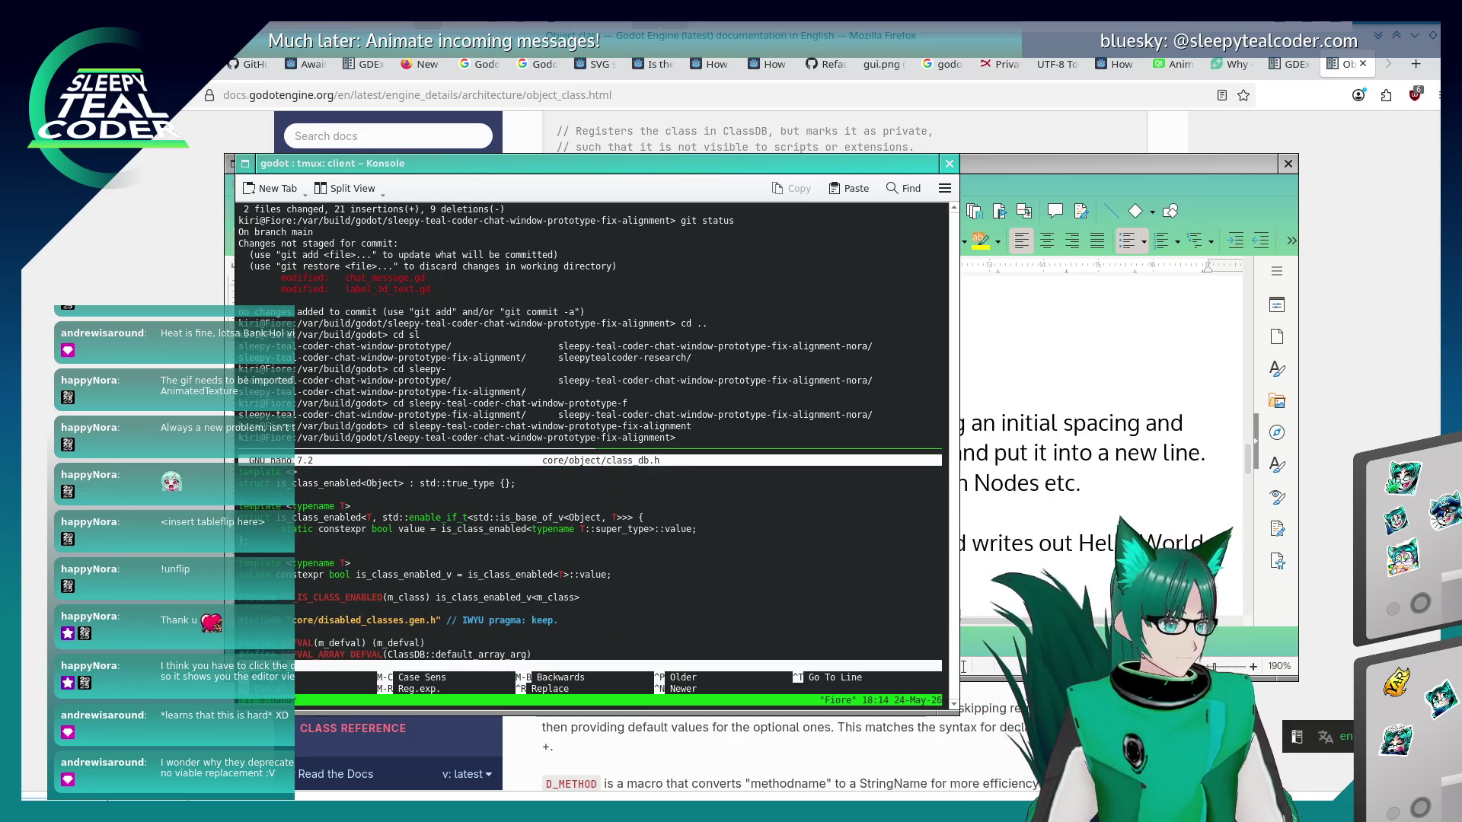
pyautogui.write('REGISTER_CLAS')
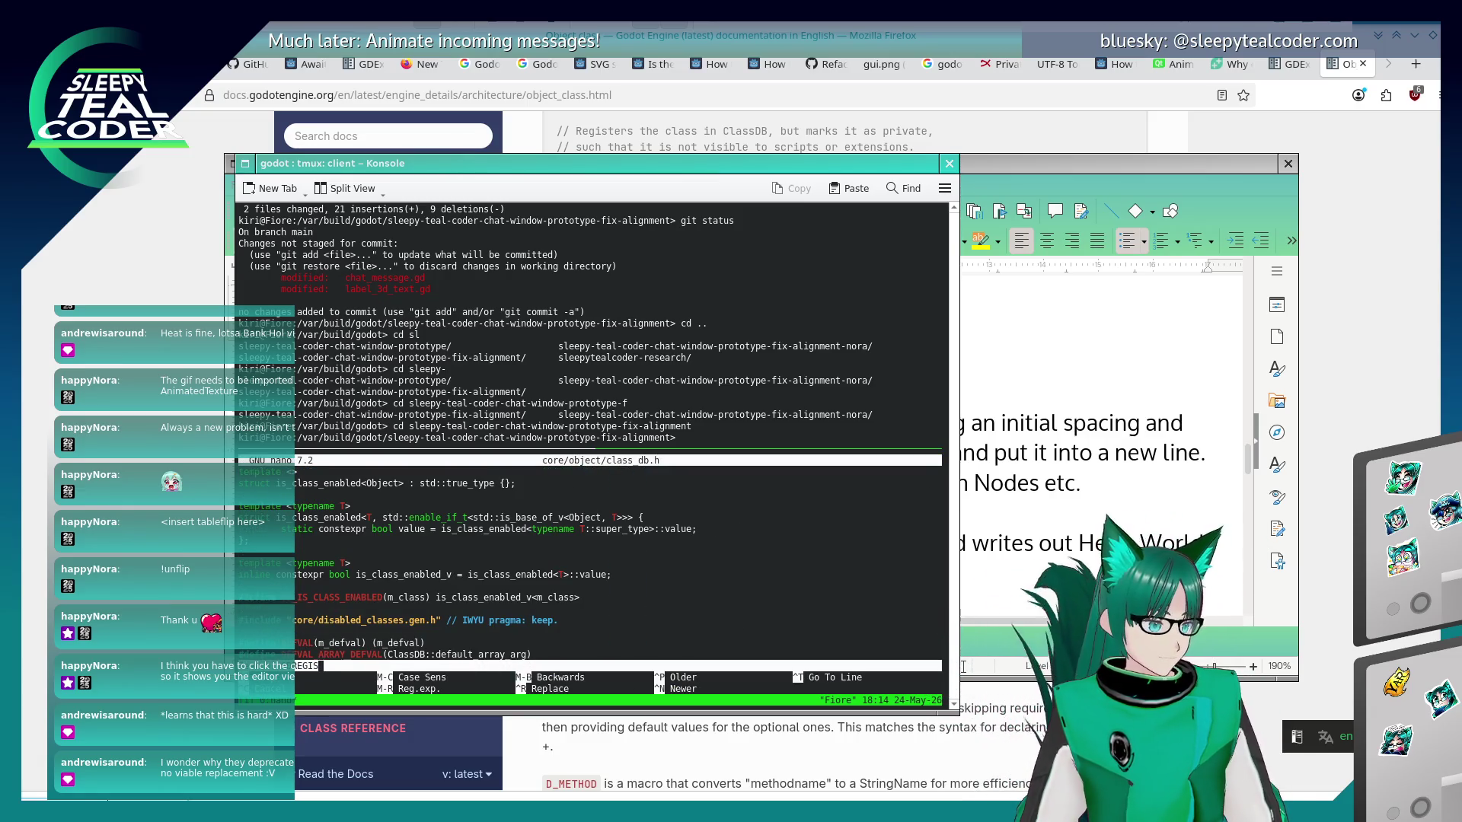
pyautogui.press('Return')
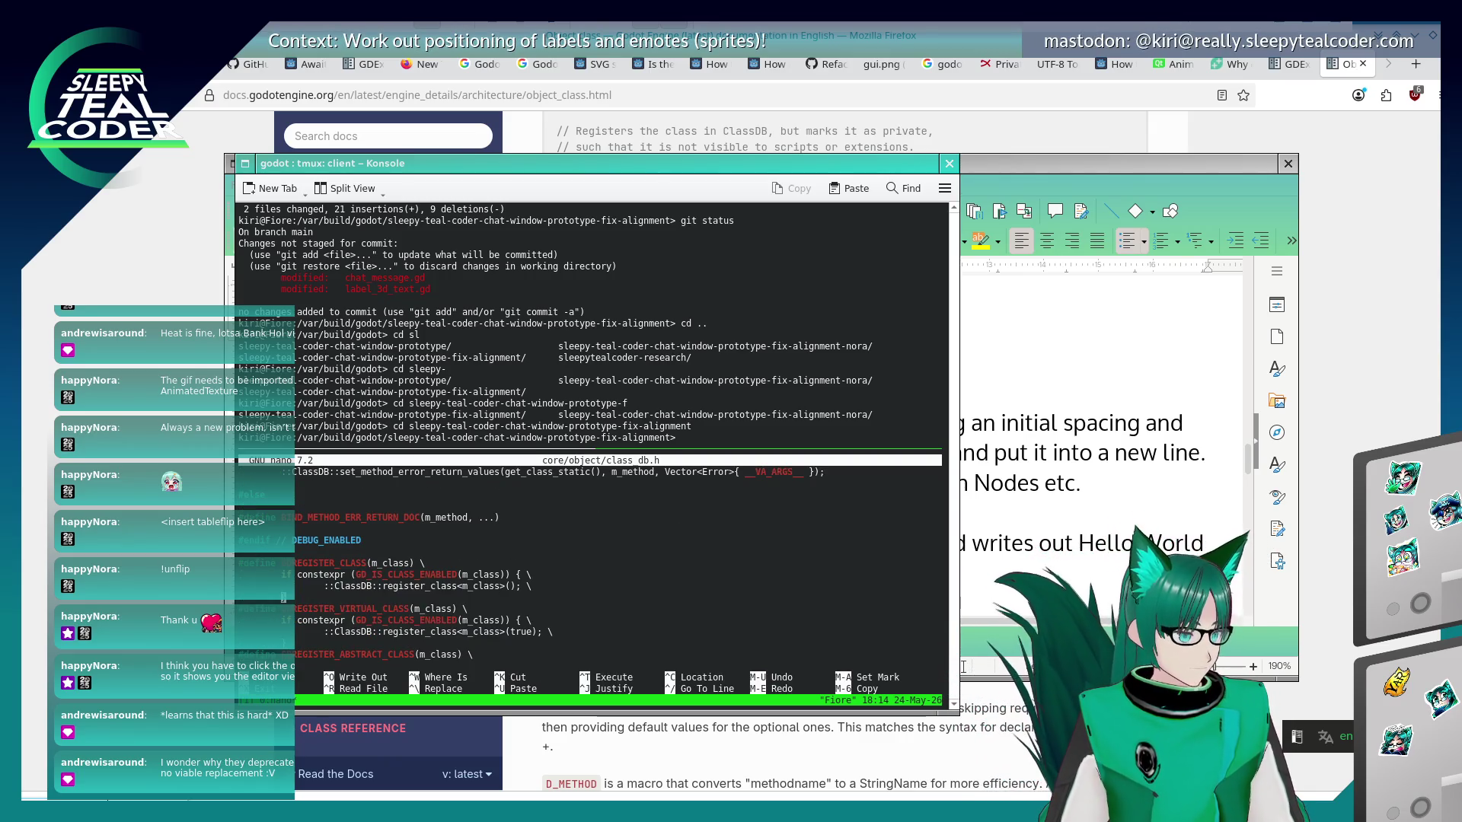
pyautogui.press('Down')
pyautogui.press('Down')
pyautogui.press('Down')
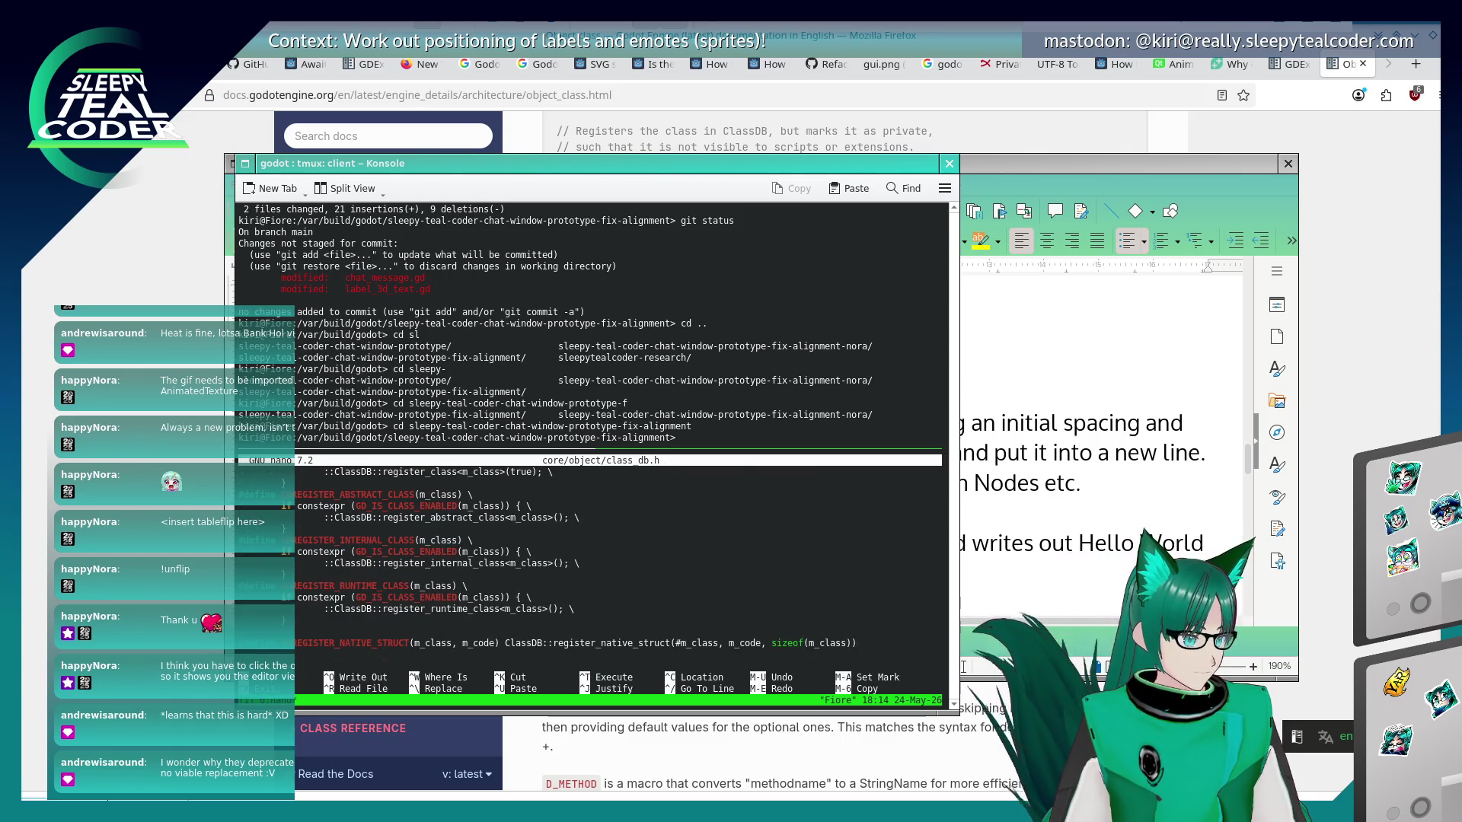
pyautogui.press('Down')
pyautogui.press('Down')
pyautogui.press('Down')
pyautogui.press('Down')
pyautogui.press('Down')
pyautogui.press('Down')
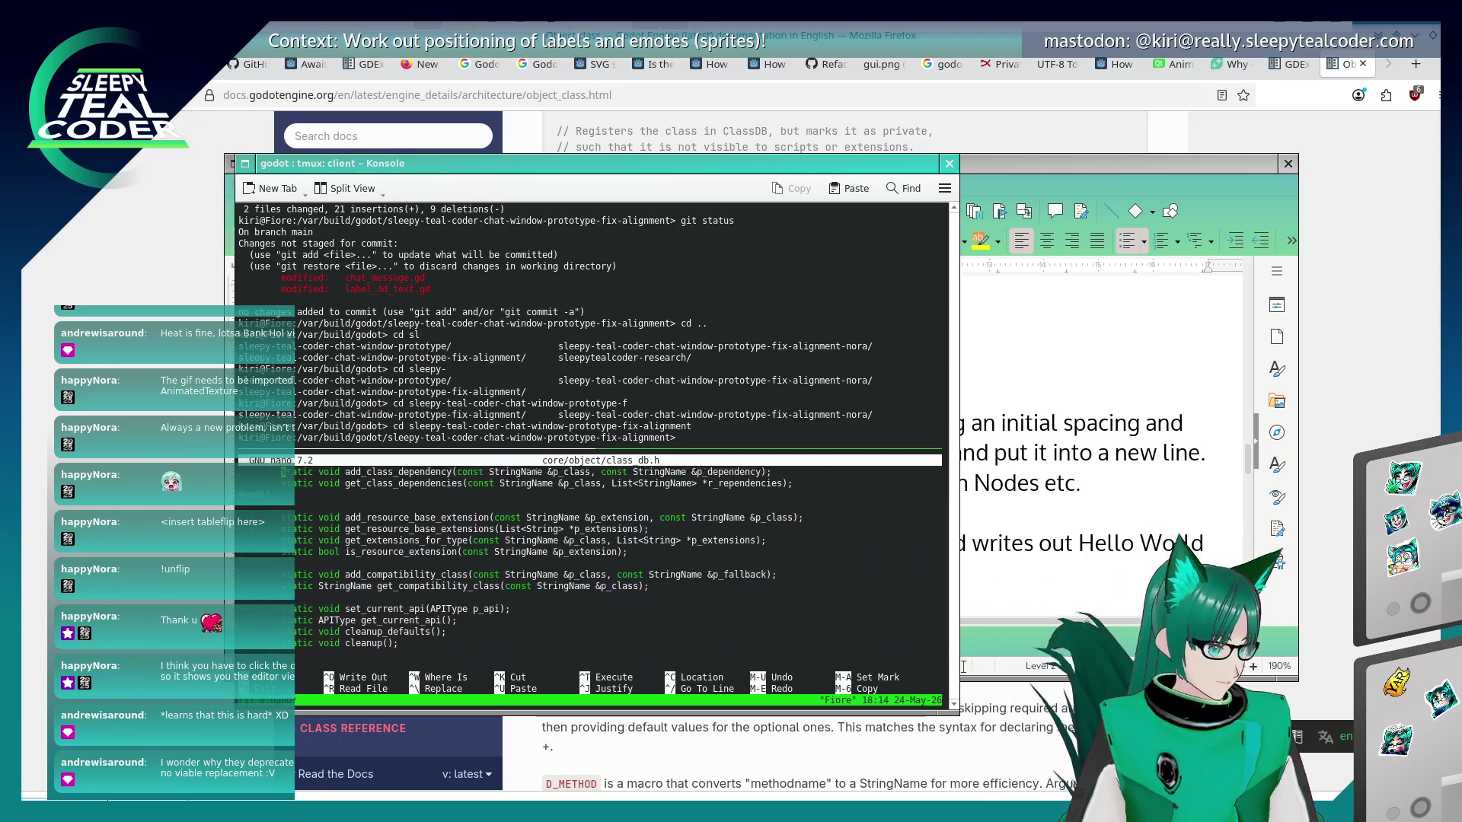
pyautogui.press('Up')
pyautogui.press('Up')
pyautogui.press('Up')
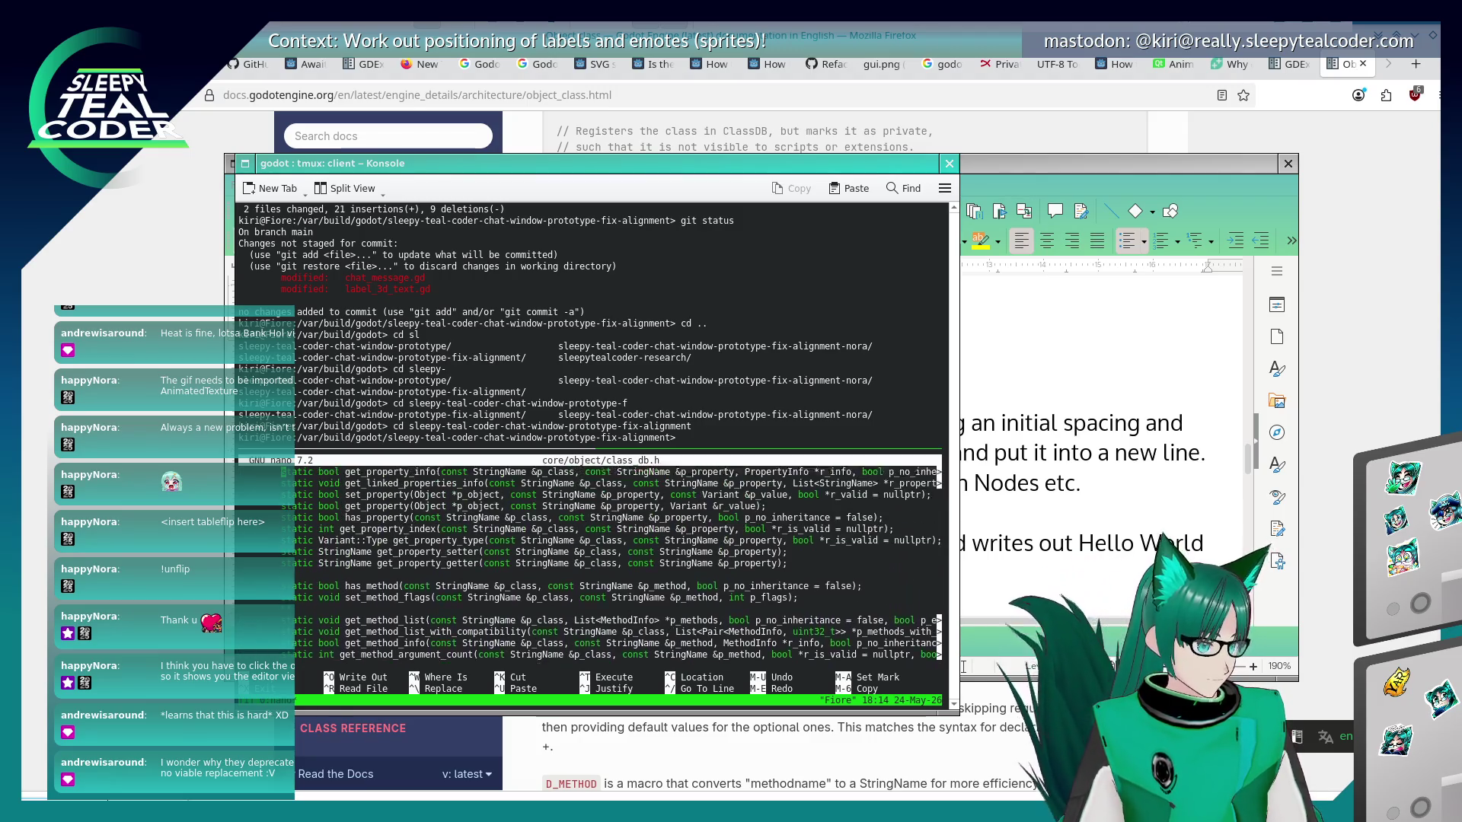
pyautogui.press('Up')
pyautogui.press('Up')
pyautogui.press('Up')
pyautogui.hotkey('ctrl', 'x')
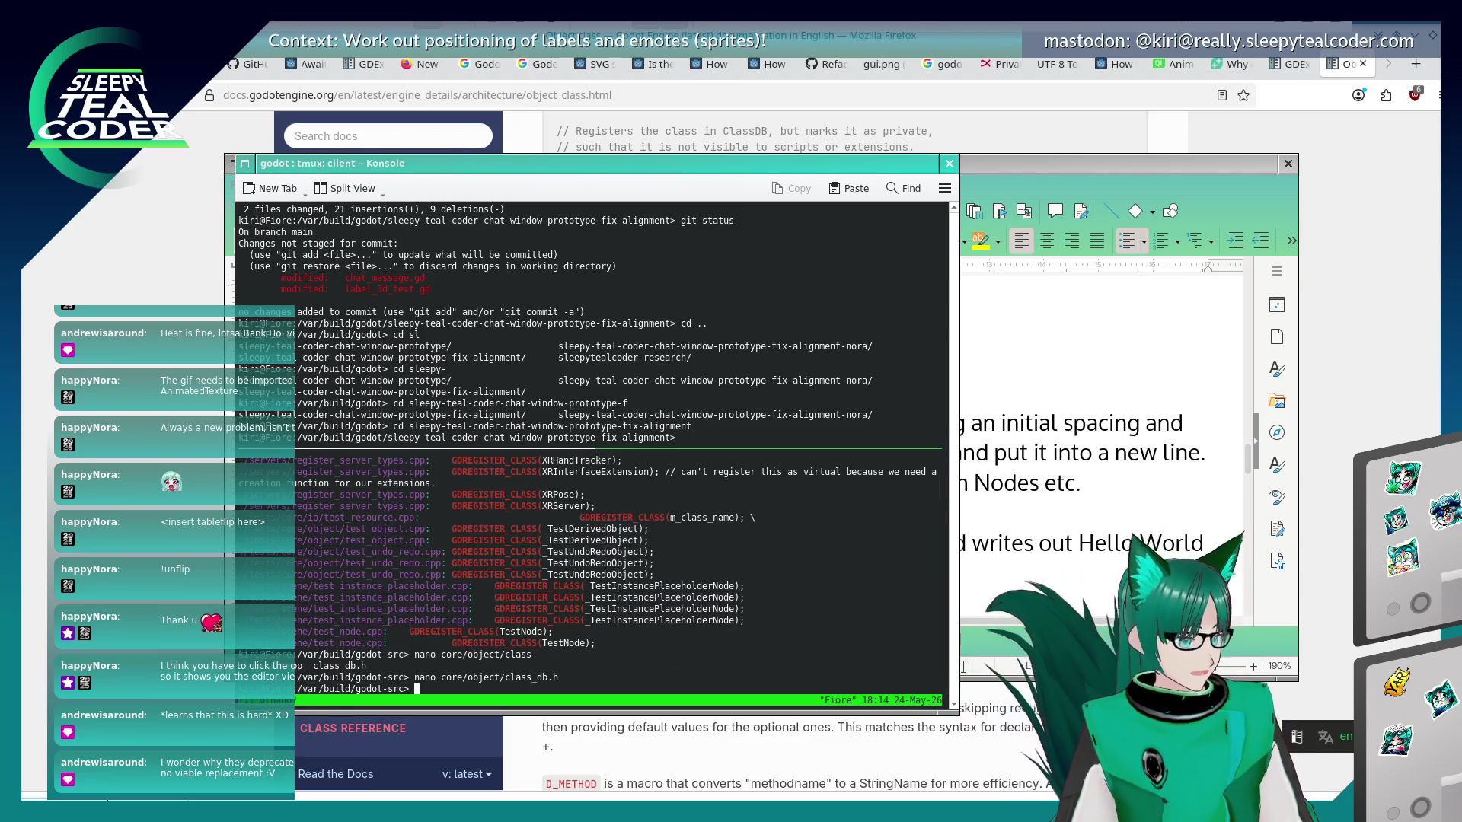
pyautogui.hotkey('alt', 'Tab')
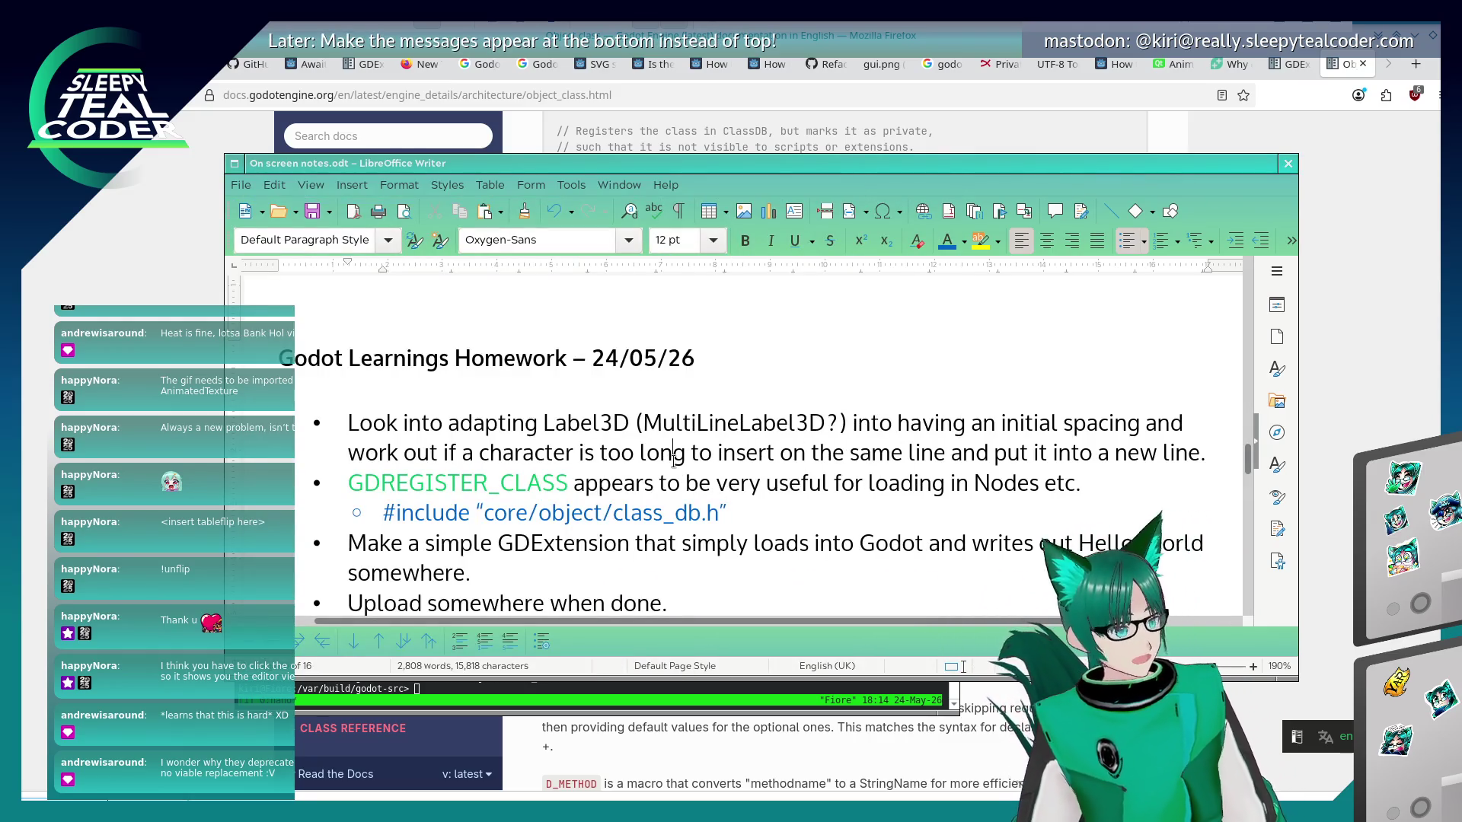
# Undo an accidental deletion of the first to-do's text, restoring the Label3D item.
pyautogui.click(674, 455)
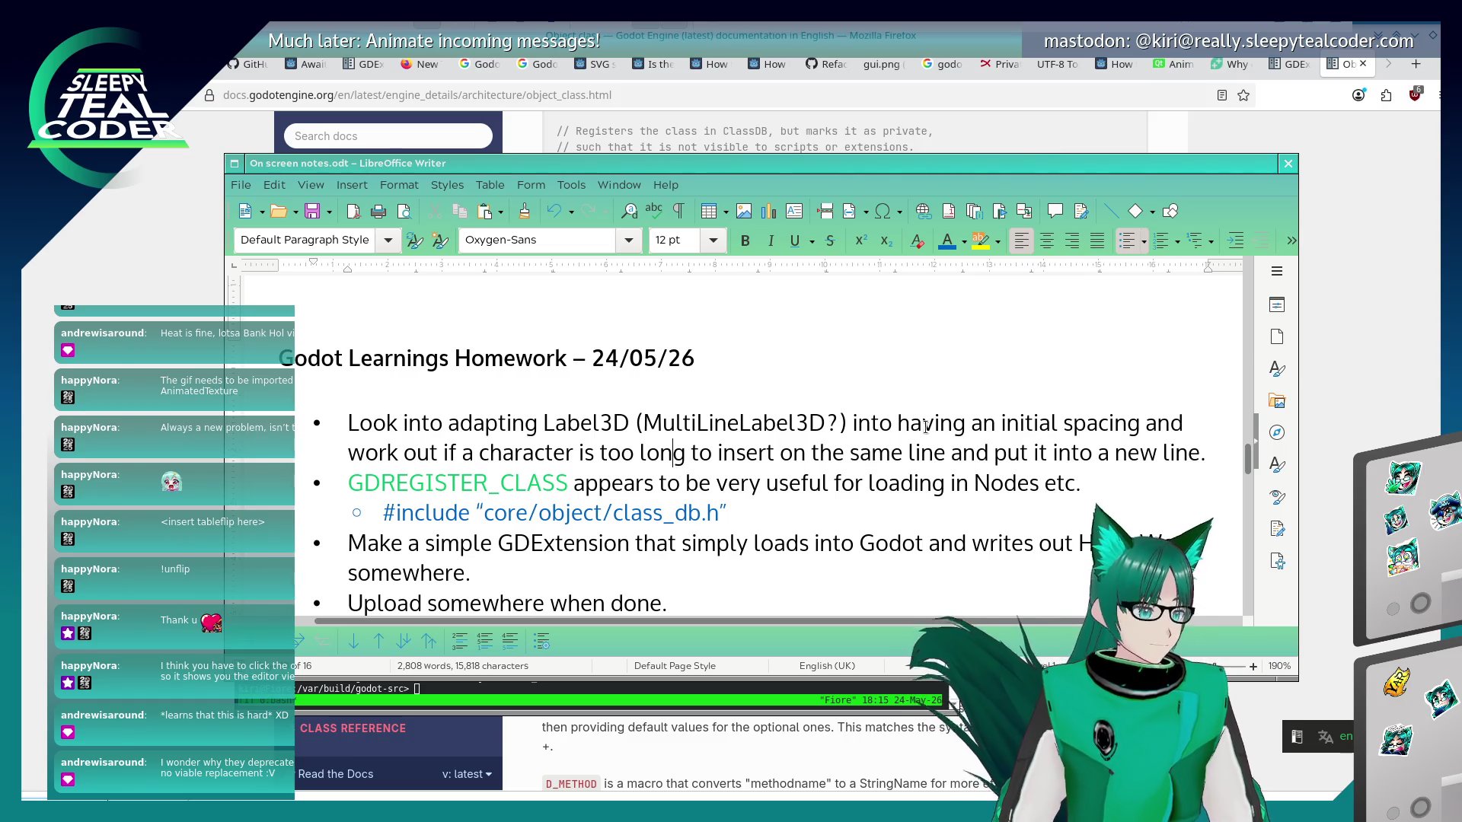
pyautogui.click(1233, 453)
pyautogui.hotkey('shift', 'Home')
pyautogui.hotkey('shift', 'Up')
pyautogui.press('BackSpace')
pyautogui.hotkey('ctrl', 'z')
pyautogui.press('Down')
pyautogui.press('Down')
pyautogui.press('Down')
pyautogui.press('Down')
pyautogui.scroll(-2, 1046, 433)
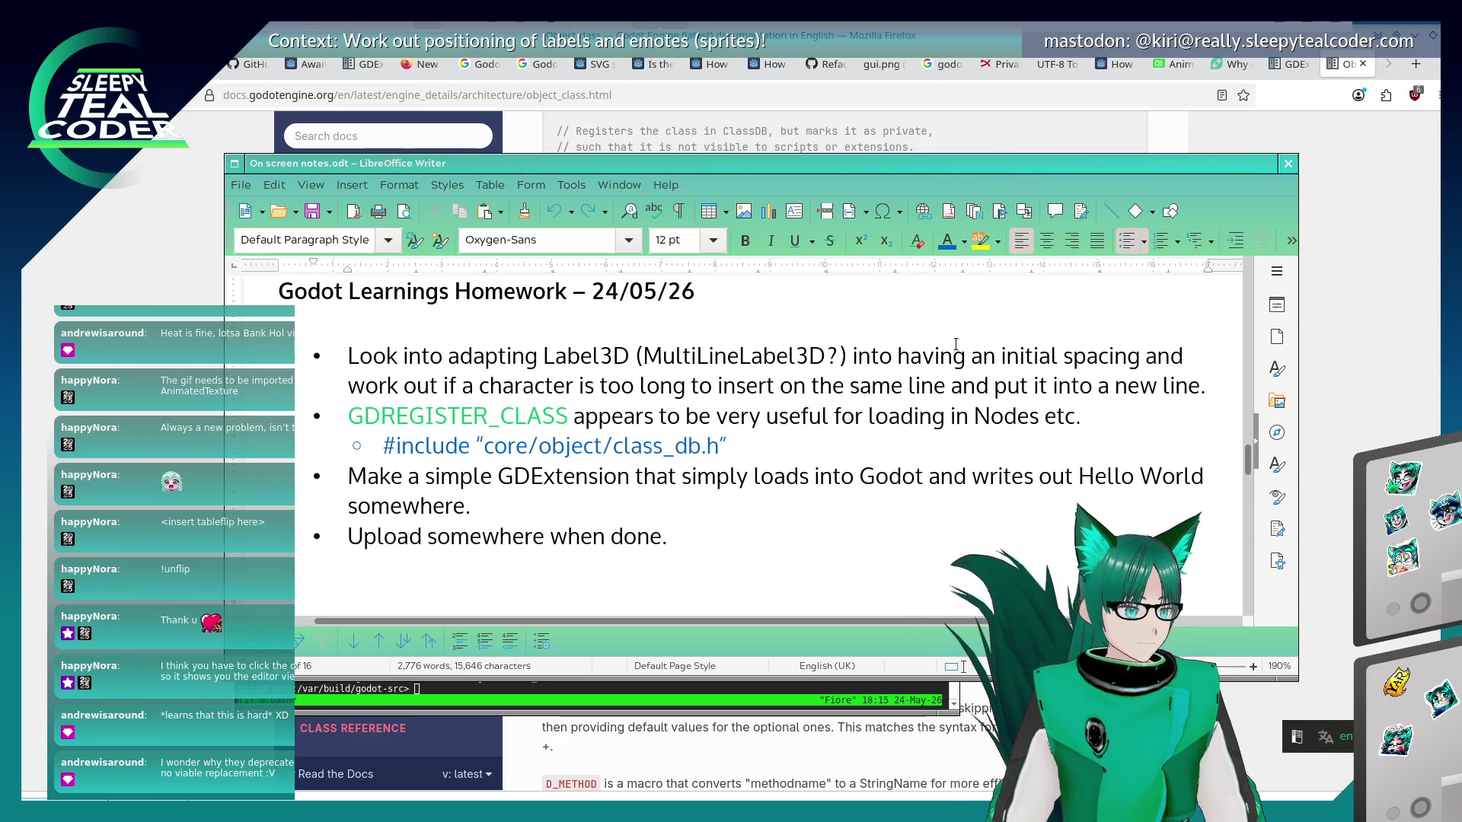
# Insert a new first bullet reading 'Make a new GDExtension.' above the Label3D item.
pyautogui.click(1207, 389)
pyautogui.press('Up')
pyautogui.press('Home')
pyautogui.press('Return')
pyautogui.press('Up')
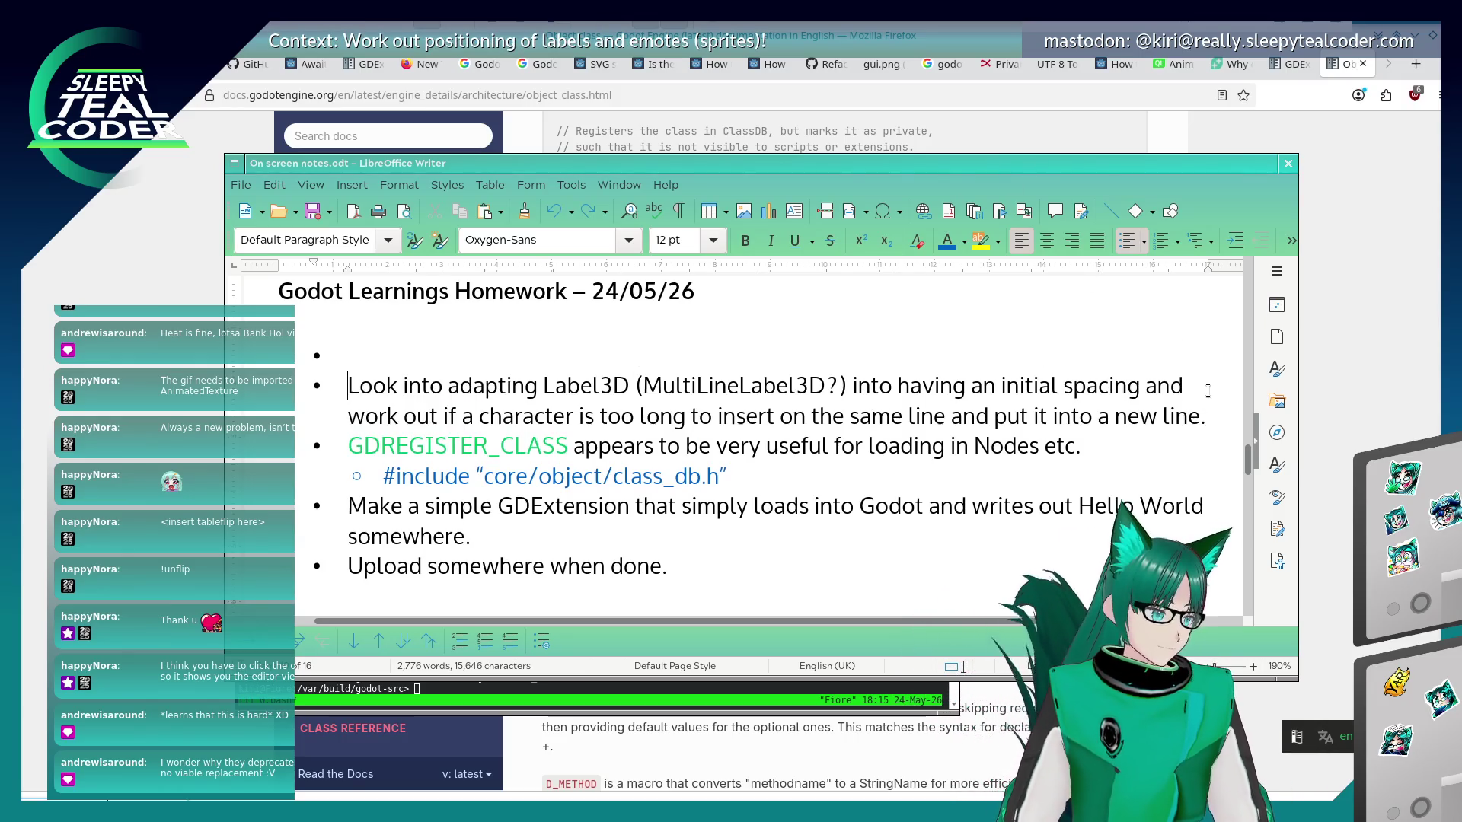
pyautogui.write('Make a new GDExtension')
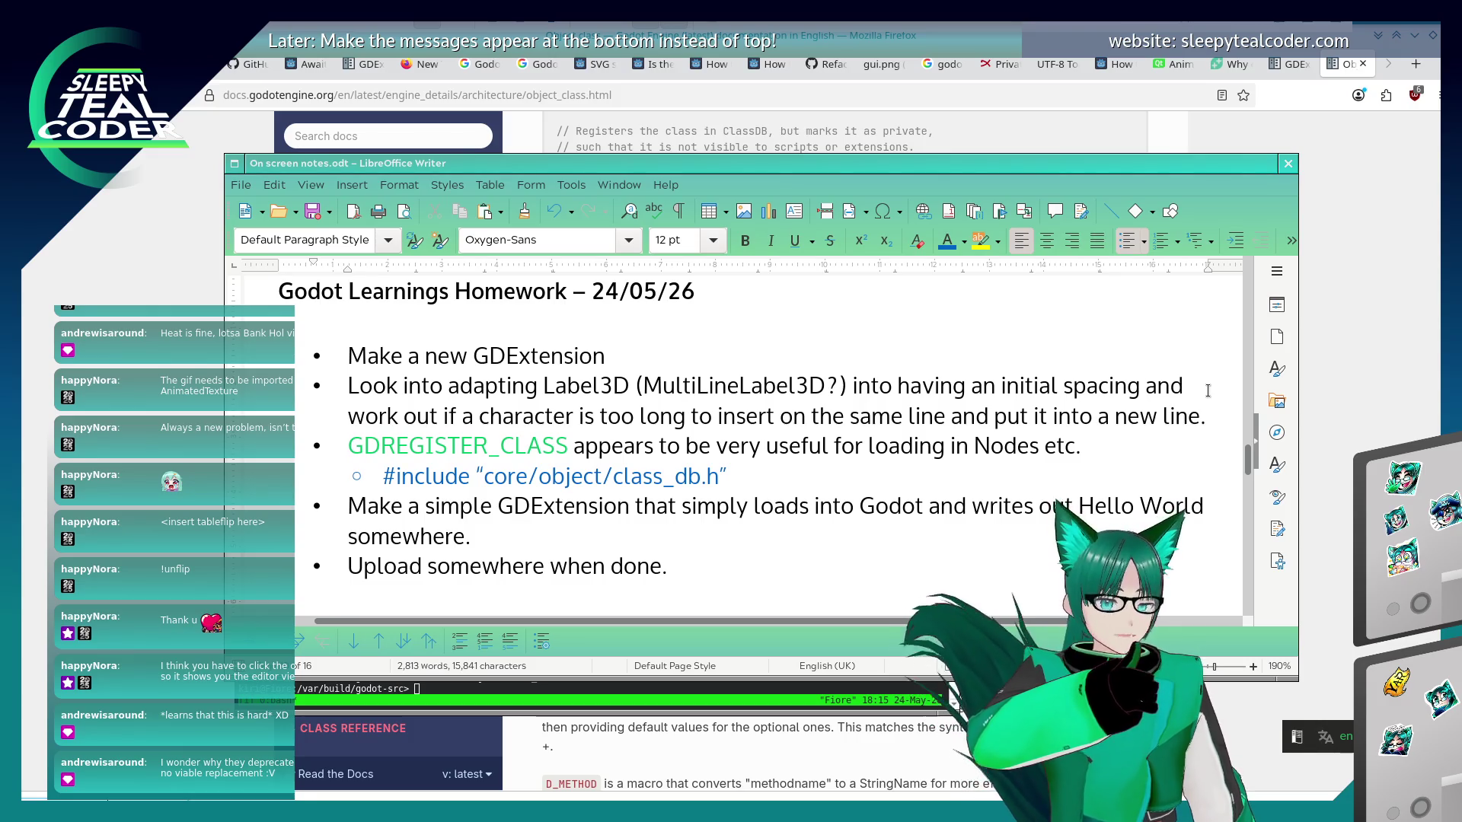
pyautogui.write('.')
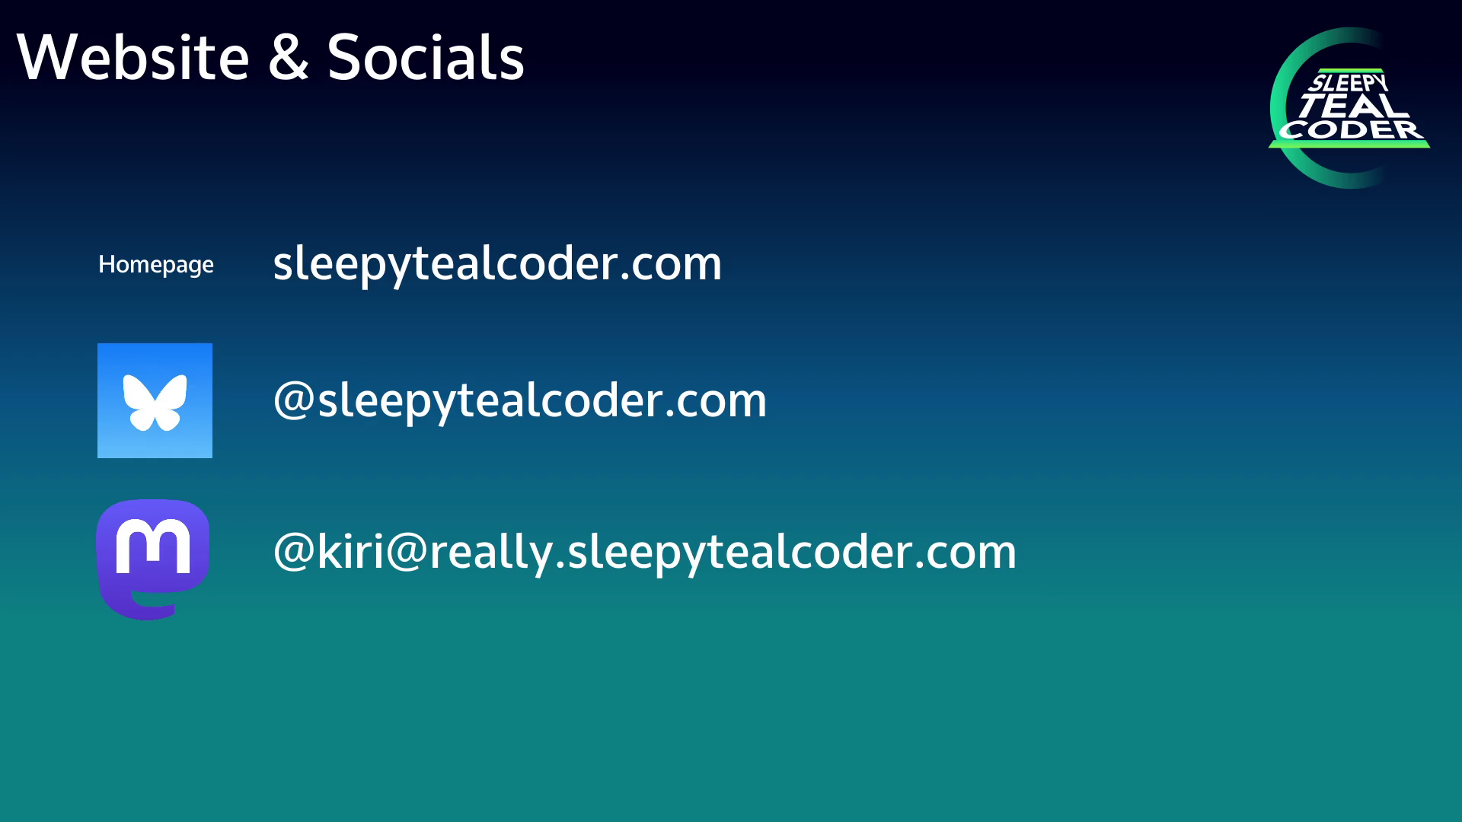
pyautogui.press('Right')
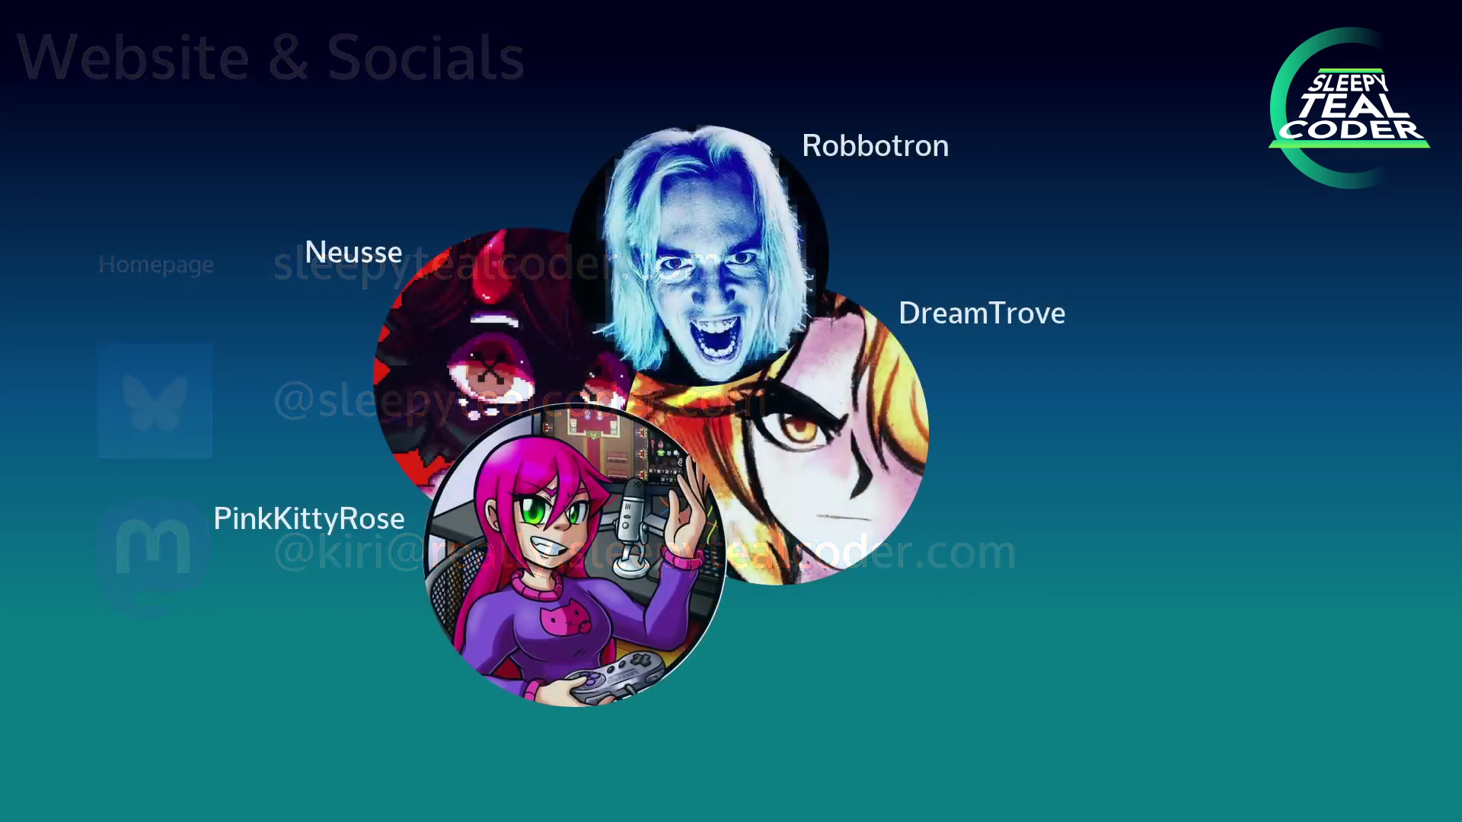